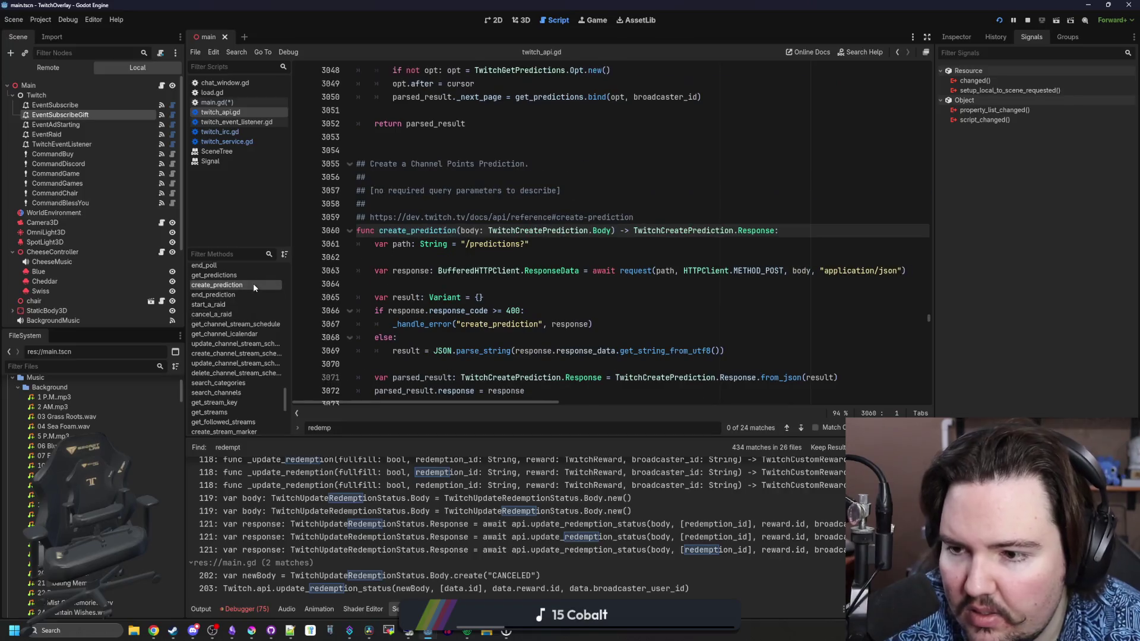
Step up the twitch_api.gd methods from end_poll through VIP and unban functions to resolve_unban_requests.
{"action": "scroll", "coordinate": [253, 291], "scroll_direction": "up", "scroll_amount": 2}
{"action": "left_click", "coordinate": [252, 326]}
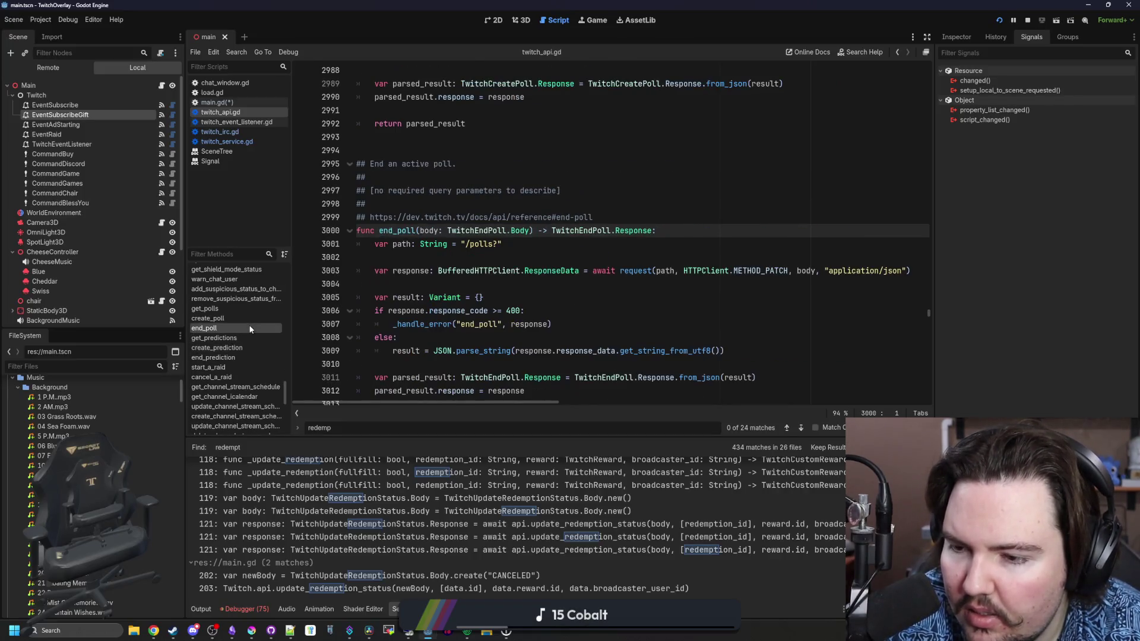
{"action": "left_click", "coordinate": [263, 300]}
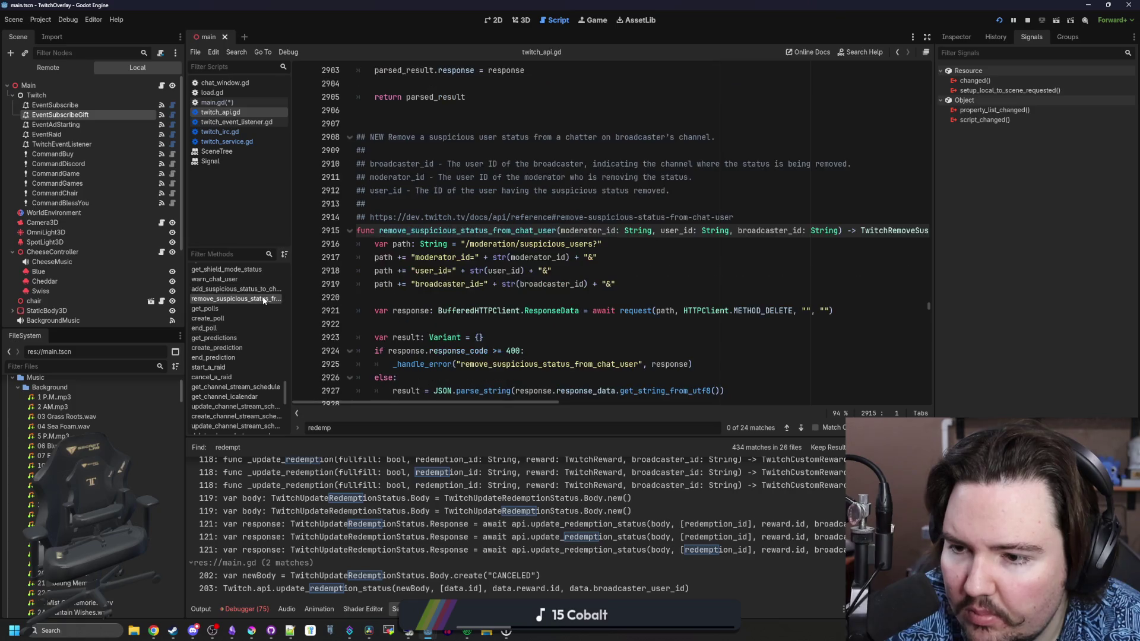
{"action": "scroll", "coordinate": [255, 309], "scroll_direction": "up", "scroll_amount": 2}
{"action": "left_click", "coordinate": [255, 330]}
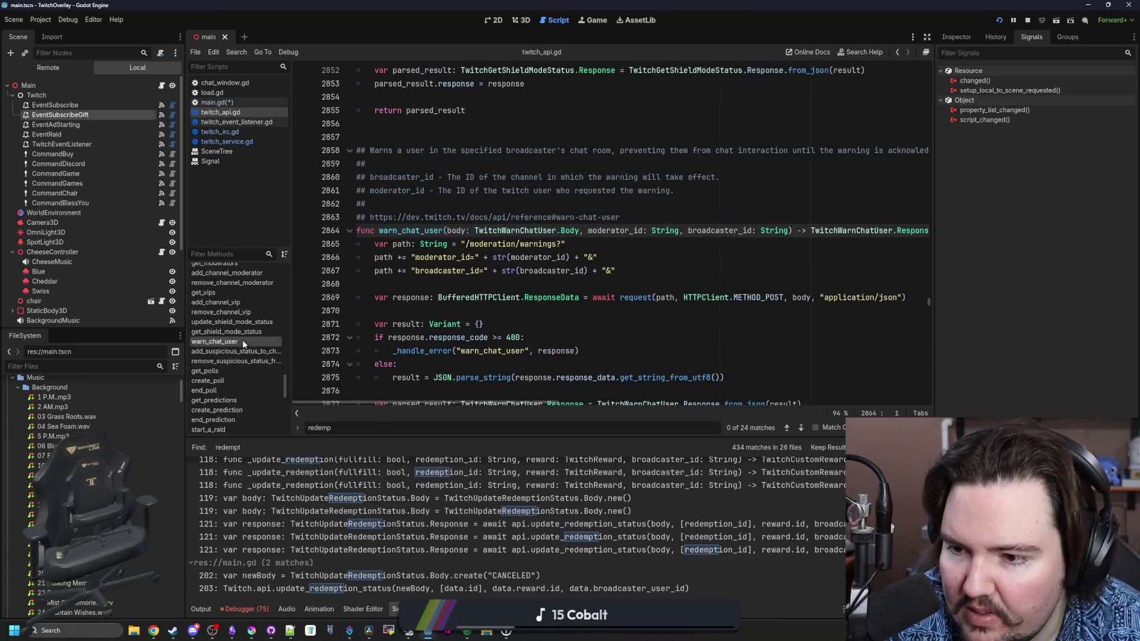
{"action": "left_click", "coordinate": [252, 311]}
{"action": "left_click", "coordinate": [252, 302]}
{"action": "left_click", "coordinate": [250, 291]}
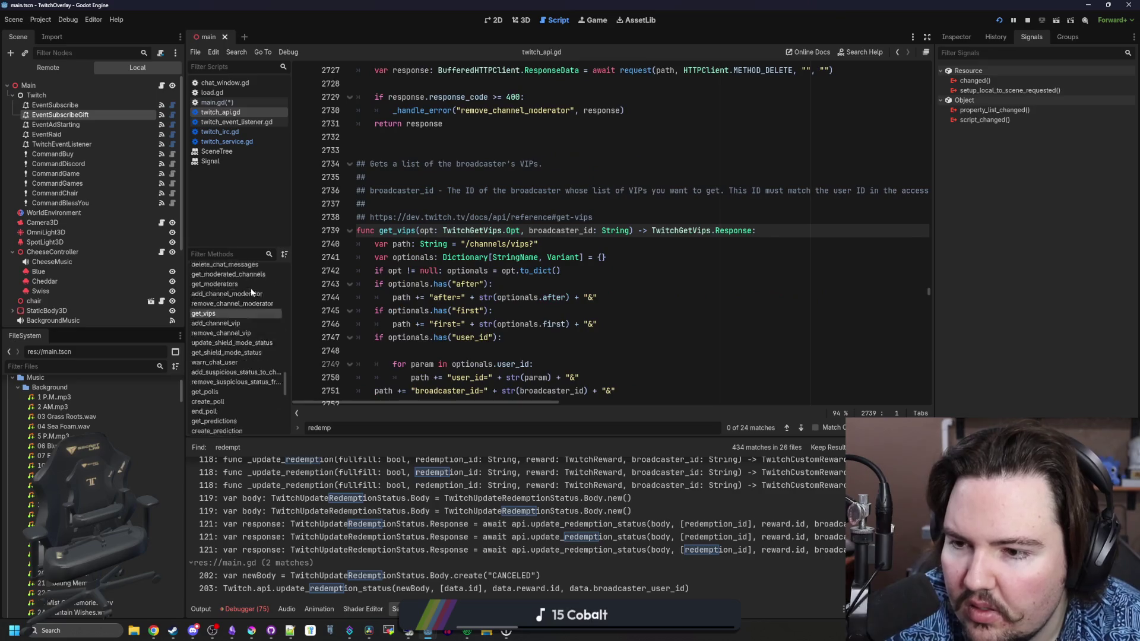
{"action": "scroll", "coordinate": [242, 349], "scroll_direction": "up", "scroll_amount": 3}
{"action": "left_click", "coordinate": [244, 336]}
{"action": "left_click", "coordinate": [247, 317]}
{"action": "left_click", "coordinate": [247, 308]}
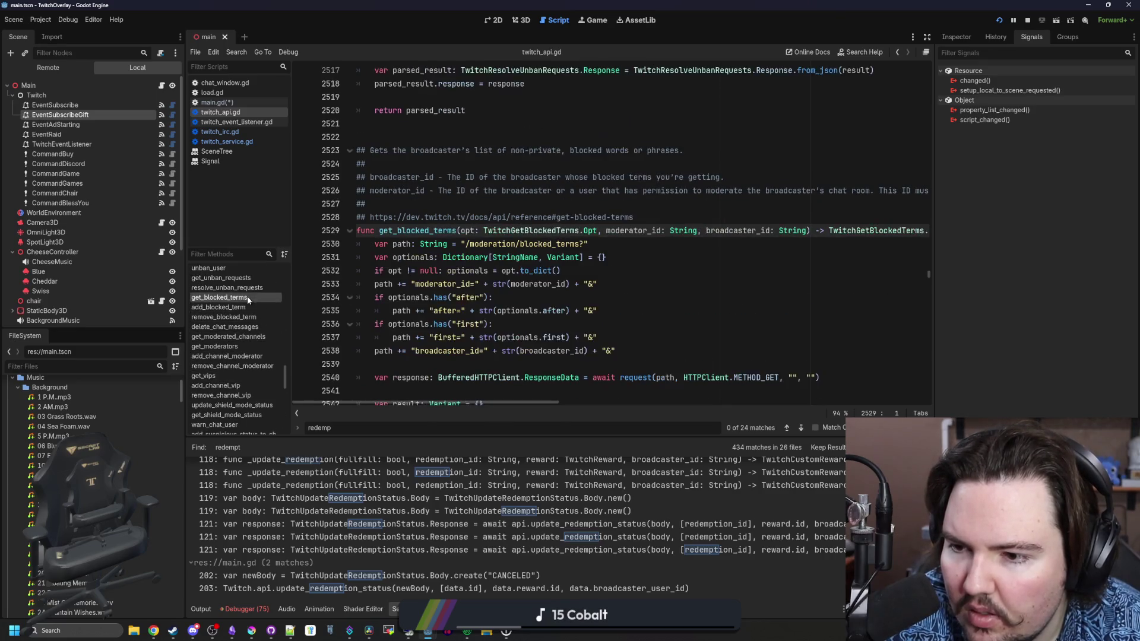
{"action": "left_click", "coordinate": [251, 287]}
{"action": "scroll", "coordinate": [248, 320], "scroll_direction": "up", "scroll_amount": 4}
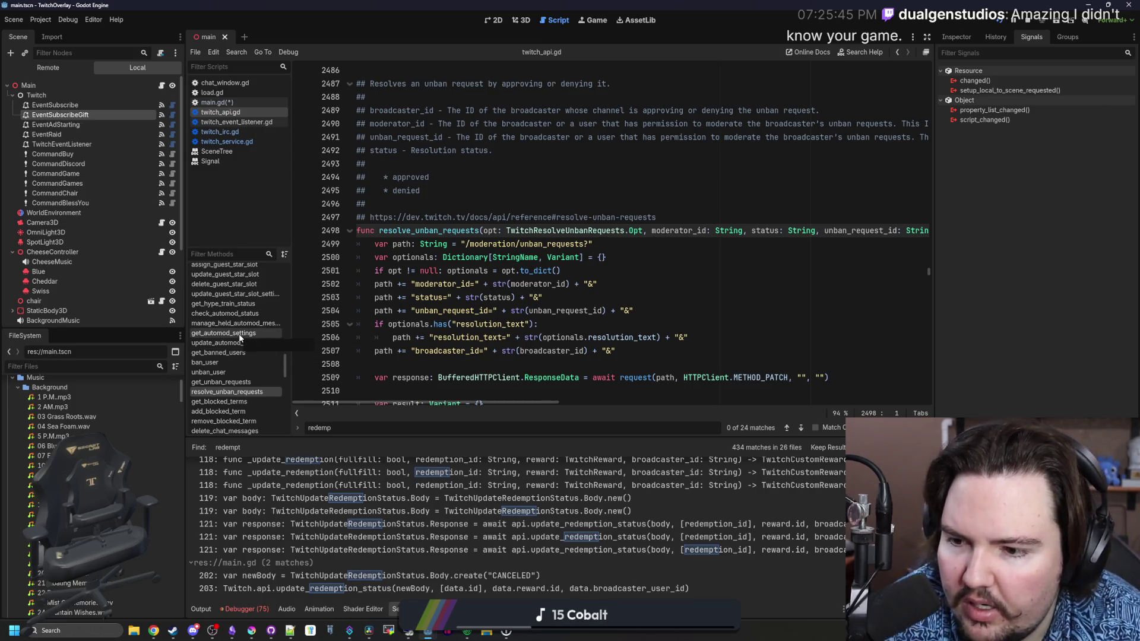
Continue up through the AutoMod, Hype Train and Guest Star functions to update_channel_guest_star_settings.
{"action": "left_click", "coordinate": [241, 333]}
{"action": "scroll", "coordinate": [254, 362], "scroll_direction": "up", "scroll_amount": 2}
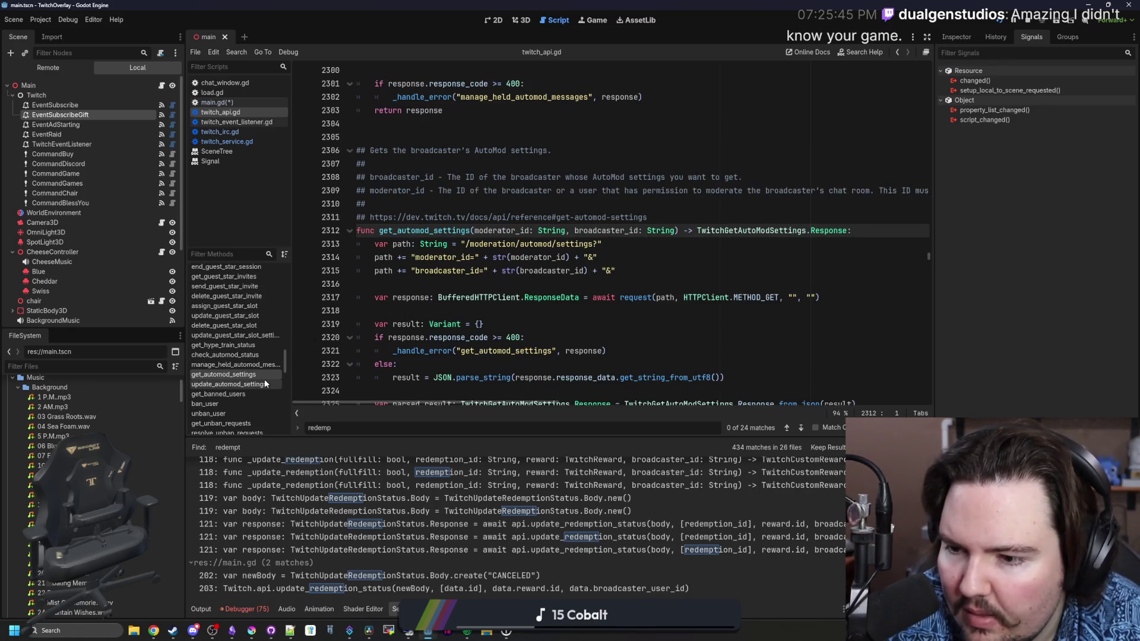
{"action": "left_click", "coordinate": [237, 365]}
{"action": "left_click", "coordinate": [236, 354]}
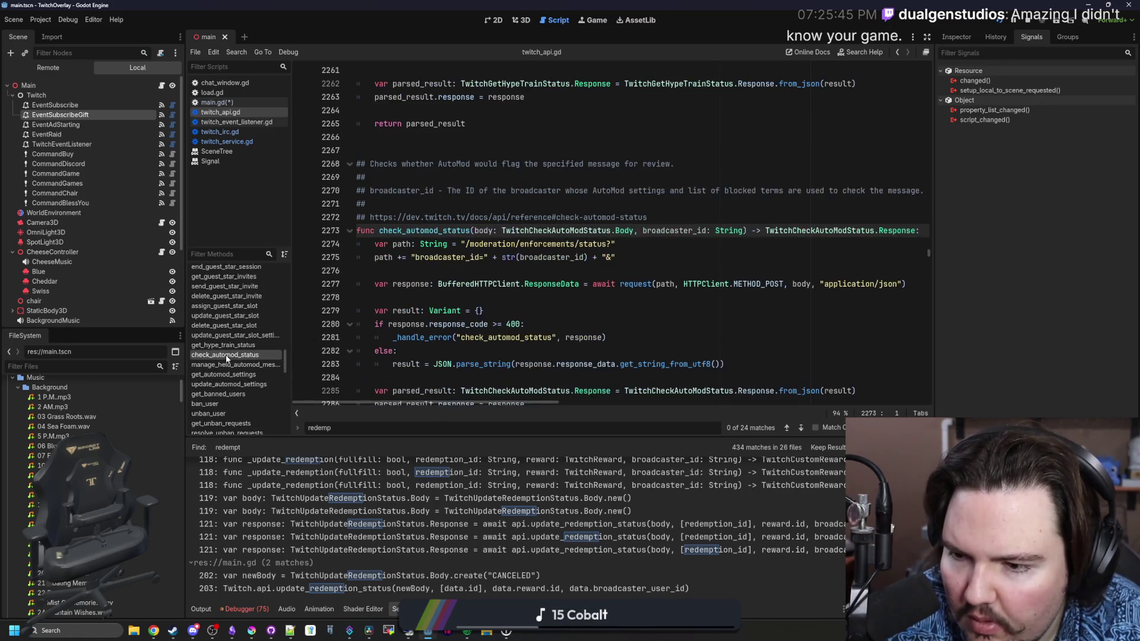
{"action": "left_click", "coordinate": [237, 346]}
{"action": "left_click", "coordinate": [237, 335]}
{"action": "left_click", "coordinate": [243, 323]}
{"action": "left_click", "coordinate": [244, 306]}
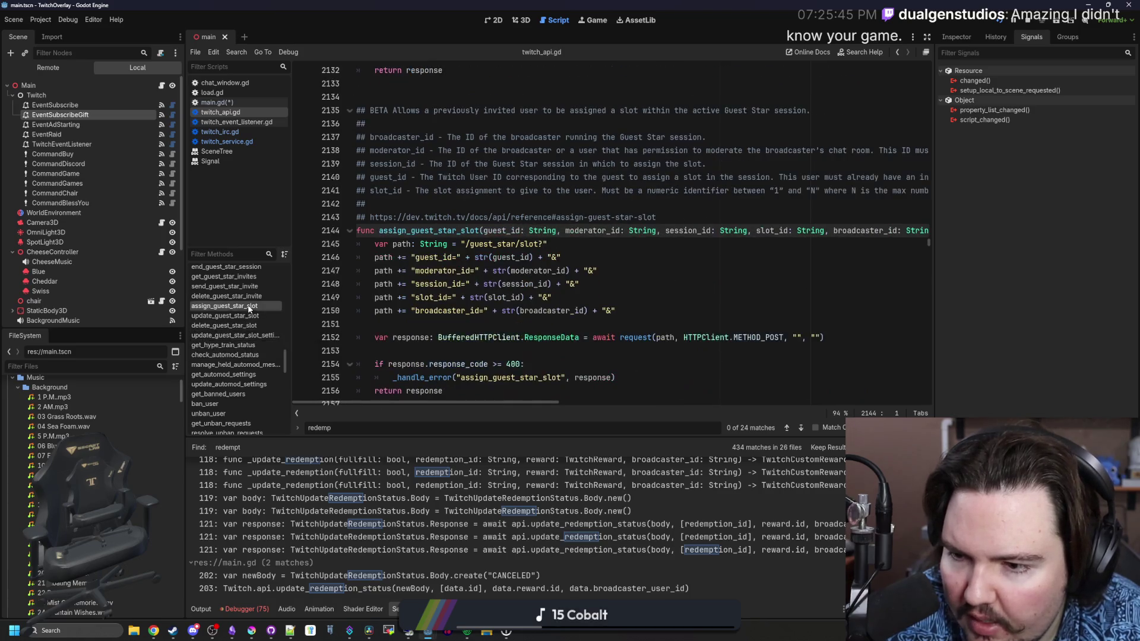
{"action": "scroll", "coordinate": [242, 356], "scroll_direction": "up", "scroll_amount": 3}
{"action": "left_click", "coordinate": [237, 340]}
{"action": "left_click", "coordinate": [238, 320]}
{"action": "scroll", "coordinate": [243, 350], "scroll_direction": "up", "scroll_amount": 2}
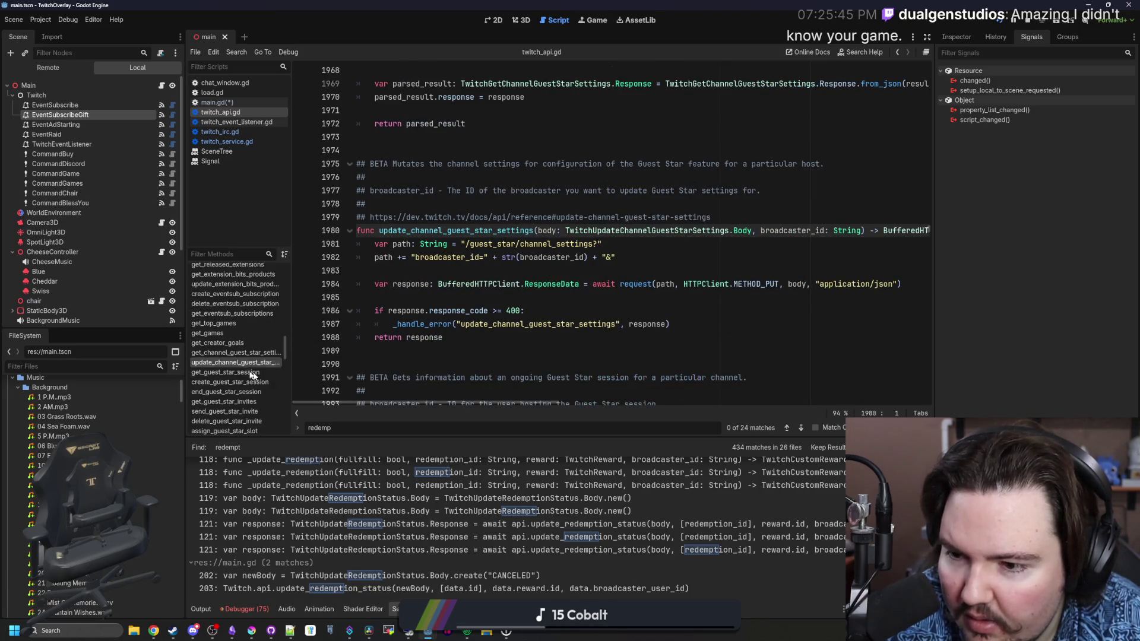
Step up through the EventSub and extension functions to update_drops_entitlements.
{"action": "left_click", "coordinate": [245, 352]}
{"action": "left_click", "coordinate": [226, 333]}
{"action": "left_click", "coordinate": [240, 323]}
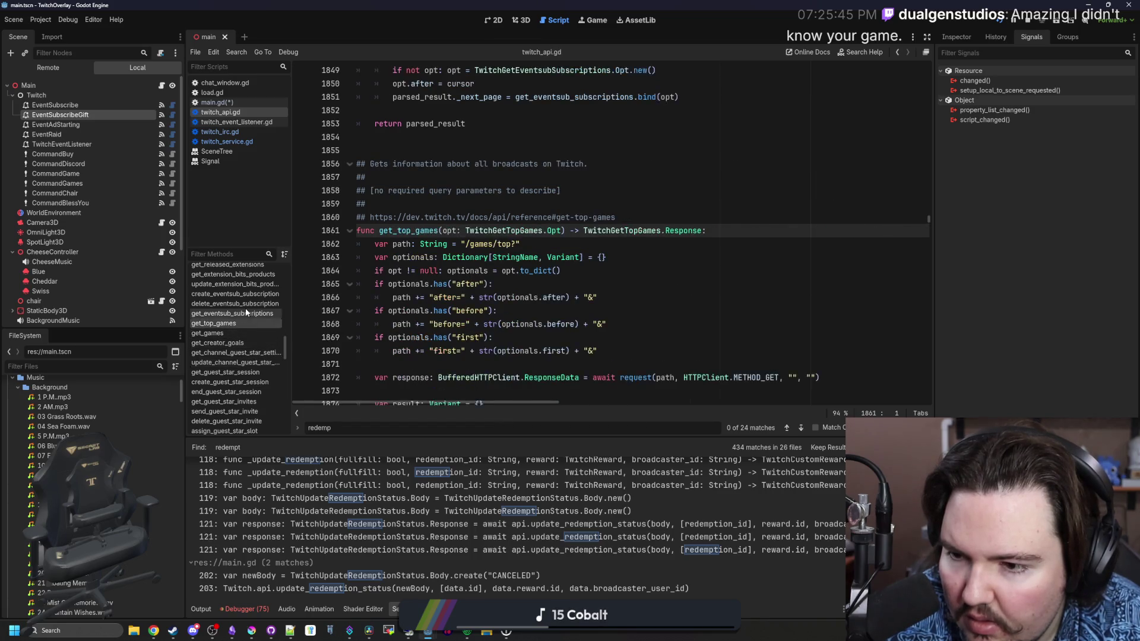
{"action": "left_click", "coordinate": [250, 304]}
{"action": "left_click", "coordinate": [249, 294]}
{"action": "left_click", "coordinate": [245, 284]}
{"action": "scroll", "coordinate": [244, 332], "scroll_direction": "up", "scroll_amount": 4}
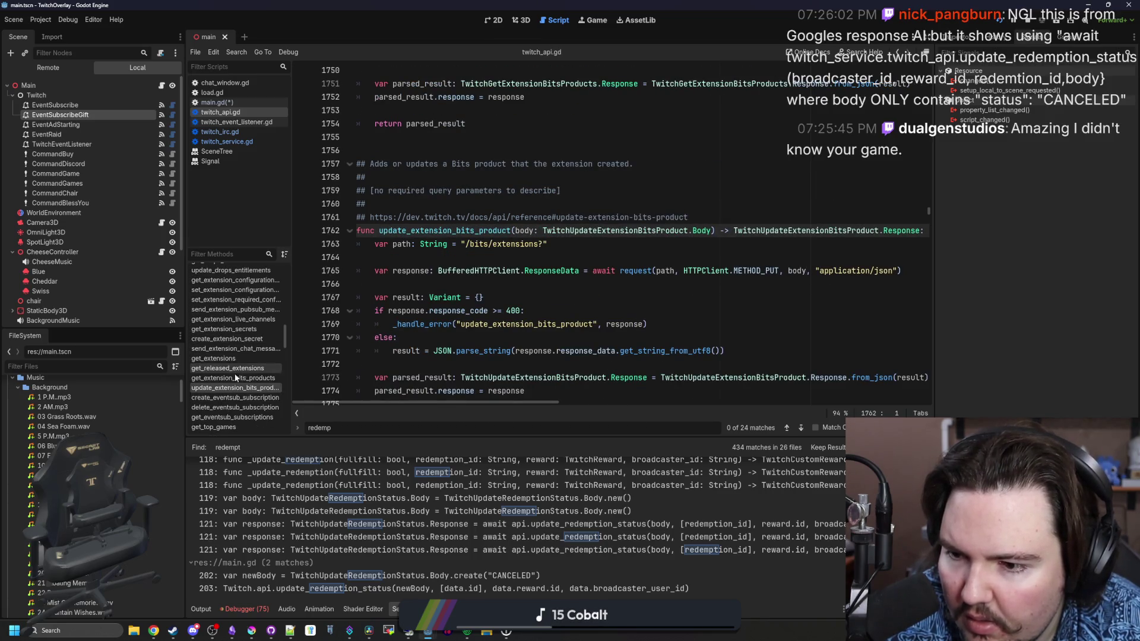
{"action": "left_click", "coordinate": [236, 377]}
{"action": "left_click", "coordinate": [239, 368]}
{"action": "left_click", "coordinate": [236, 359]}
{"action": "left_click", "coordinate": [235, 349]}
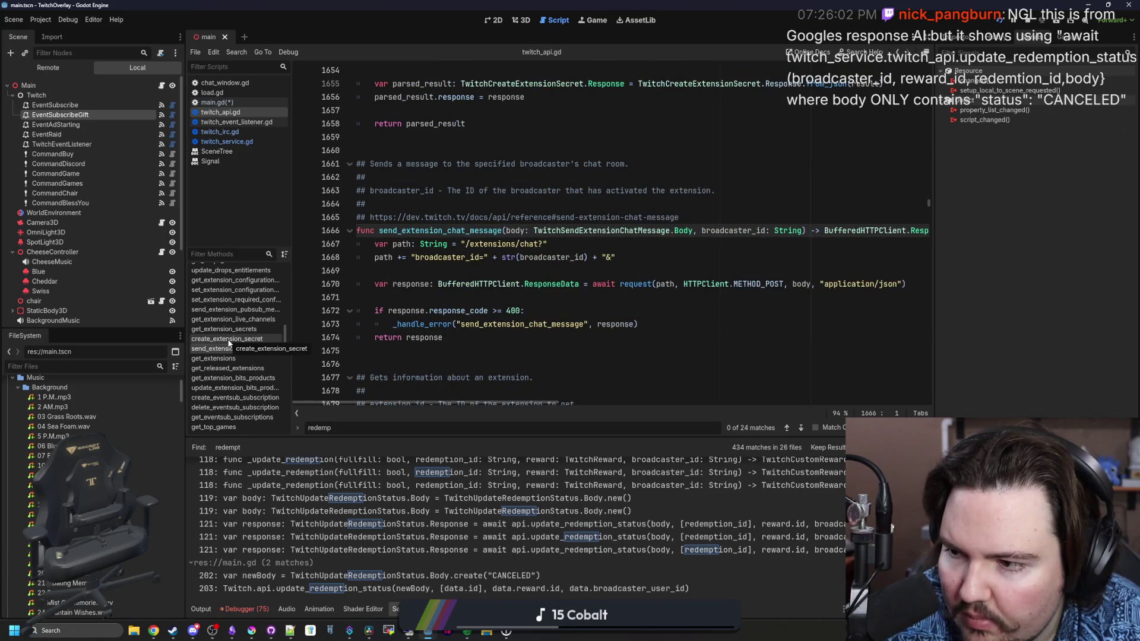
{"action": "left_click", "coordinate": [228, 340]}
{"action": "left_click", "coordinate": [234, 329]}
{"action": "left_click", "coordinate": [243, 318]}
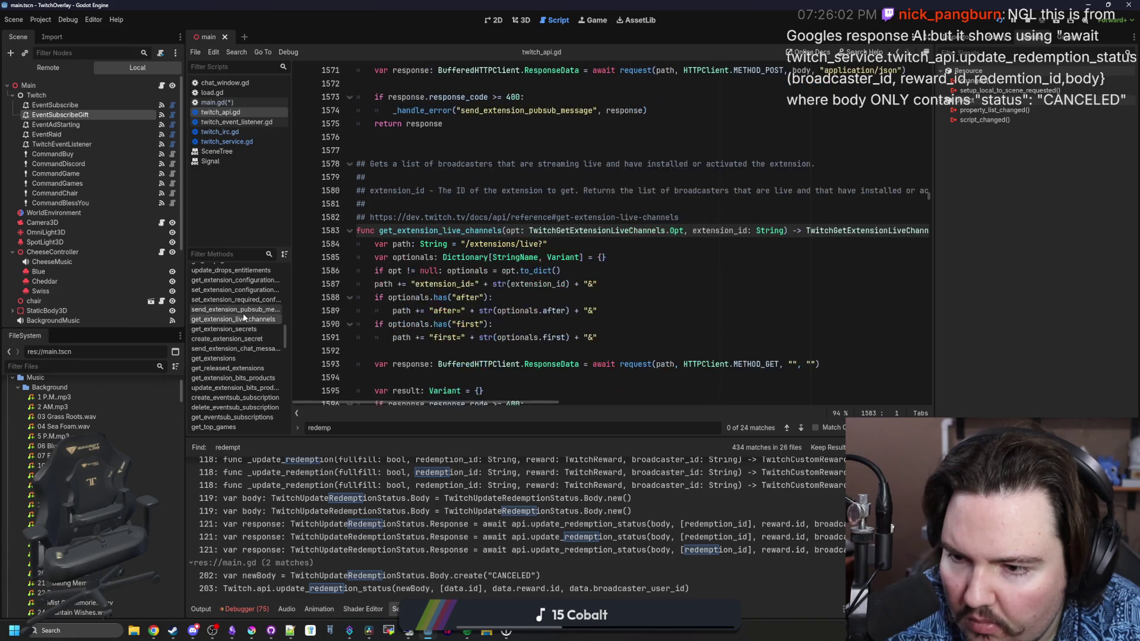
{"action": "left_click", "coordinate": [241, 309]}
{"action": "left_click", "coordinate": [241, 300]}
{"action": "scroll", "coordinate": [241, 299], "scroll_direction": "up", "scroll_amount": 3}
{"action": "left_click", "coordinate": [241, 353]}
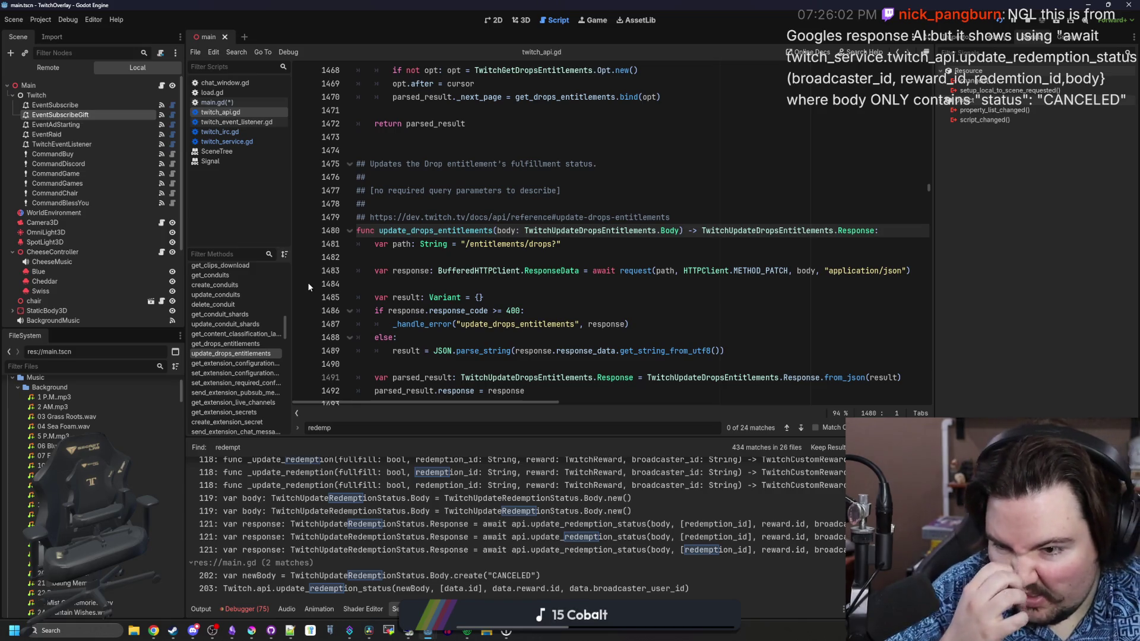
Move from get_conduit_shards up to the send_chat_message function near line 1046.
{"action": "left_click", "coordinate": [215, 316]}
{"action": "scroll", "coordinate": [261, 345], "scroll_direction": "up", "scroll_amount": 2}
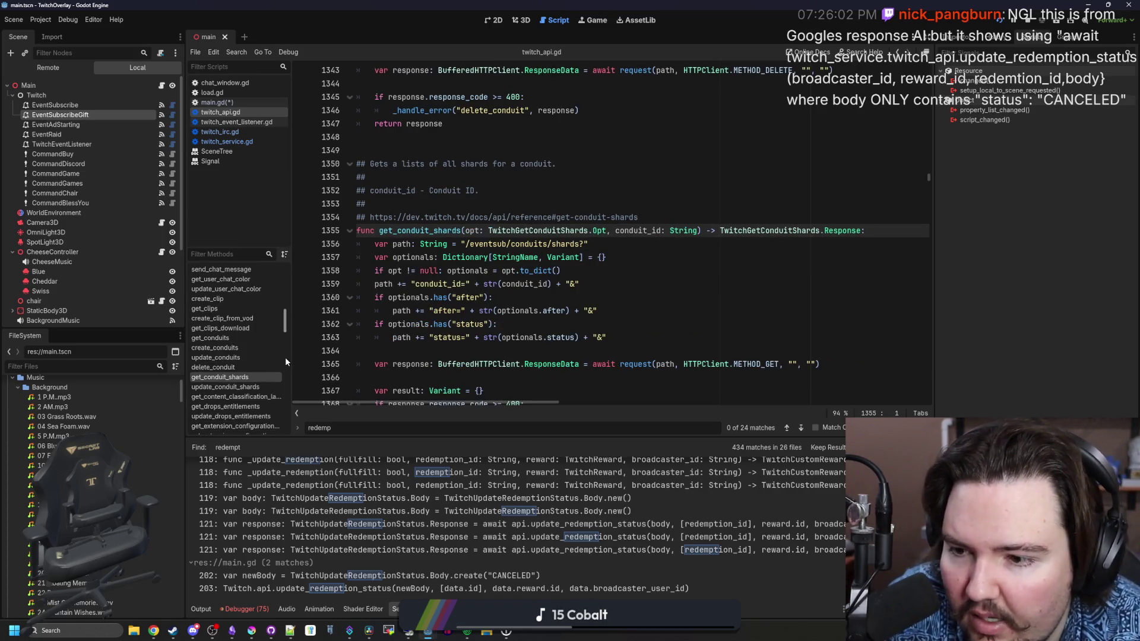
{"action": "scroll", "coordinate": [267, 365], "scroll_direction": "up", "scroll_amount": 2}
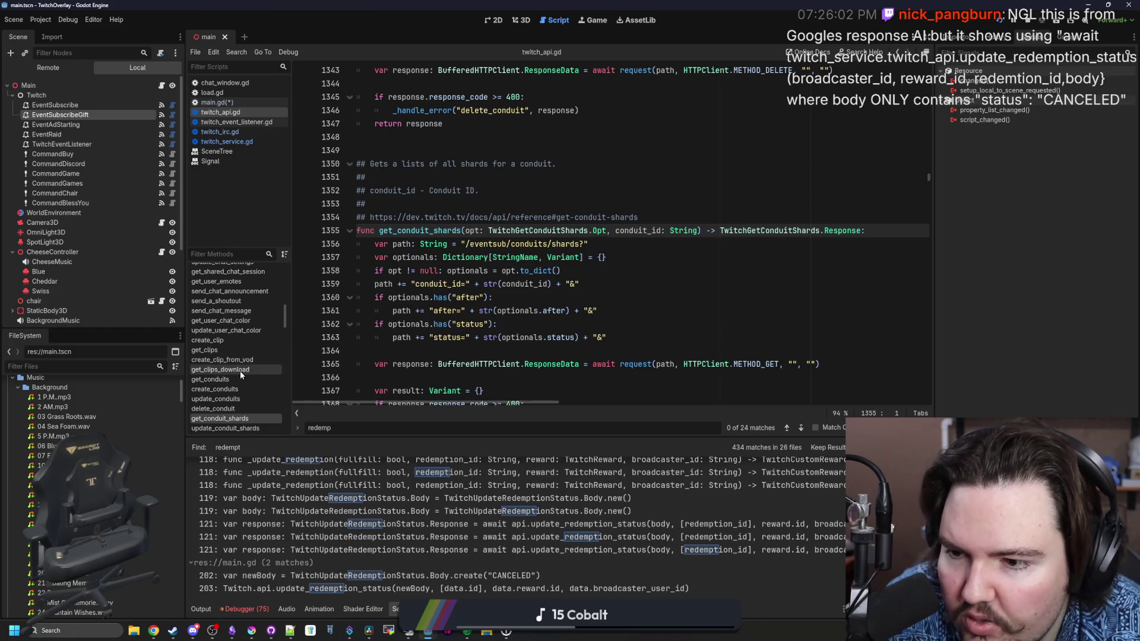
{"action": "left_click", "coordinate": [248, 355]}
{"action": "left_click", "coordinate": [263, 330]}
{"action": "scroll", "coordinate": [258, 359], "scroll_direction": "up", "scroll_amount": 2}
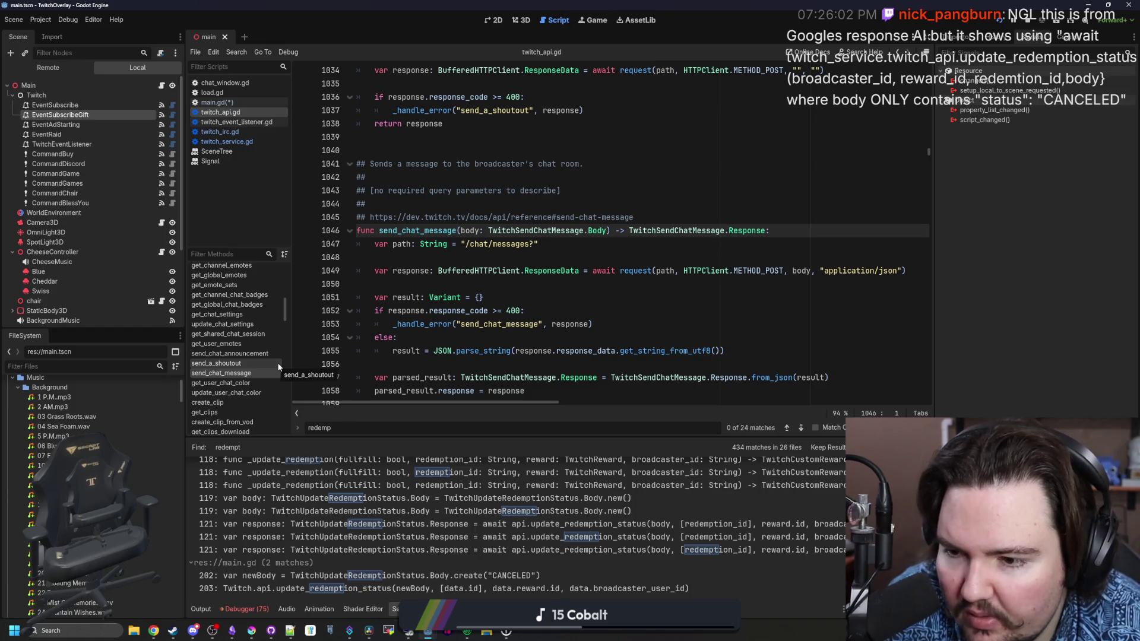
{"action": "scroll", "coordinate": [279, 365], "scroll_direction": "down", "scroll_amount": 5}
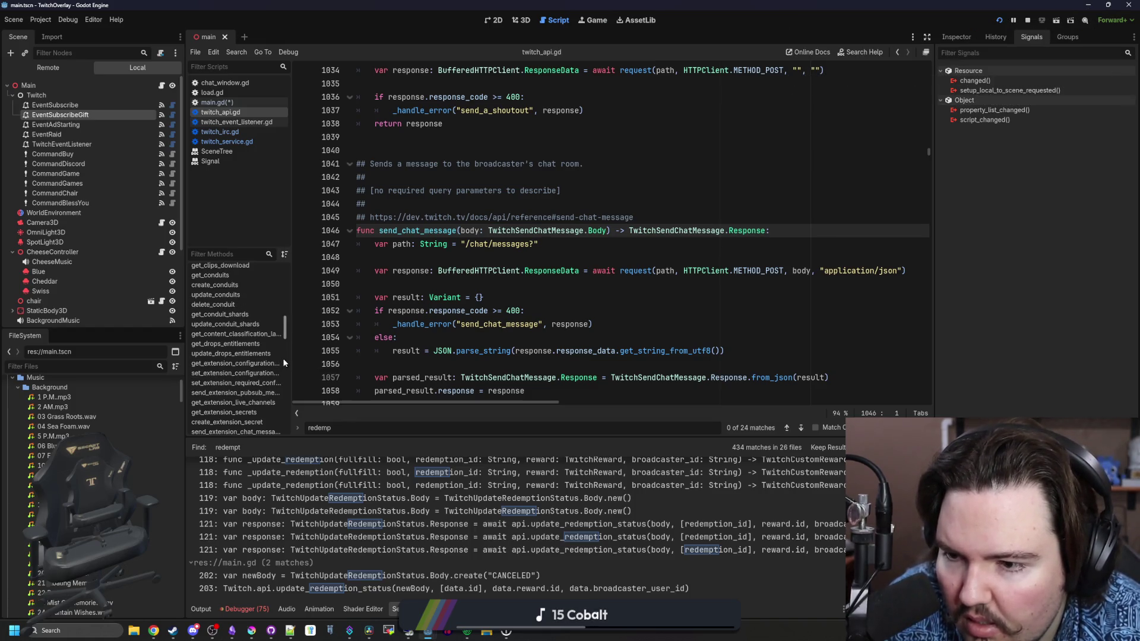
Browse the chat functions: get_clips_download, send_chat_announcement, get_chatters and get_charity_campaign_donations.
{"action": "scroll", "coordinate": [284, 363], "scroll_direction": "up", "scroll_amount": 3}
{"action": "left_click", "coordinate": [256, 352]}
{"action": "scroll", "coordinate": [255, 352], "scroll_direction": "up", "scroll_amount": 1}
{"action": "left_click", "coordinate": [239, 313]}
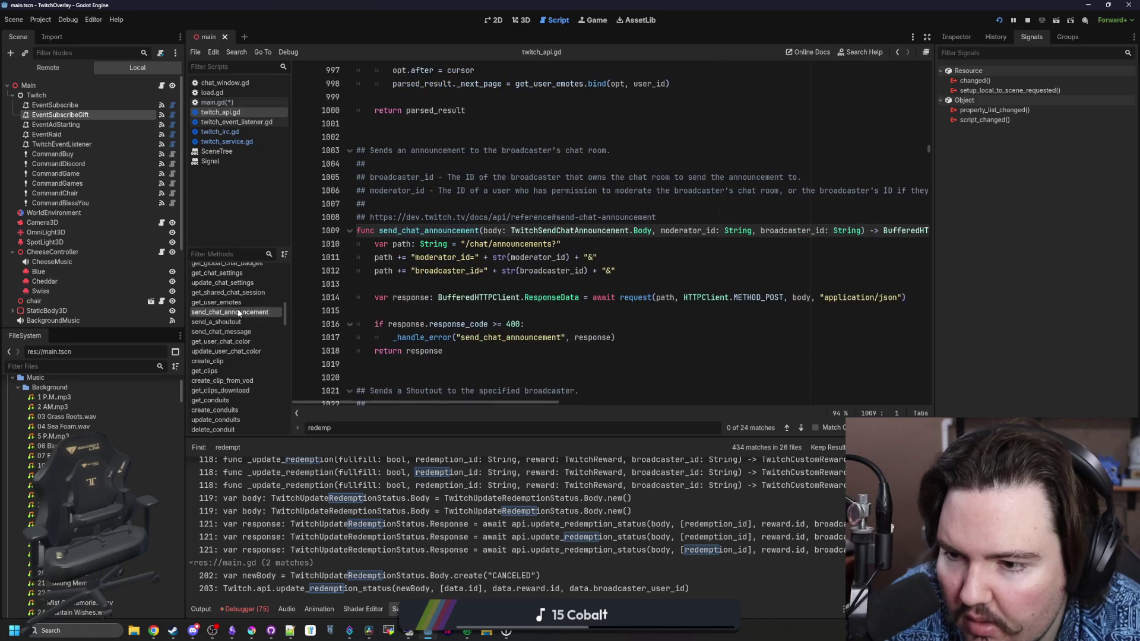
{"action": "scroll", "coordinate": [239, 313], "scroll_direction": "up", "scroll_amount": 3}
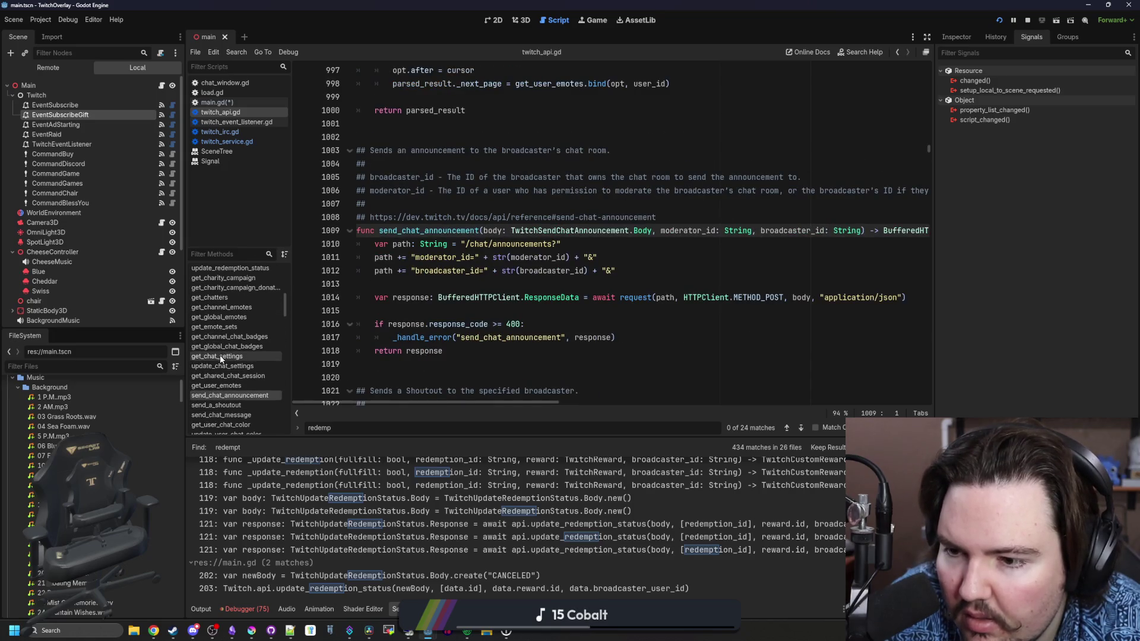
{"action": "left_click", "coordinate": [242, 298]}
{"action": "left_click", "coordinate": [243, 290]}
{"action": "scroll", "coordinate": [238, 315], "scroll_direction": "up", "scroll_amount": 2}
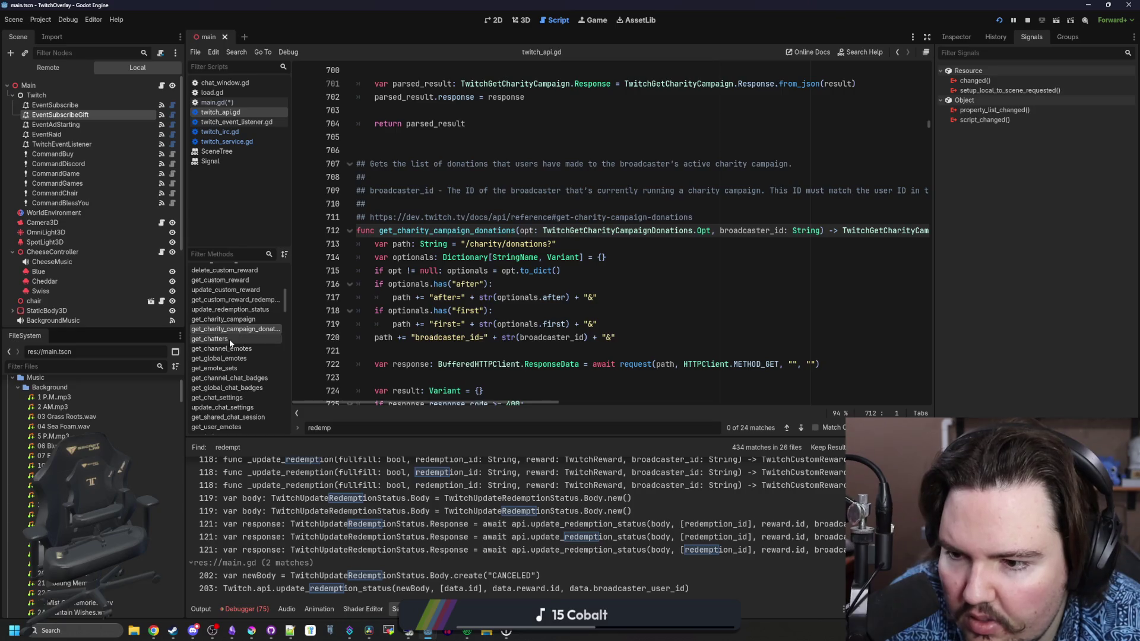
{"action": "left_click", "coordinate": [230, 340]}
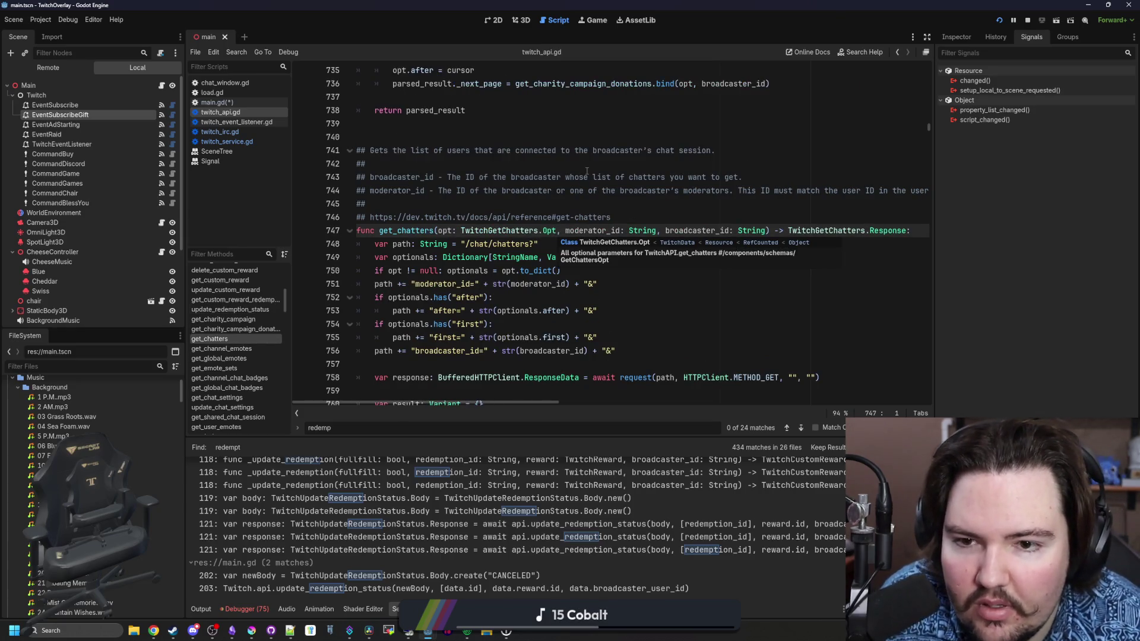
{"action": "scroll", "coordinate": [609, 146], "scroll_direction": "down", "scroll_amount": 2}
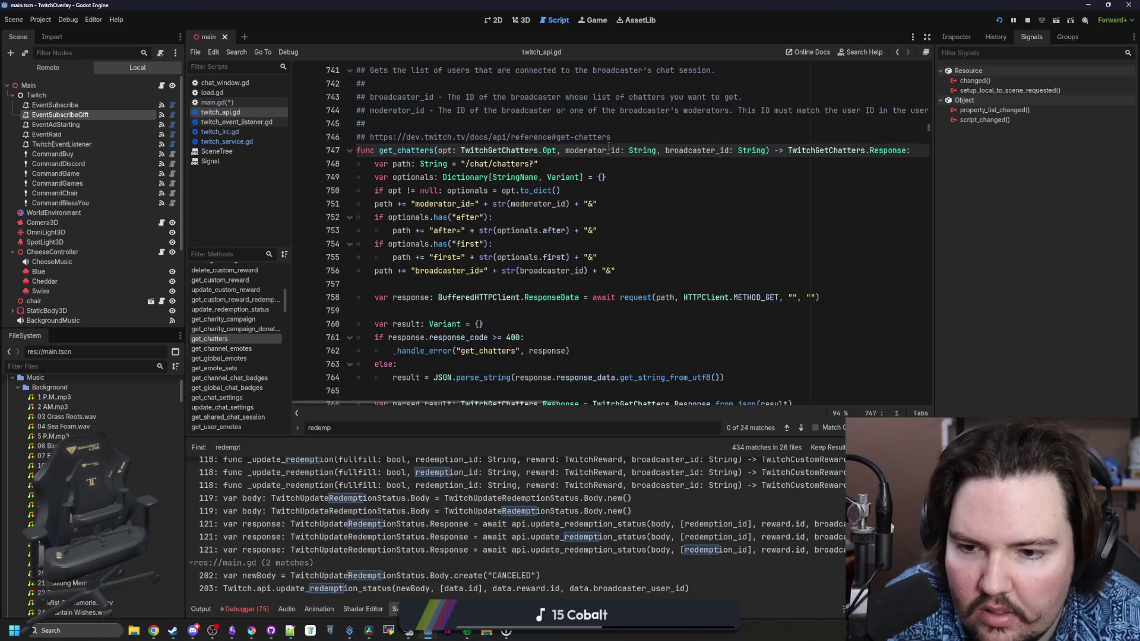
{"action": "scroll", "coordinate": [279, 321], "scroll_direction": "up", "scroll_amount": 2}
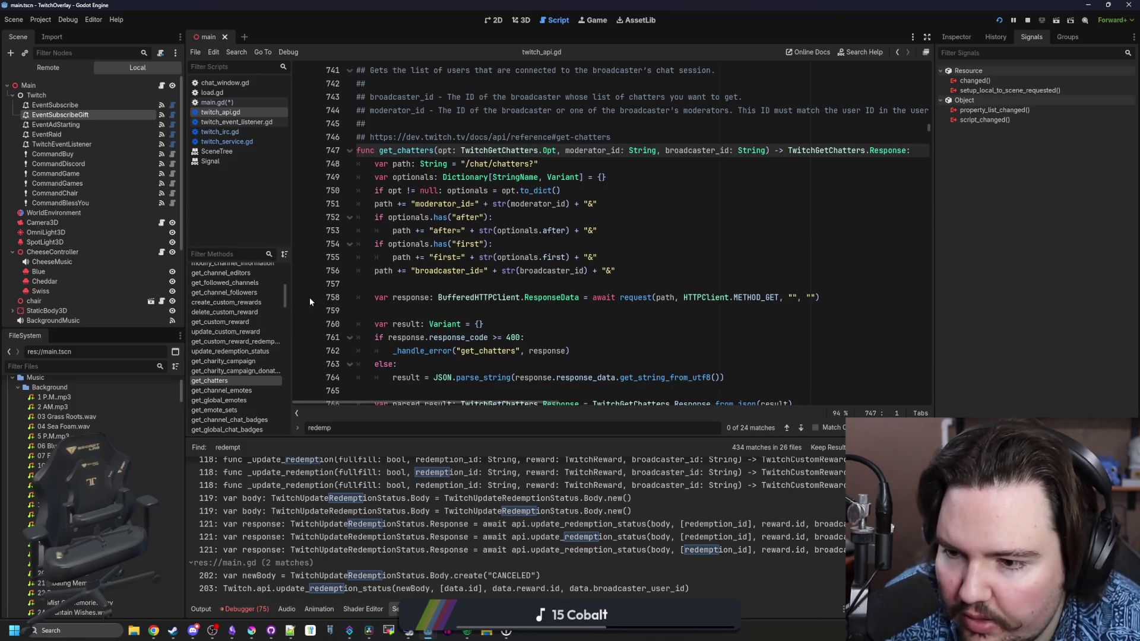
Look over the custom reward functions, from update_redemption_status up to get_channel_followers.
{"action": "left_click", "coordinate": [241, 352]}
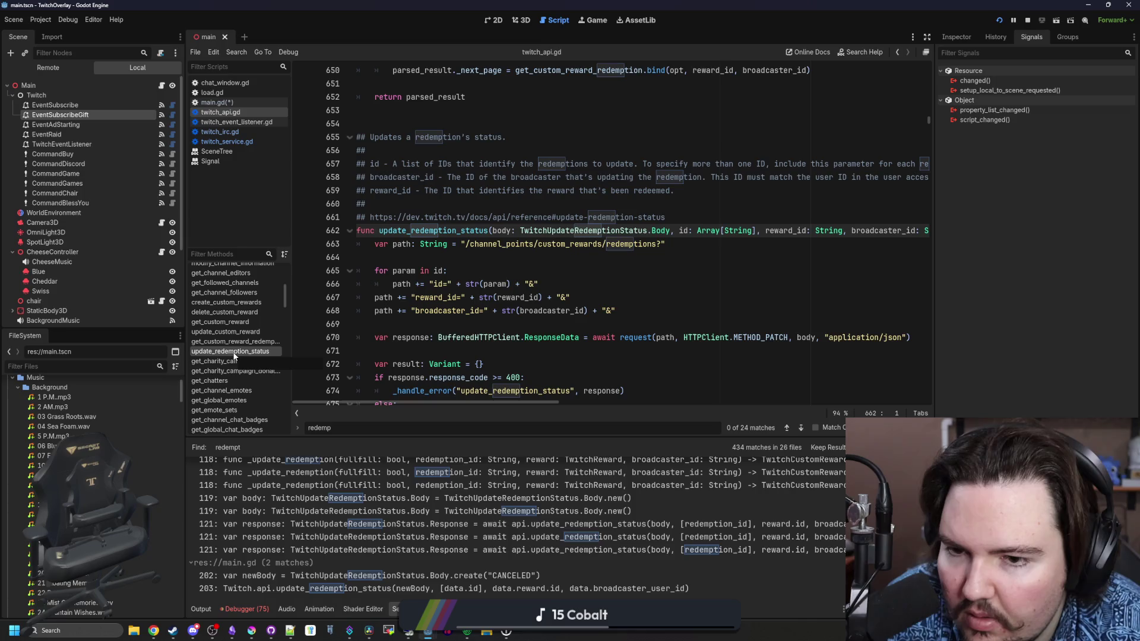
{"action": "left_click", "coordinate": [249, 342]}
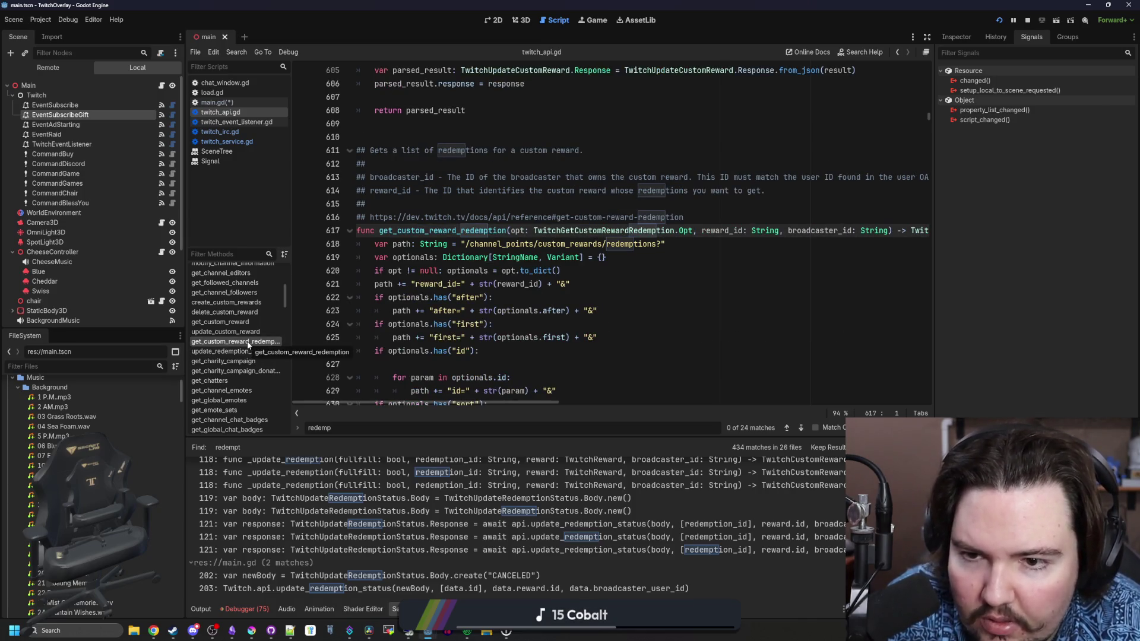
{"action": "left_click", "coordinate": [240, 333]}
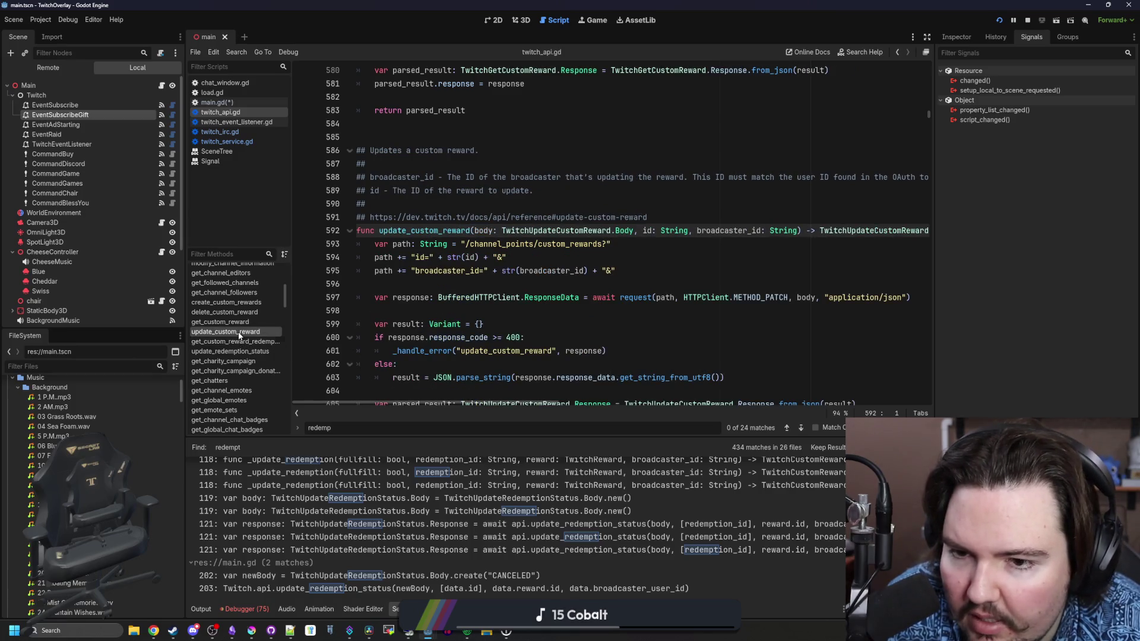
{"action": "left_click", "coordinate": [243, 322]}
{"action": "left_click", "coordinate": [246, 313]}
{"action": "left_click", "coordinate": [250, 303]}
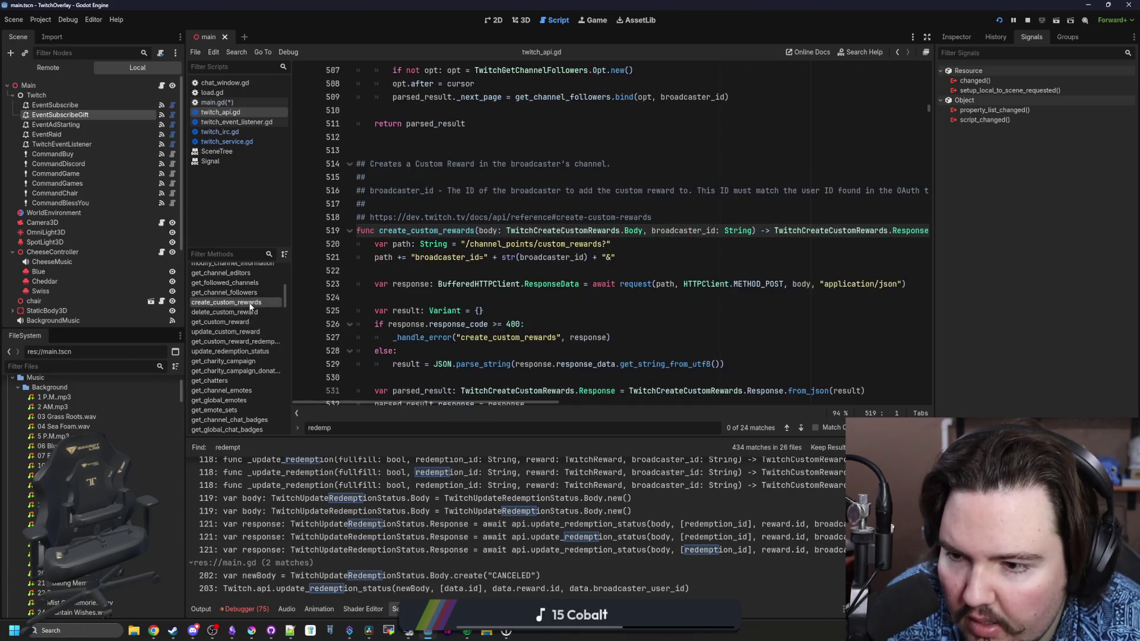
{"action": "left_click", "coordinate": [250, 292]}
{"action": "scroll", "coordinate": [252, 297], "scroll_direction": "up", "scroll_amount": 3}
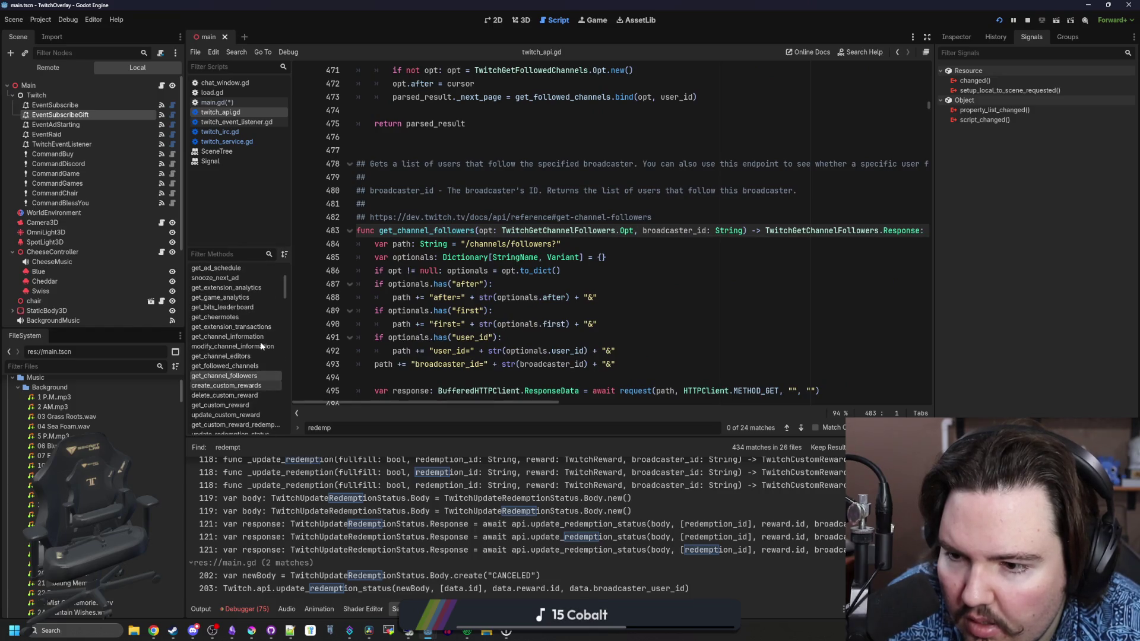
{"action": "scroll", "coordinate": [259, 357], "scroll_direction": "down", "scroll_amount": 2}
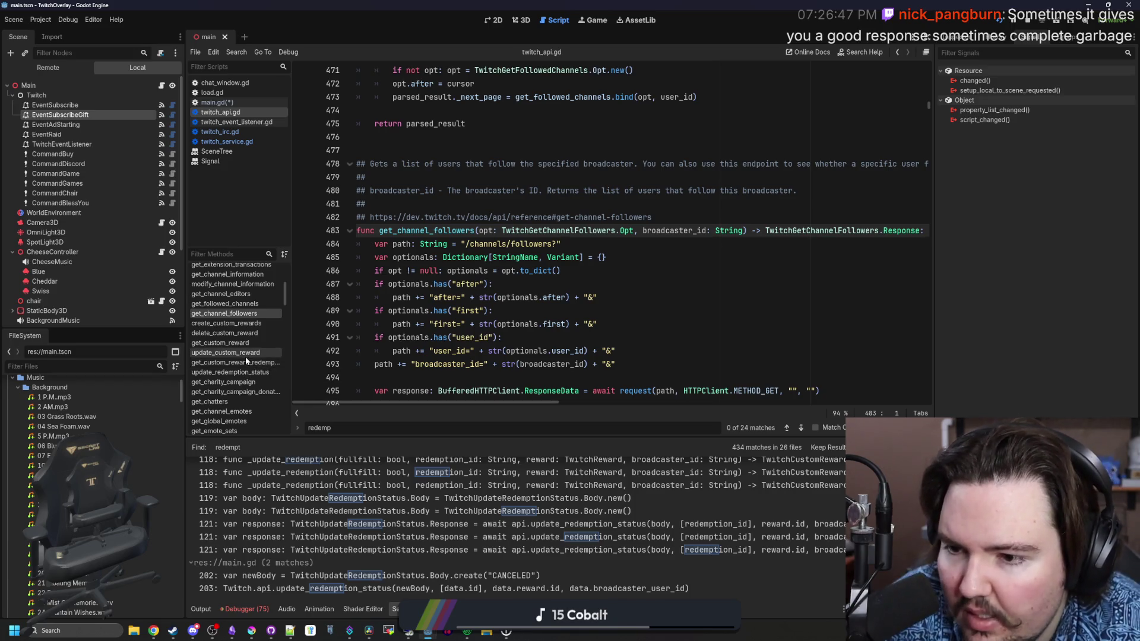
Browse the earlier channel, ad and commercial functions up to _handle_error.
{"action": "scroll", "coordinate": [245, 368], "scroll_direction": "up", "scroll_amount": 3}
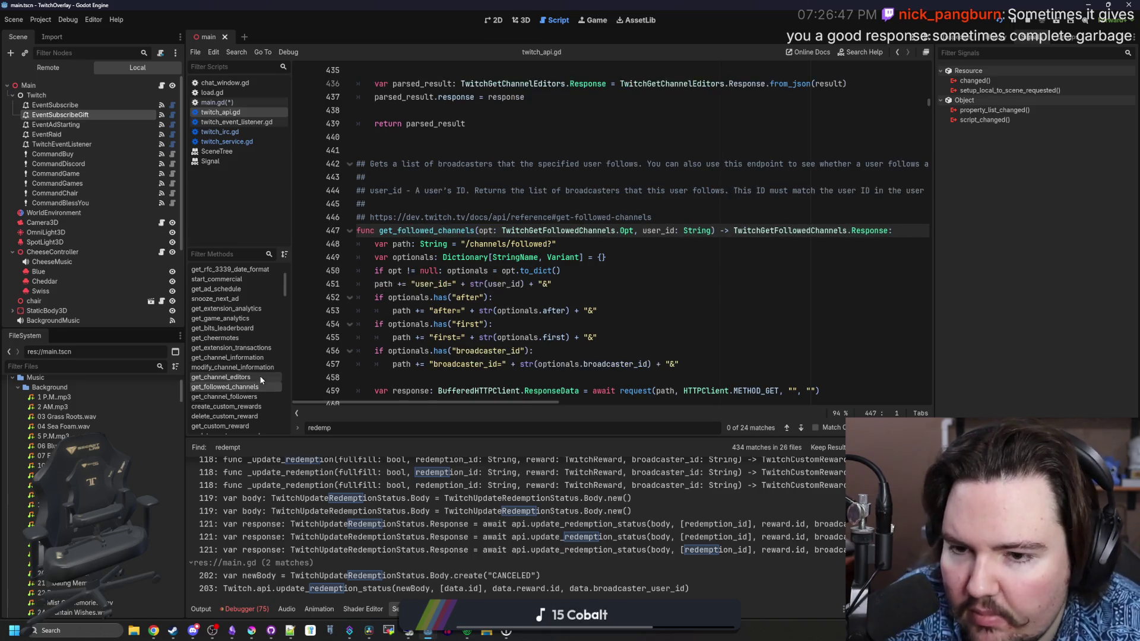
{"action": "left_click", "coordinate": [259, 377]}
{"action": "left_click", "coordinate": [261, 368]}
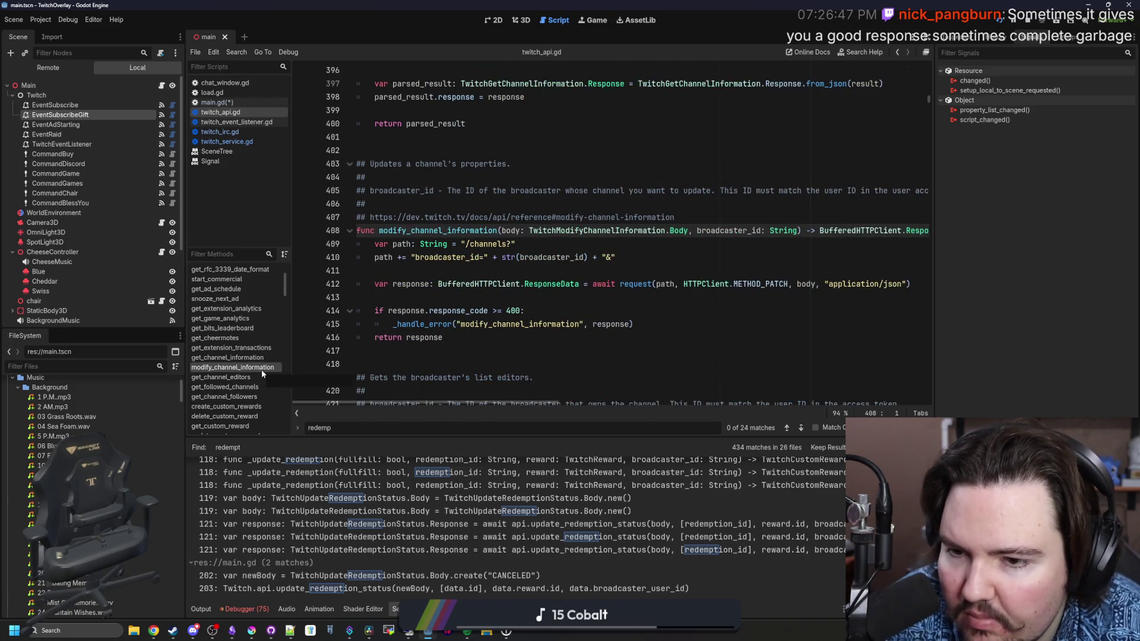
{"action": "left_click", "coordinate": [248, 348]}
{"action": "left_click", "coordinate": [250, 338]}
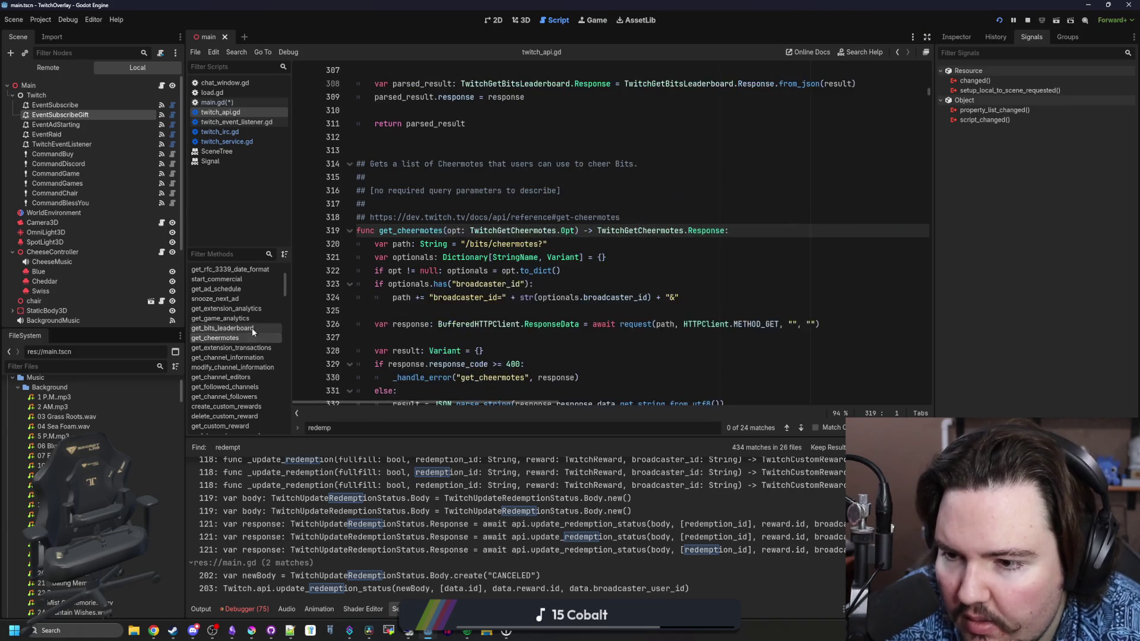
{"action": "left_click", "coordinate": [252, 328]}
{"action": "left_click", "coordinate": [251, 310]}
{"action": "left_click", "coordinate": [251, 299]}
{"action": "scroll", "coordinate": [248, 326], "scroll_direction": "up", "scroll_amount": 2}
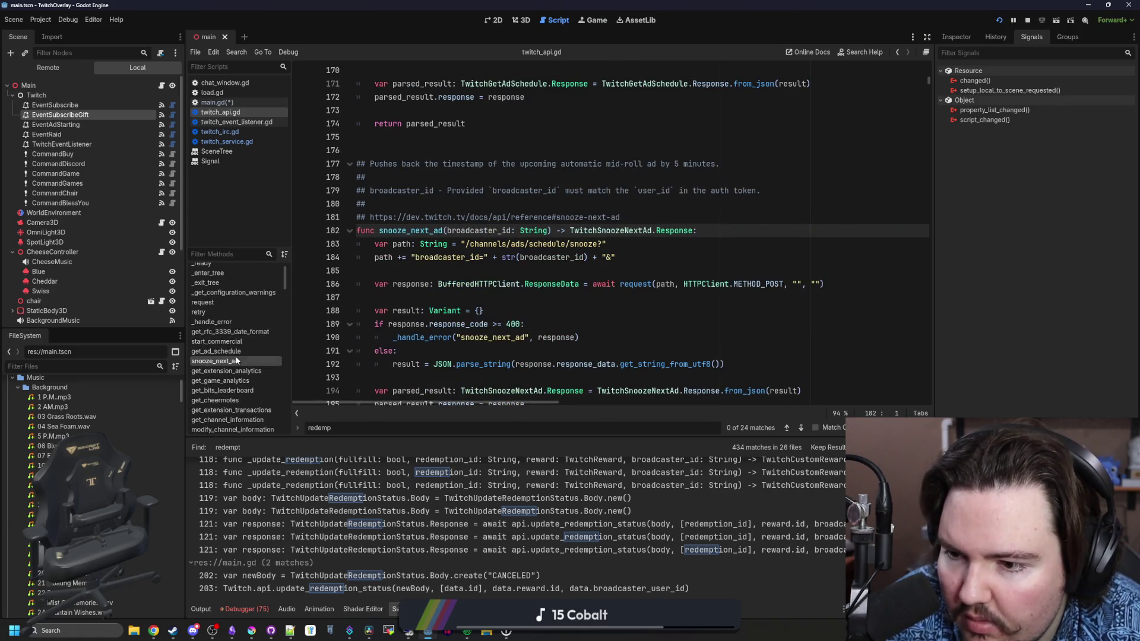
{"action": "left_click", "coordinate": [238, 341]}
{"action": "left_click", "coordinate": [244, 330]}
{"action": "left_click", "coordinate": [243, 325]}
Return to the update_redemption_status definition around line 662.
{"action": "scroll", "coordinate": [243, 325], "scroll_direction": "down", "scroll_amount": 4}
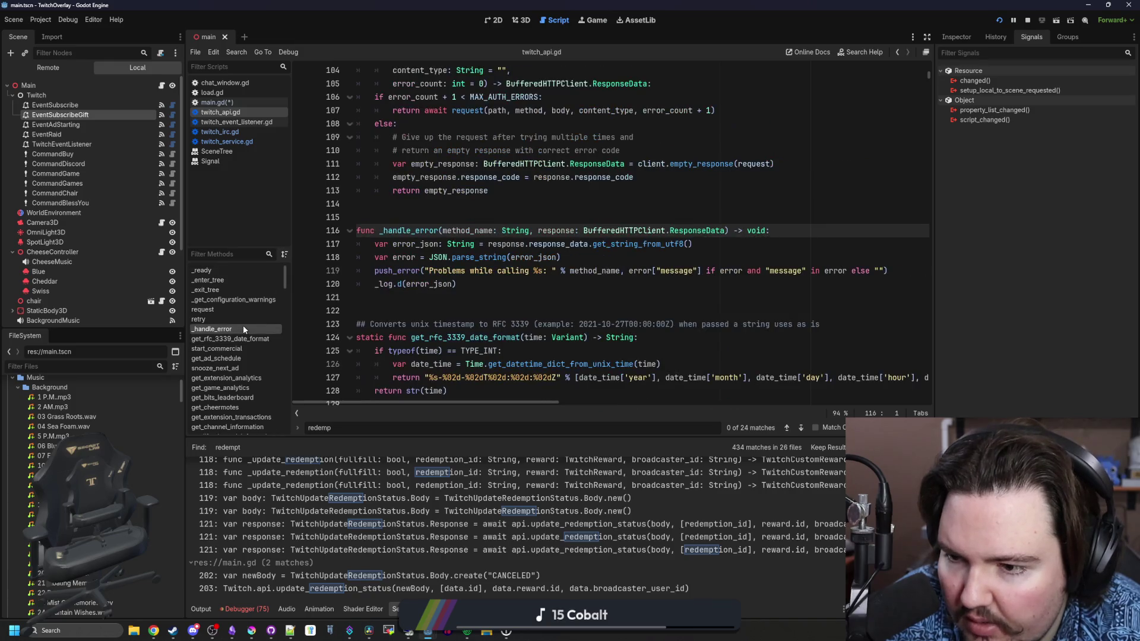
{"action": "scroll", "coordinate": [248, 362], "scroll_direction": "down", "scroll_amount": 2}
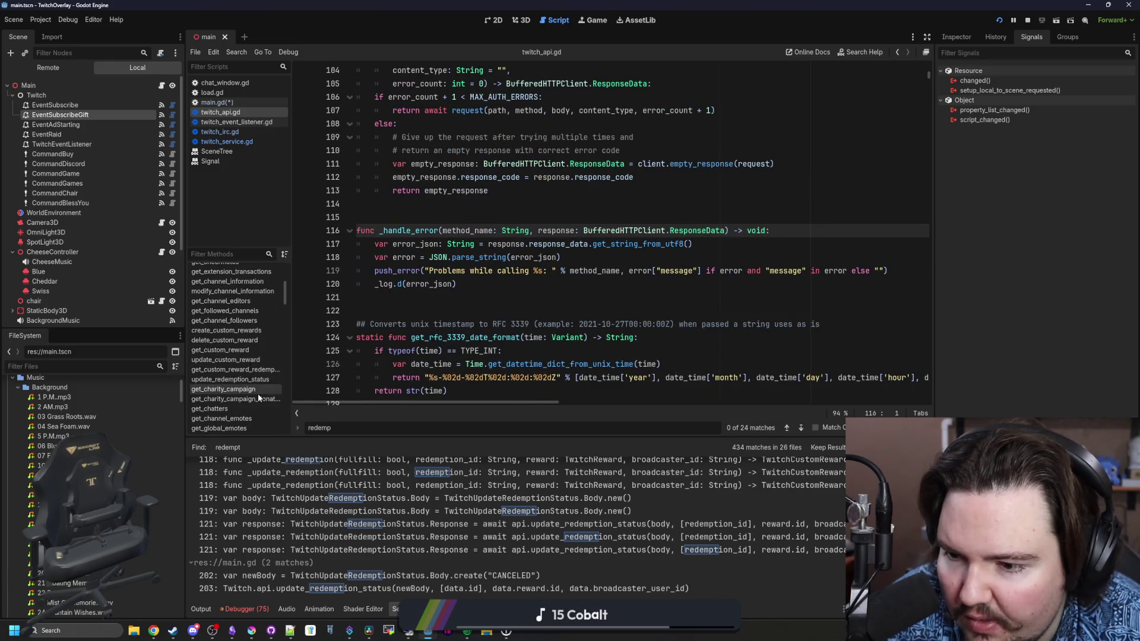
{"action": "left_click", "coordinate": [258, 371]}
{"action": "left_click", "coordinate": [256, 380]}
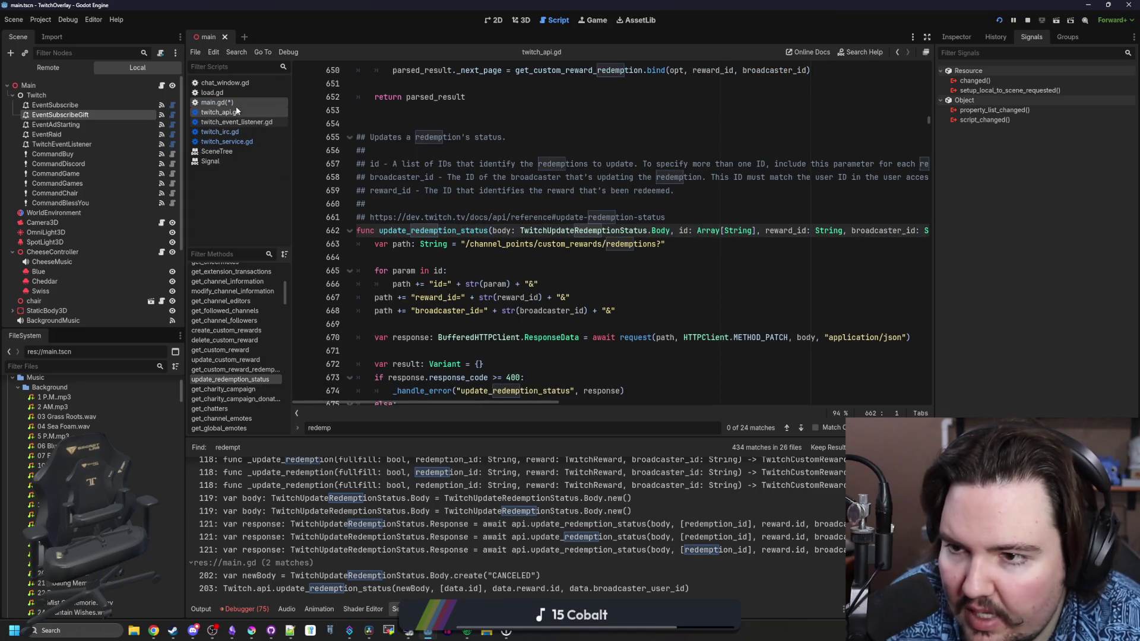
In main.gd, remove the stray Twitch line and the create_timer(5.0) await line.
{"action": "left_click", "coordinate": [217, 102]}
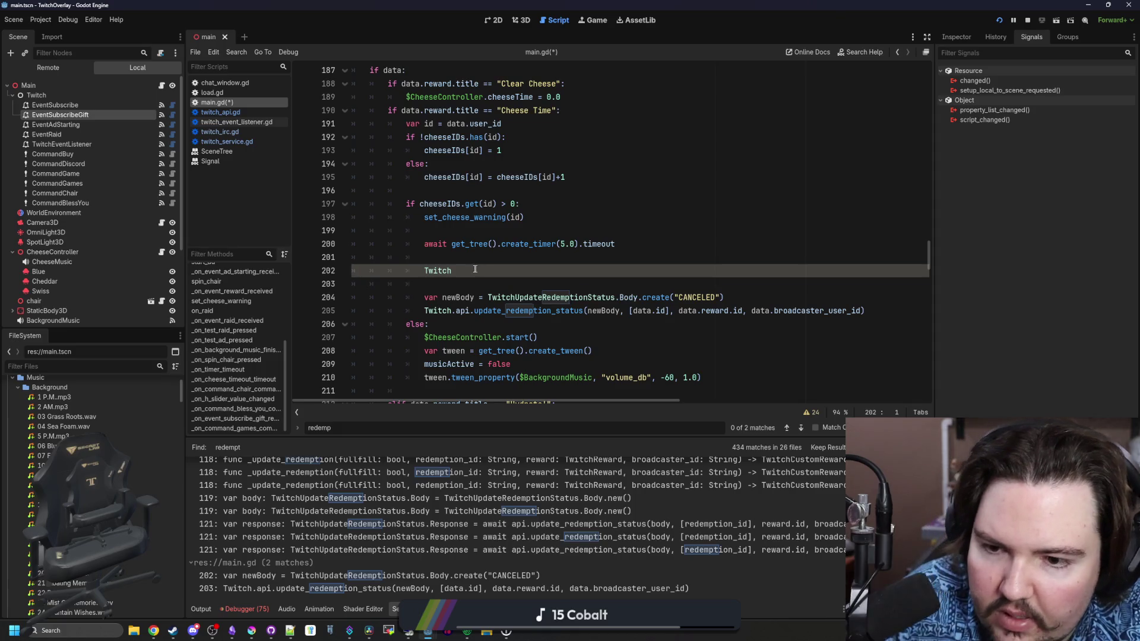
{"action": "key", "text": "ctrl+z"}
{"action": "key", "text": "ctrl+z"}
{"action": "left_click_drag", "start_coordinate": [651, 243], "coordinate": [410, 230]}
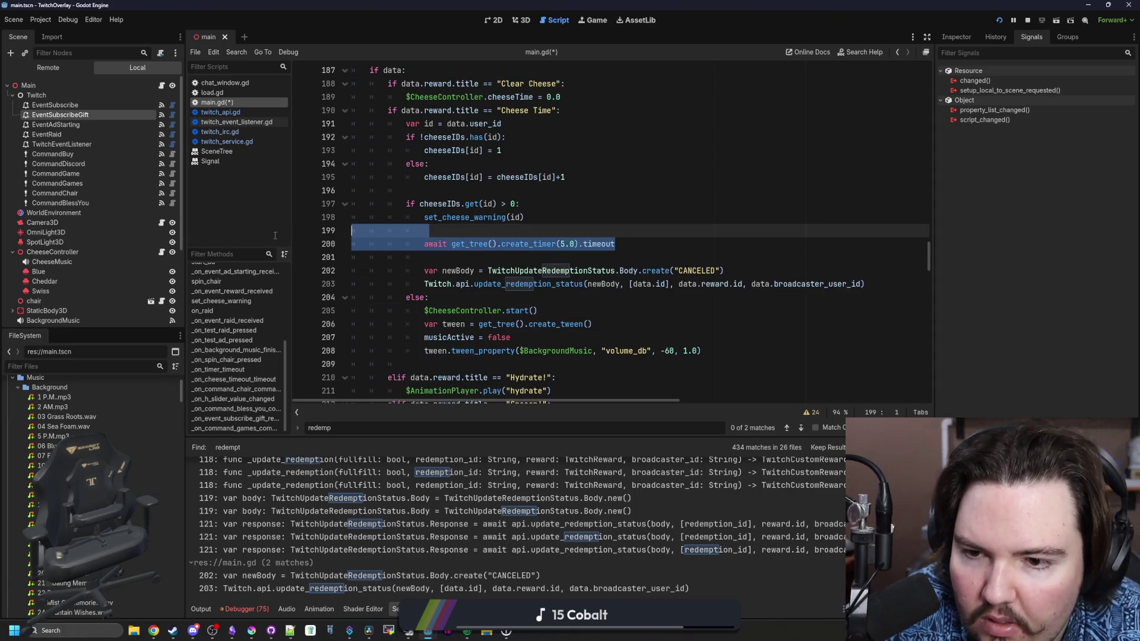
{"action": "key", "text": "BackSpace"}
{"action": "key", "text": "BackSpace"}
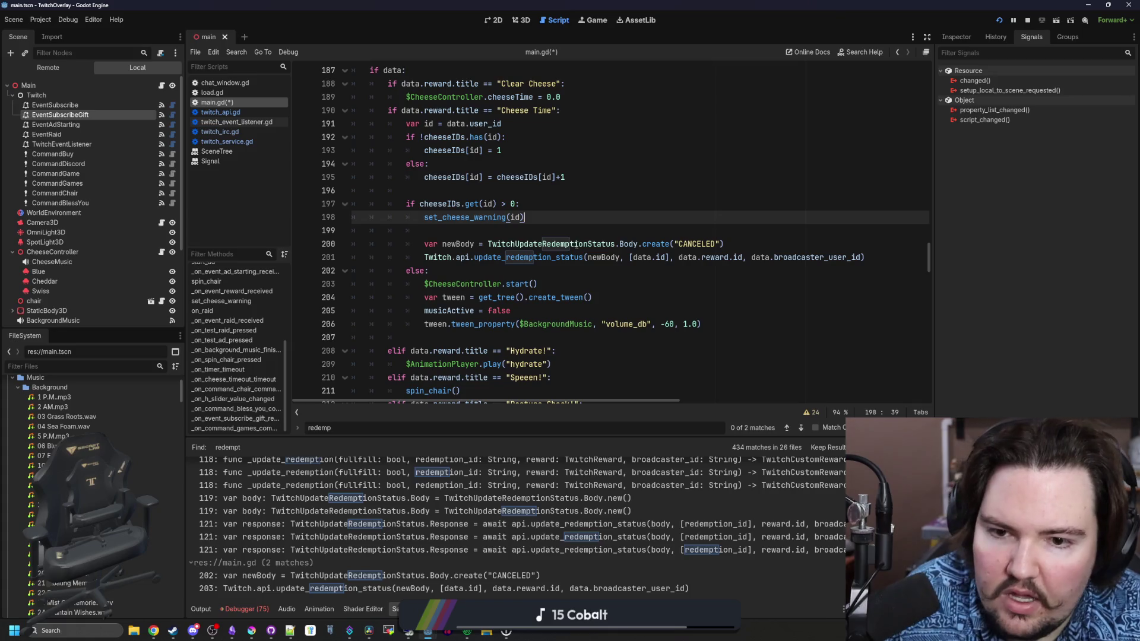
Inspect the redemption status Body class and the update_redemption_status definition.
{"action": "left_click", "coordinate": [531, 240], "text": "ctrl"}
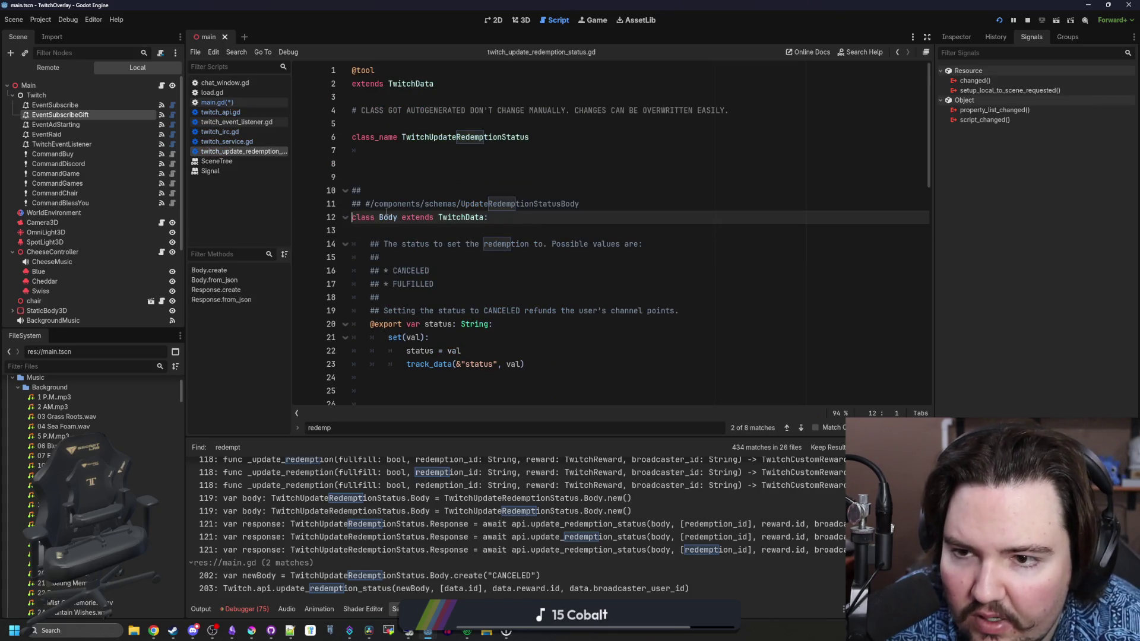
{"action": "key", "text": "alt+Left"}
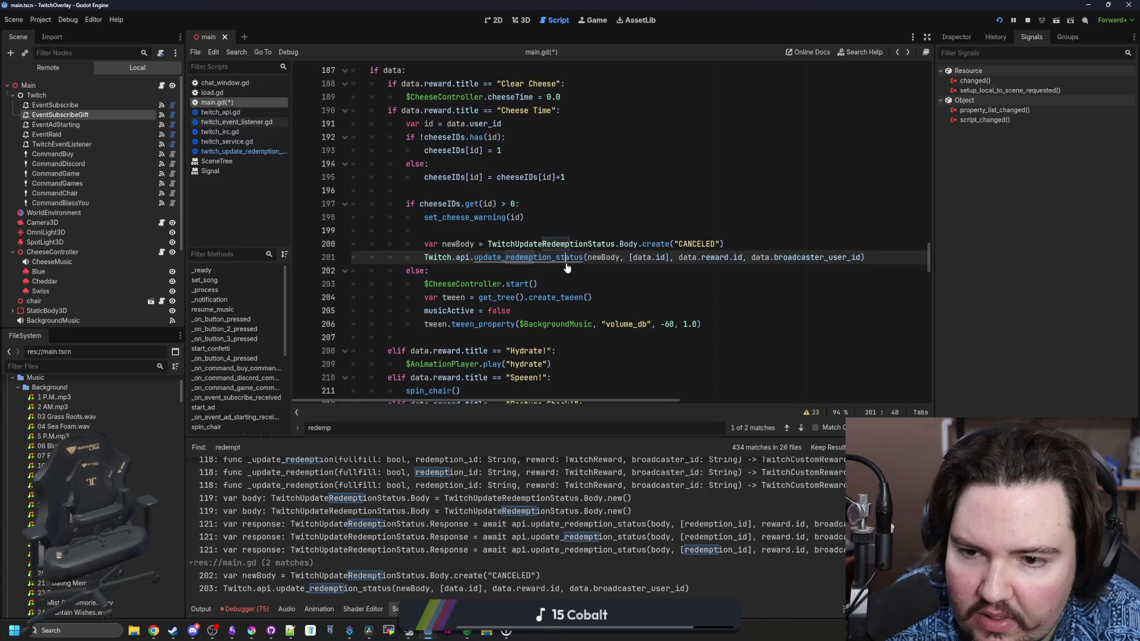
{"action": "left_click", "coordinate": [526, 260], "text": "ctrl"}
{"action": "scroll", "coordinate": [667, 262], "scroll_direction": "right", "scroll_amount": 5}
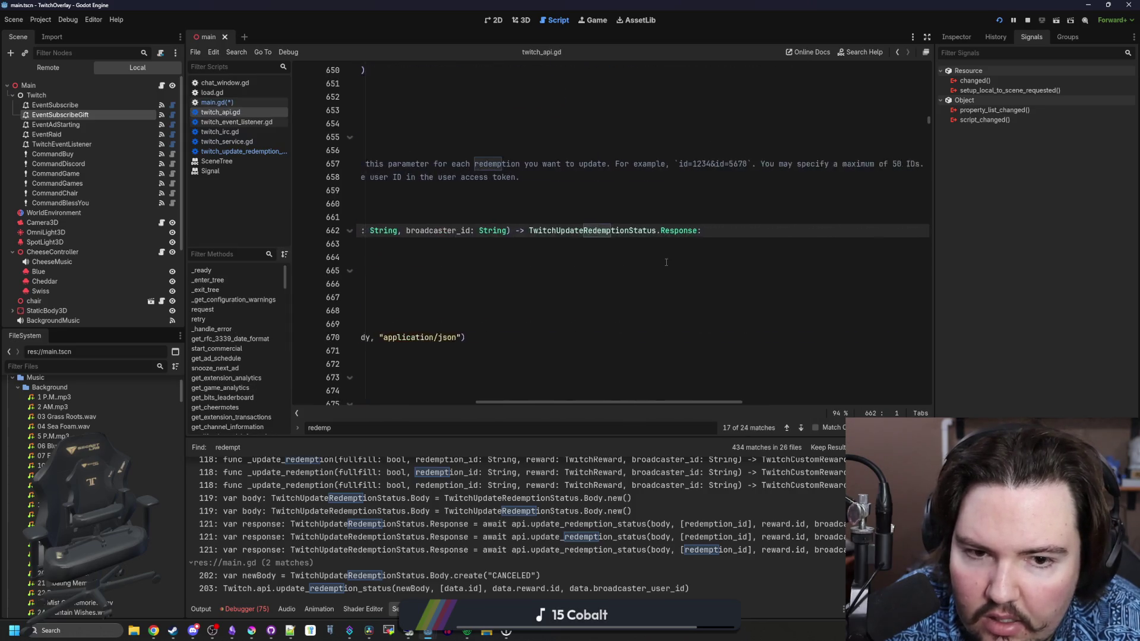
Add 'await' before the Twitch.api.update_redemption_status call on line 201 of main.gd.
{"action": "scroll", "coordinate": [702, 265], "scroll_direction": "left", "scroll_amount": 5}
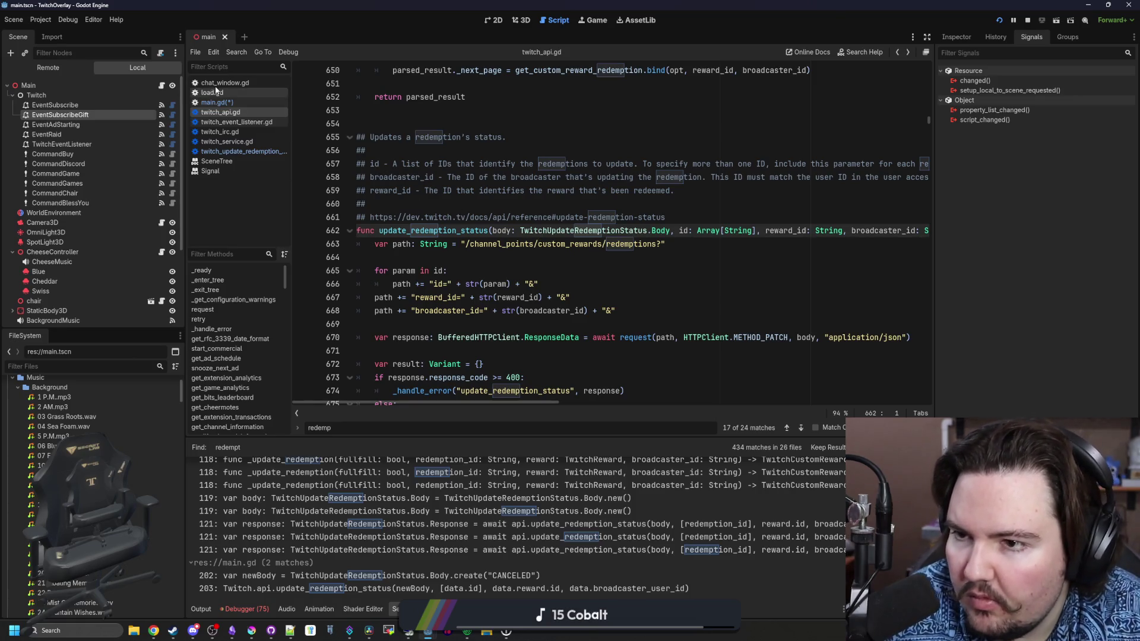
{"action": "left_click", "coordinate": [217, 102]}
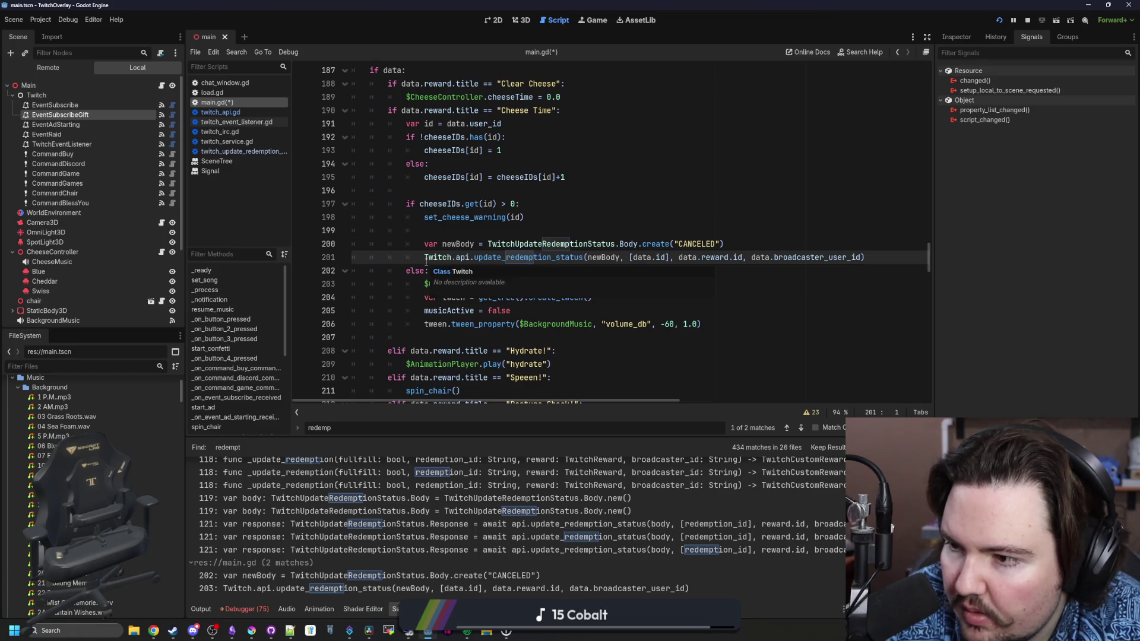
{"action": "left_click", "coordinate": [426, 259]}
{"action": "type", "text": "await"}
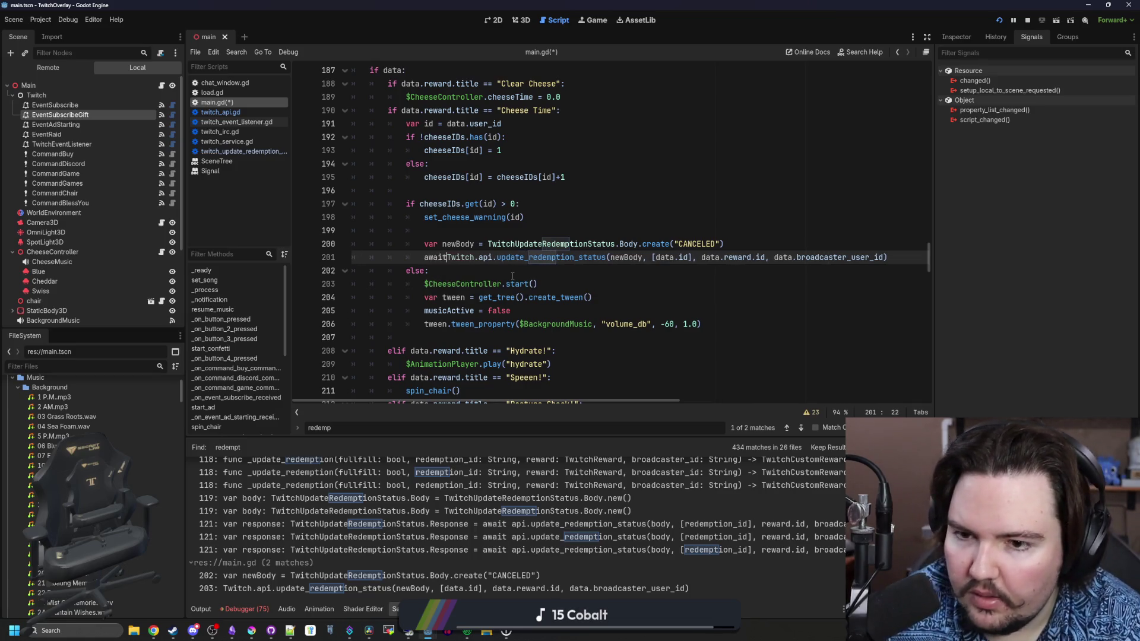
{"action": "left_click", "coordinate": [512, 276]}
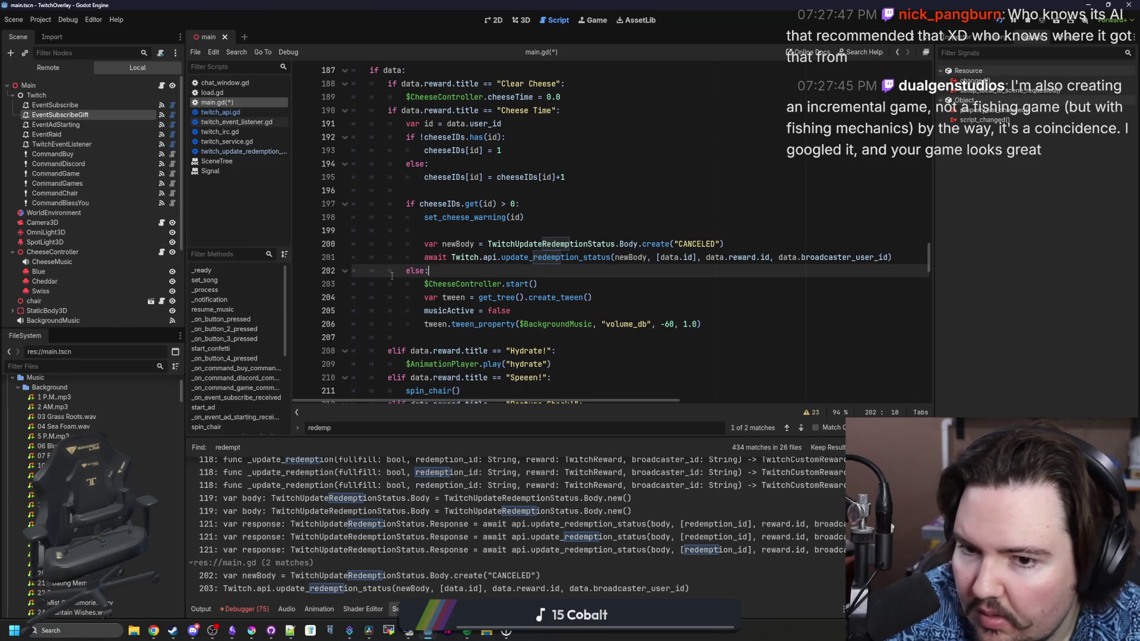
Recheck the update_redemption_status definition, then select the newBody argument back in main.gd.
{"action": "left_click", "coordinate": [589, 259], "text": "ctrl"}
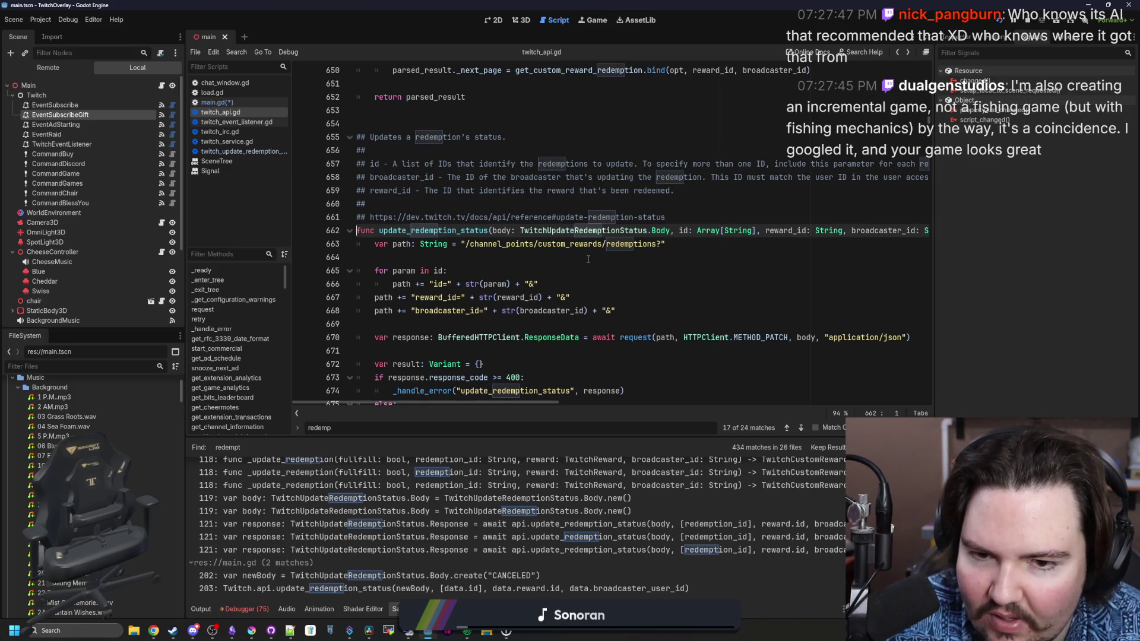
{"action": "key", "text": "alt+Left"}
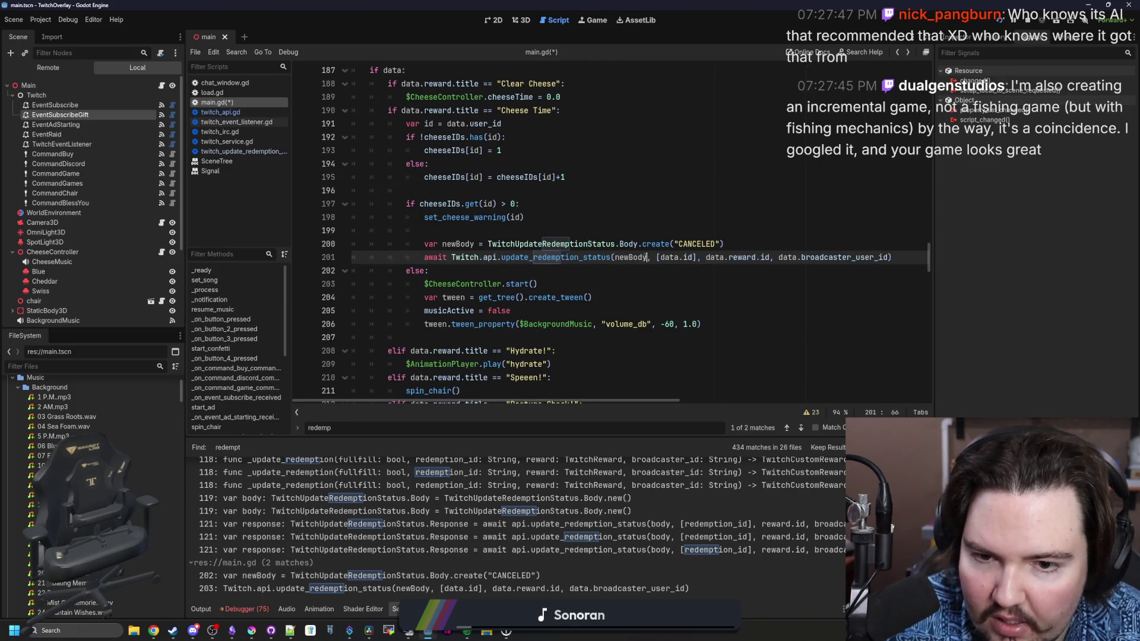
{"action": "key", "text": "ctrl+shift+Left"}
Replace the newBody argument with a {"status": "CANCELED"} dictionary and comment out the newBody line.
{"action": "type", "text": "["}
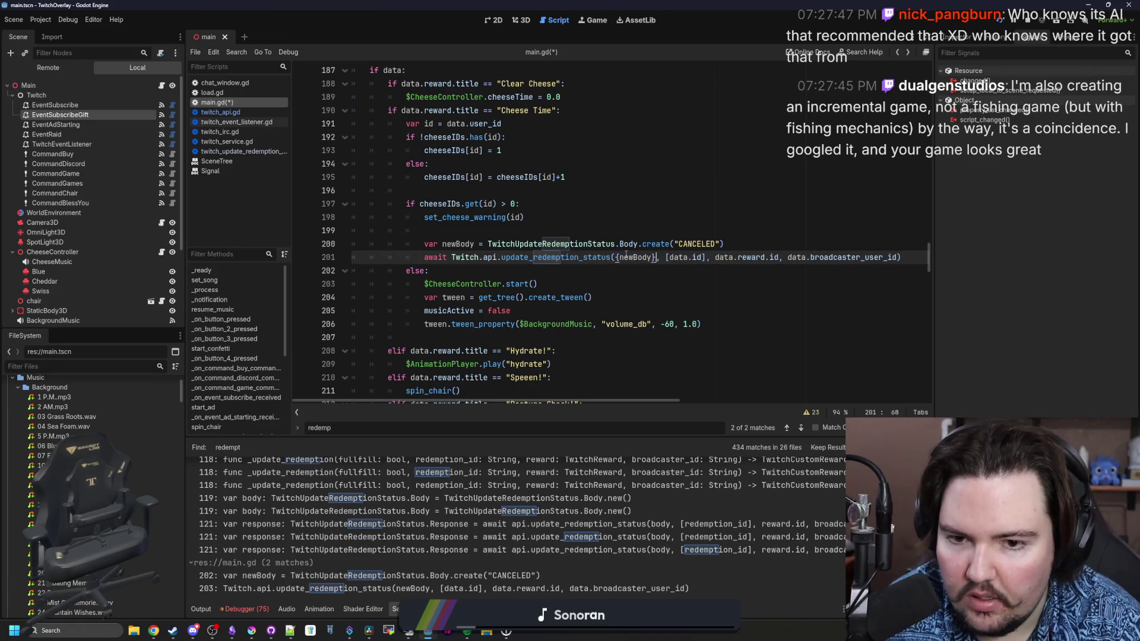
{"action": "key", "text": "BackSpace"}
{"action": "key", "text": "BackSpace"}
{"action": "key", "text": "BackSpace"}
{"action": "type", "text": "status"}
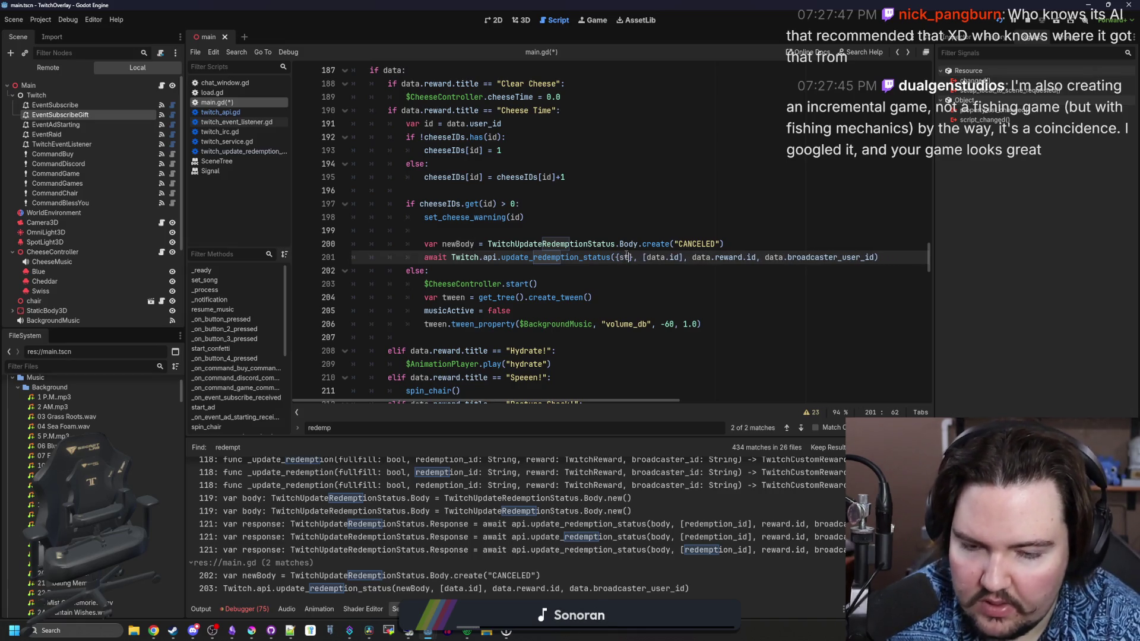
{"action": "type", "text": ": \"CAN"}
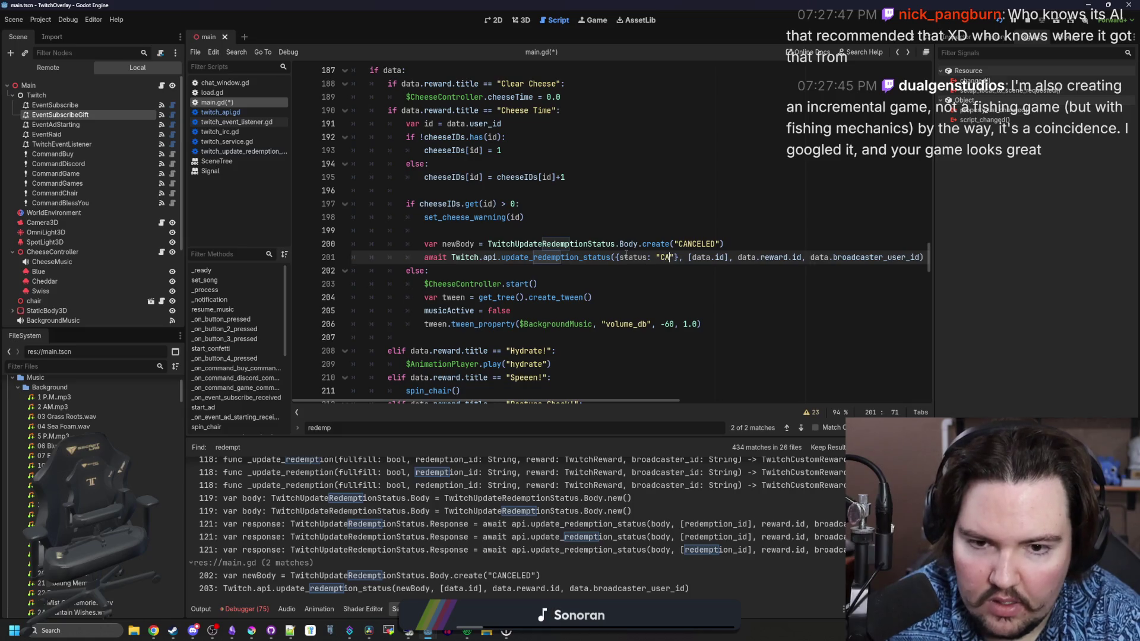
{"action": "type", "text": "CELED"}
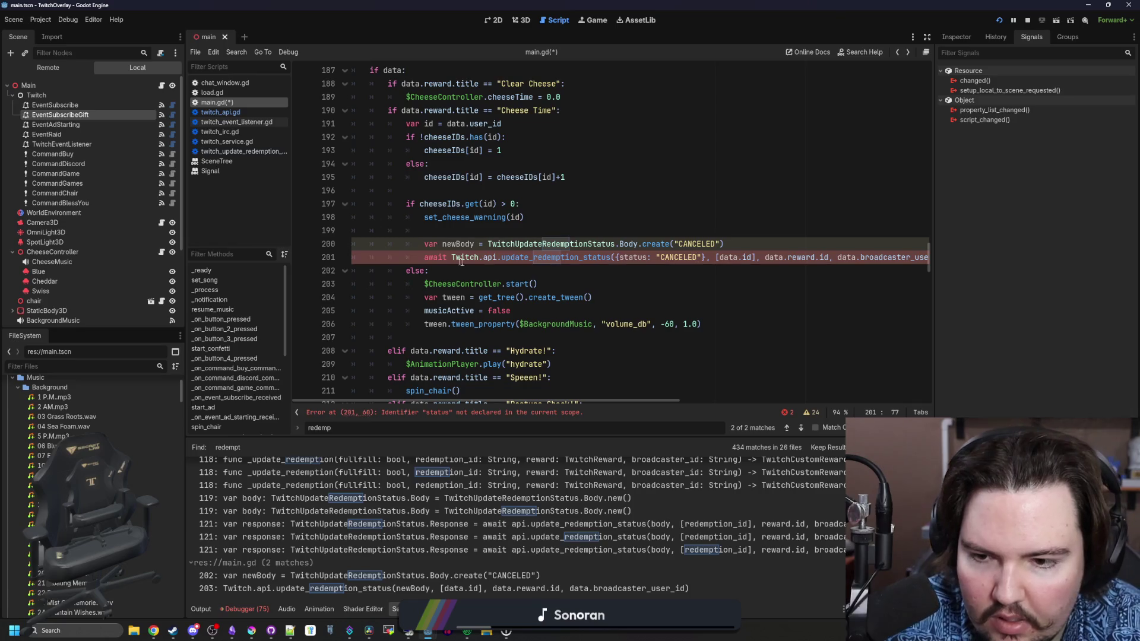
{"action": "left_click", "coordinate": [421, 245]}
{"action": "key", "text": "ctrl+k"}
{"action": "double_click", "coordinate": [633, 257]}
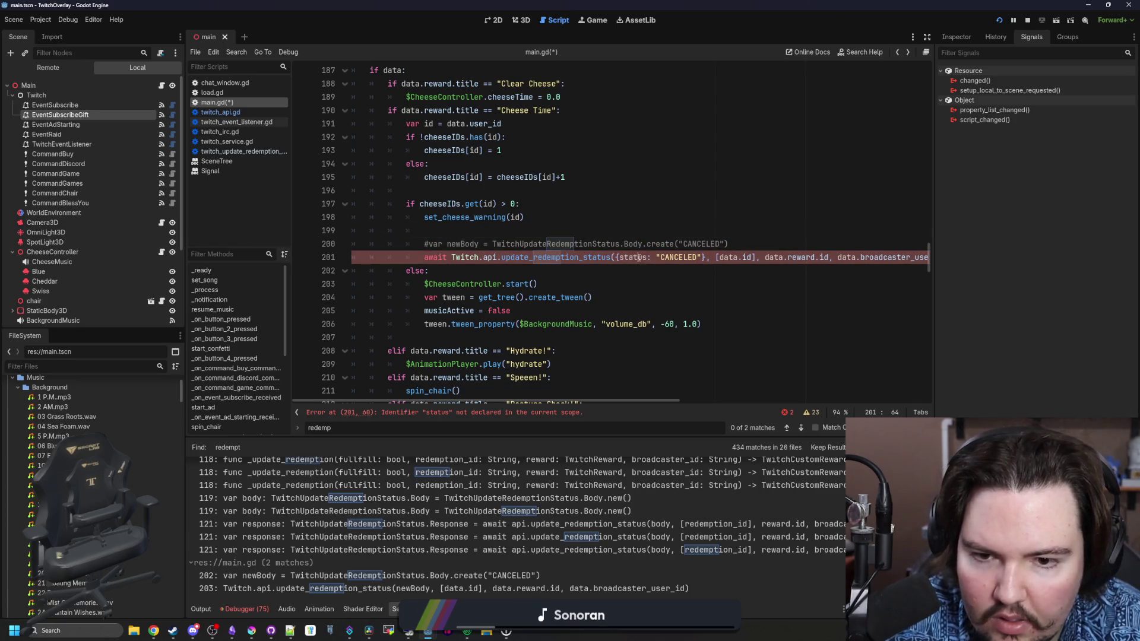
{"action": "type", "text": "\"st"}
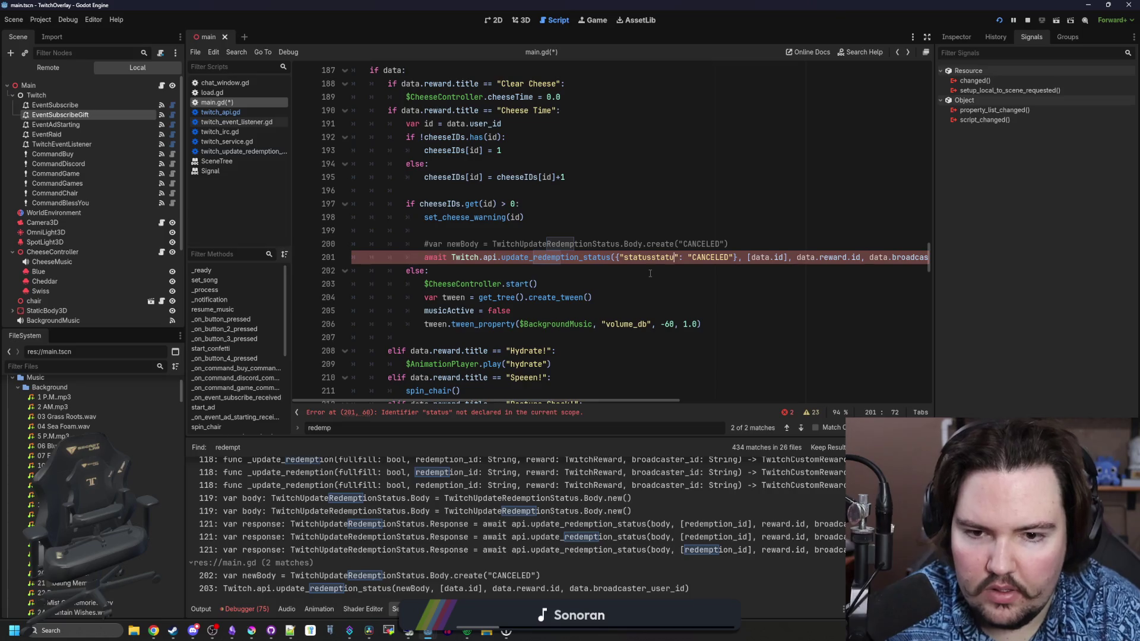
{"action": "type", "text": "atus"}
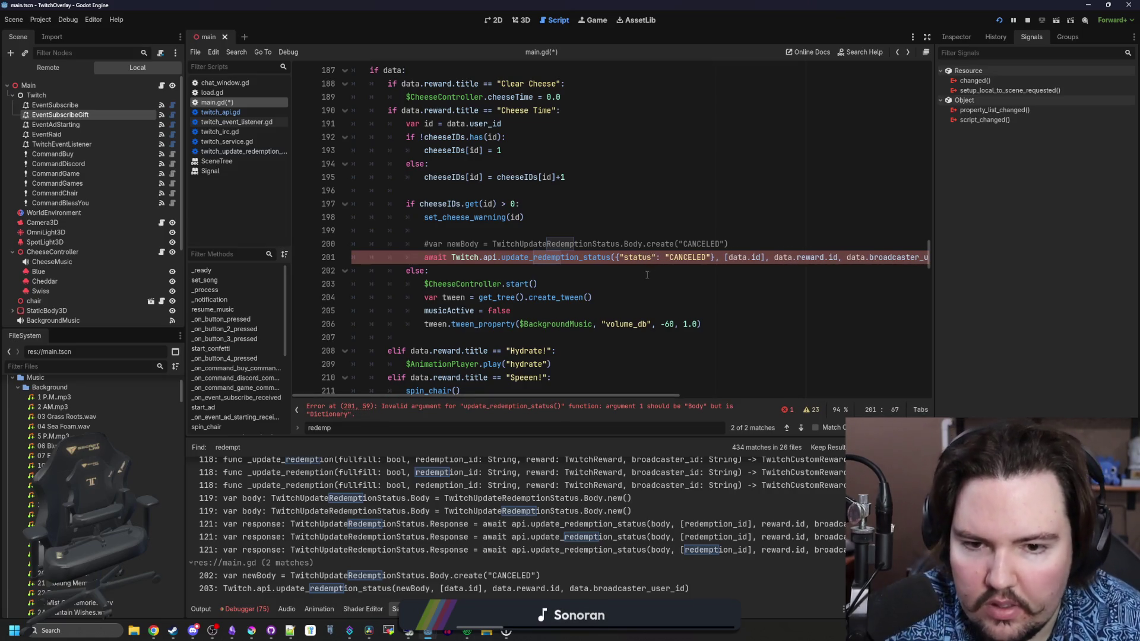
{"action": "left_click", "coordinate": [674, 273]}
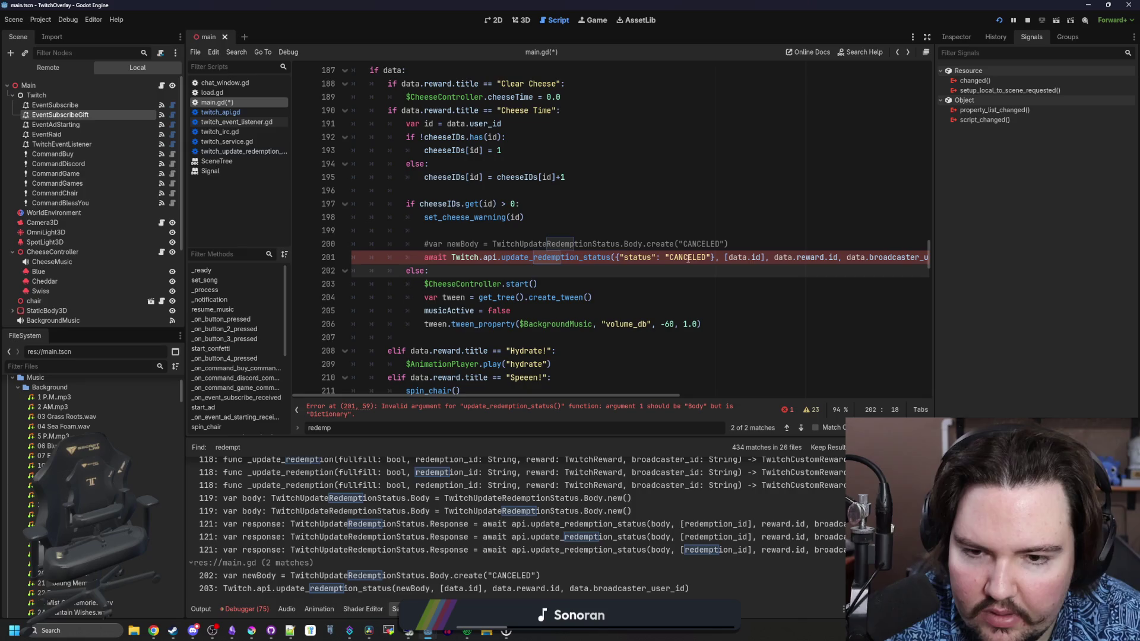
Inspect update_redemption_status and its status Body class to confirm the CANCELED value.
{"action": "left_click", "coordinate": [542, 262], "text": "ctrl"}
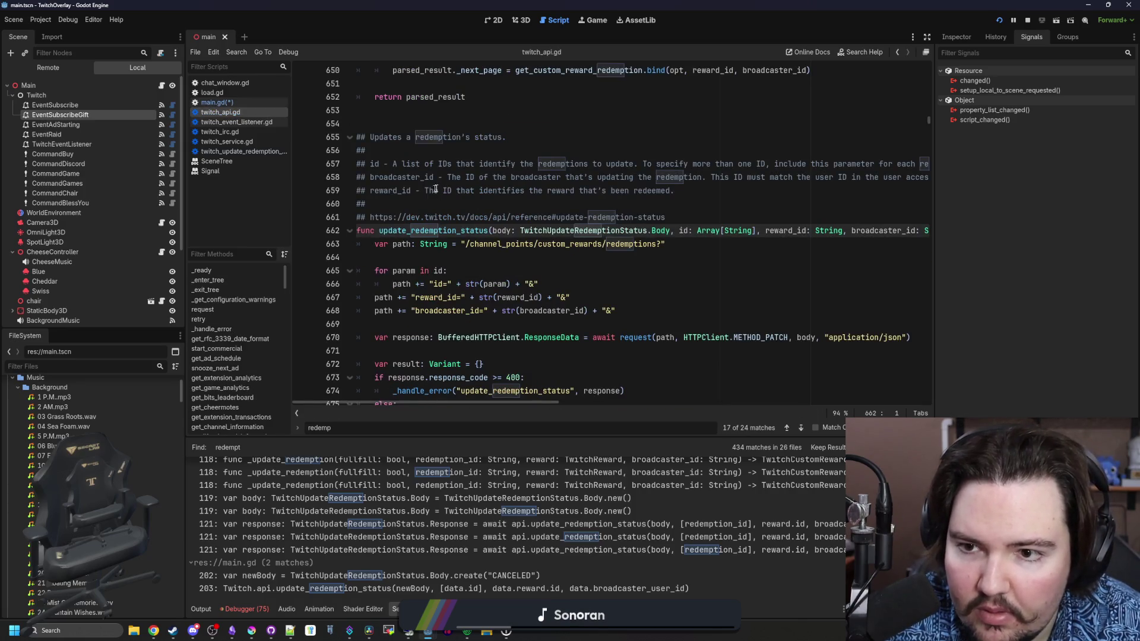
{"action": "scroll", "coordinate": [478, 193], "scroll_direction": "up", "scroll_amount": 3}
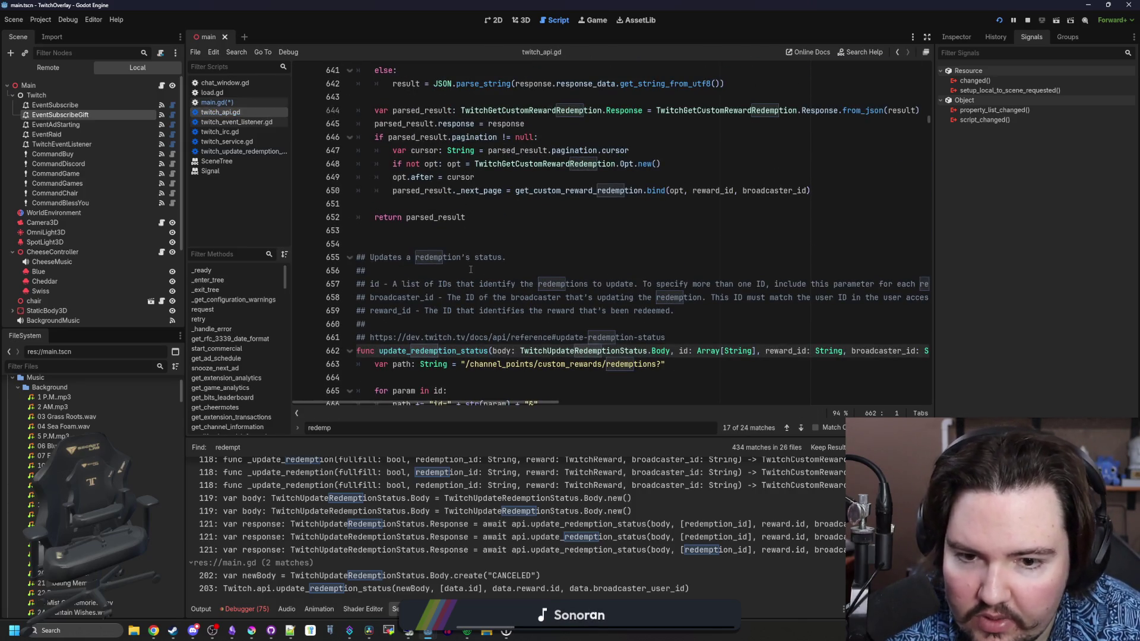
{"action": "scroll", "coordinate": [471, 270], "scroll_direction": "down", "scroll_amount": 2}
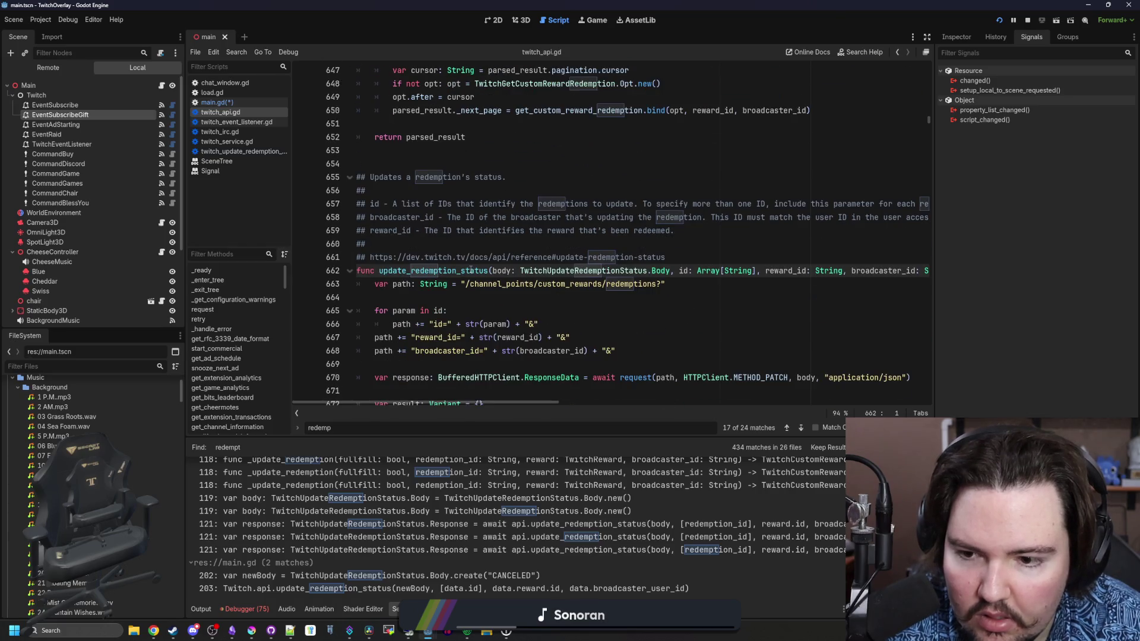
{"action": "left_click", "coordinate": [659, 272], "text": "ctrl"}
{"action": "left_click", "coordinate": [501, 271]}
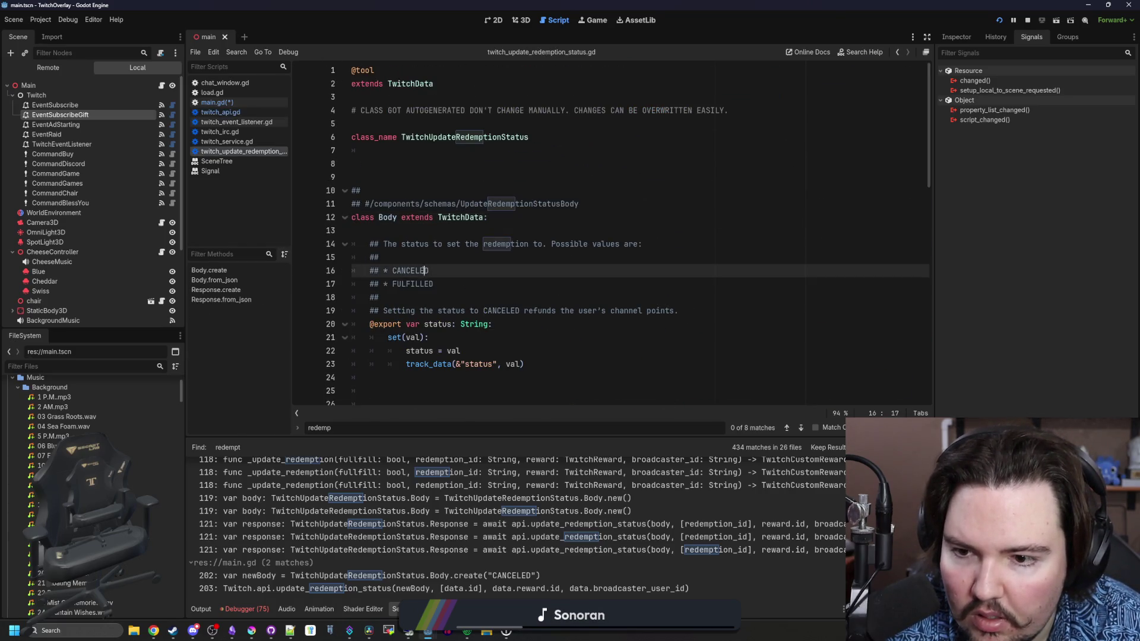
{"action": "key", "text": "alt+Left"}
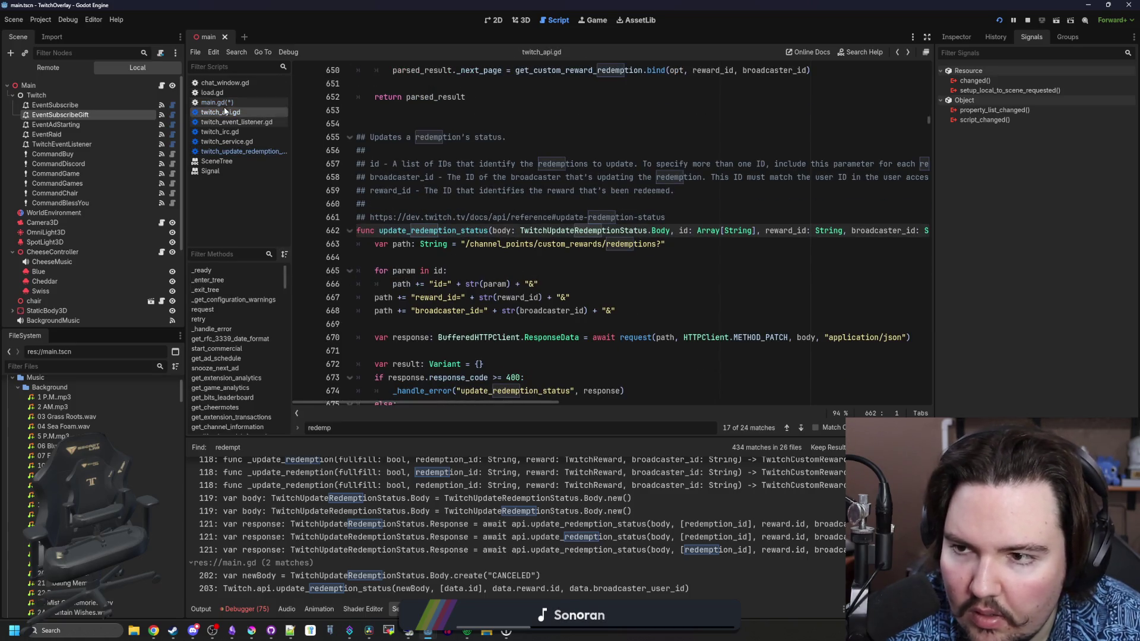
Back in main.gd, restore the newBody line 200 and pass newBody unbracketed.
{"action": "left_click", "coordinate": [274, 102]}
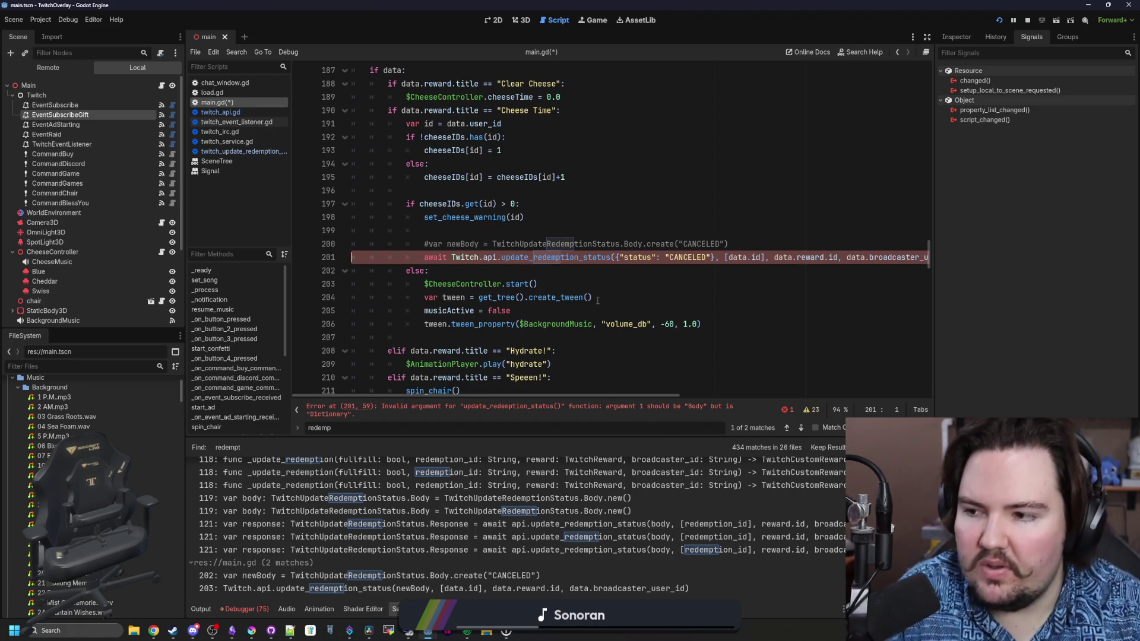
{"action": "key", "text": "ctrl+z"}
{"action": "key", "text": "ctrl+z"}
{"action": "key", "text": "ctrl+z"}
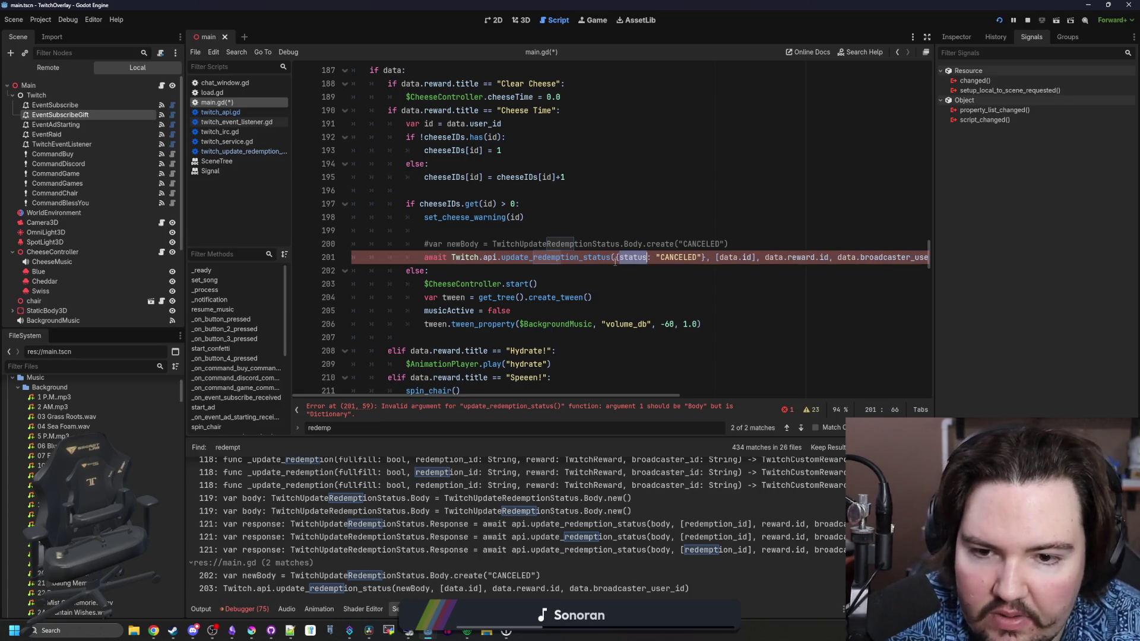
{"action": "key", "text": "ctrl+z"}
{"action": "key", "text": "ctrl+z"}
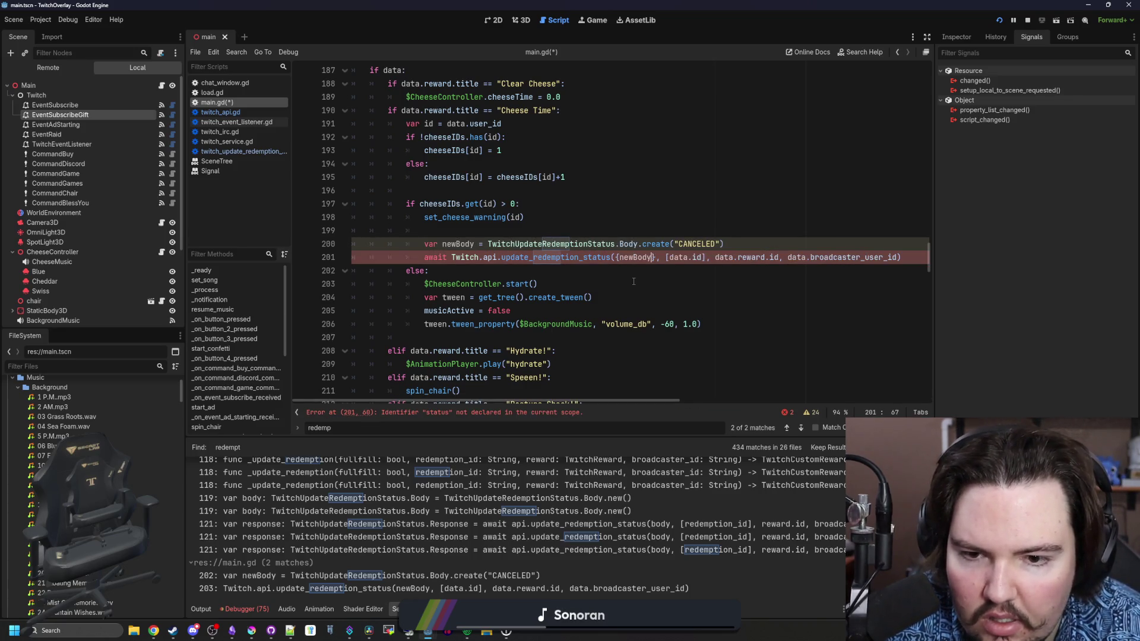
{"action": "key", "text": "ctrl+z"}
{"action": "left_click", "coordinate": [622, 268]}
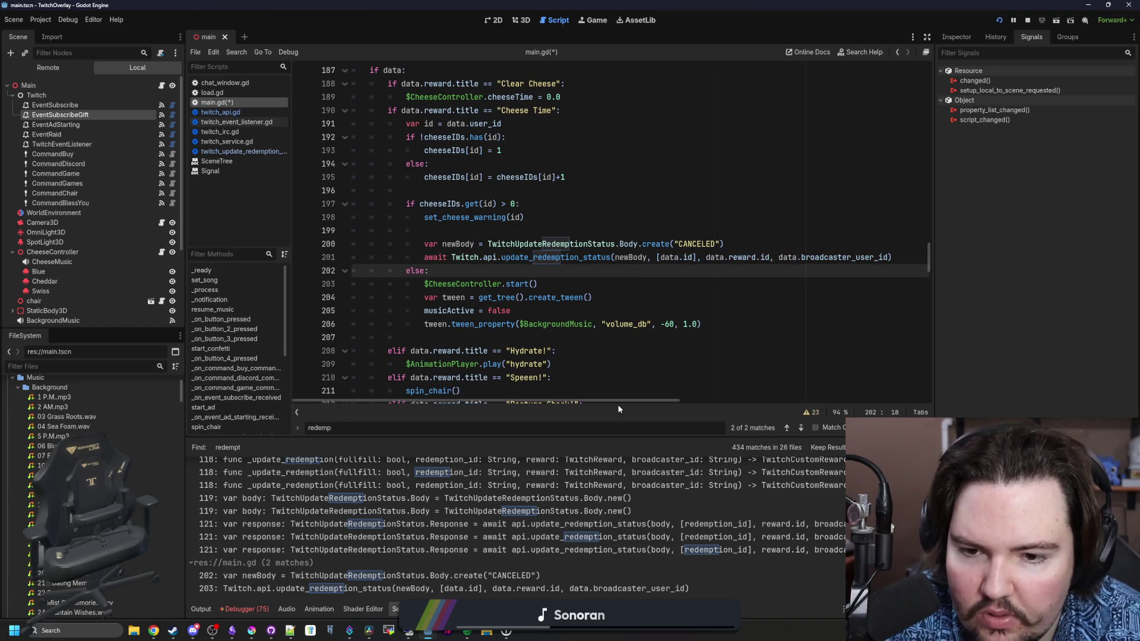
Save main.gd and the scene with Ctrl+S after reviewing the CANCELED redemption call.
{"action": "scroll", "coordinate": [636, 398], "scroll_direction": "right", "scroll_amount": 4}
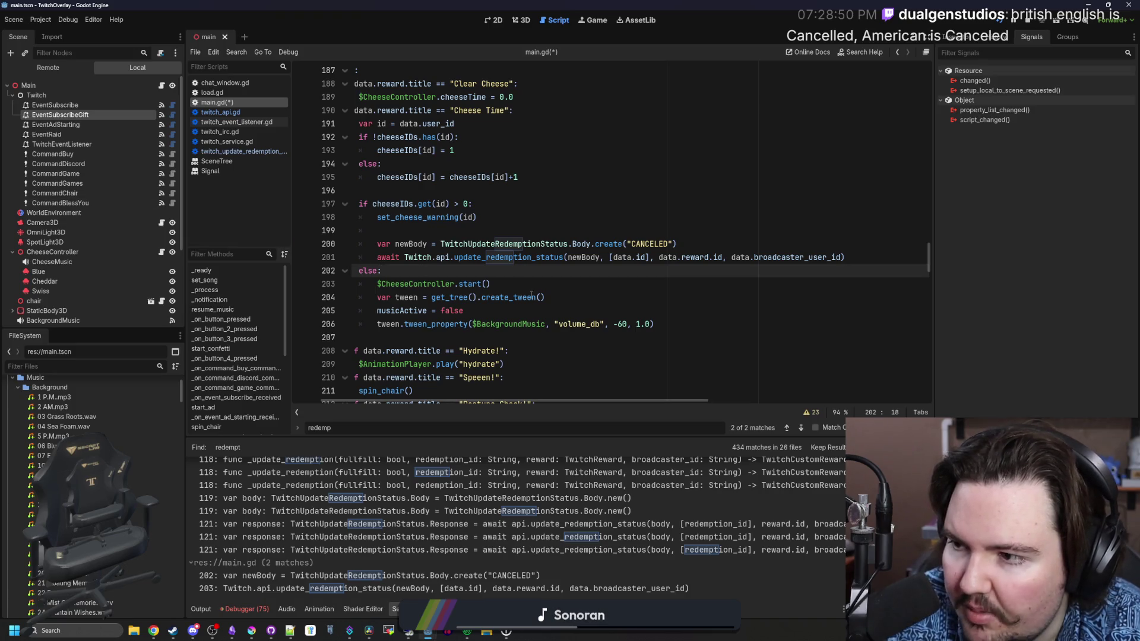
{"action": "left_click", "coordinate": [591, 282]}
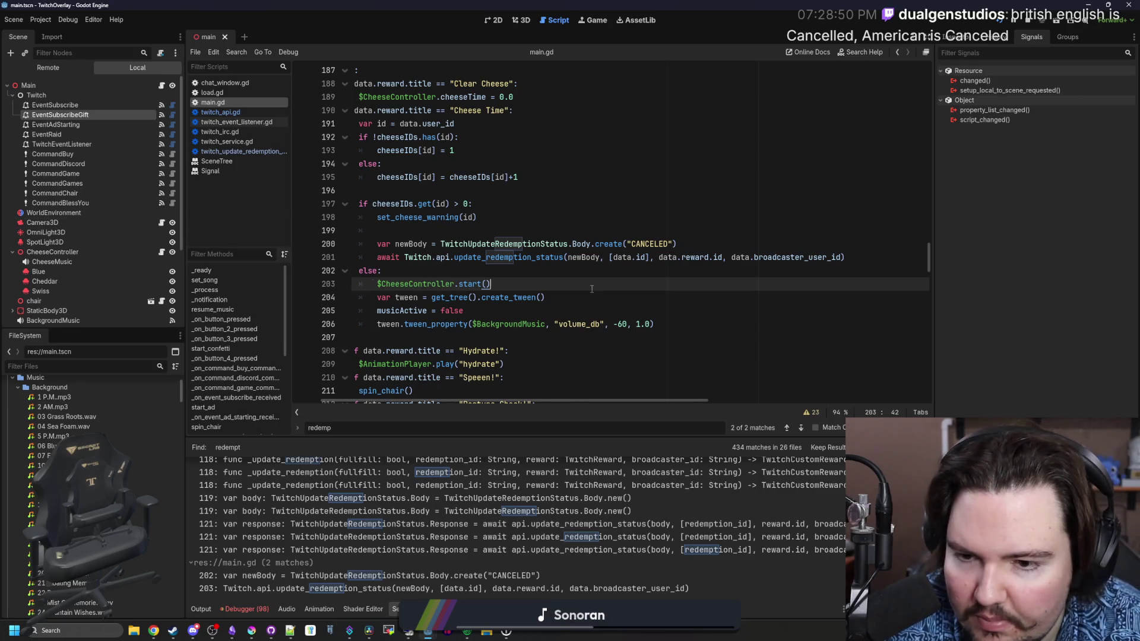
{"action": "scroll", "coordinate": [593, 289], "scroll_direction": "left", "scroll_amount": 2}
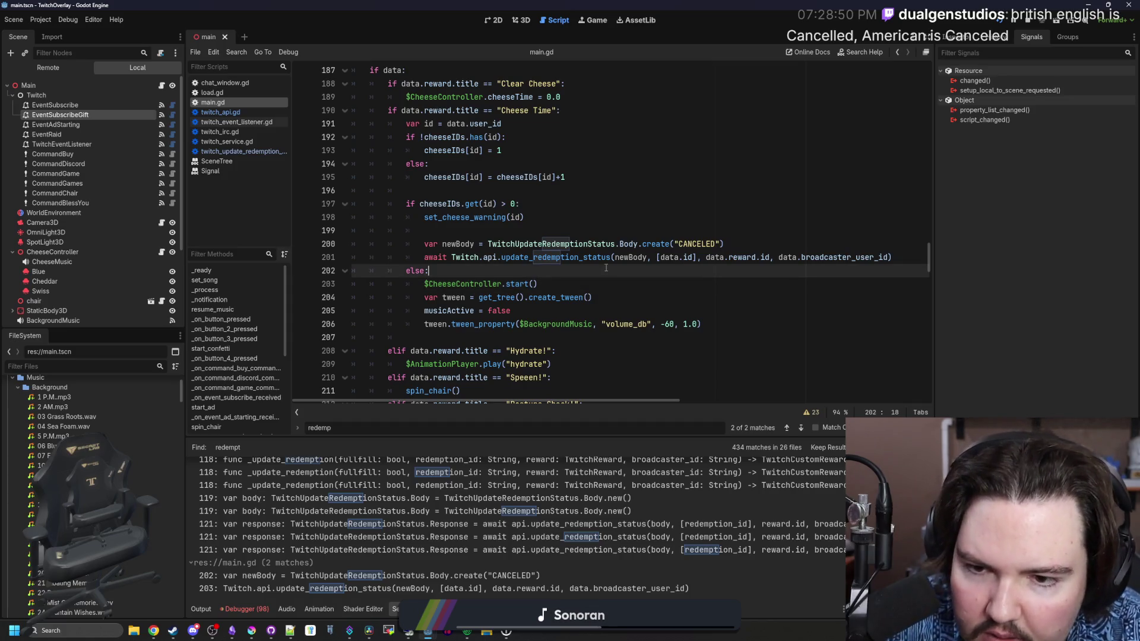
{"action": "key", "text": "ctrl+s"}
{"action": "left_click", "coordinate": [463, 231]}
{"action": "key", "text": "ctrl+s"}
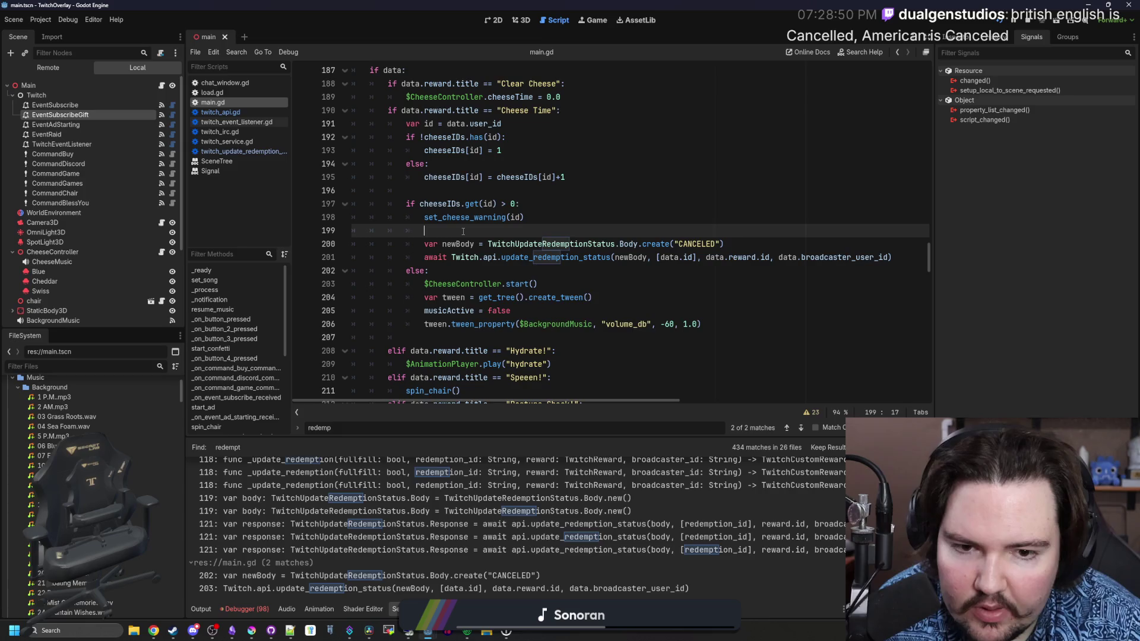
{"action": "key", "text": "ctrl+s"}
{"action": "key", "text": "ctrl+s"}
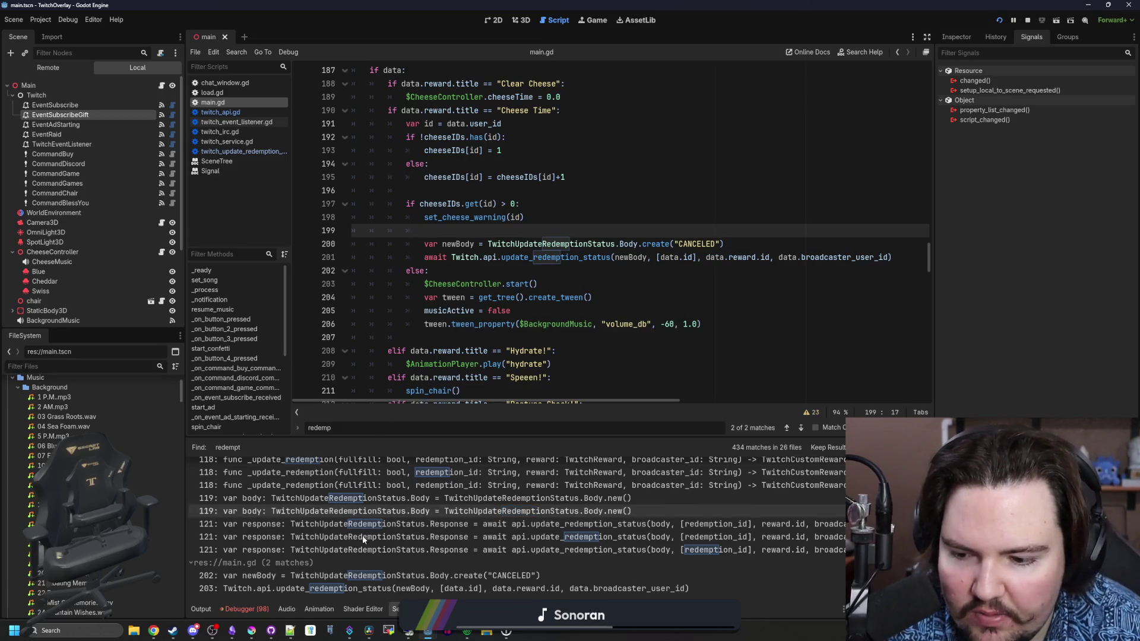
Review the Debugger's Errors list, then restart the overlay project.
{"action": "left_click", "coordinate": [243, 607]}
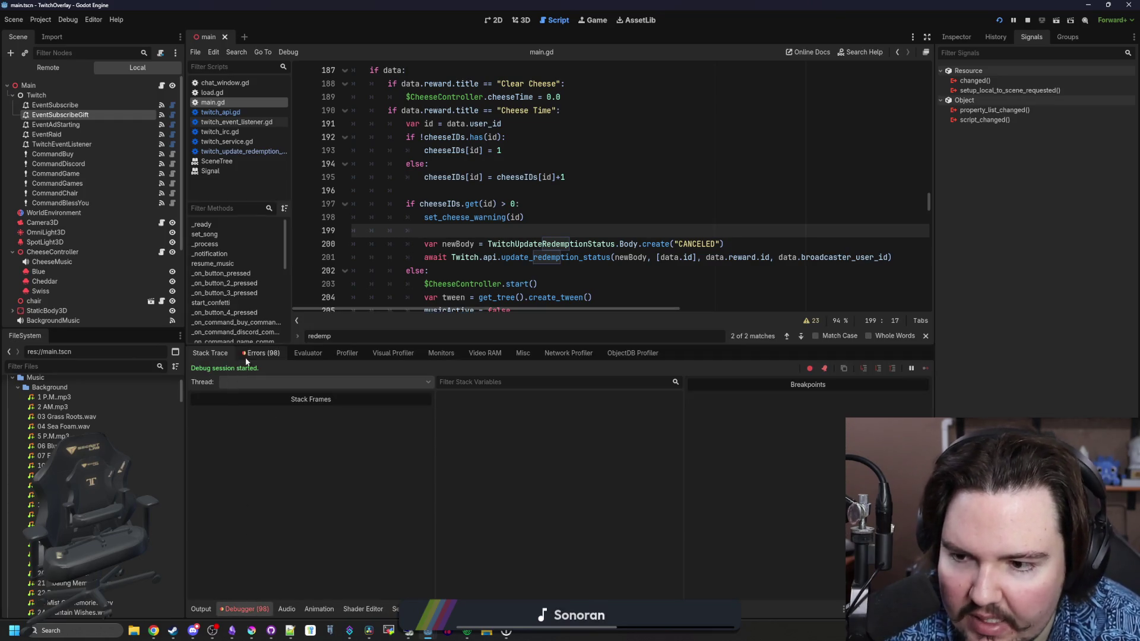
{"action": "left_click", "coordinate": [261, 353]}
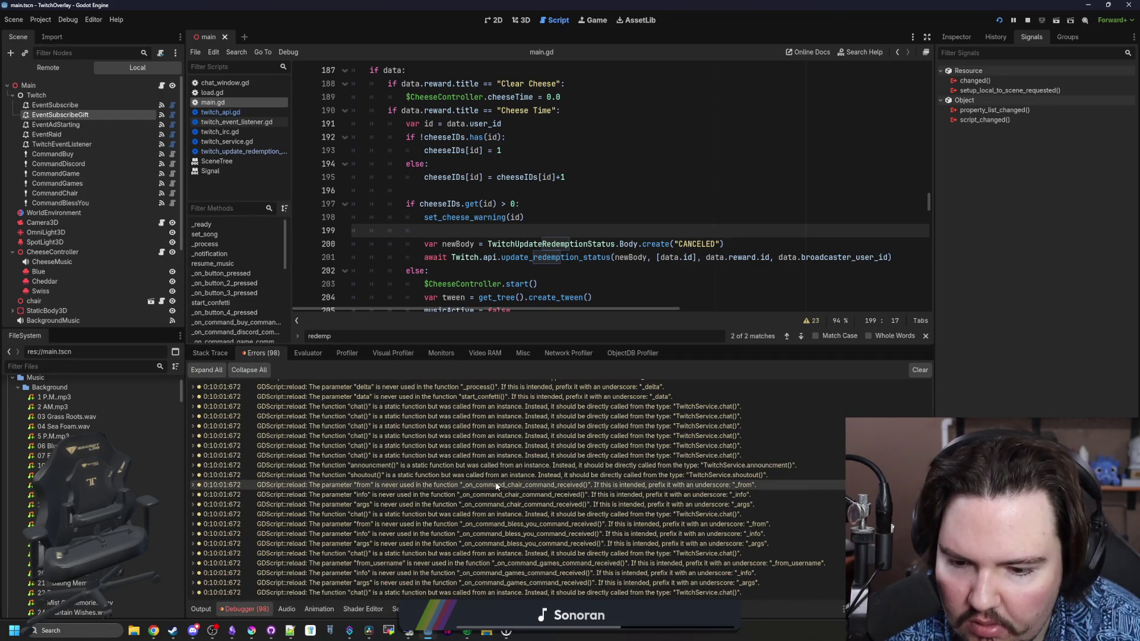
{"action": "scroll", "coordinate": [700, 548], "scroll_direction": "up", "scroll_amount": 5}
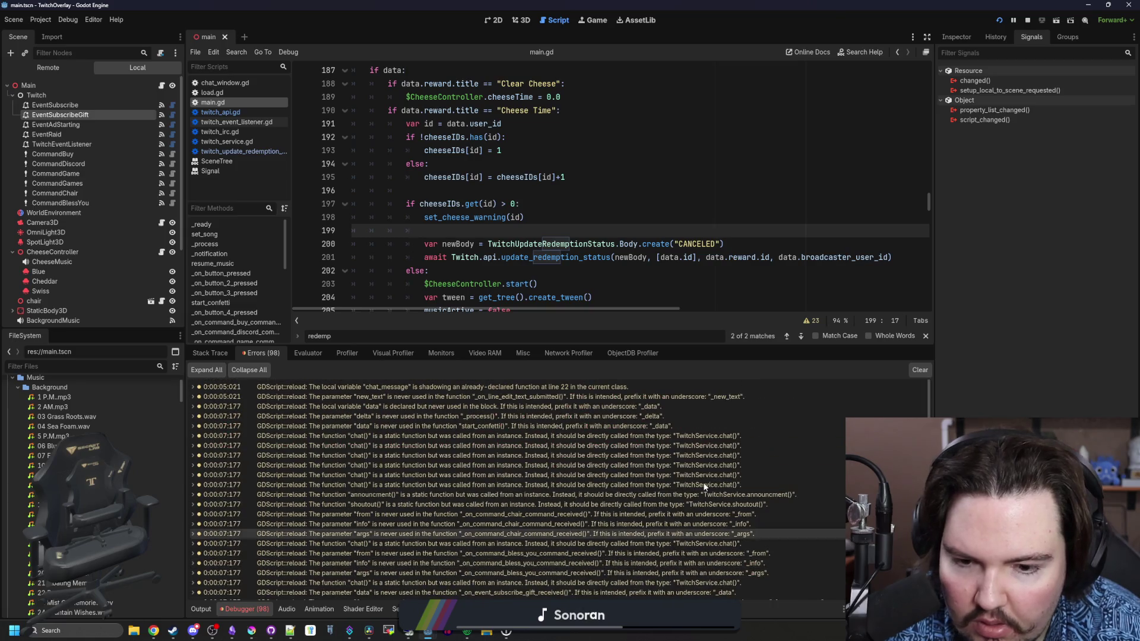
{"action": "left_click", "coordinate": [1028, 22]}
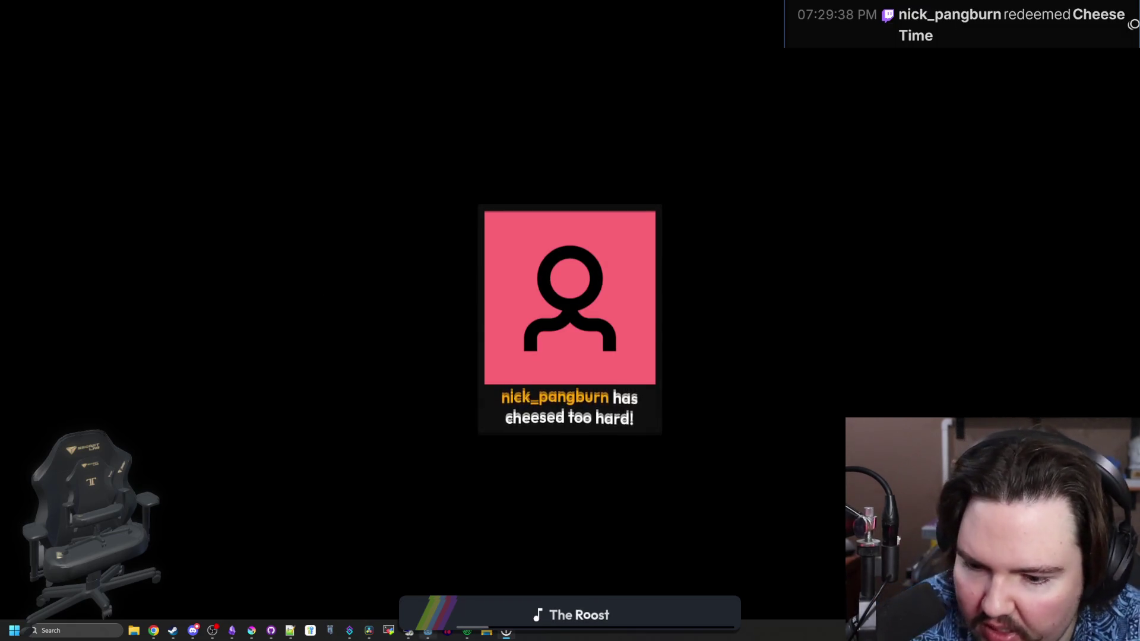
Inspect the update_redemption_status definition and its awaited request call.
{"action": "mouse_move", "coordinate": [428, 631]}
{"action": "left_click", "coordinate": [494, 584]}
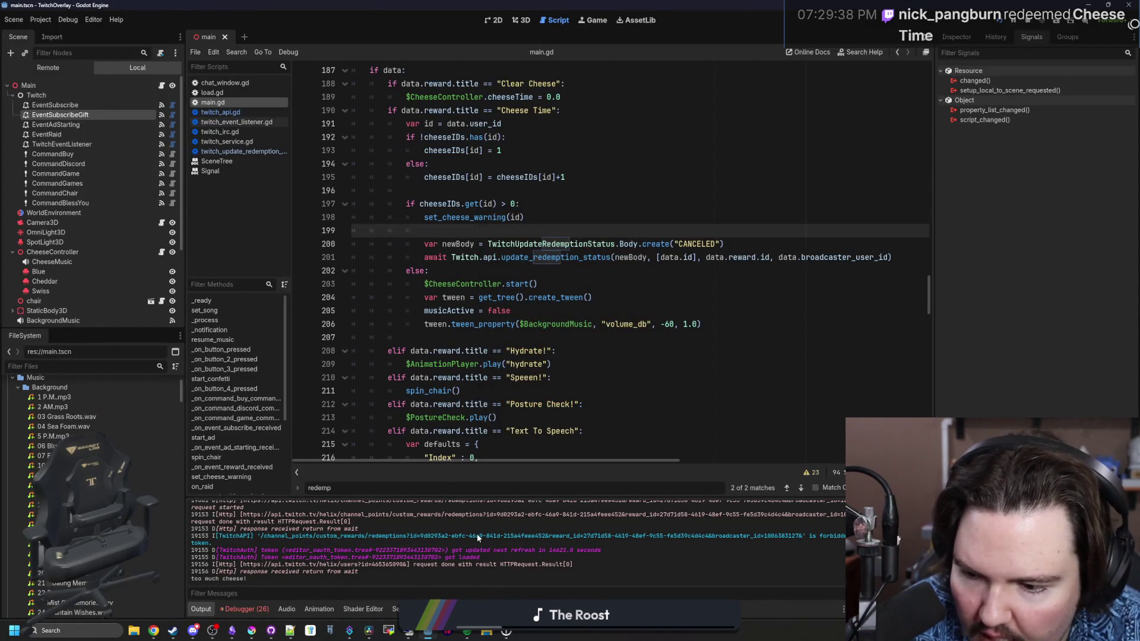
{"action": "left_click", "coordinate": [493, 274]}
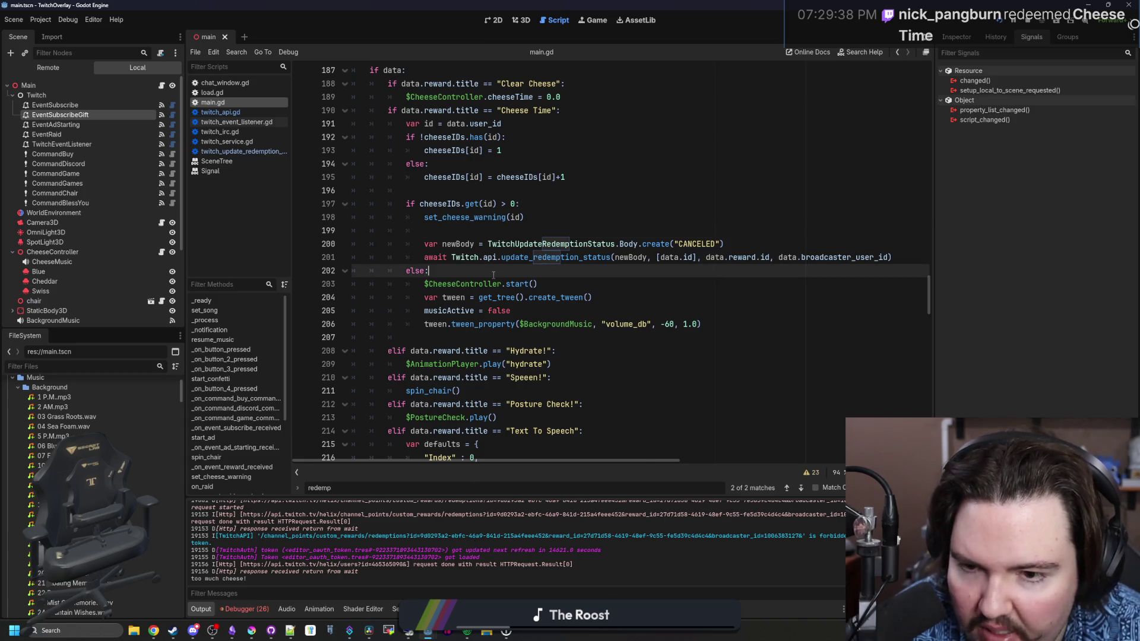
{"action": "left_click", "coordinate": [530, 256], "text": "ctrl"}
{"action": "scroll", "coordinate": [417, 308], "scroll_direction": "down", "scroll_amount": 3}
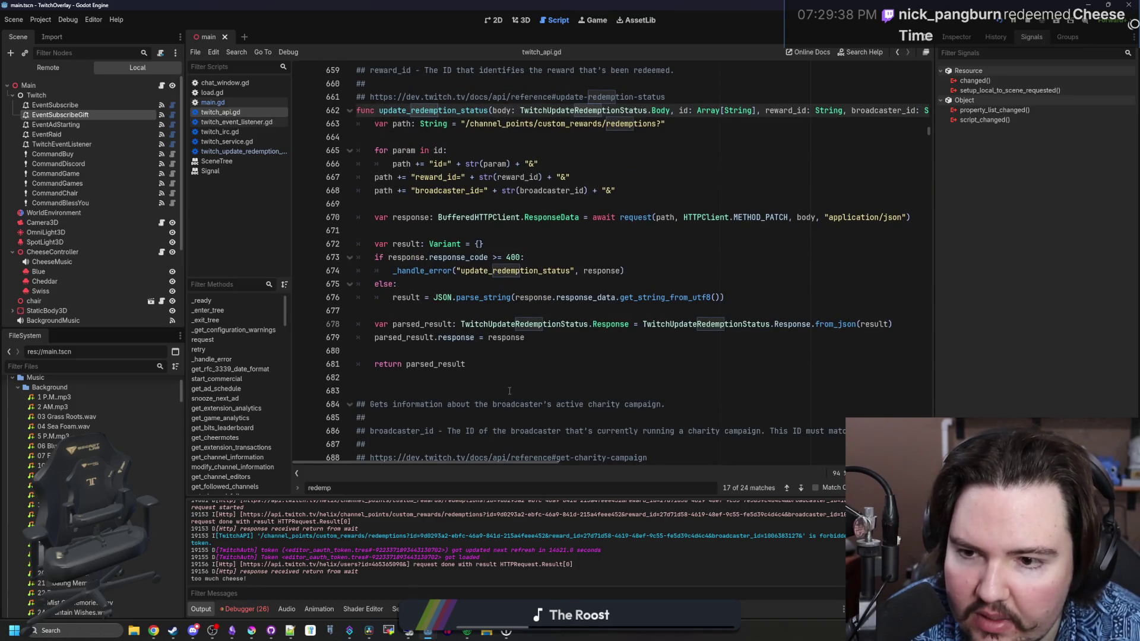
{"action": "scroll", "coordinate": [509, 391], "scroll_direction": "up", "scroll_amount": 1}
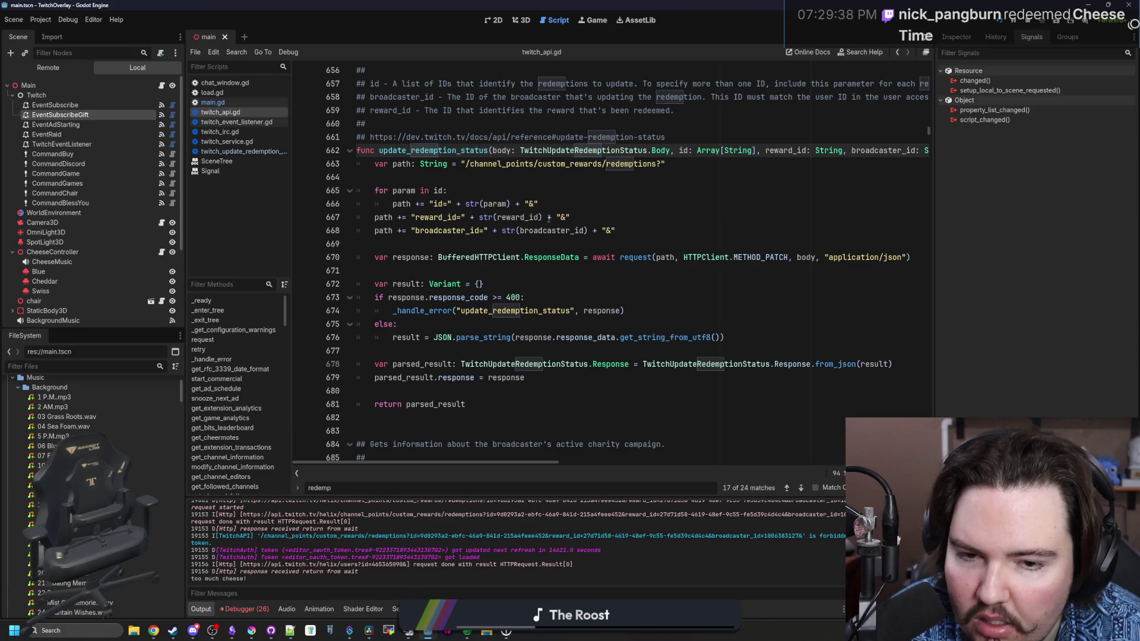
{"action": "left_click_drag", "start_coordinate": [596, 257], "coordinate": [676, 257]}
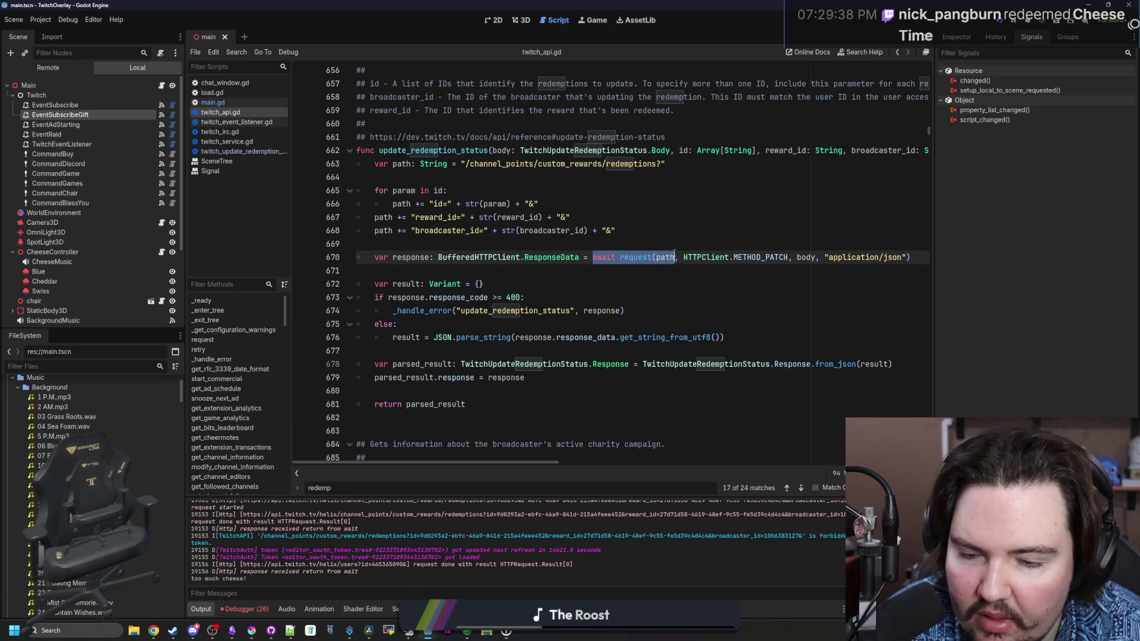
{"action": "left_click", "coordinate": [675, 257]}
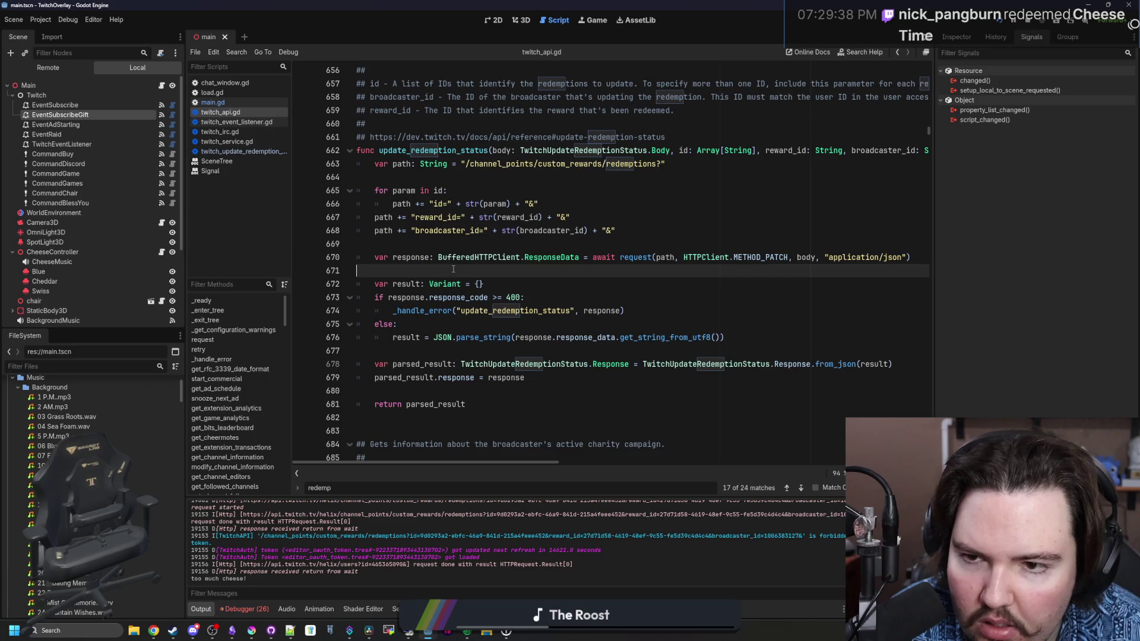
{"action": "scroll", "coordinate": [453, 269], "scroll_direction": "up", "scroll_amount": 2}
Remove await from the CANCELED cancel call in main.gd, save, and go to the Twitch reward queue.
{"action": "key", "text": "alt+Left"}
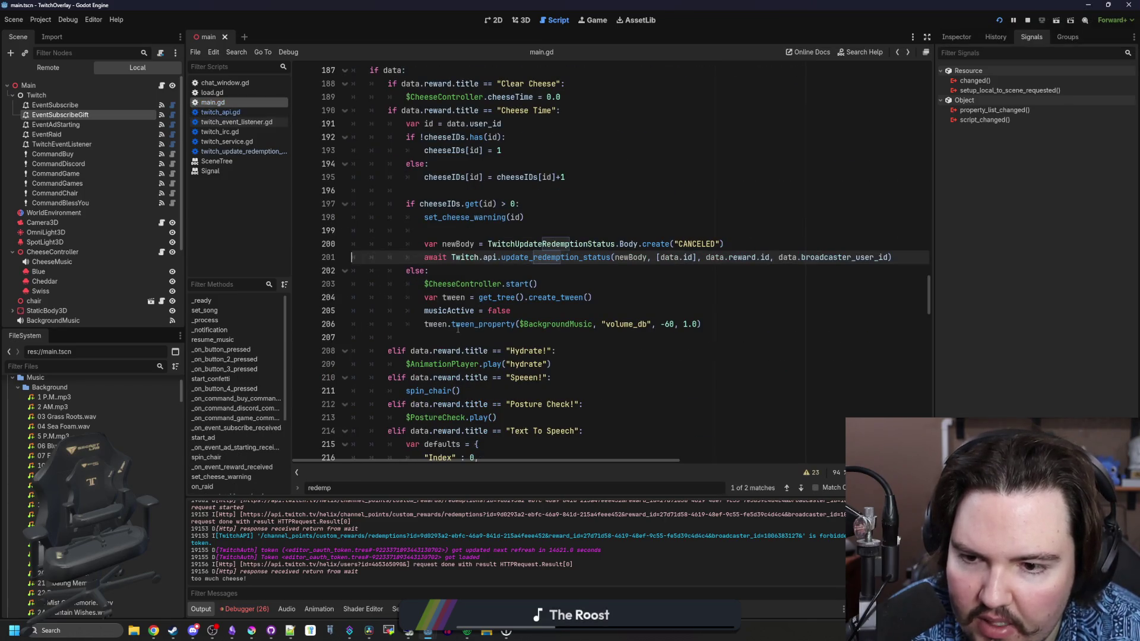
{"action": "left_click", "coordinate": [465, 271]}
{"action": "scroll", "coordinate": [465, 271], "scroll_direction": "up", "scroll_amount": 1}
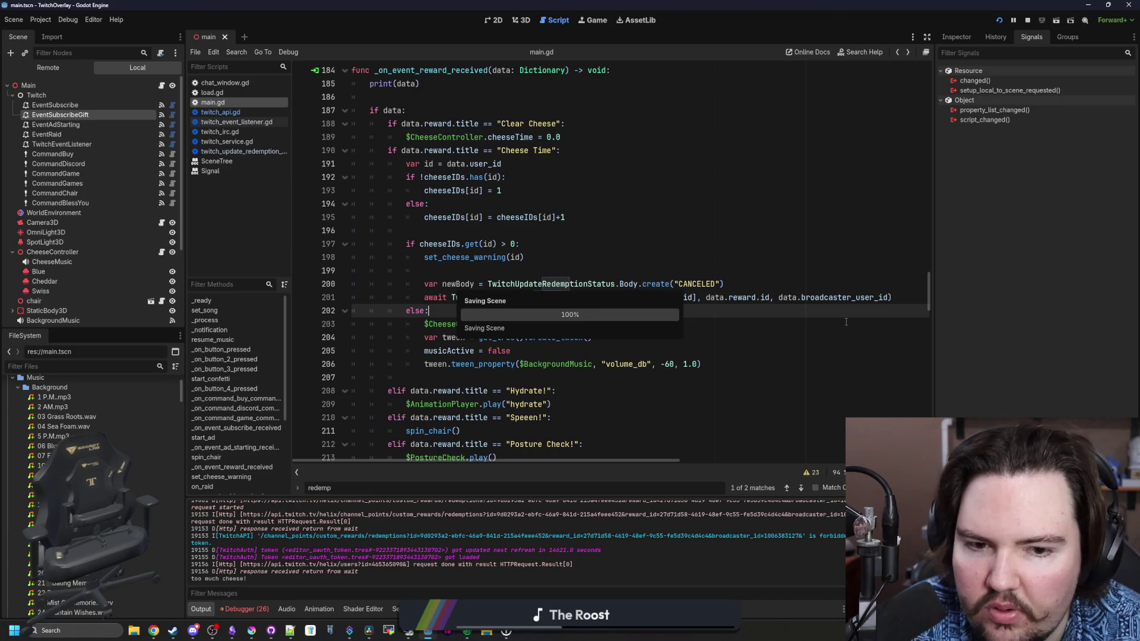
{"action": "left_click", "coordinate": [898, 299]}
{"action": "key", "text": "ctrl+s"}
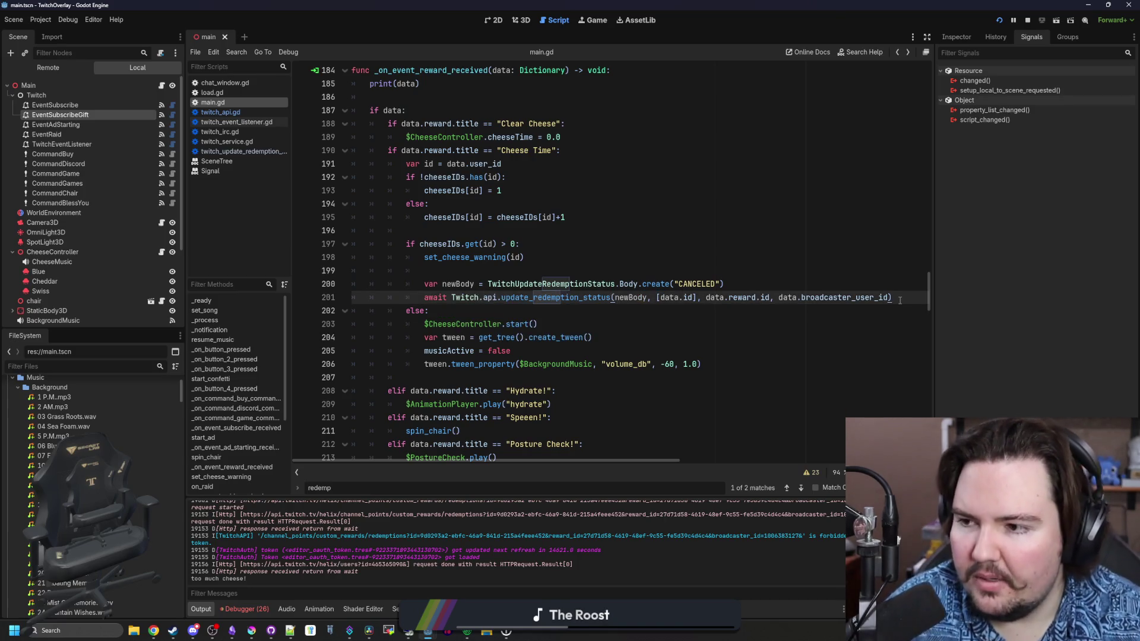
{"action": "key", "text": "ctrl+s"}
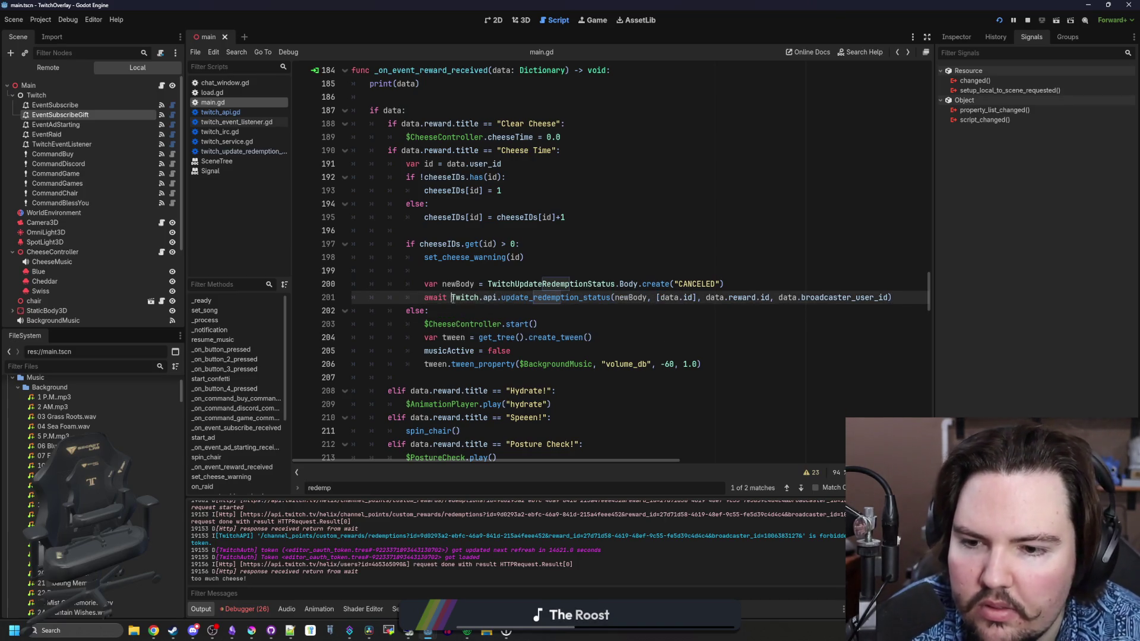
{"action": "key", "text": "shift+Home"}
{"action": "key", "text": "BackSpace"}
{"action": "left_click", "coordinate": [469, 272]}
{"action": "key", "text": "ctrl+s"}
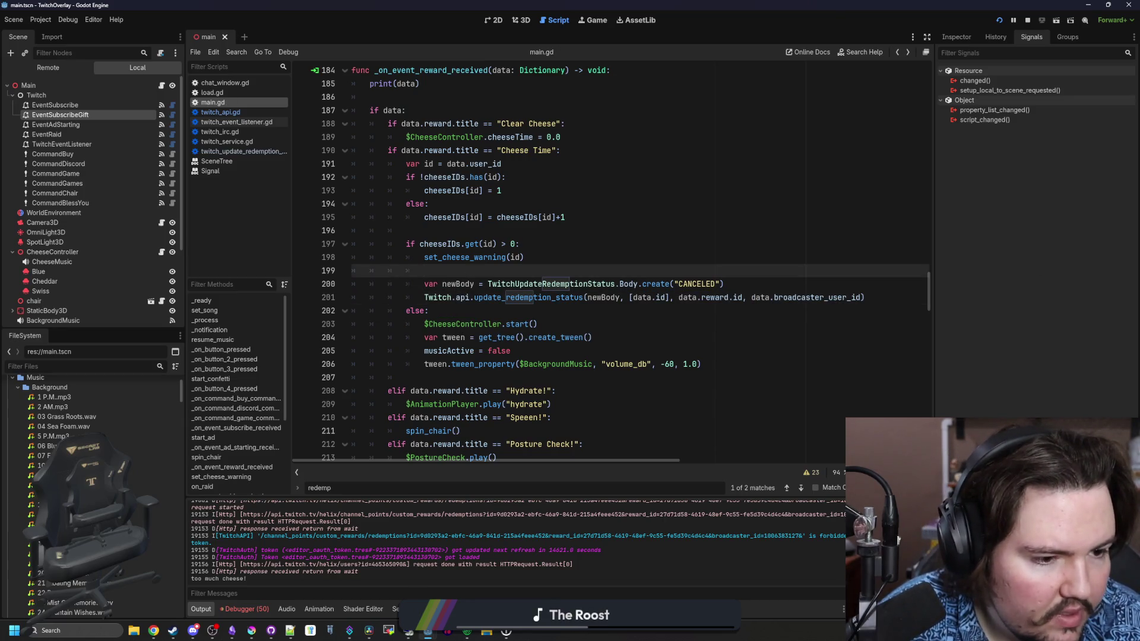
{"action": "key", "text": "alt+Tab"}
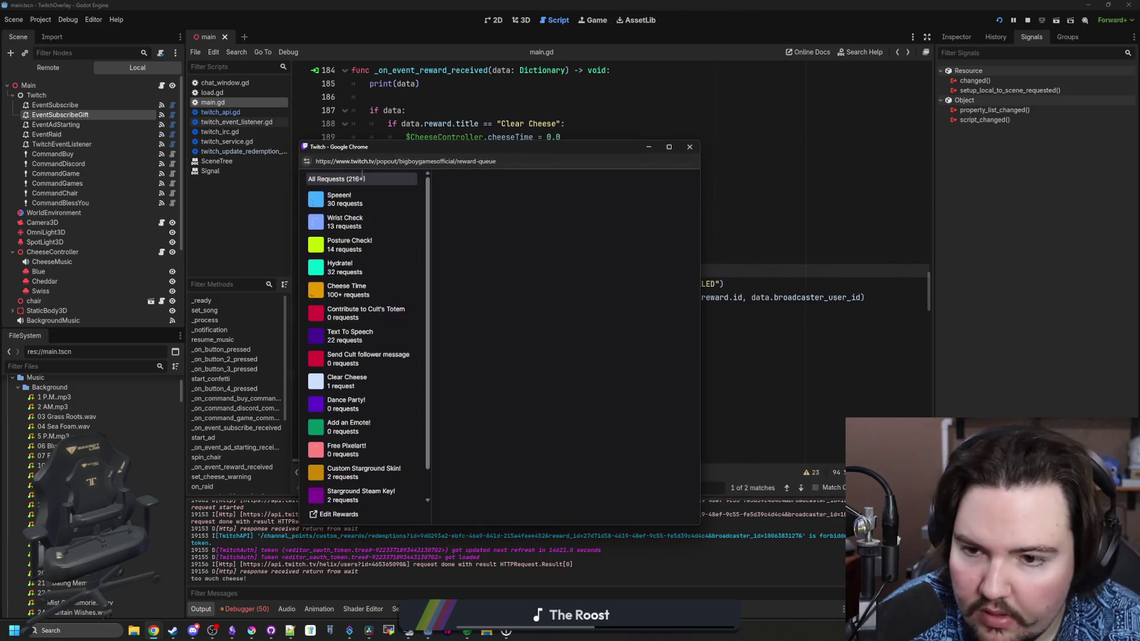
Show the Cheese Time redemption requests and page to the last page.
{"action": "left_click", "coordinate": [368, 290]}
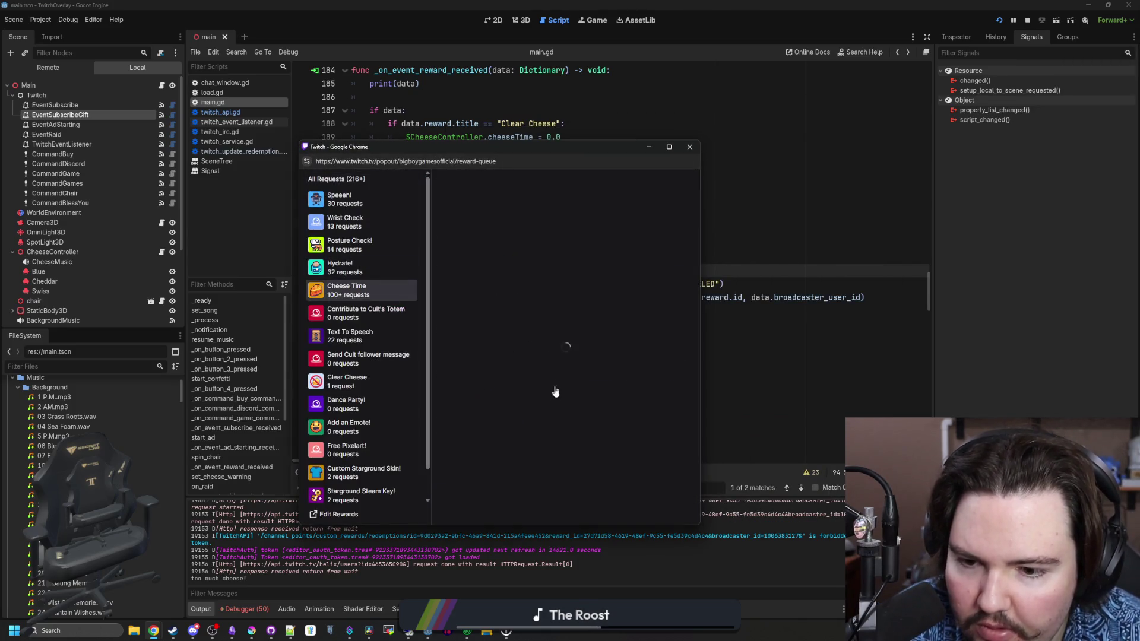
{"action": "scroll", "coordinate": [555, 390], "scroll_direction": "down", "scroll_amount": 10}
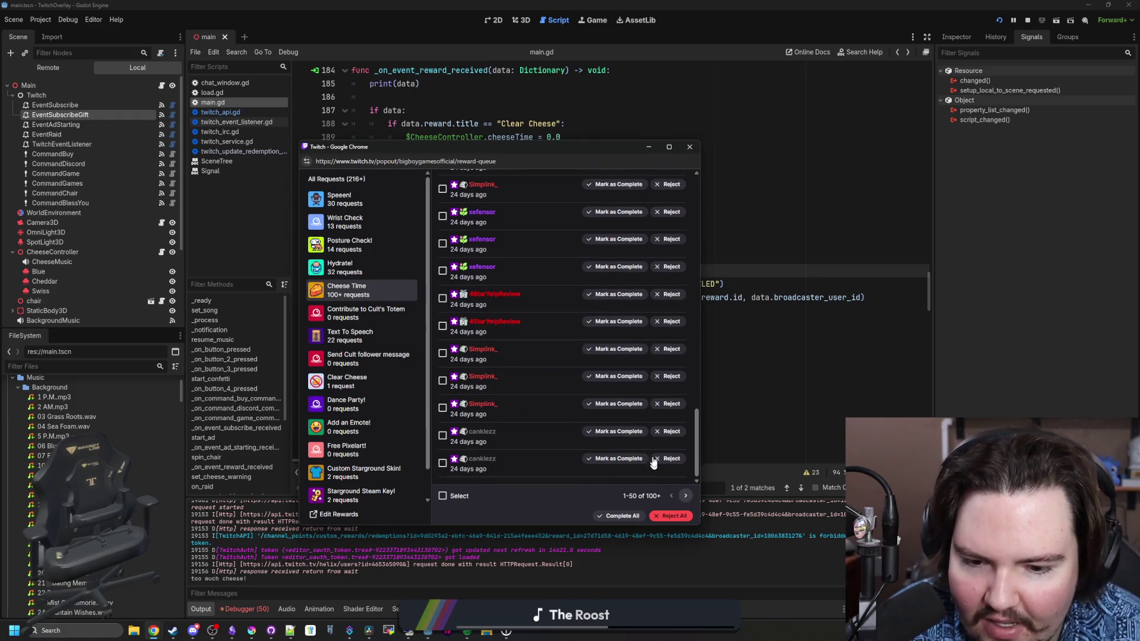
{"action": "left_click", "coordinate": [686, 496]}
{"action": "left_click", "coordinate": [686, 495]}
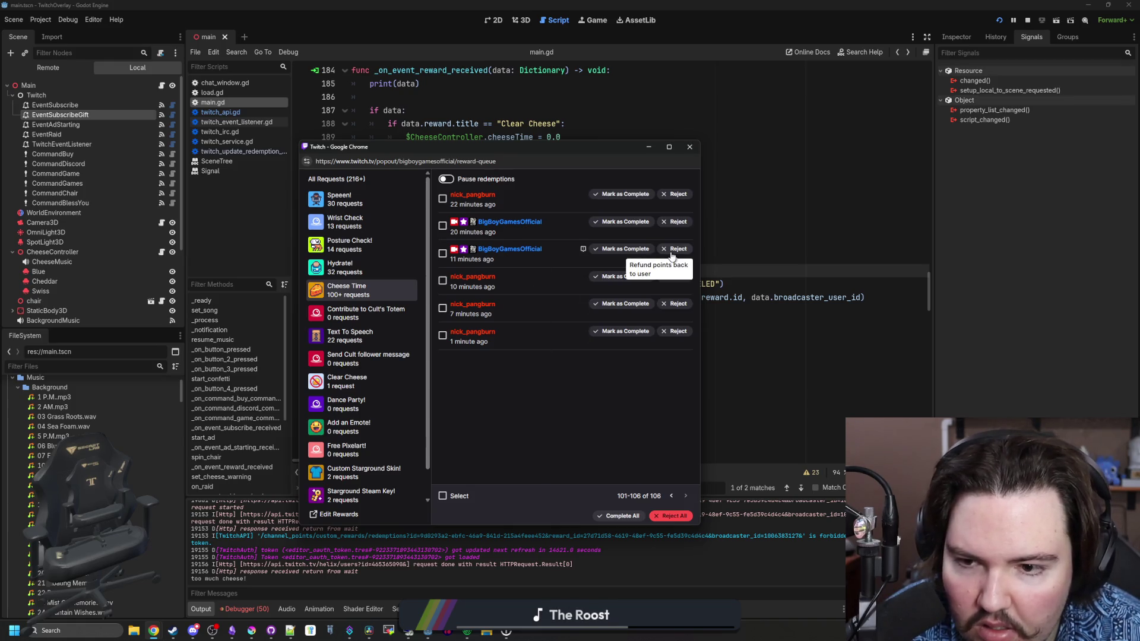
Reject and refund six repeat Cheese Time redemptions on that page.
{"action": "left_click", "coordinate": [679, 331]}
{"action": "left_click", "coordinate": [678, 304]}
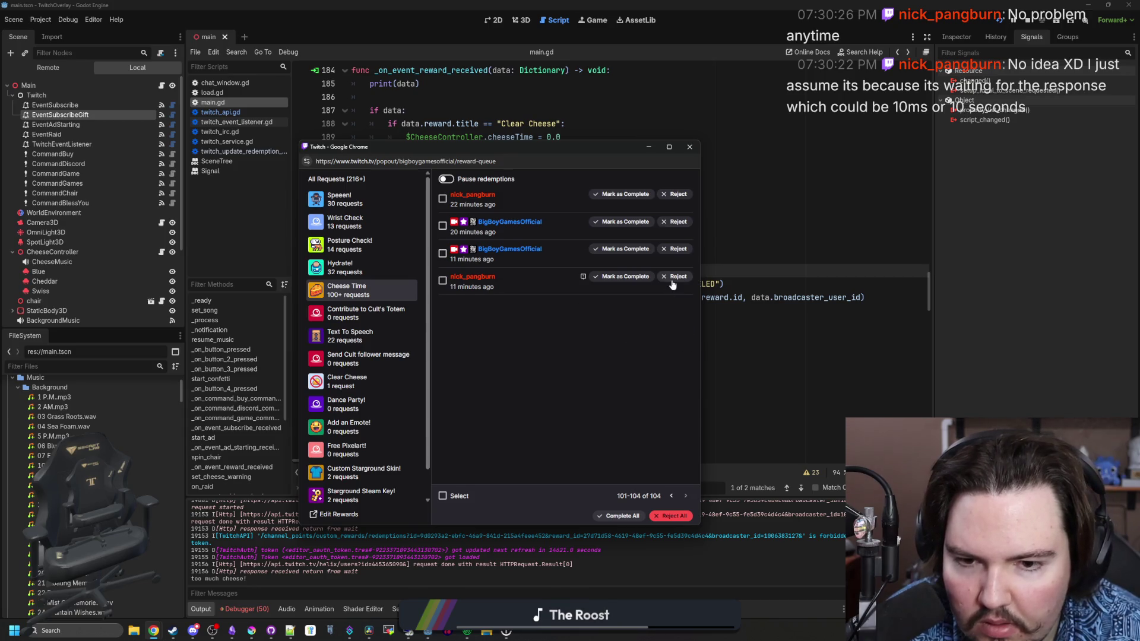
{"action": "left_click", "coordinate": [678, 277]}
{"action": "left_click", "coordinate": [678, 249]}
{"action": "left_click", "coordinate": [678, 221]}
{"action": "left_click", "coordinate": [679, 194]}
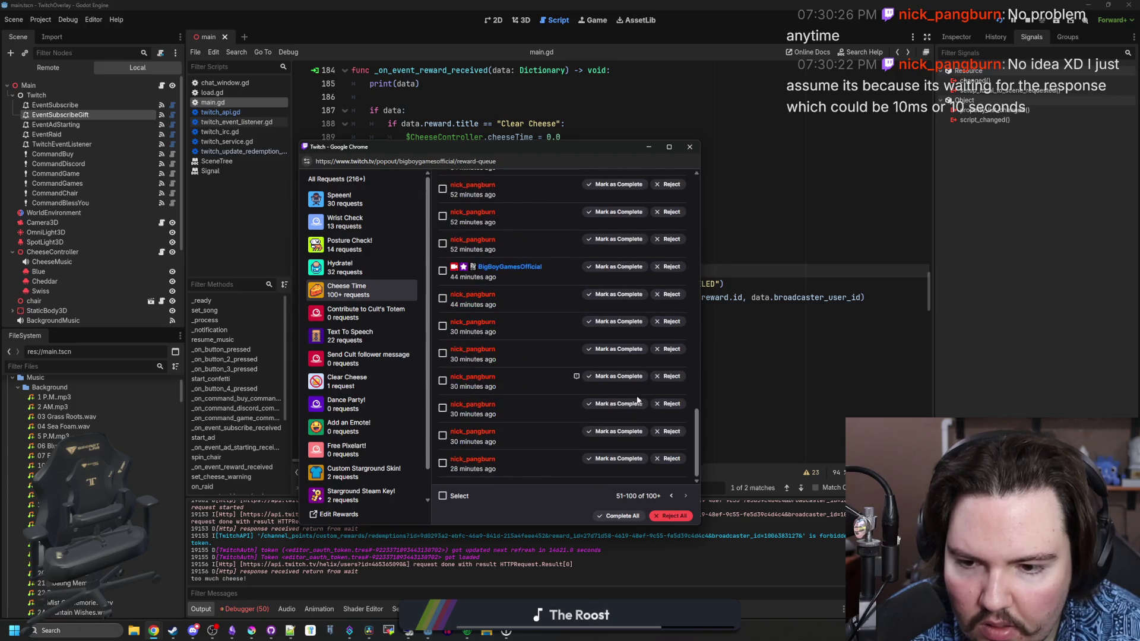
Reject eight more repeat redemptions, then close the reward queue window.
{"action": "left_click", "coordinate": [668, 461]}
{"action": "left_click", "coordinate": [669, 461]}
{"action": "left_click", "coordinate": [670, 461]}
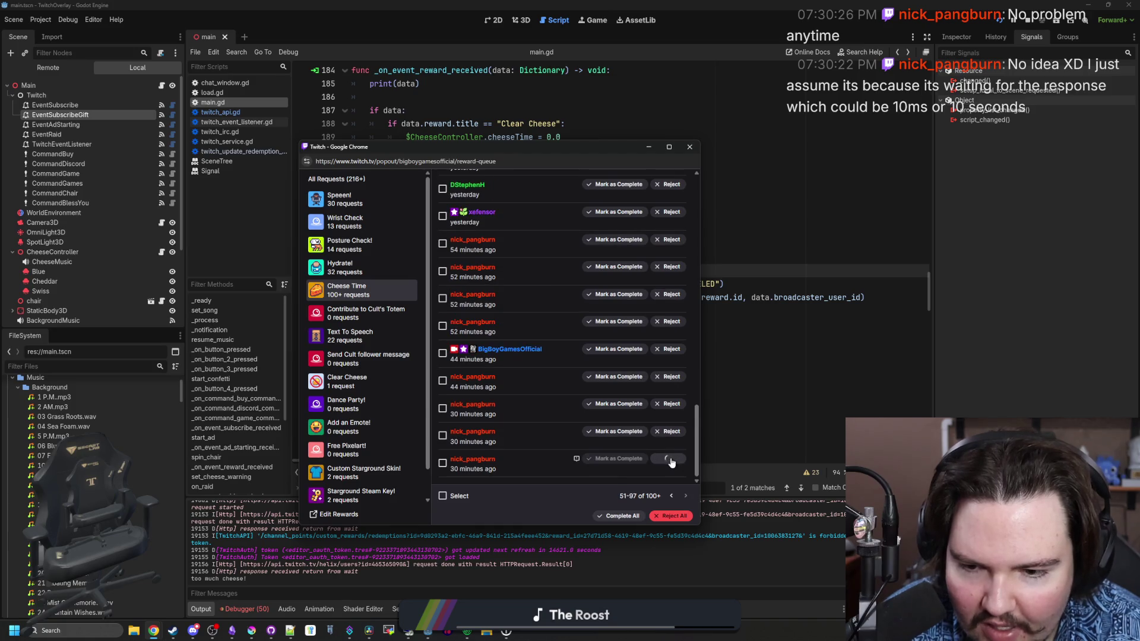
{"action": "left_click", "coordinate": [672, 461]}
{"action": "left_click", "coordinate": [672, 461]}
{"action": "left_click", "coordinate": [672, 461]}
{"action": "left_click", "coordinate": [672, 461]}
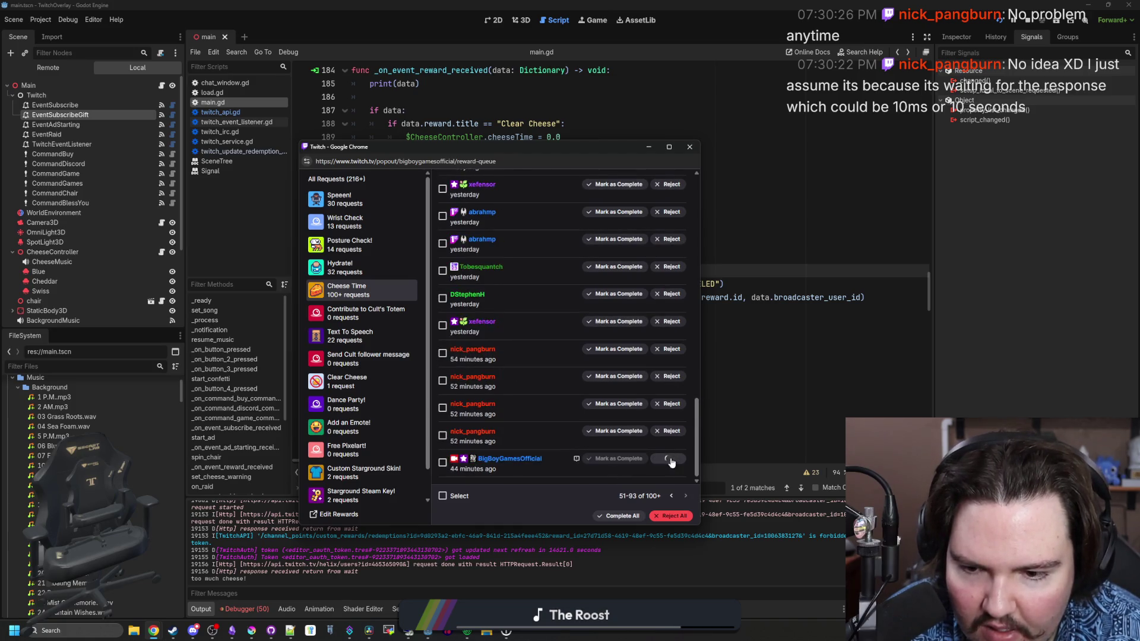
{"action": "left_click", "coordinate": [672, 461]}
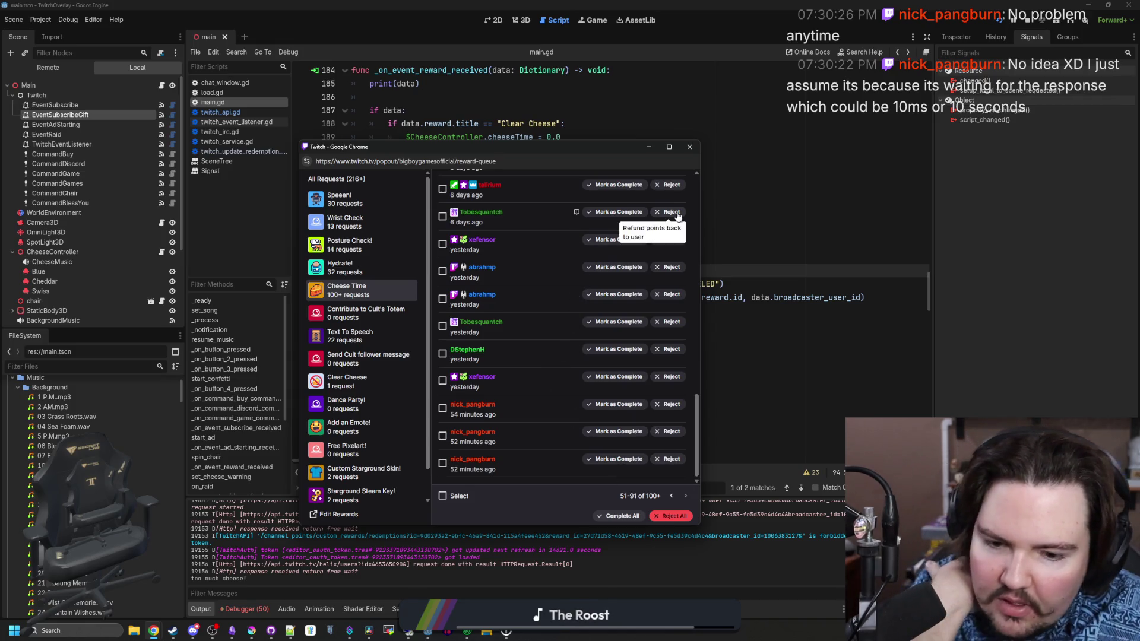
{"action": "left_click", "coordinate": [691, 148]}
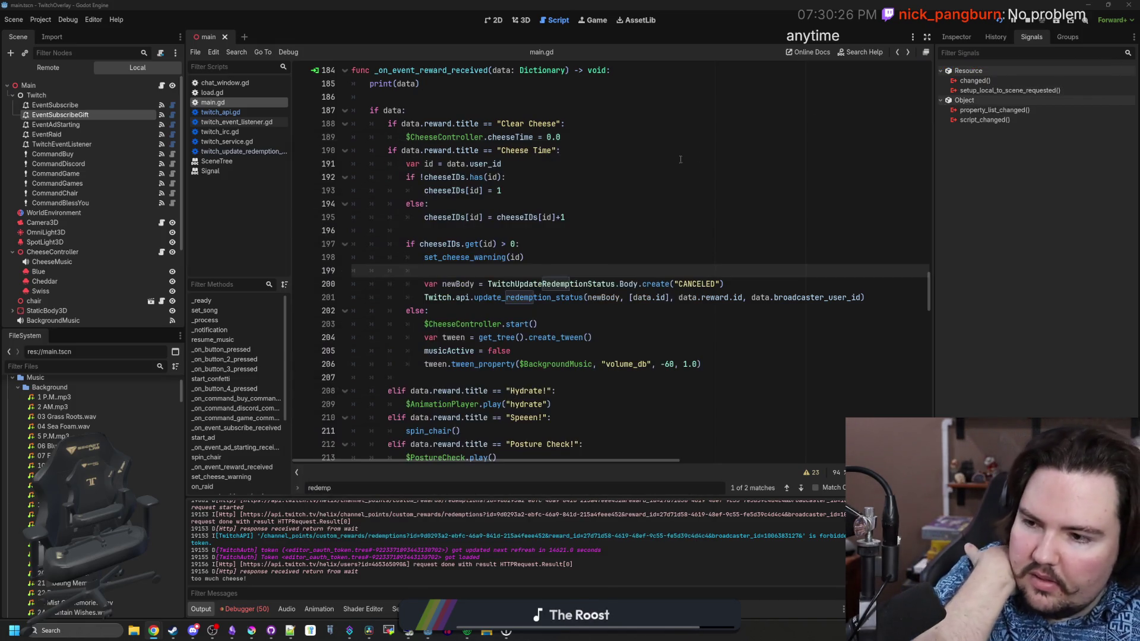
Look over the redemption-cancel lines in main.gd and save the scene.
{"action": "left_click", "coordinate": [486, 299]}
{"action": "left_click", "coordinate": [537, 284]}
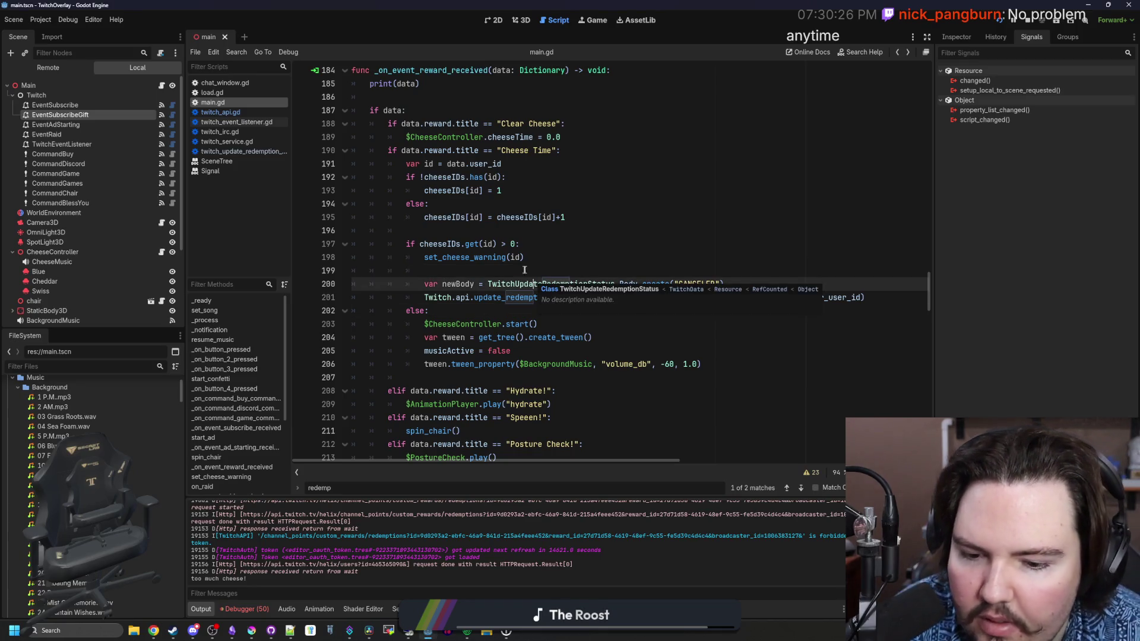
{"action": "left_click", "coordinate": [525, 271]}
{"action": "key", "text": "ctrl+s"}
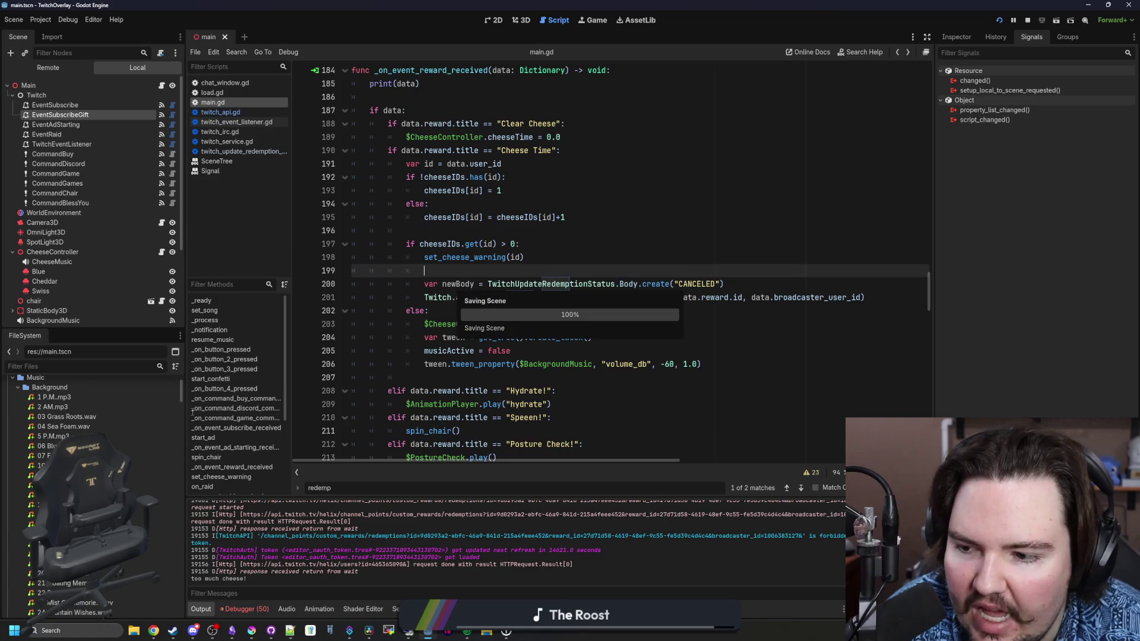
Filter the FileSystem by 'scope' and open preset_overlay_scopes.tres.
{"action": "left_click", "coordinate": [144, 368]}
{"action": "type", "text": "scope"}
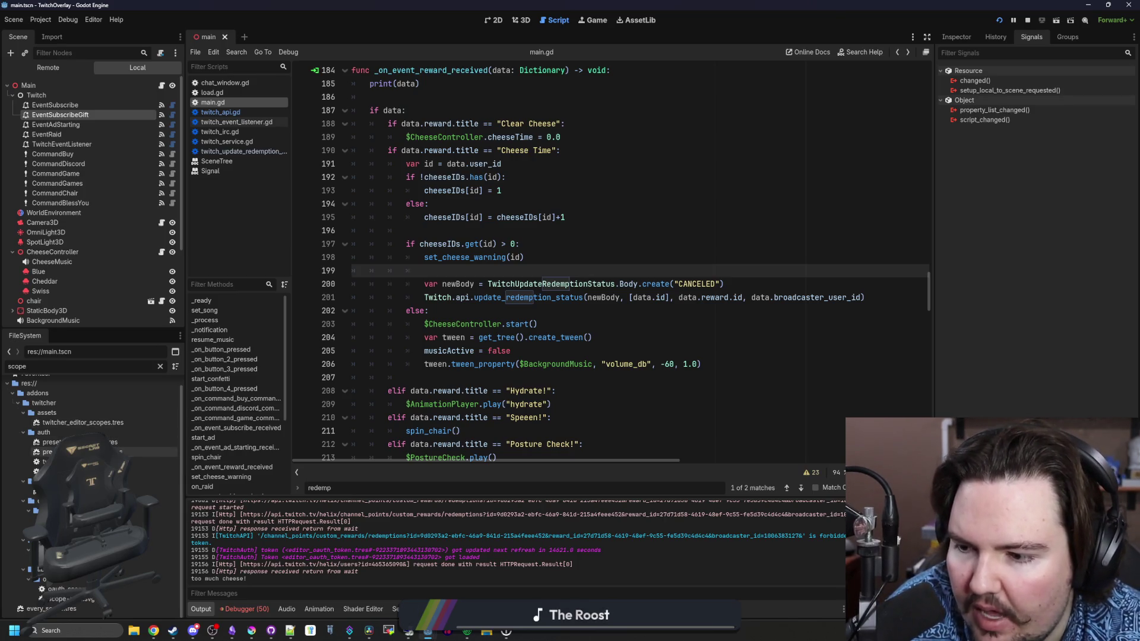
{"action": "left_click", "coordinate": [135, 453]}
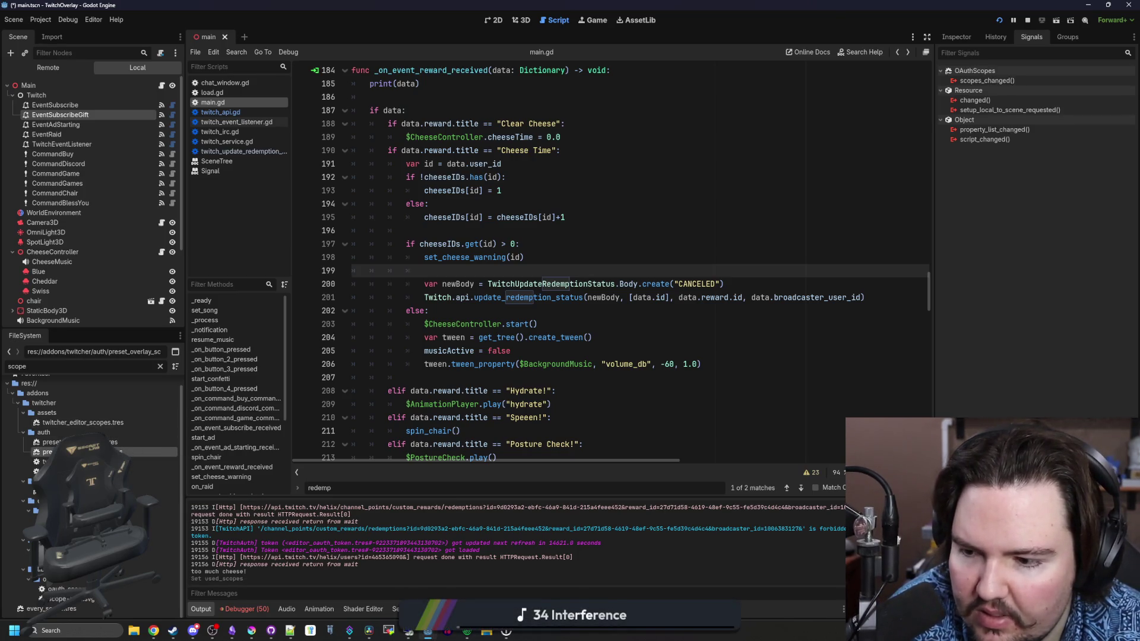
Show and widen the preset's scope checklist, enabling an additional user scope.
{"action": "left_click", "coordinate": [957, 37]}
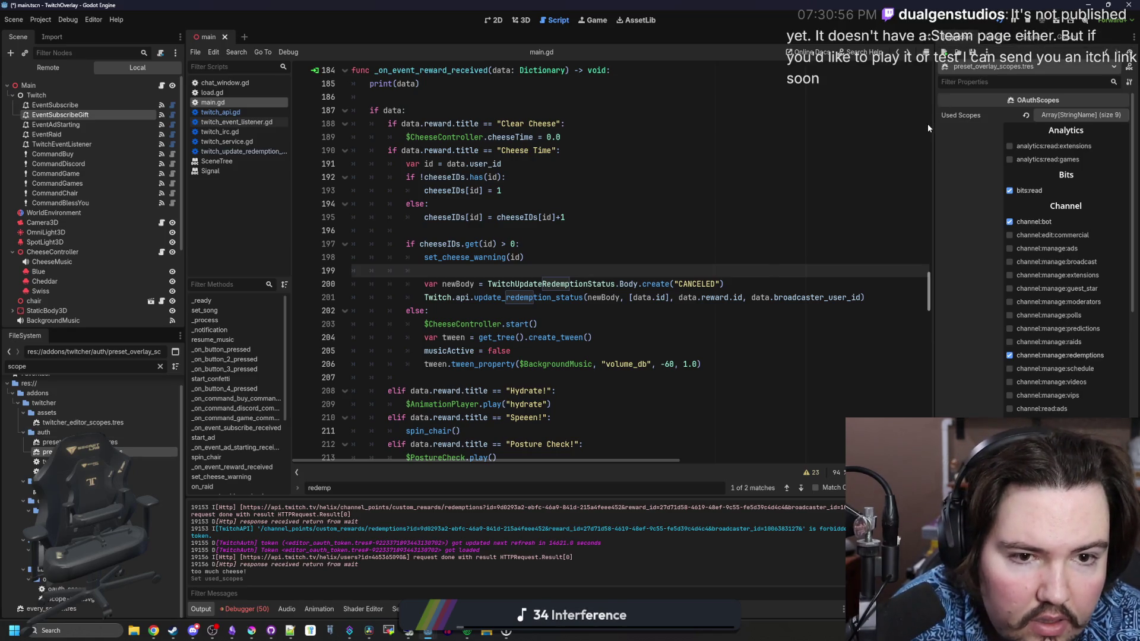
{"action": "left_click_drag", "start_coordinate": [934, 123], "coordinate": [524, 124]}
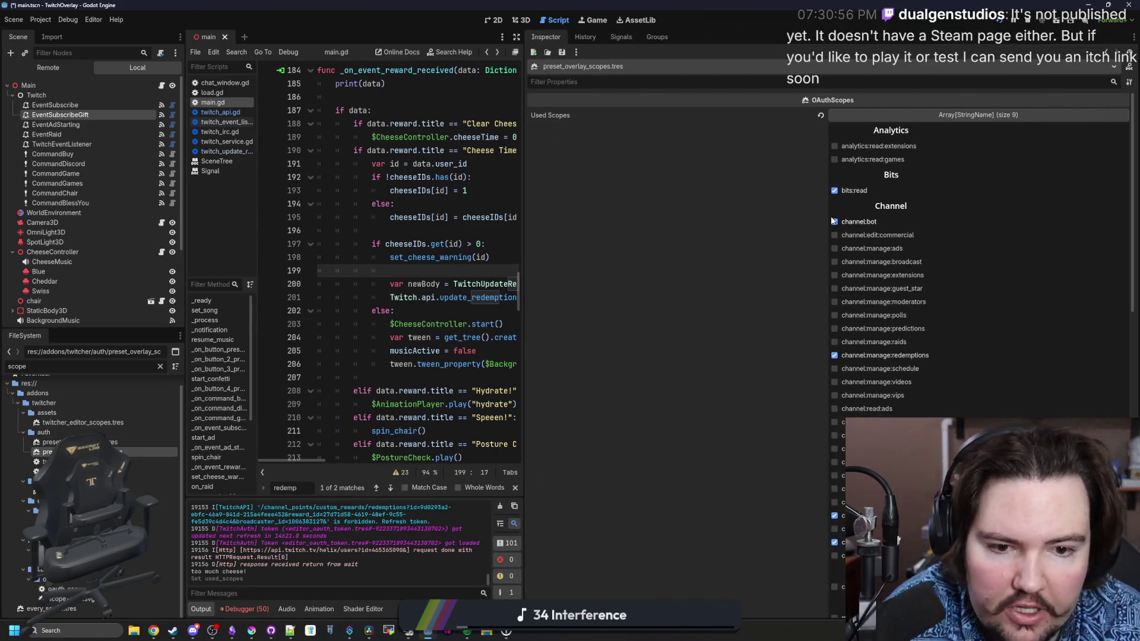
{"action": "scroll", "coordinate": [837, 516], "scroll_direction": "down", "scroll_amount": 10}
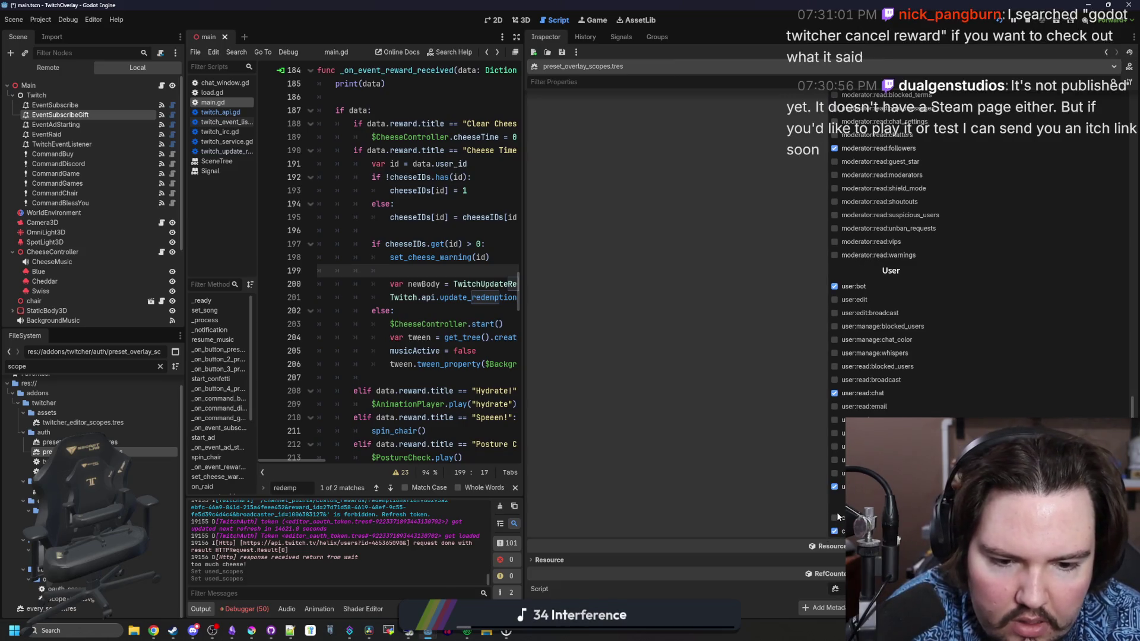
{"action": "left_click", "coordinate": [836, 518]}
{"action": "scroll", "coordinate": [831, 463], "scroll_direction": "up", "scroll_amount": 10}
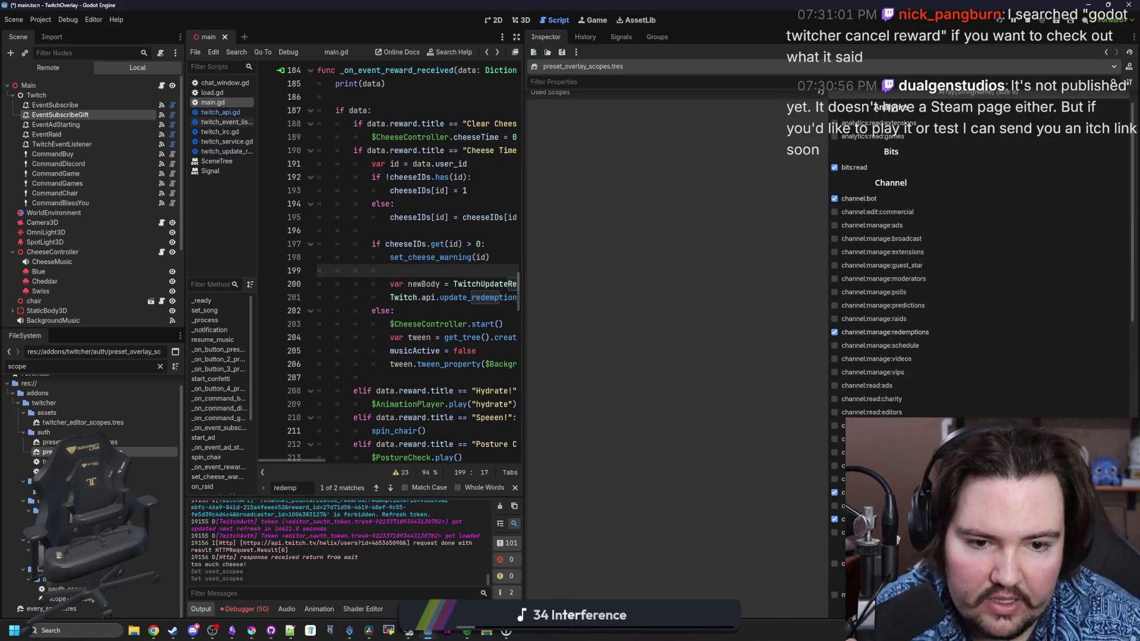
Enable channel:manage scopes (schedule, raids, predictions, polls, moderators, guest_star, extensions, broadcast, ads) and channel:edit:commercial.
{"action": "left_click", "coordinate": [874, 347]}
{"action": "left_click", "coordinate": [873, 319]}
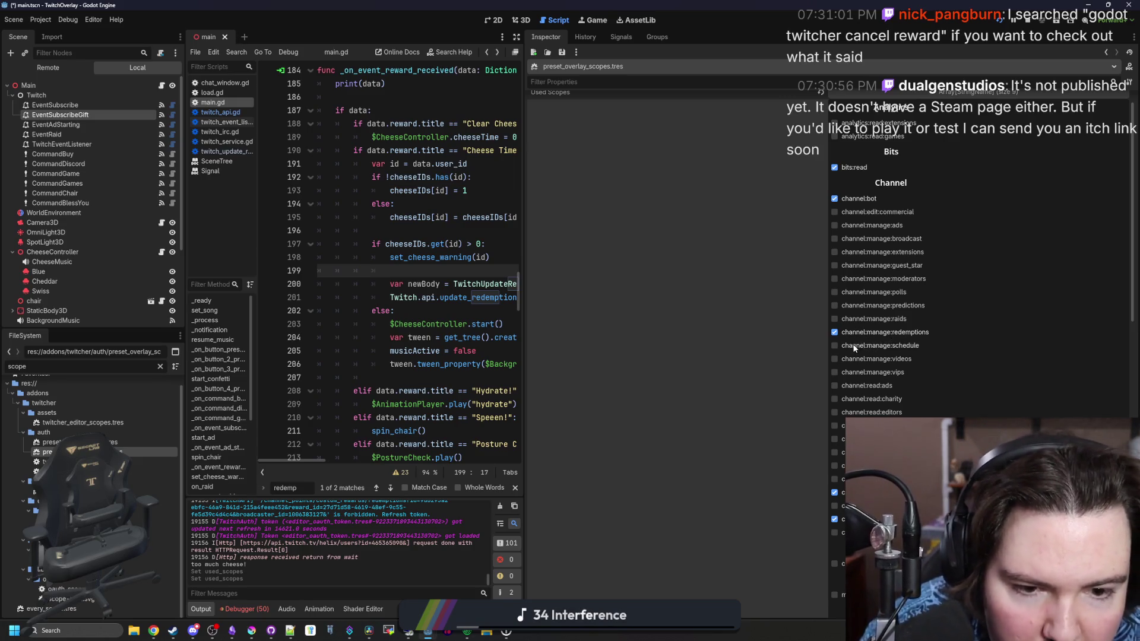
{"action": "left_click", "coordinate": [855, 305]}
{"action": "left_click", "coordinate": [855, 293]}
{"action": "left_click", "coordinate": [864, 279]}
{"action": "left_click", "coordinate": [873, 267]}
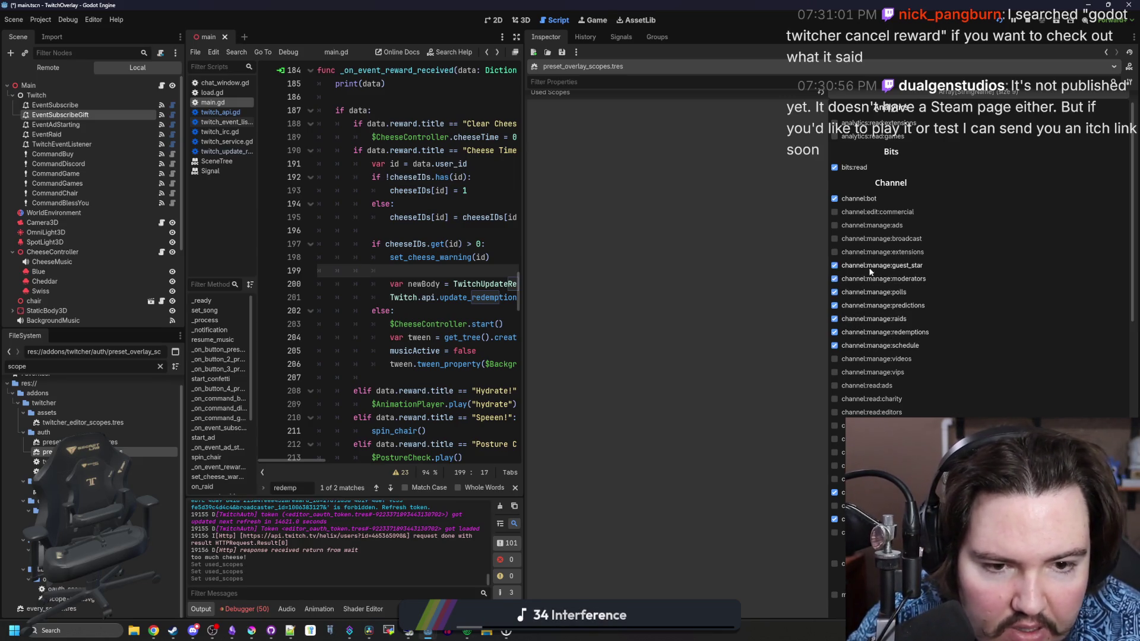
{"action": "left_click", "coordinate": [883, 252]}
{"action": "left_click", "coordinate": [884, 239]}
{"action": "left_click", "coordinate": [883, 213]}
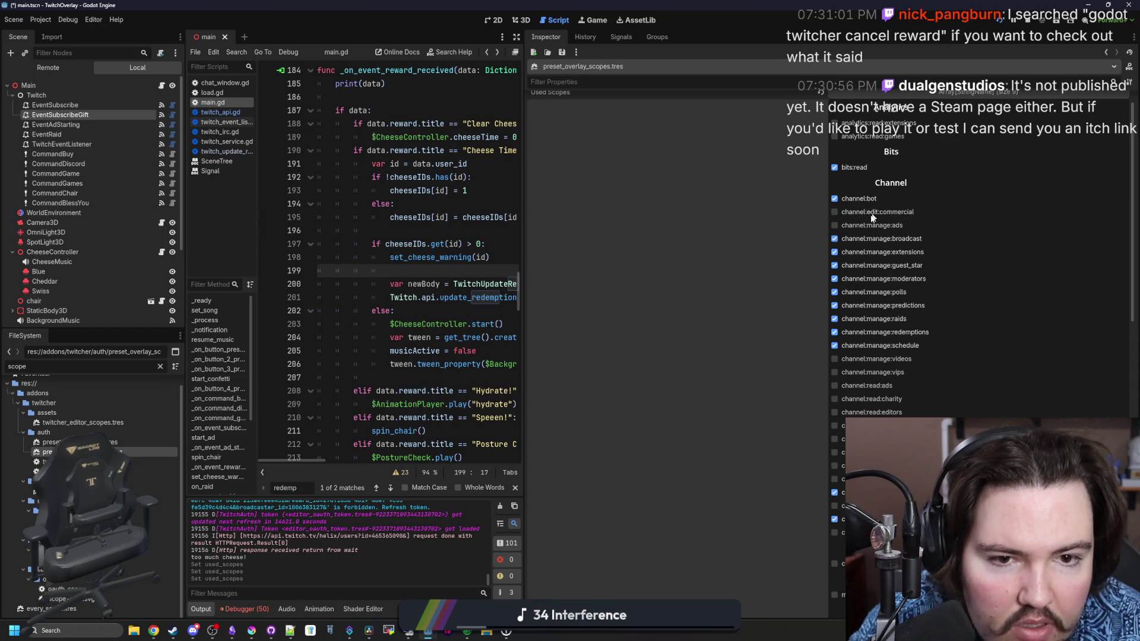
{"action": "left_click", "coordinate": [872, 226]}
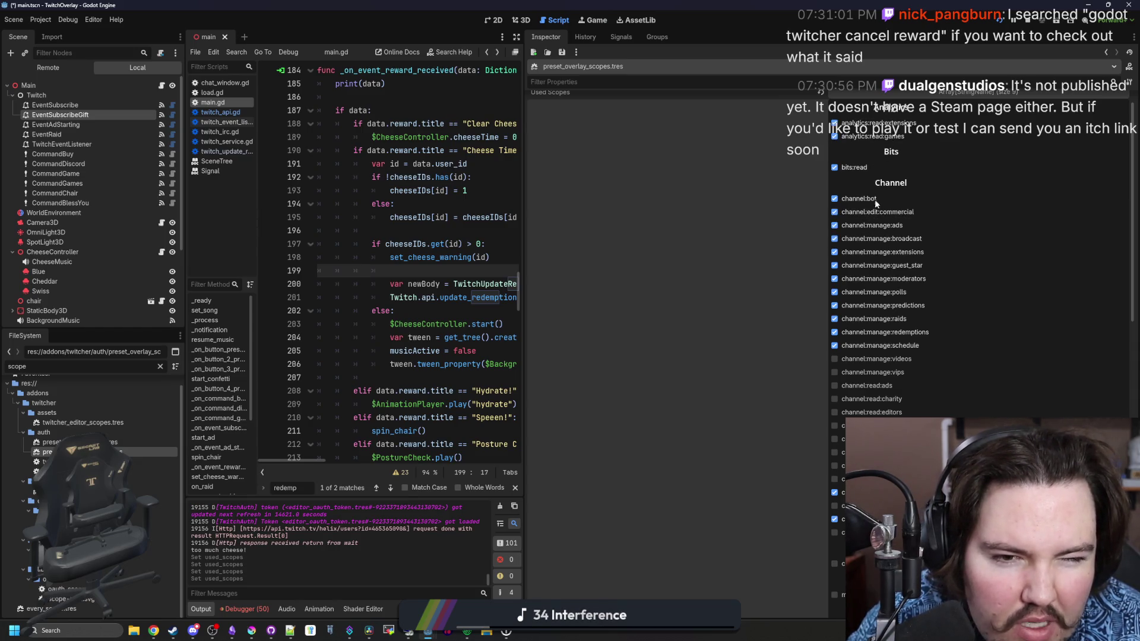
Enable channel:manage:vips and channel:read scopes (ads, charity, guest_star, goals, hype_train, polls, predictions, stream_key).
{"action": "scroll", "coordinate": [879, 160], "scroll_direction": "down", "scroll_amount": 5}
{"action": "scroll", "coordinate": [875, 165], "scroll_direction": "up", "scroll_amount": 5}
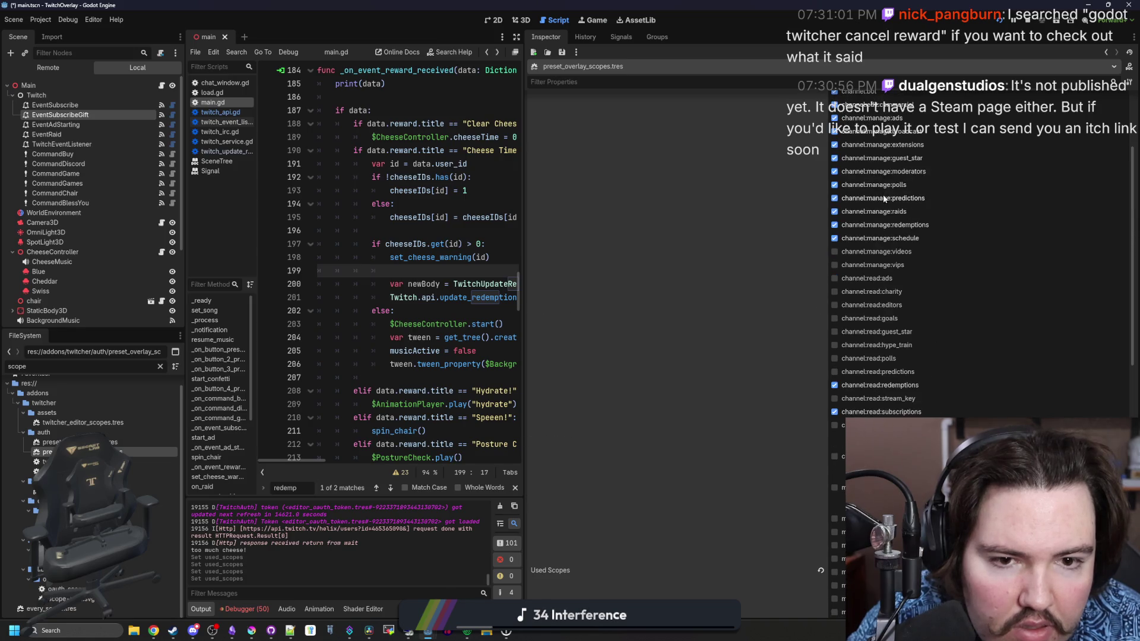
{"action": "left_click", "coordinate": [884, 265]}
{"action": "left_click", "coordinate": [886, 279]}
{"action": "left_click", "coordinate": [883, 291]}
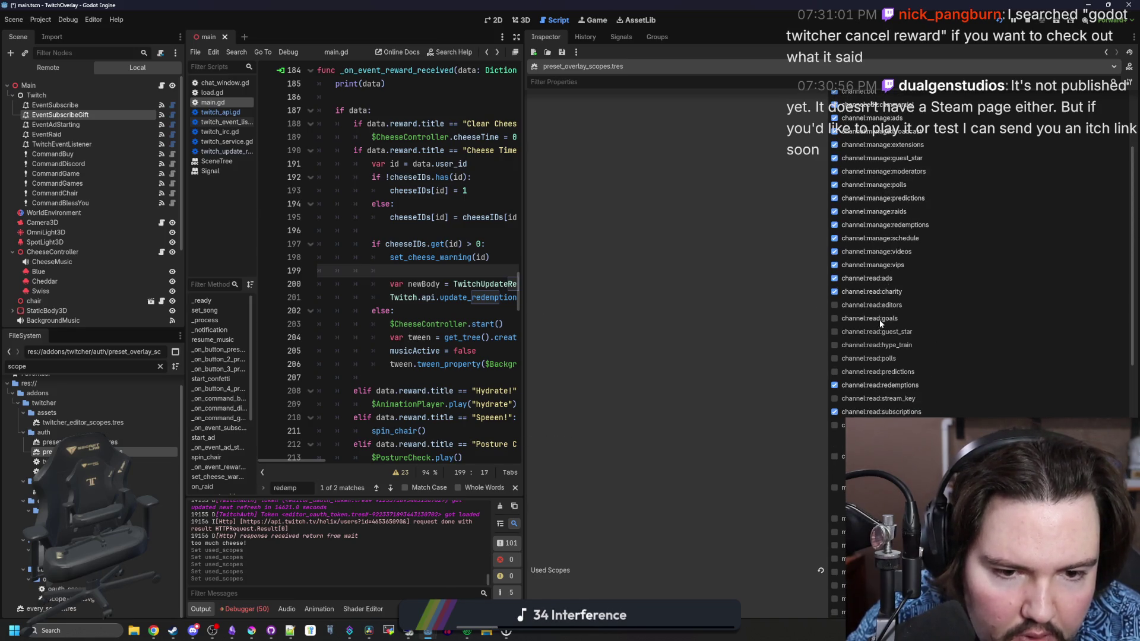
{"action": "left_click", "coordinate": [882, 330]}
{"action": "left_click", "coordinate": [885, 318]}
{"action": "left_click", "coordinate": [882, 345]}
{"action": "left_click", "coordinate": [881, 359]}
{"action": "left_click", "coordinate": [880, 371]}
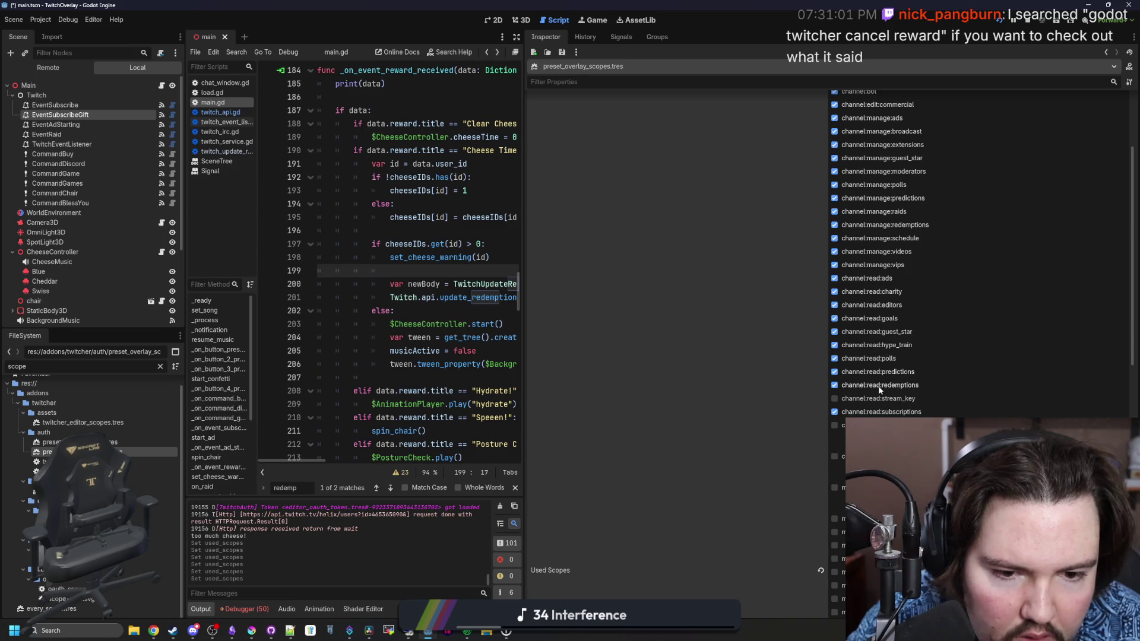
{"action": "left_click", "coordinate": [878, 398]}
{"action": "left_click", "coordinate": [879, 425]}
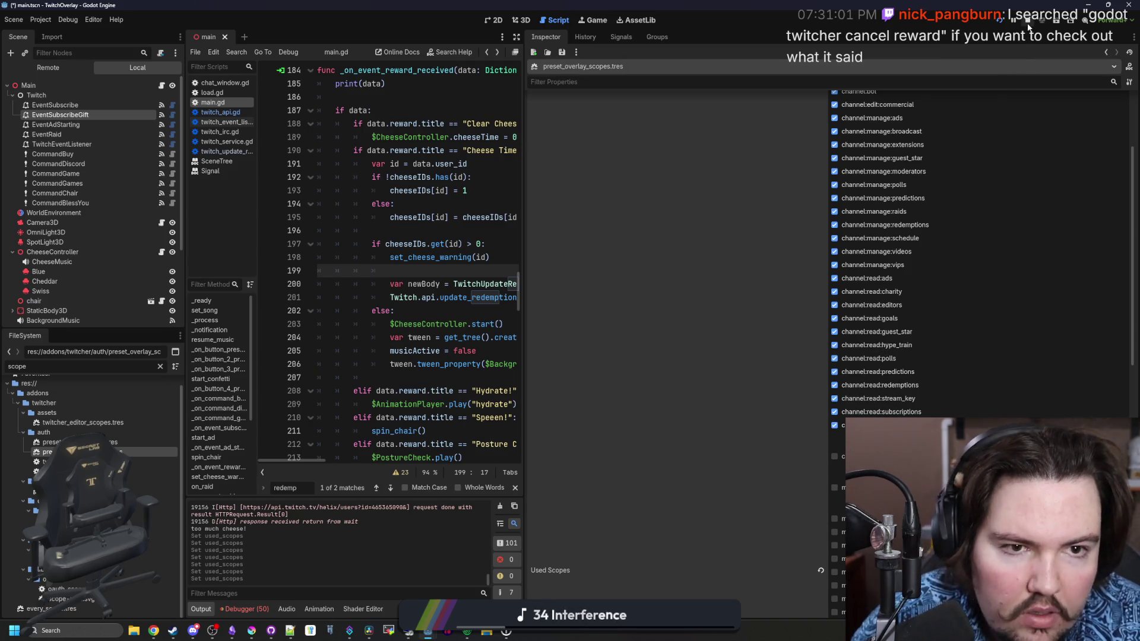
{"action": "key", "text": "F5"}
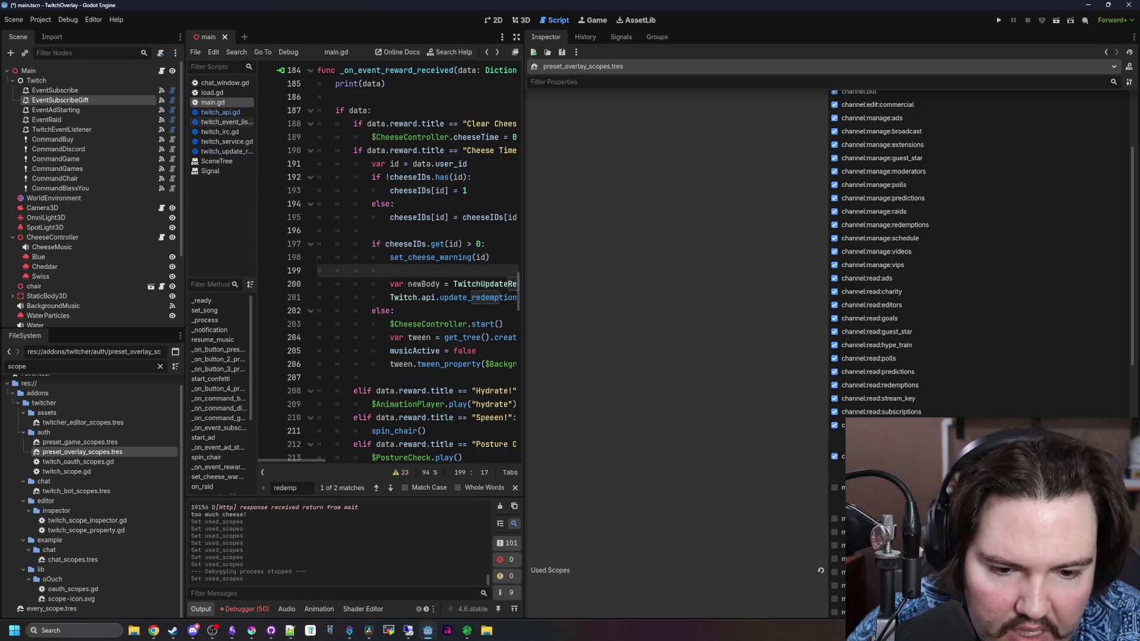
Enable moderator:manage scopes: announcements, automod, automod_settings, banned_users, chat, guest star, shoutouts.
{"action": "scroll", "coordinate": [896, 259], "scroll_direction": "down", "scroll_amount": 5}
{"action": "left_click", "coordinate": [895, 259]}
{"action": "left_click", "coordinate": [891, 272]}
{"action": "left_click", "coordinate": [886, 284]}
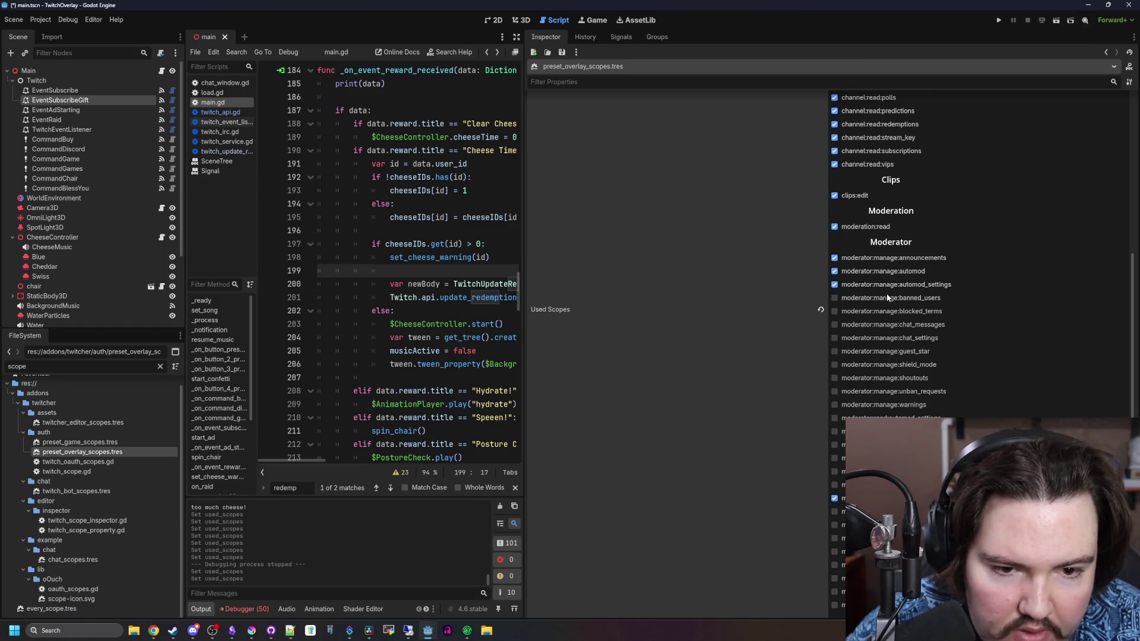
{"action": "left_click", "coordinate": [882, 297]}
{"action": "left_click", "coordinate": [877, 311]}
{"action": "left_click", "coordinate": [872, 325]}
{"action": "left_click", "coordinate": [870, 338]}
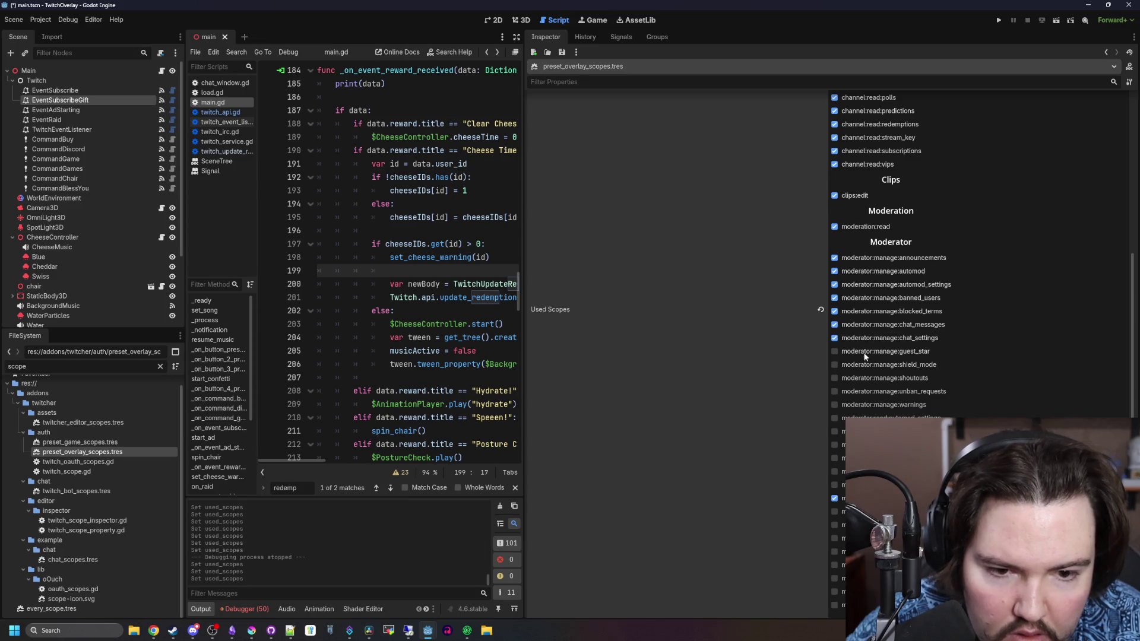
{"action": "left_click", "coordinate": [869, 351]}
{"action": "left_click", "coordinate": [869, 378]}
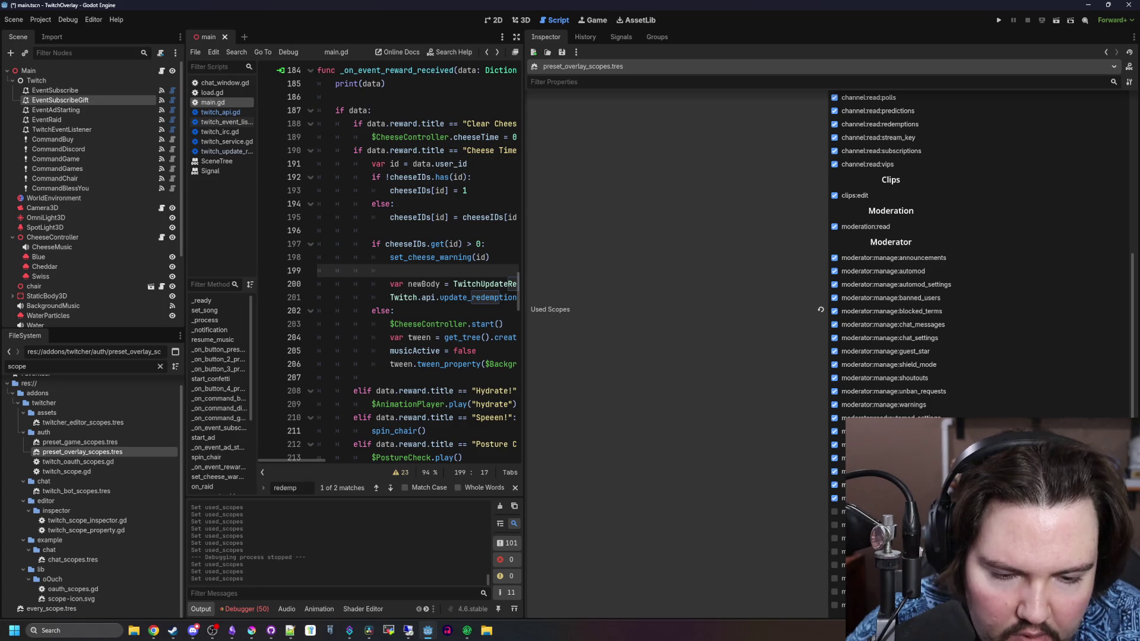
Enable the remaining moderator read scopes, including moderator:read:warnings.
{"action": "scroll", "coordinate": [876, 345], "scroll_direction": "down", "scroll_amount": 3}
{"action": "left_click", "coordinate": [878, 332]}
{"action": "left_click", "coordinate": [878, 371]}
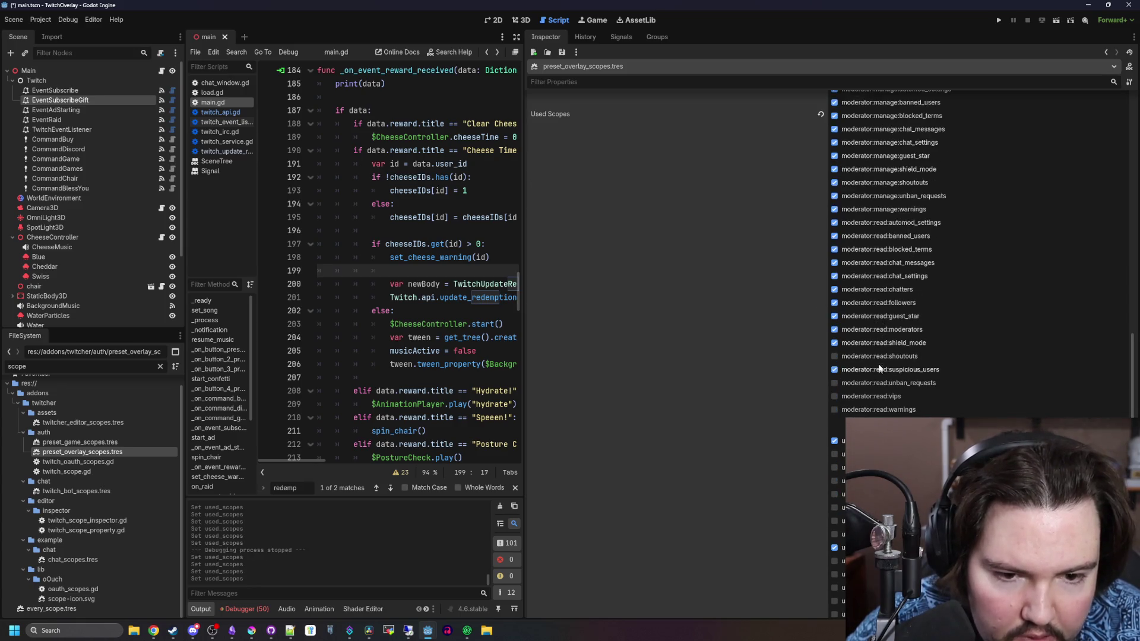
{"action": "left_click", "coordinate": [877, 357]}
{"action": "left_click", "coordinate": [871, 409]}
{"action": "scroll", "coordinate": [868, 386], "scroll_direction": "down", "scroll_amount": 2}
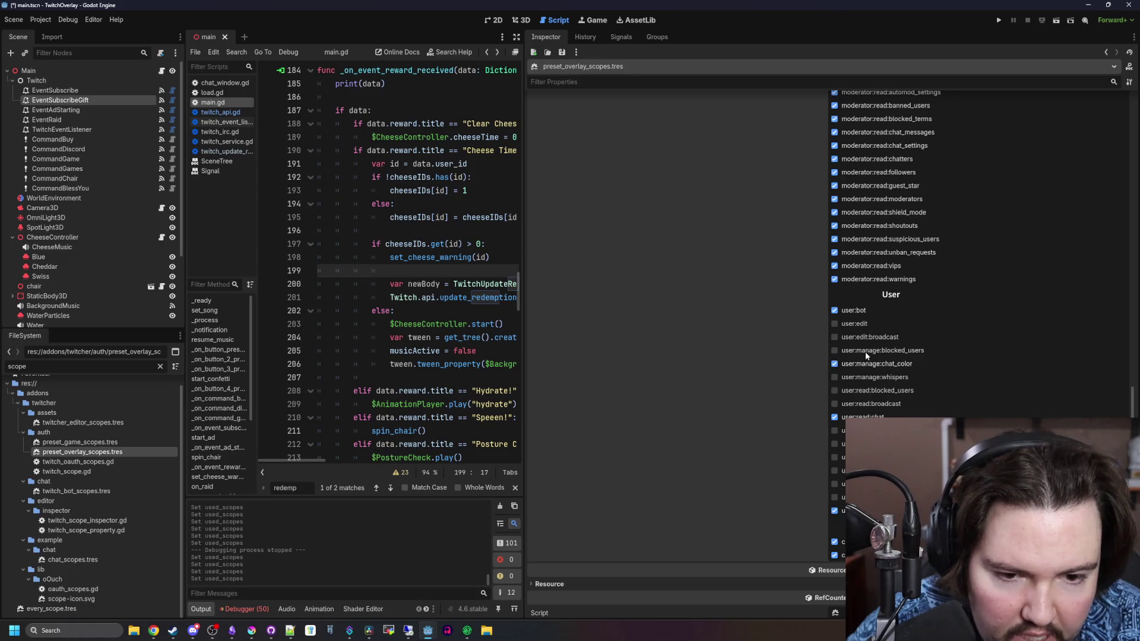
Enable user:edit, the whispers scope and remaining user scopes, then save the preset.
{"action": "left_click", "coordinate": [865, 324]}
{"action": "left_click", "coordinate": [864, 378]}
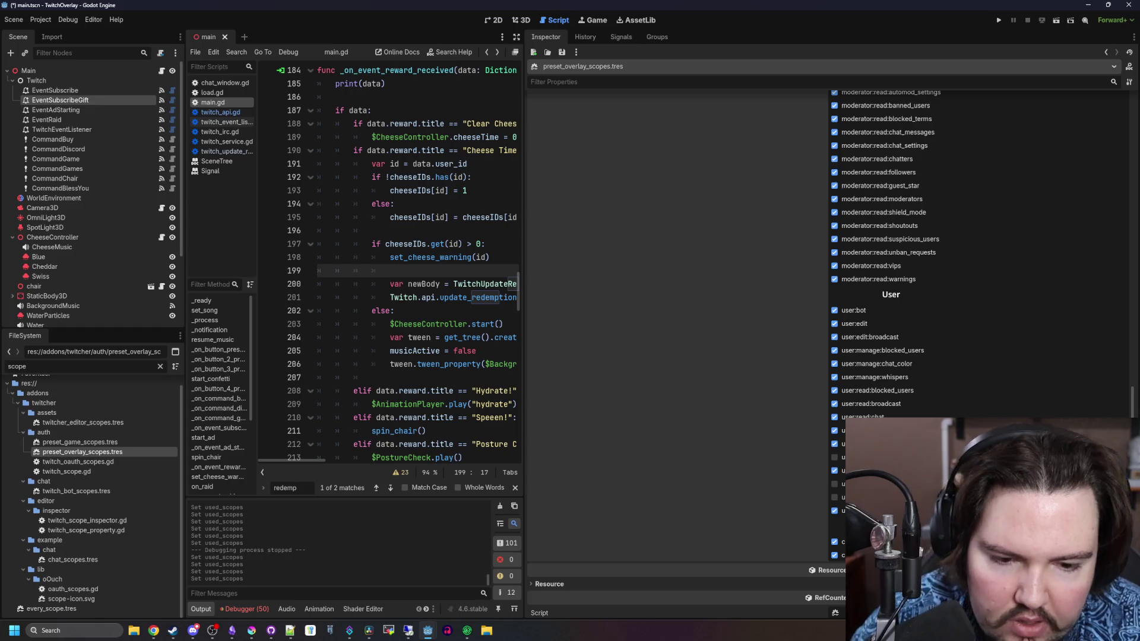
{"action": "left_click", "coordinate": [864, 457]}
{"action": "left_click", "coordinate": [864, 484]}
{"action": "left_click", "coordinate": [864, 497]}
{"action": "scroll", "coordinate": [864, 498], "scroll_direction": "up", "scroll_amount": 1}
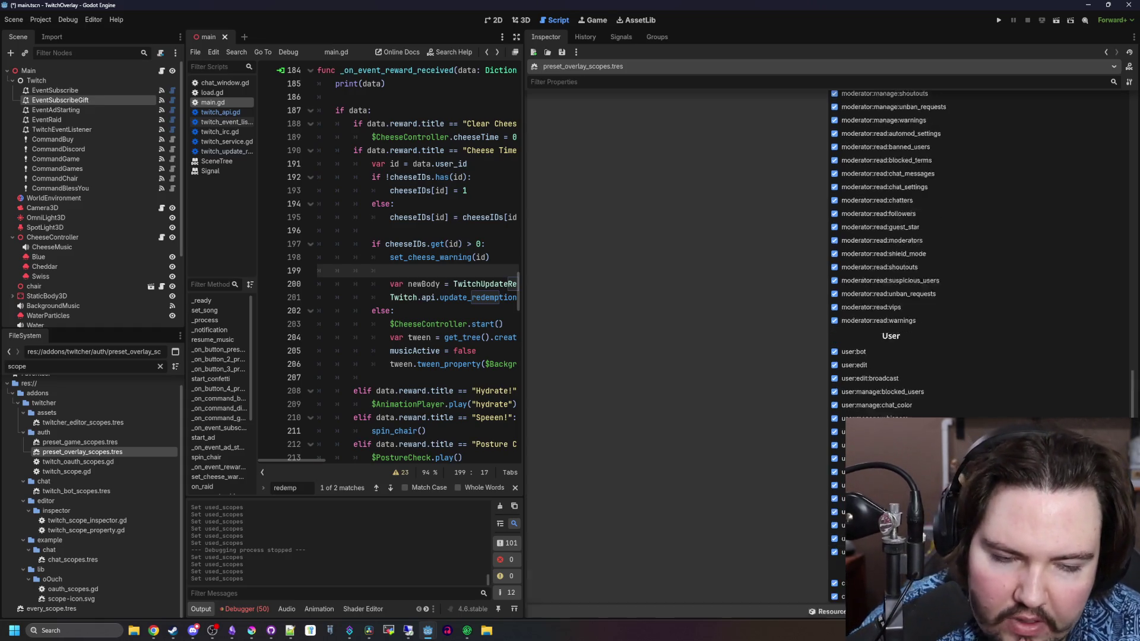
{"action": "scroll", "coordinate": [797, 420], "scroll_direction": "down", "scroll_amount": 2}
{"action": "key", "text": "ctrl+s"}
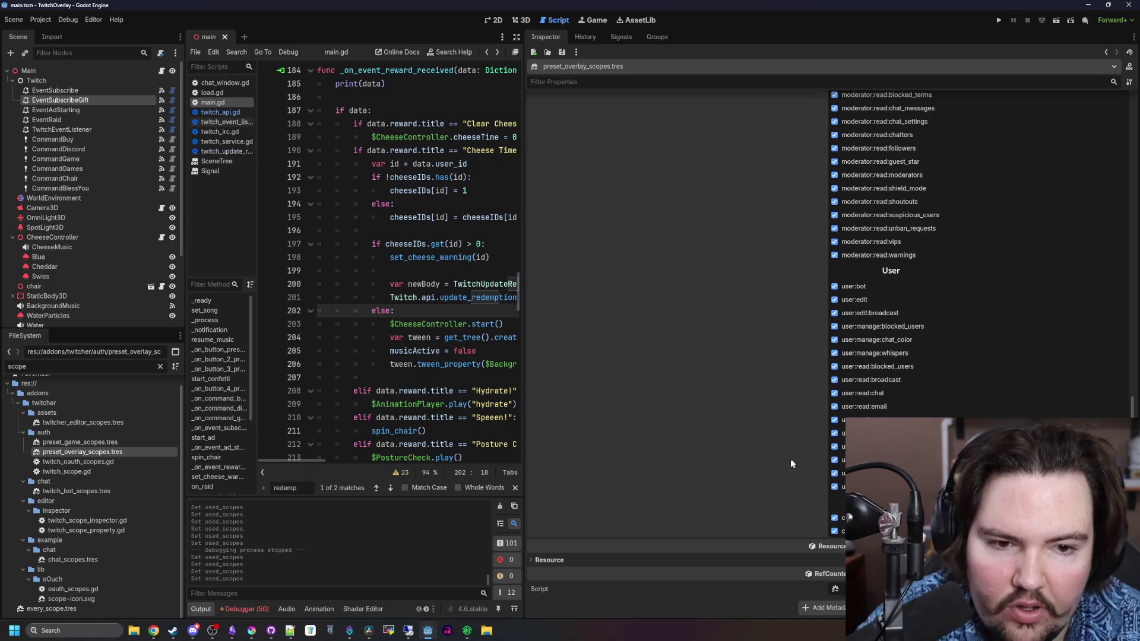
Open the scopes resource's script and widen the code editor area.
{"action": "left_click", "coordinate": [836, 589]}
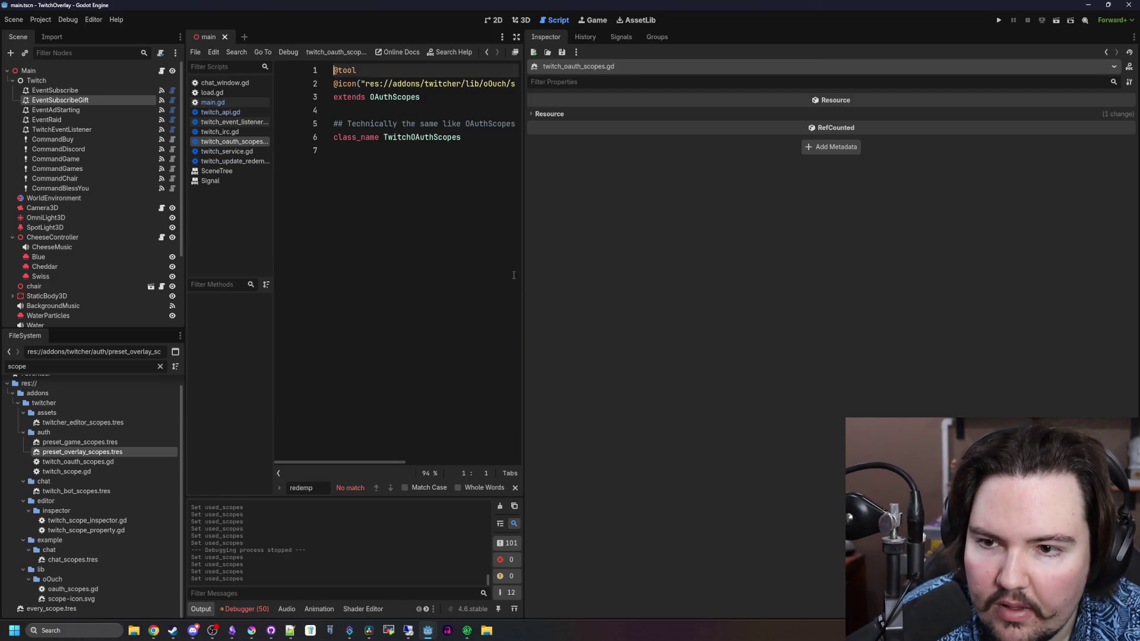
{"action": "mouse_move", "coordinate": [525, 275]}
{"action": "left_mouse_down"}
{"action": "mouse_move", "coordinate": [964, 287]}
{"action": "mouse_move", "coordinate": [789, 286]}
{"action": "left_mouse_up"}
{"action": "left_click", "coordinate": [534, 196]}
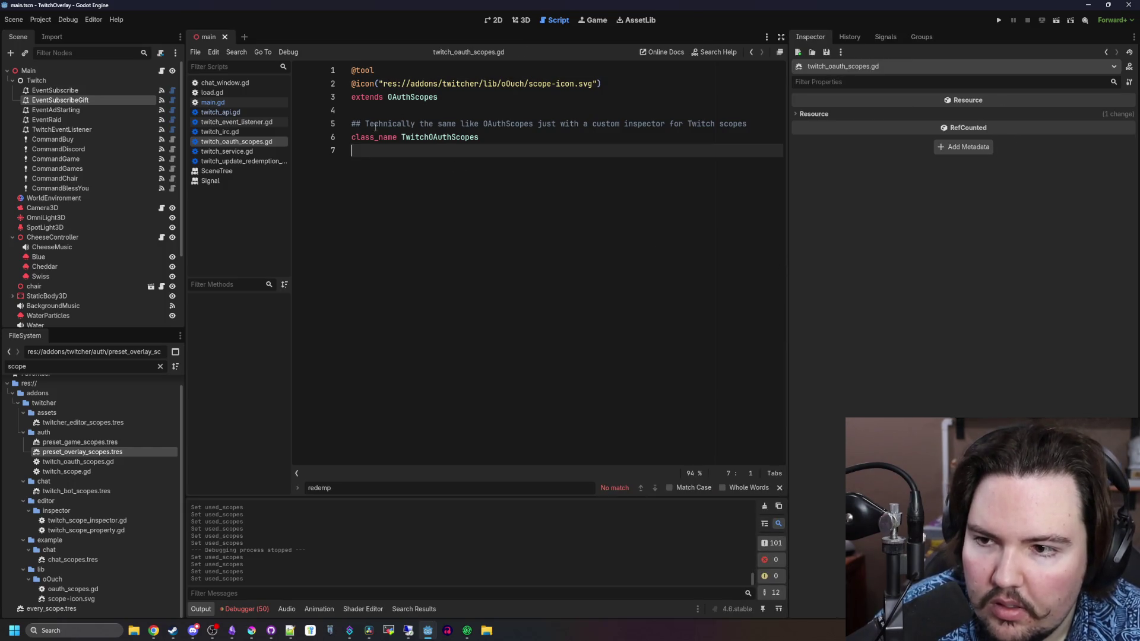
Recheck preset_overlay_scopes.tres, save the scene, and select twitch_oauth_scopes.gd.
{"action": "double_click", "coordinate": [124, 452]}
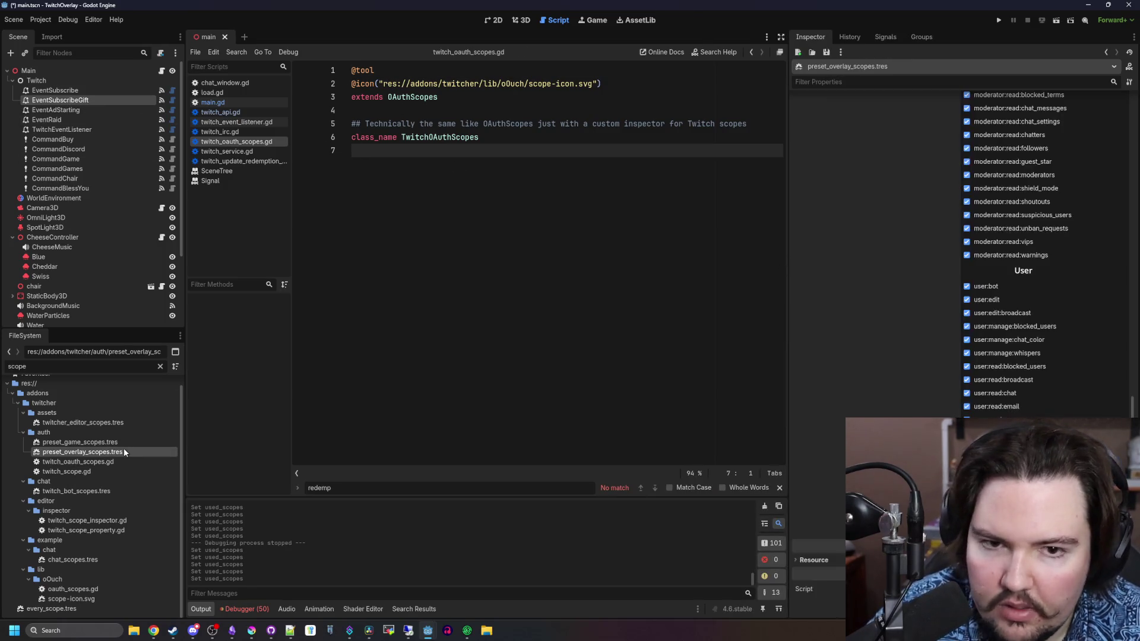
{"action": "scroll", "coordinate": [939, 345], "scroll_direction": "up", "scroll_amount": 10}
{"action": "key", "text": "ctrl+s"}
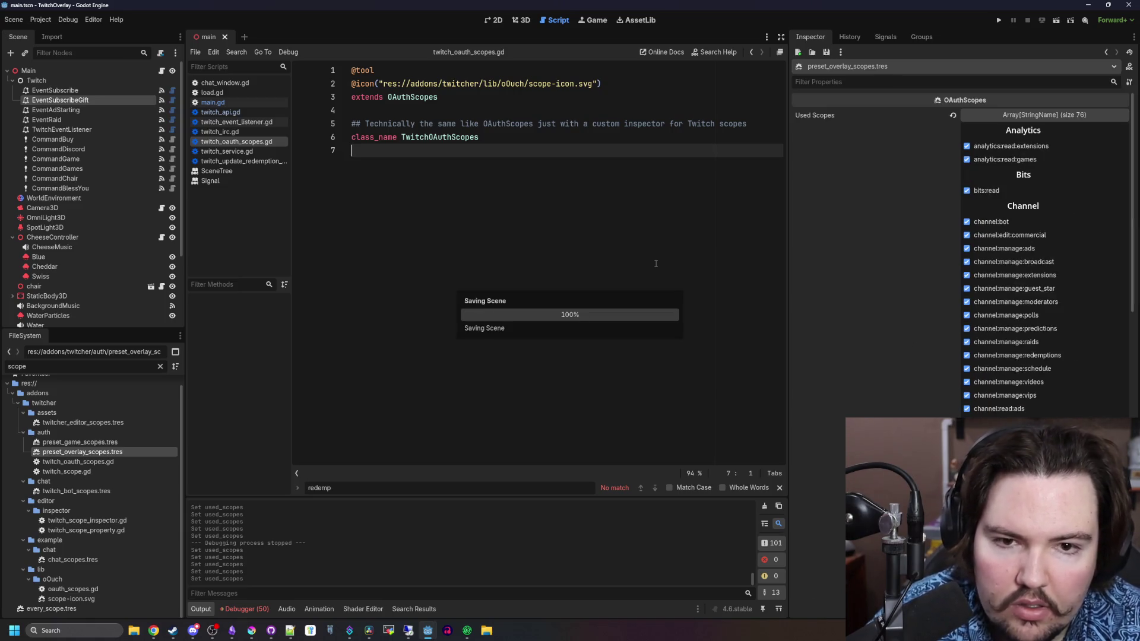
{"action": "left_click", "coordinate": [104, 463]}
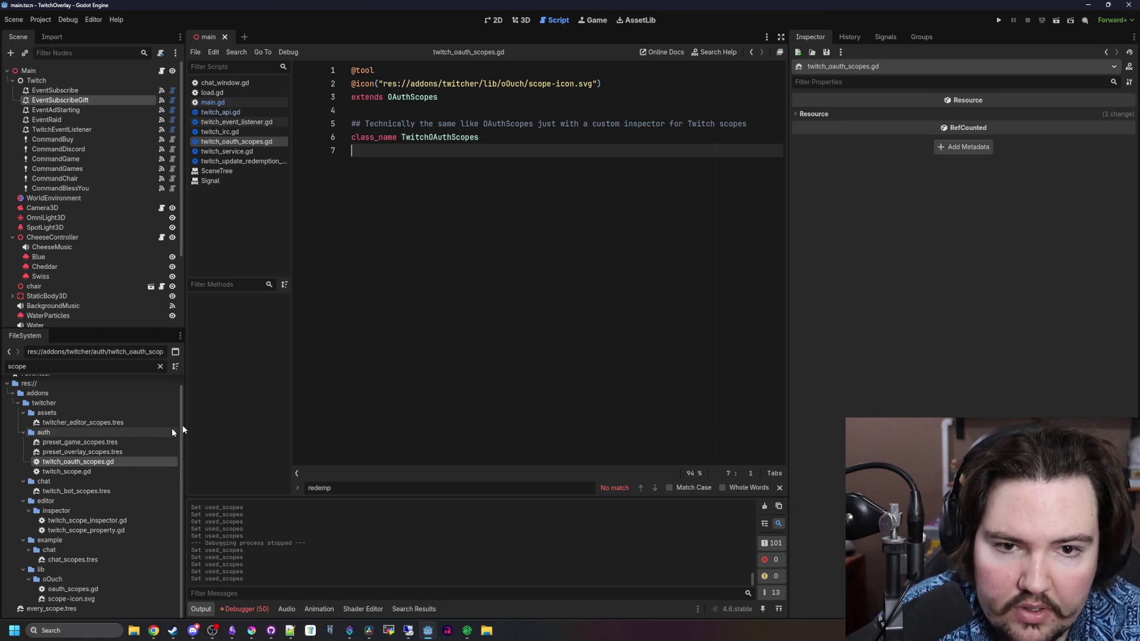
Open twitch_scope.gd and scroll to its SCOPE_MAP dictionary.
{"action": "double_click", "coordinate": [70, 473]}
{"action": "scroll", "coordinate": [400, 319], "scroll_direction": "down", "scroll_amount": 7}
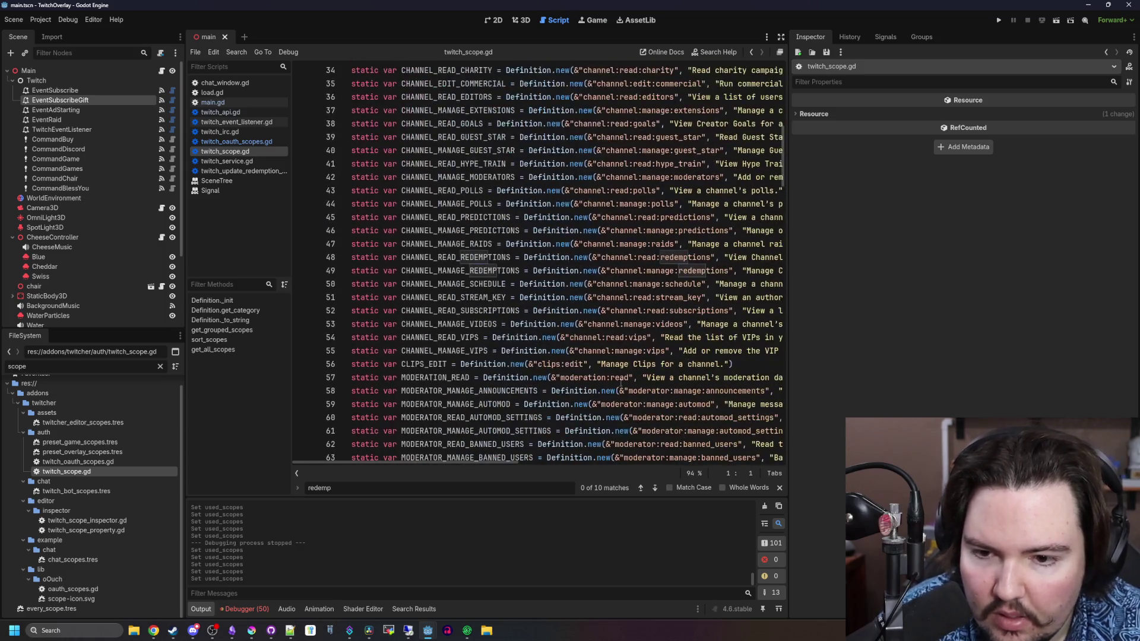
{"action": "mouse_move", "coordinate": [512, 462]}
{"action": "left_mouse_down"}
{"action": "mouse_move", "coordinate": [721, 462]}
{"action": "mouse_move", "coordinate": [517, 462]}
{"action": "left_mouse_up"}
{"action": "scroll", "coordinate": [571, 395], "scroll_direction": "down", "scroll_amount": 20}
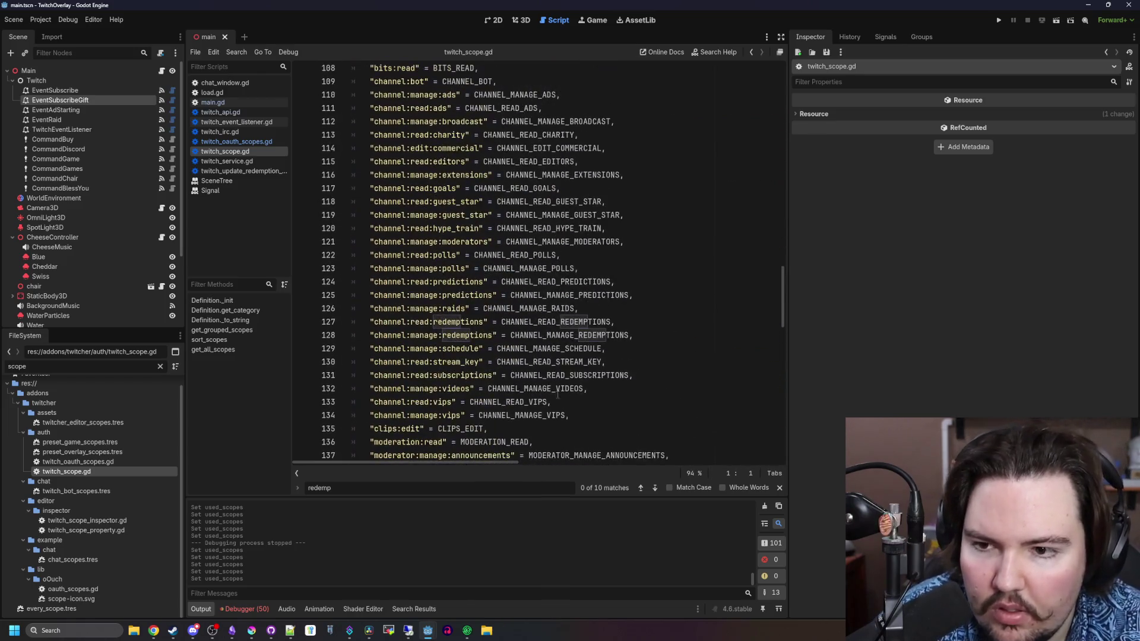
{"action": "scroll", "coordinate": [555, 394], "scroll_direction": "up", "scroll_amount": 2}
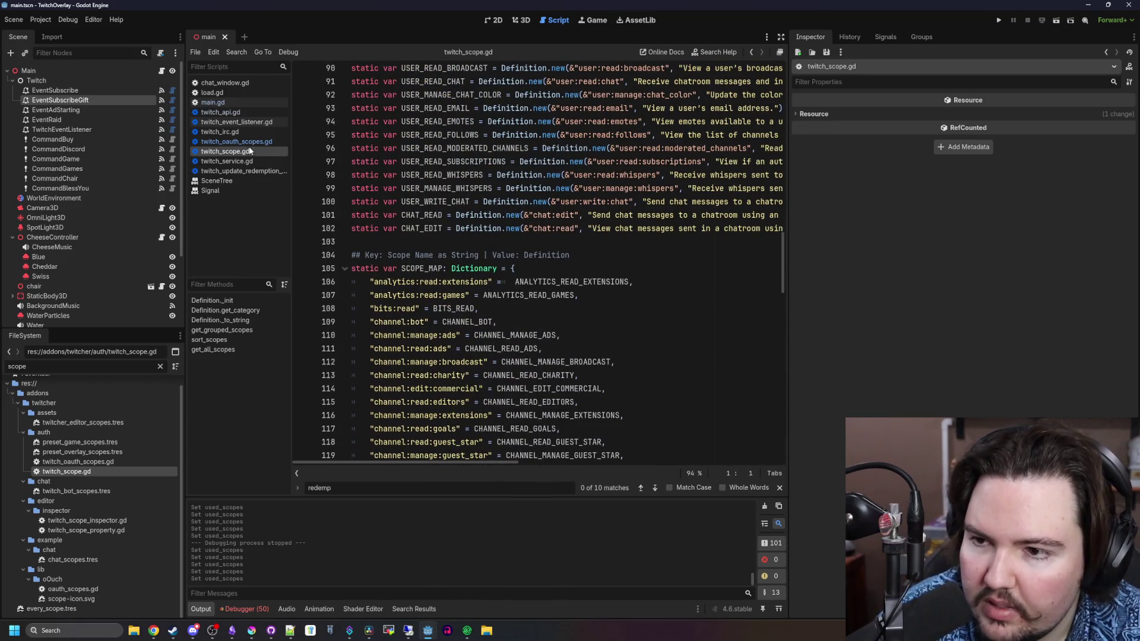
Inspect preset_game_scopes.tres, save the project, and run it.
{"action": "left_click", "coordinate": [89, 443]}
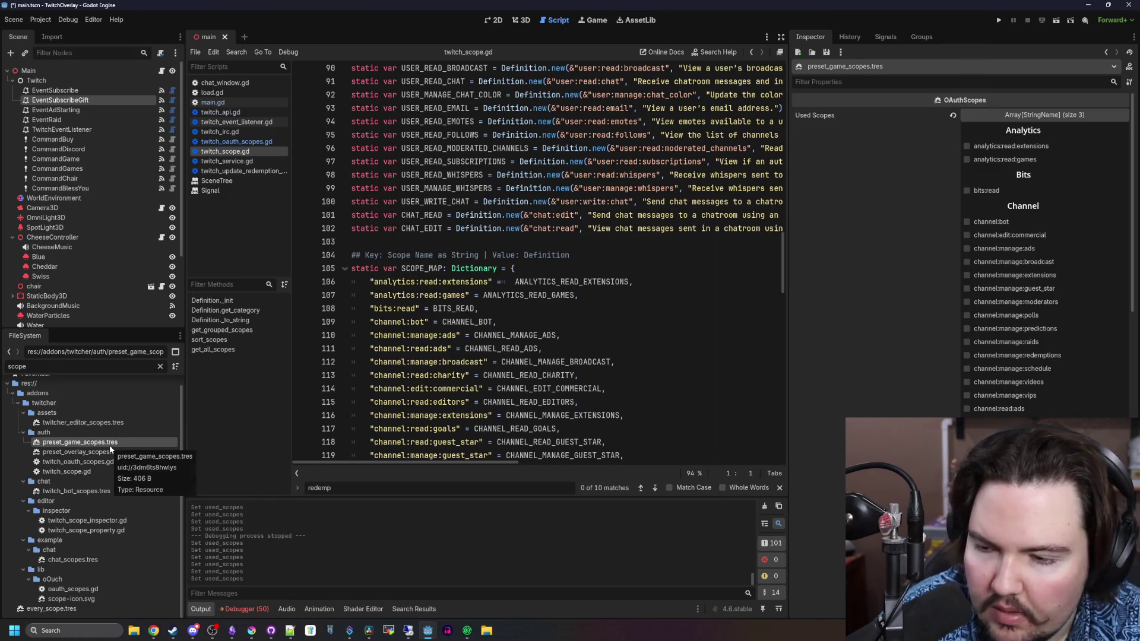
{"action": "scroll", "coordinate": [813, 354], "scroll_direction": "down", "scroll_amount": 15}
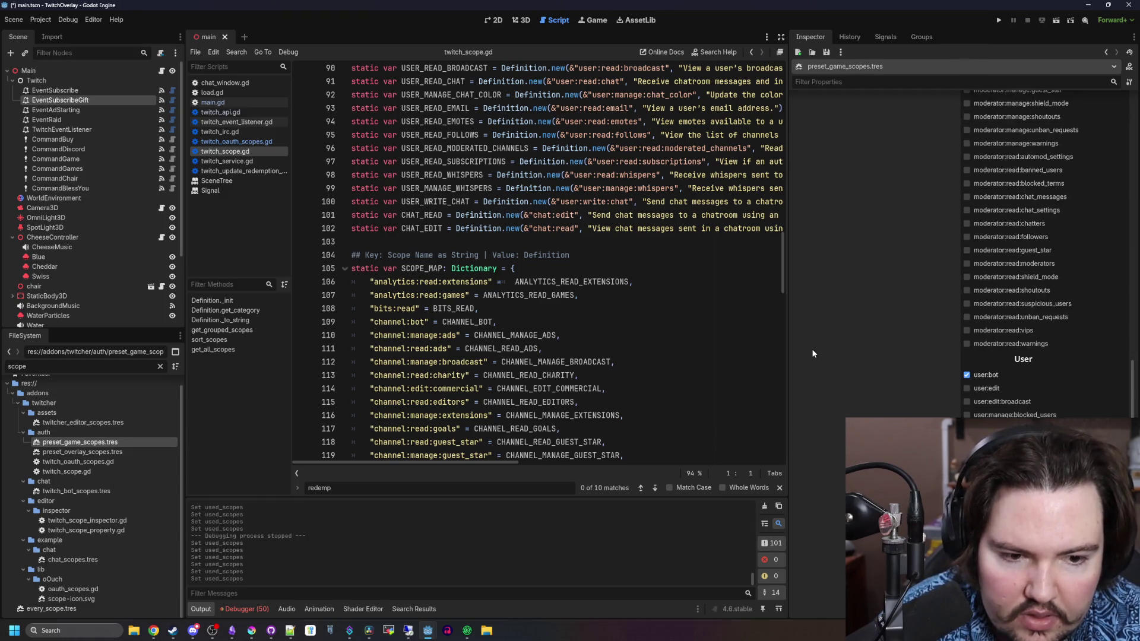
{"action": "left_click", "coordinate": [543, 269]}
{"action": "key", "text": "ctrl+s"}
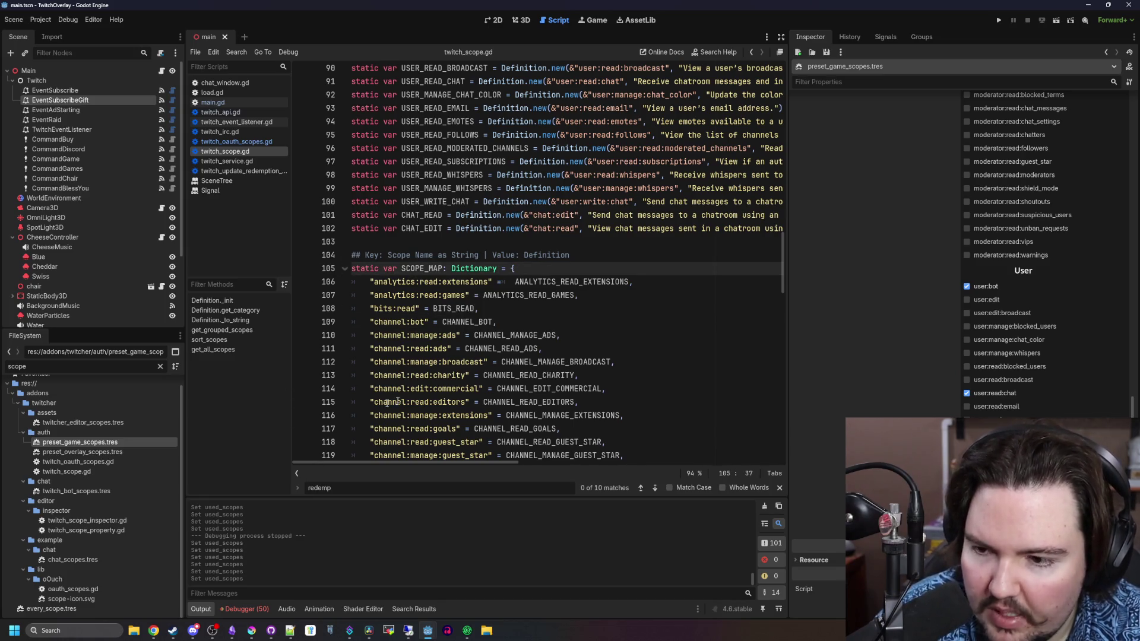
{"action": "left_click", "coordinate": [579, 295]}
{"action": "left_click", "coordinate": [1003, 19]}
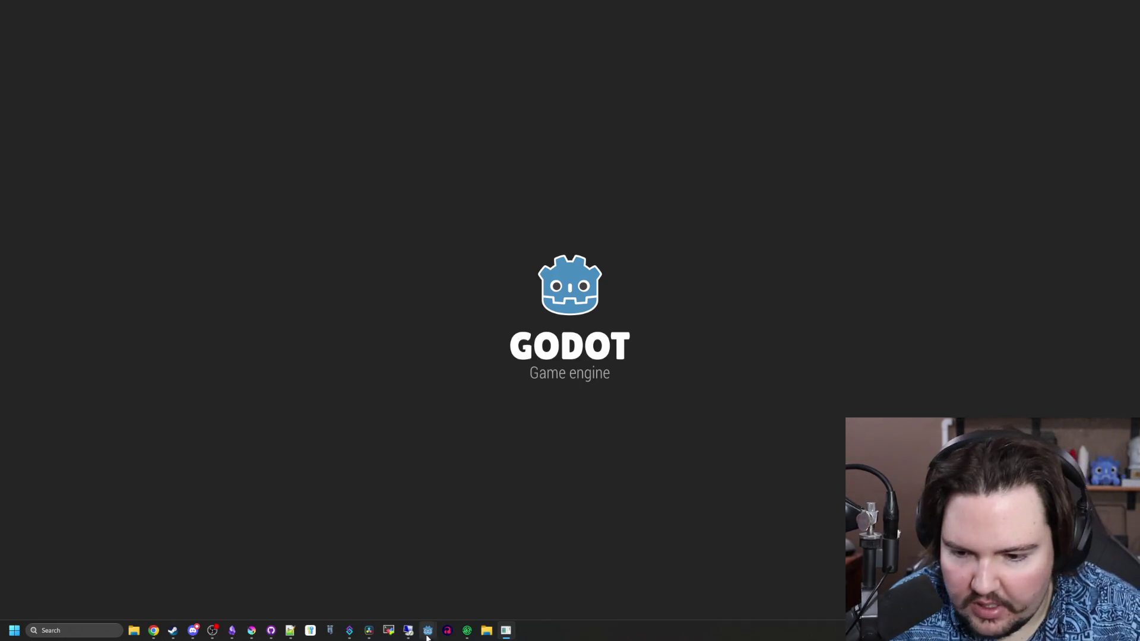
Bring the Twitch authorization page into view, authorize the overlay, and close the Login Success page.
{"action": "mouse_move", "coordinate": [432, 627]}
{"action": "left_click", "coordinate": [468, 596]}
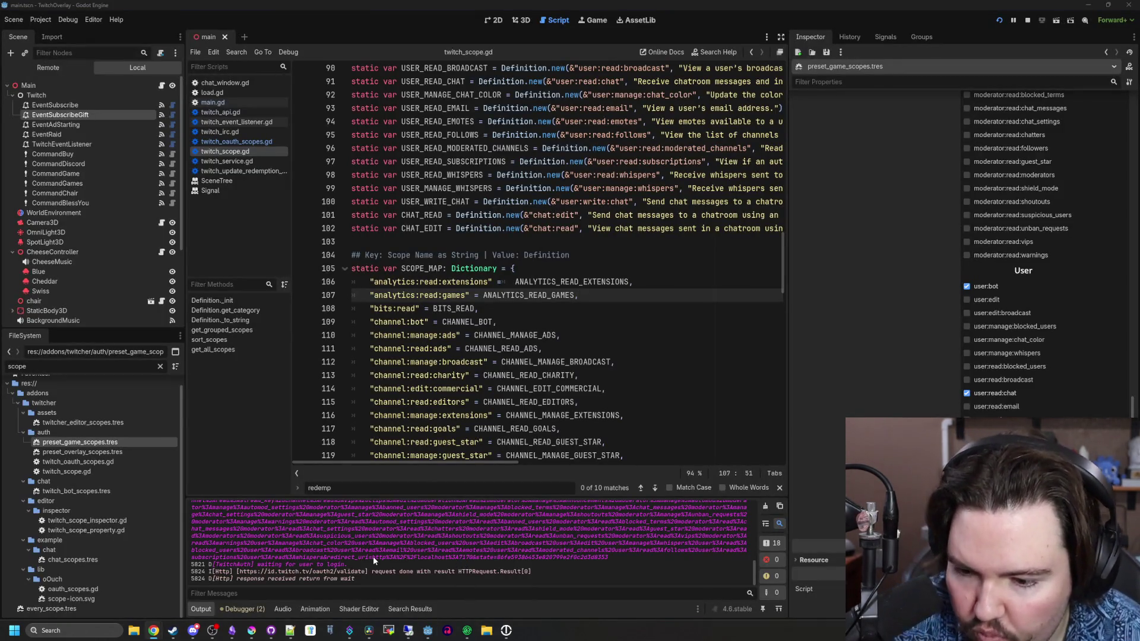
{"action": "scroll", "coordinate": [373, 557], "scroll_direction": "up", "scroll_amount": 6}
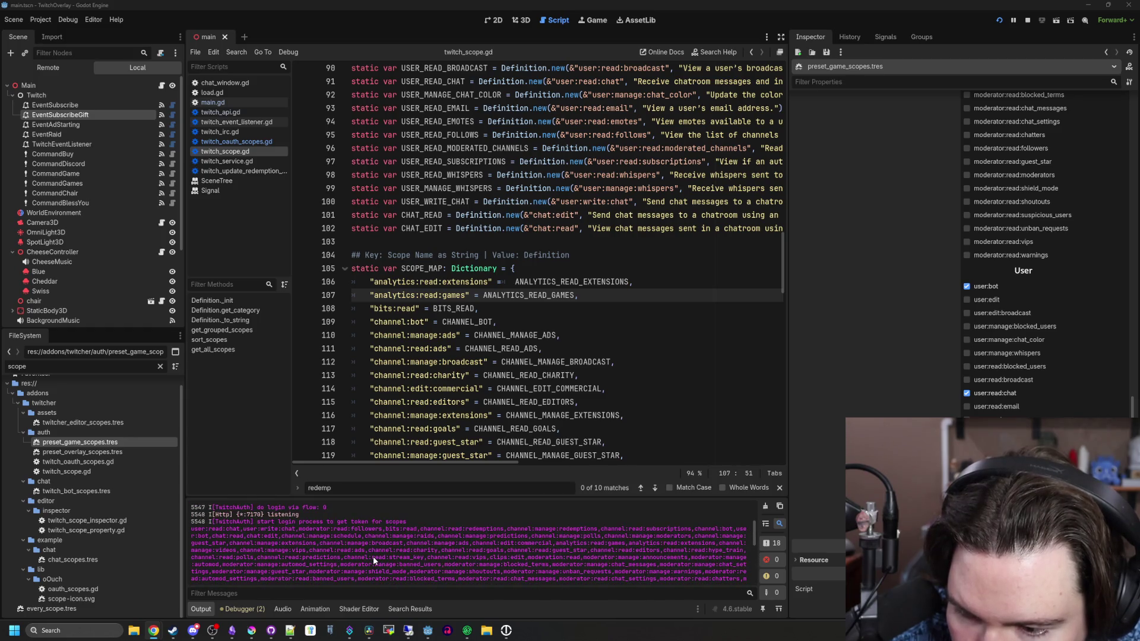
{"action": "scroll", "coordinate": [374, 555], "scroll_direction": "down", "scroll_amount": 6}
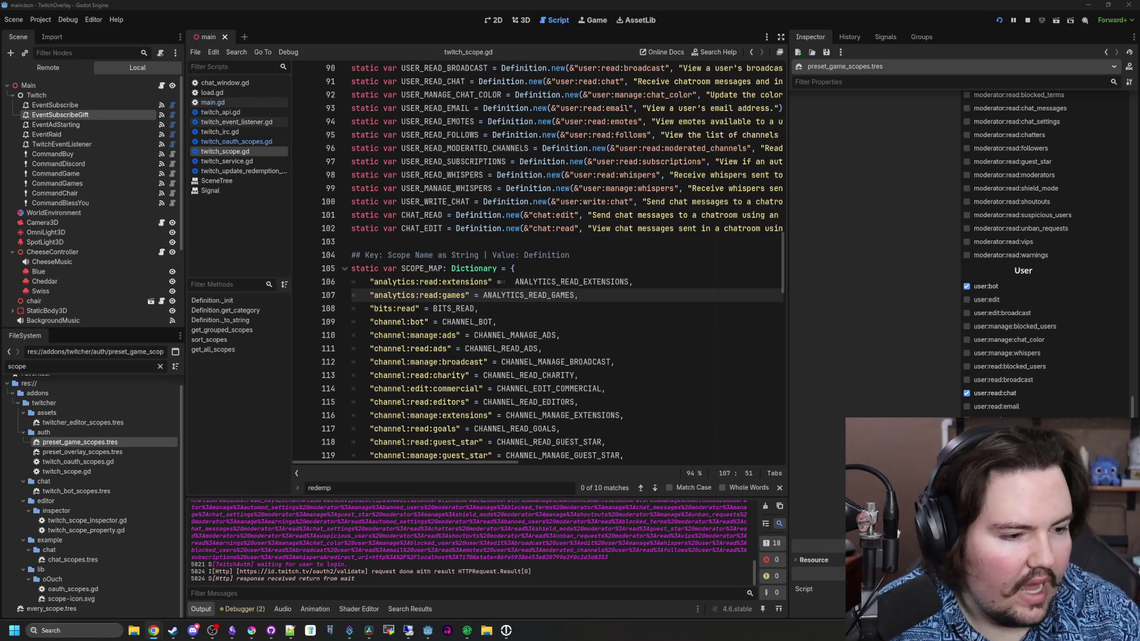
{"action": "left_click_drag", "start_coordinate": [1139, 136], "coordinate": [715, 130]}
{"action": "scroll", "coordinate": [595, 341], "scroll_direction": "down", "scroll_amount": 10}
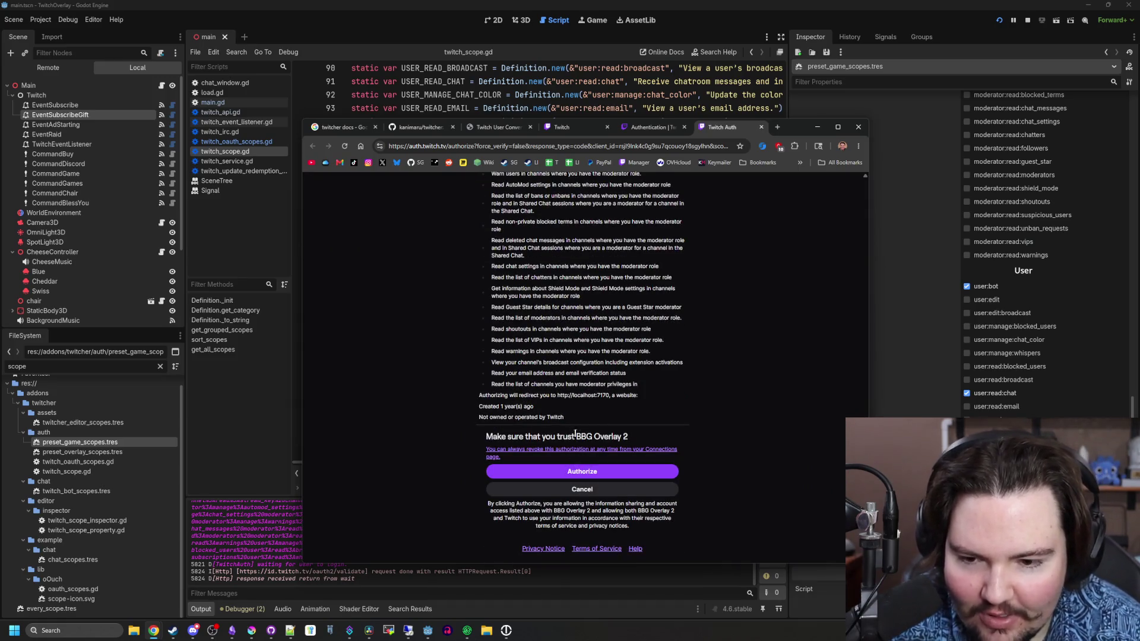
{"action": "left_click", "coordinate": [590, 476]}
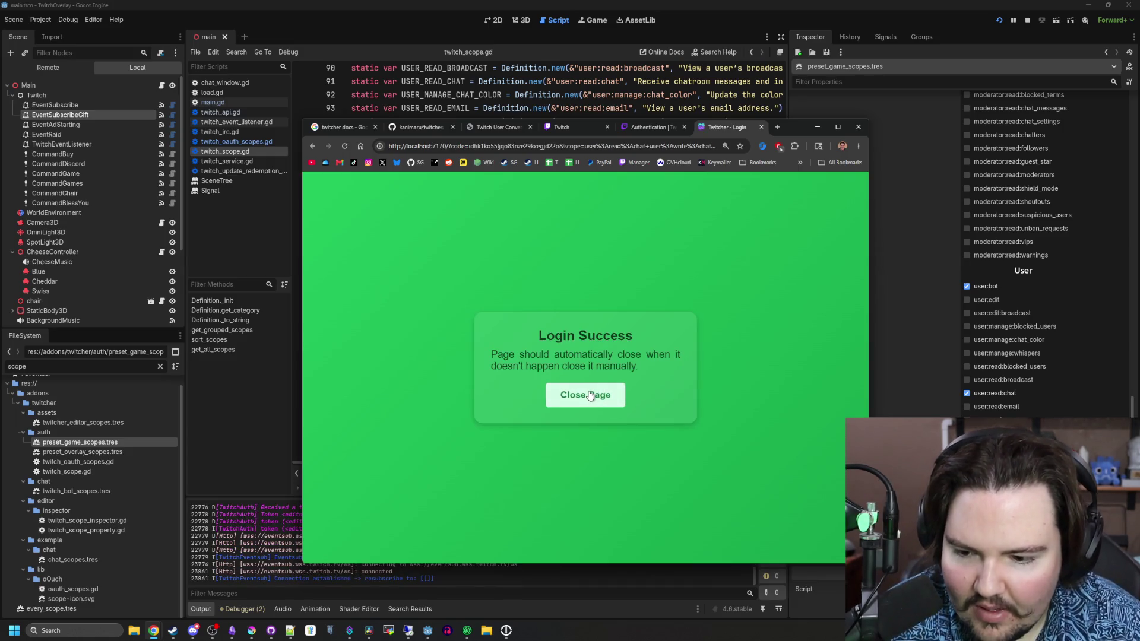
{"action": "left_click", "coordinate": [864, 127]}
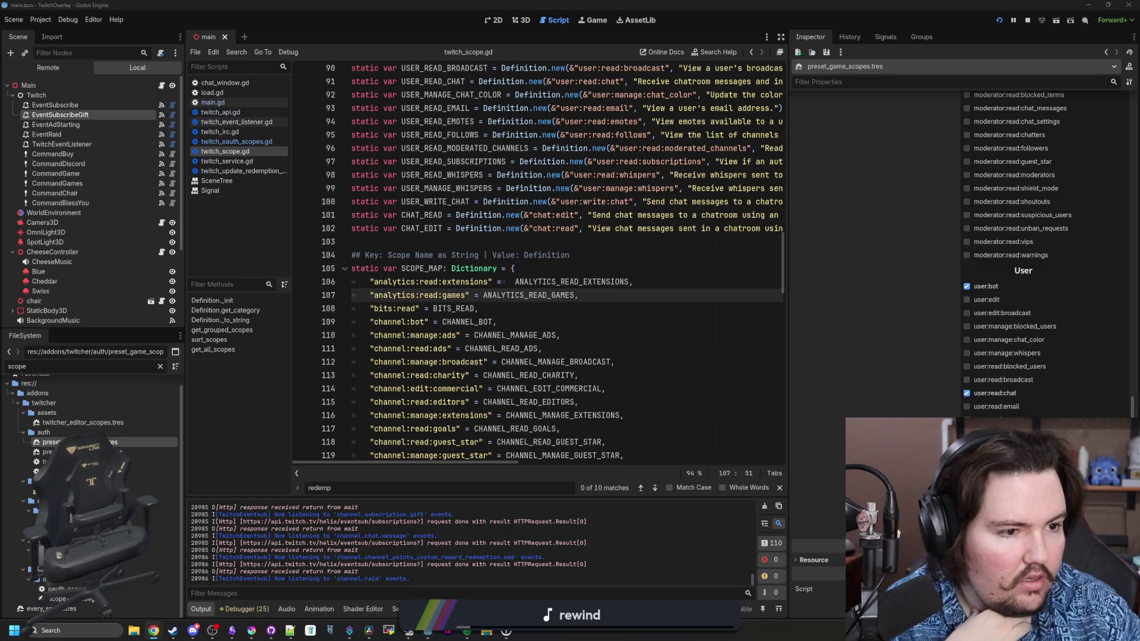
Review the scope map entries in twitch_scope.gd.
{"action": "left_click", "coordinate": [560, 389]}
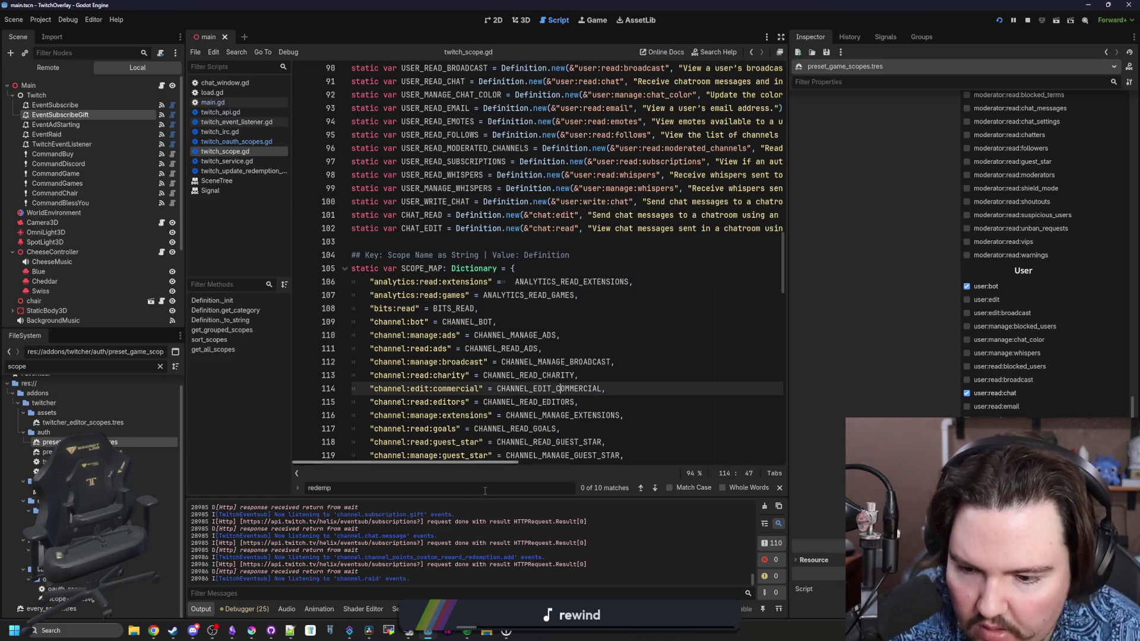
{"action": "scroll", "coordinate": [417, 548], "scroll_direction": "up", "scroll_amount": 2}
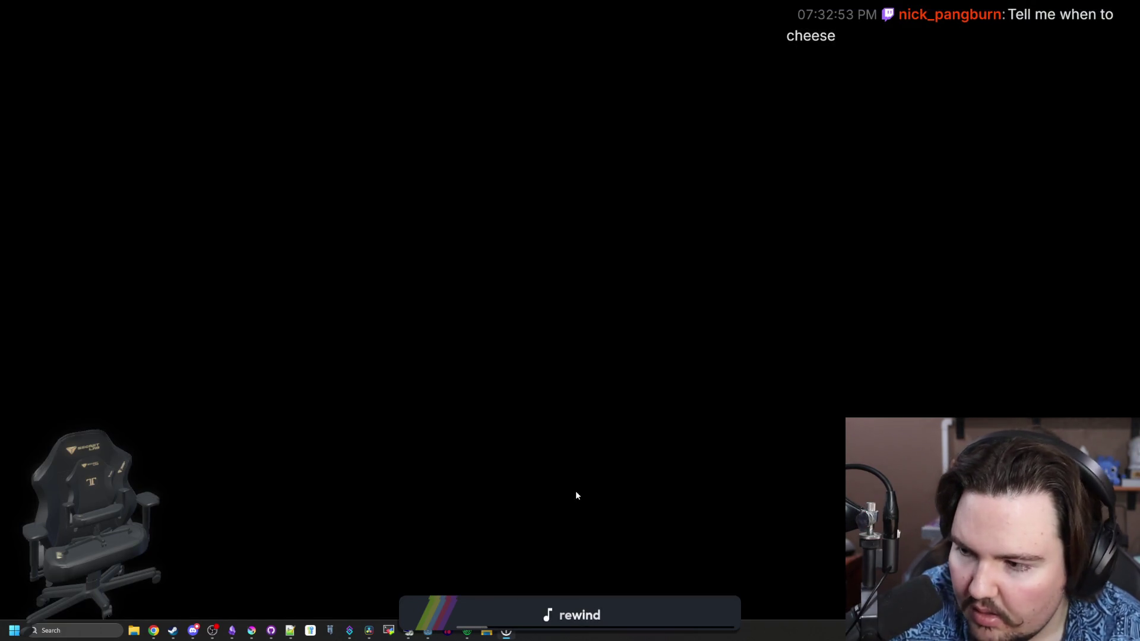
{"action": "key", "text": "super"}
{"action": "mouse_move", "coordinate": [427, 635]}
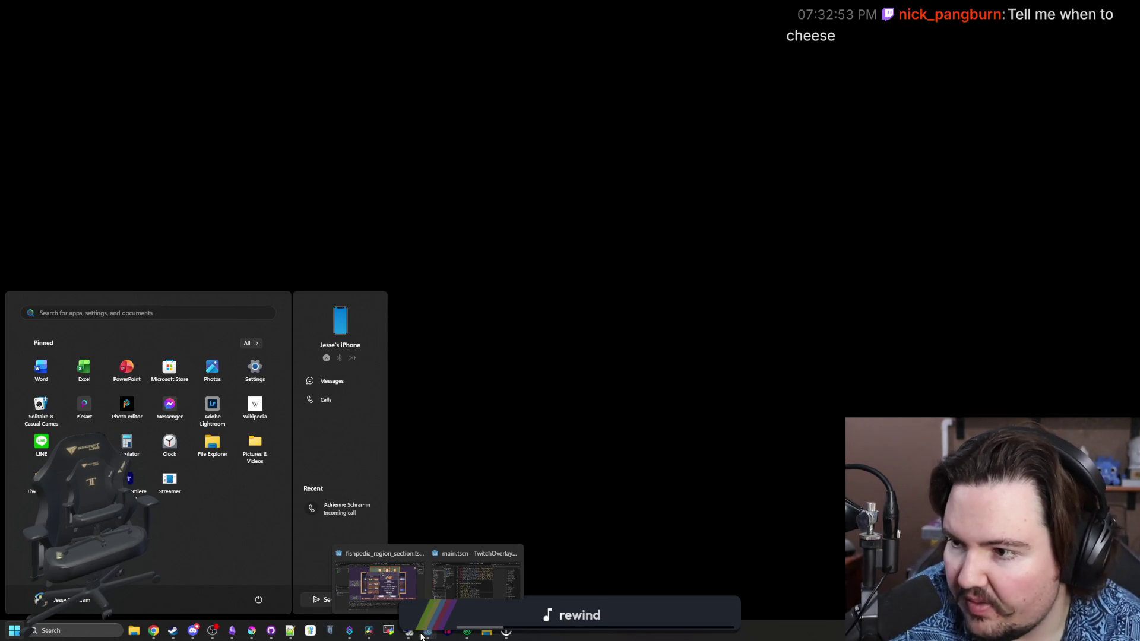
{"action": "left_click", "coordinate": [469, 579]}
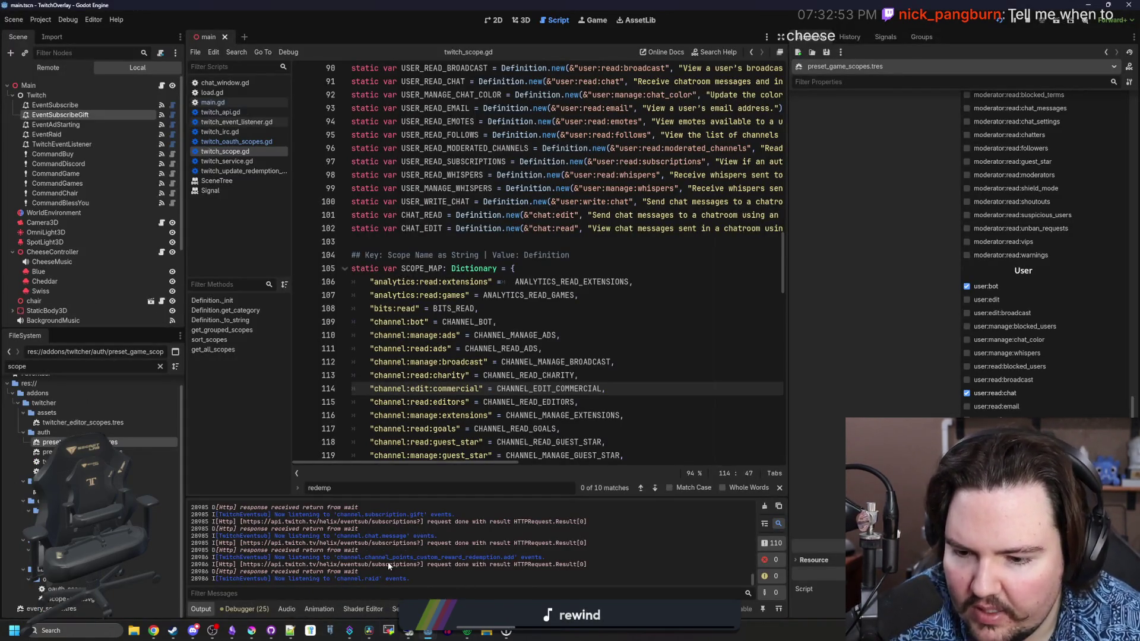
{"action": "scroll", "coordinate": [382, 567], "scroll_direction": "up", "scroll_amount": 10}
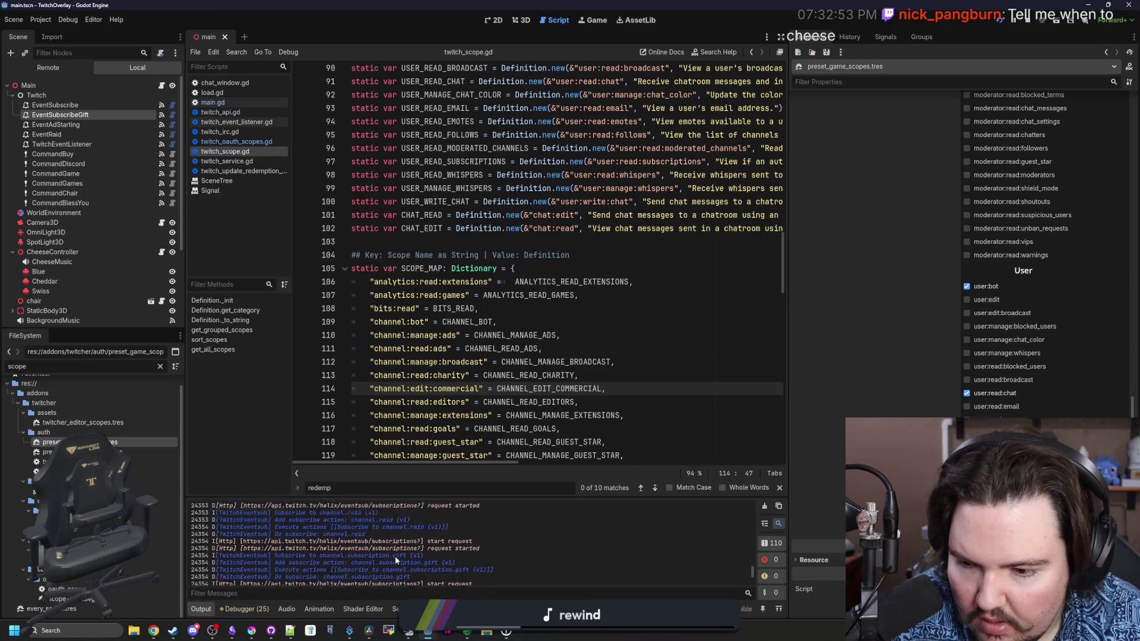
{"action": "scroll", "coordinate": [396, 559], "scroll_direction": "up", "scroll_amount": 10}
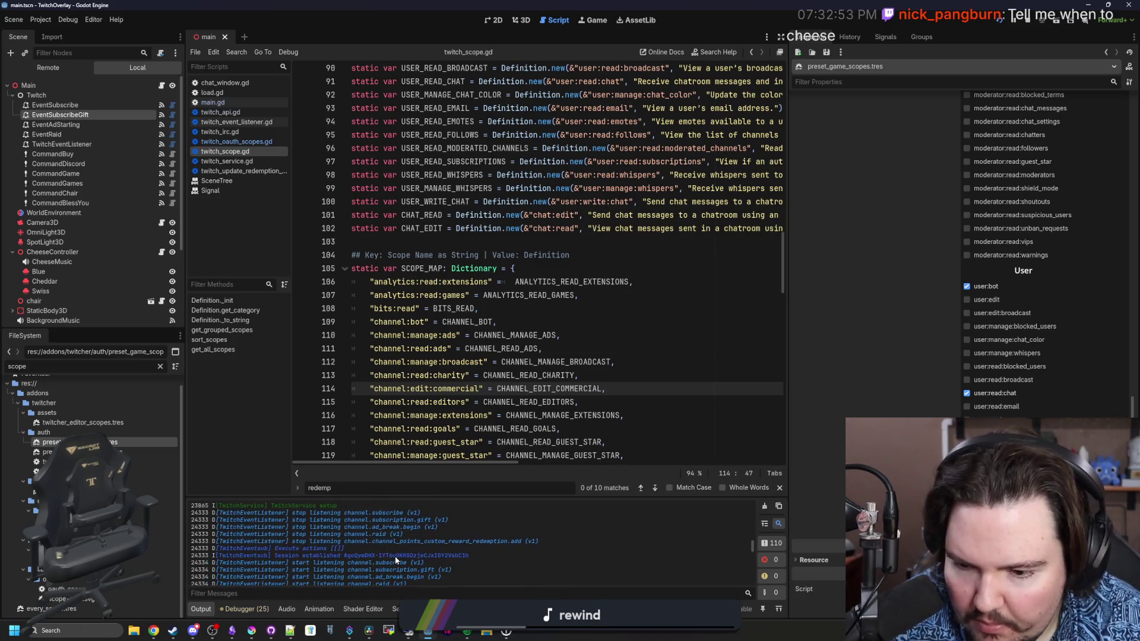
{"action": "scroll", "coordinate": [402, 555], "scroll_direction": "down", "scroll_amount": 15}
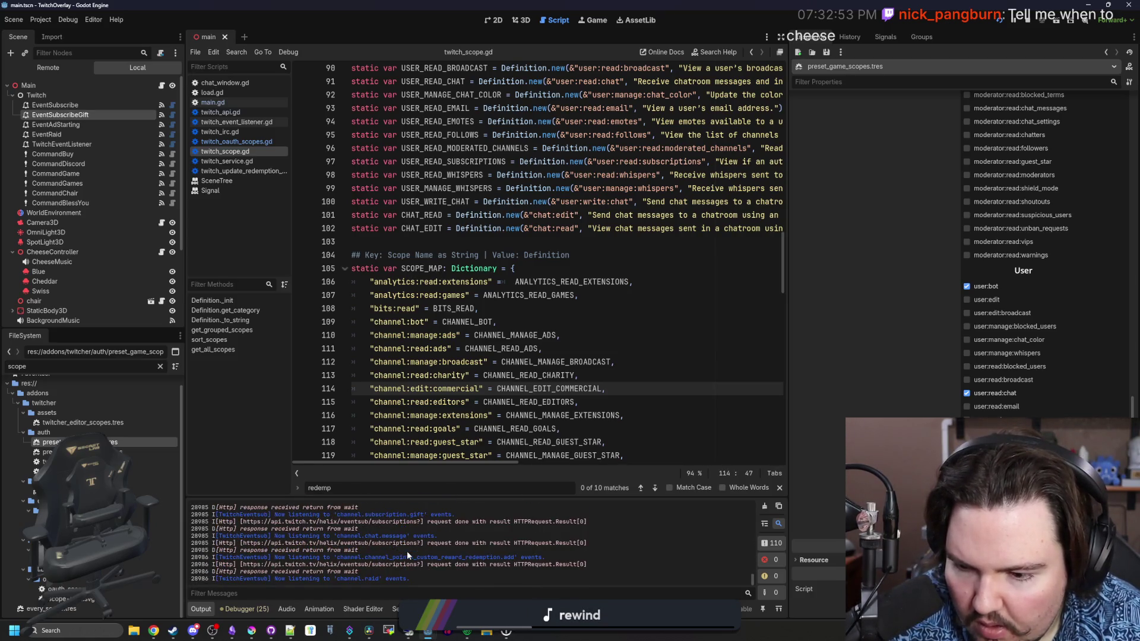
{"action": "left_click", "coordinate": [517, 322]}
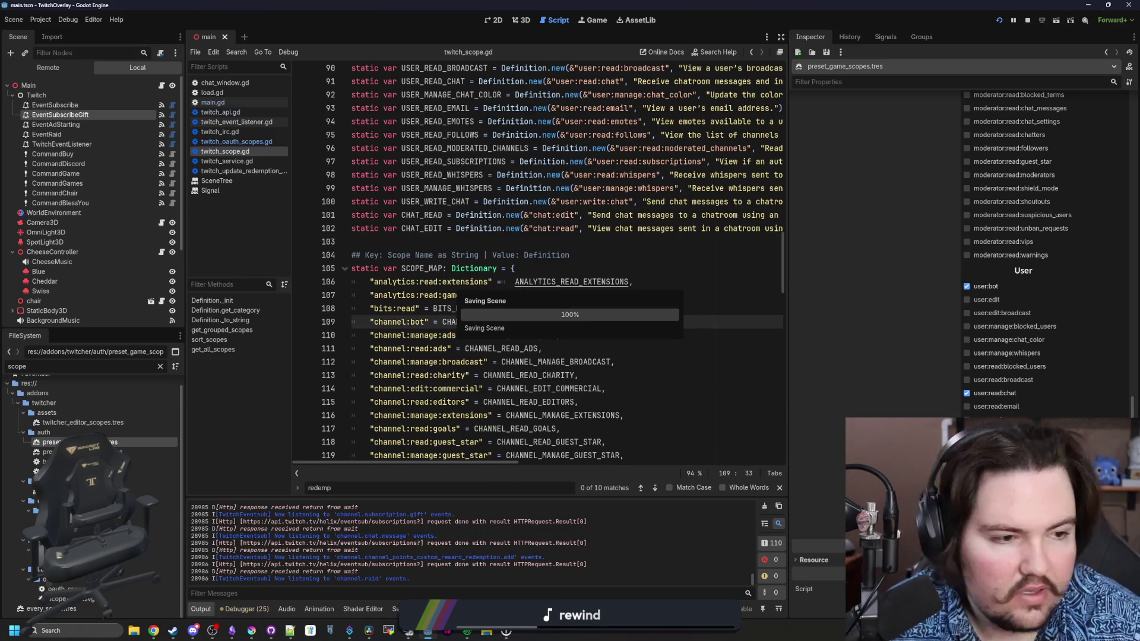
Check the browser, then open the Main node's script main.gd.
{"action": "left_click", "coordinate": [153, 631]}
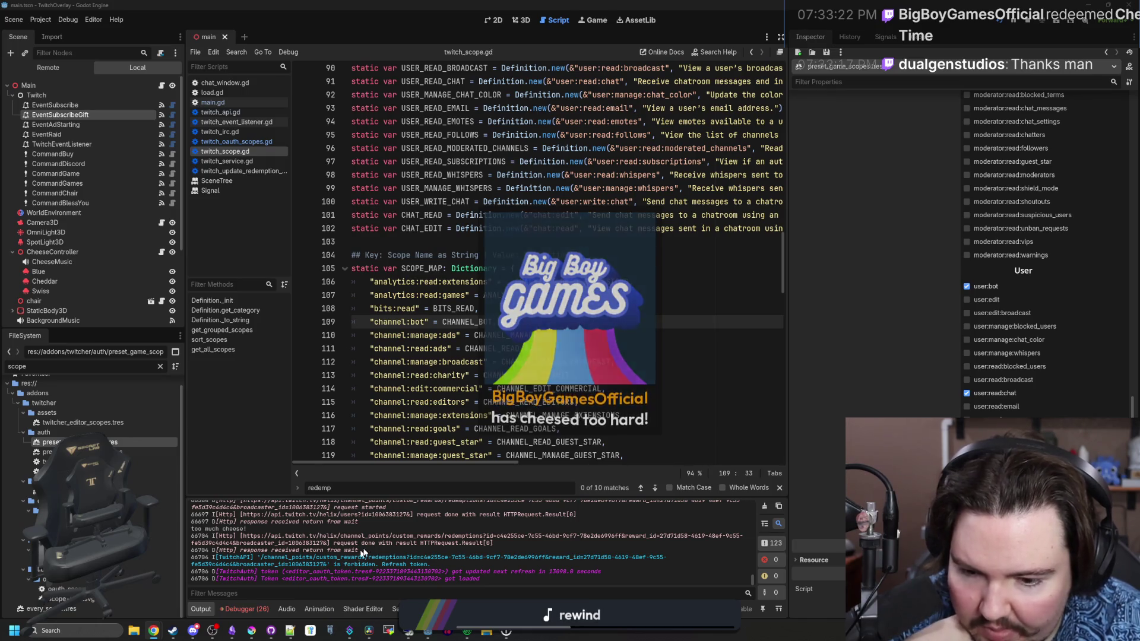
{"action": "left_click", "coordinate": [618, 361]}
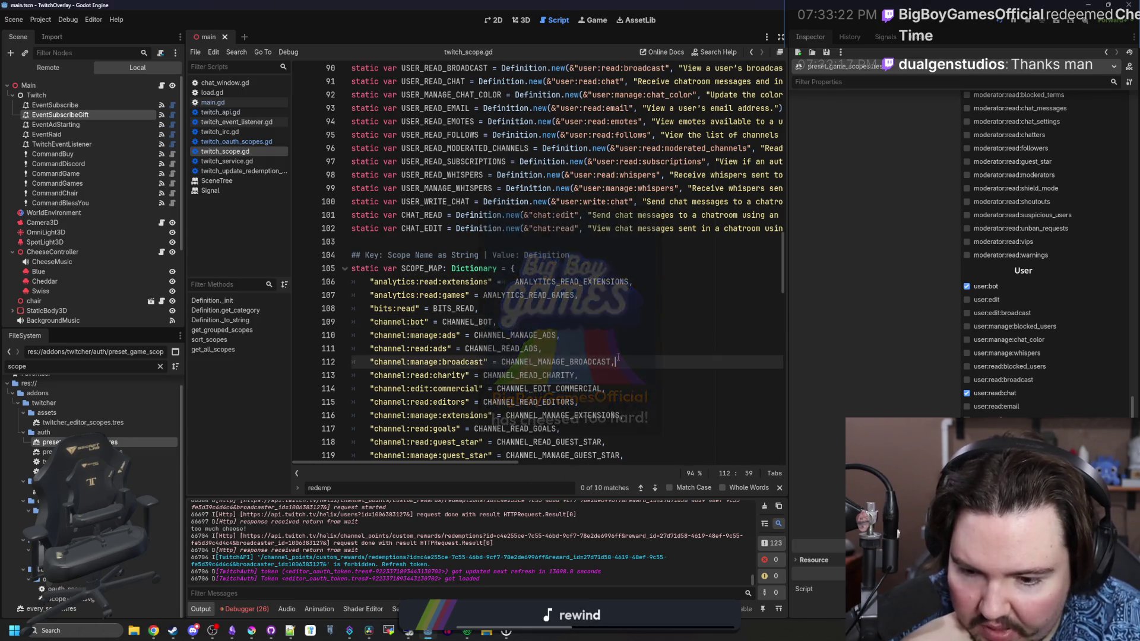
{"action": "left_click", "coordinate": [162, 86]}
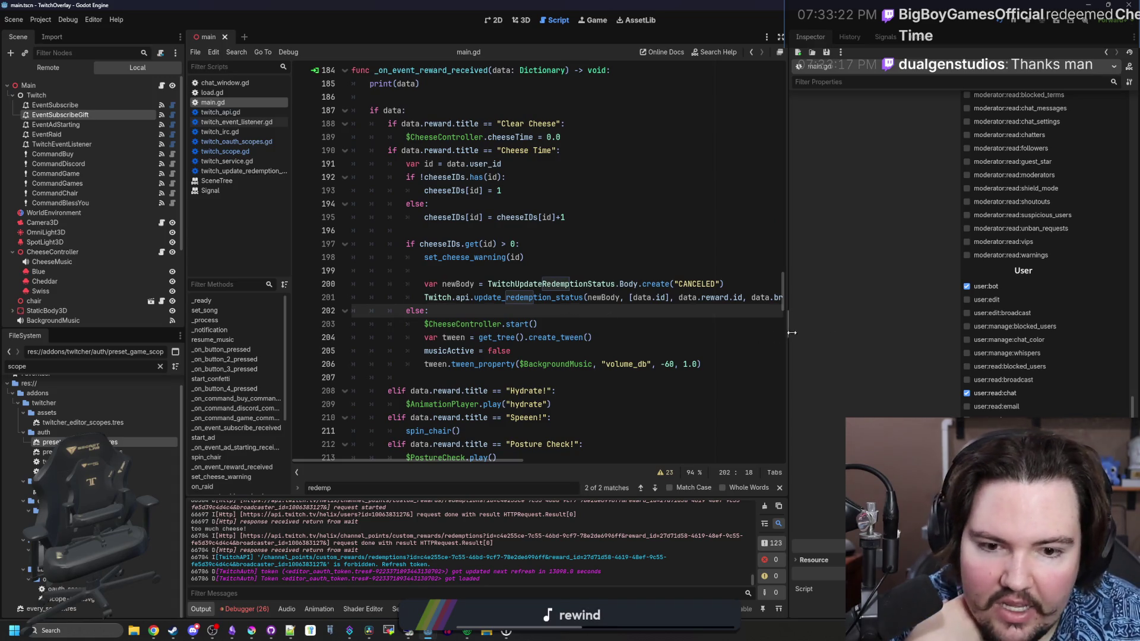
Widen the code area against the Inspector and bring up the Twitch reward queue popup.
{"action": "left_click_drag", "start_coordinate": [792, 333], "coordinate": [1000, 333]}
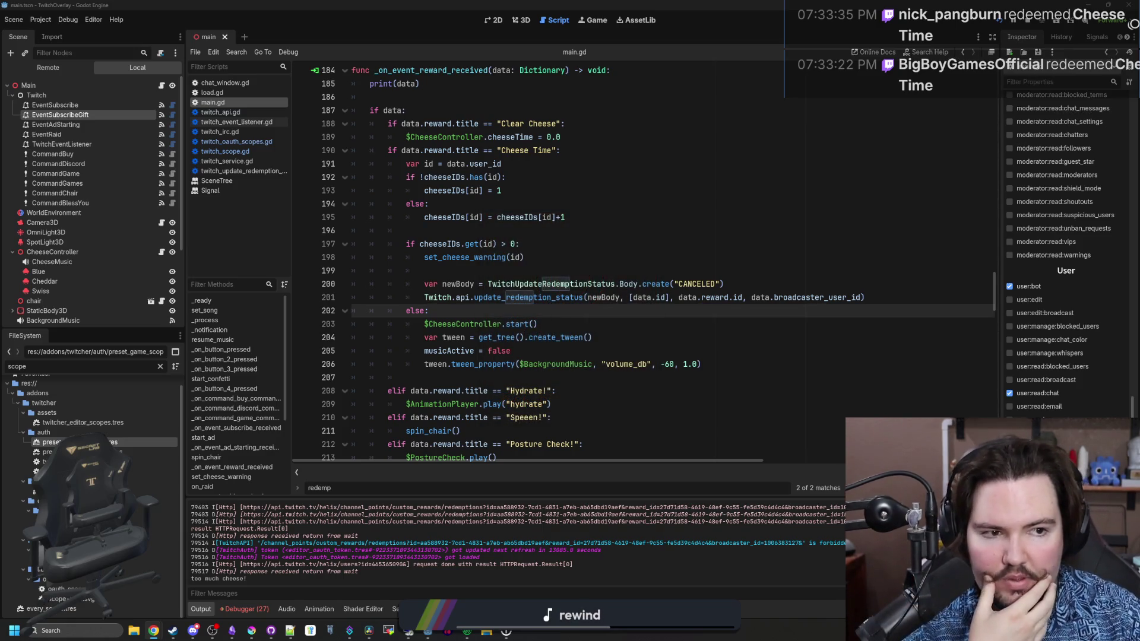
{"action": "key", "text": "super+shift+Left"}
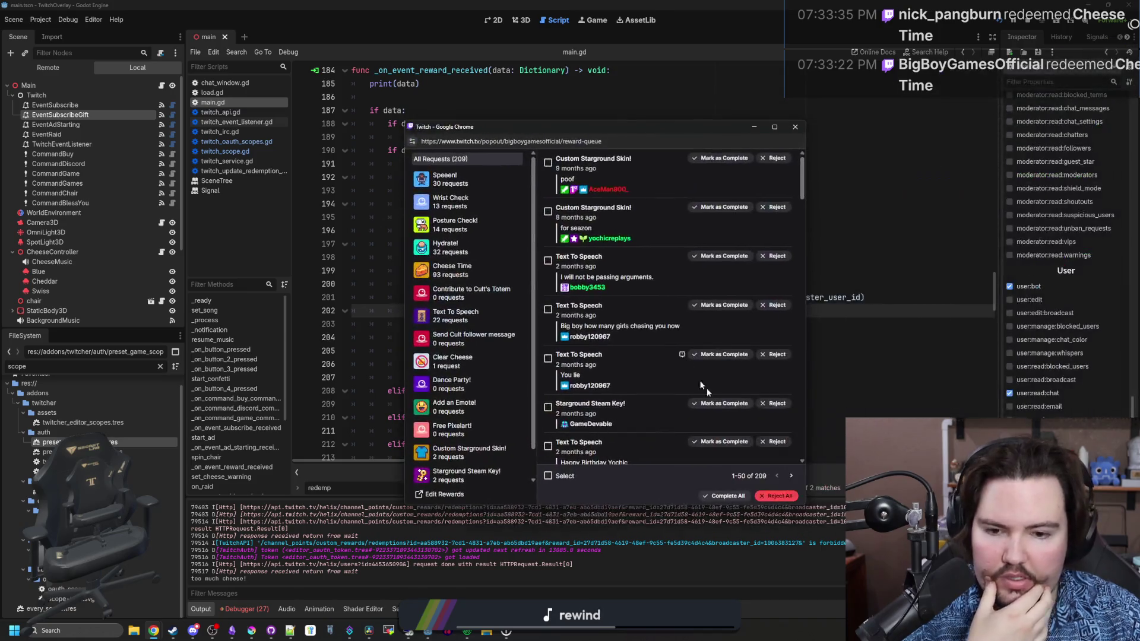
{"action": "scroll", "coordinate": [707, 388], "scroll_direction": "down", "scroll_amount": 5}
On page two of the Cheese Time requests, reject the two newest redemptions, leaving 91.
{"action": "left_click", "coordinate": [455, 270]}
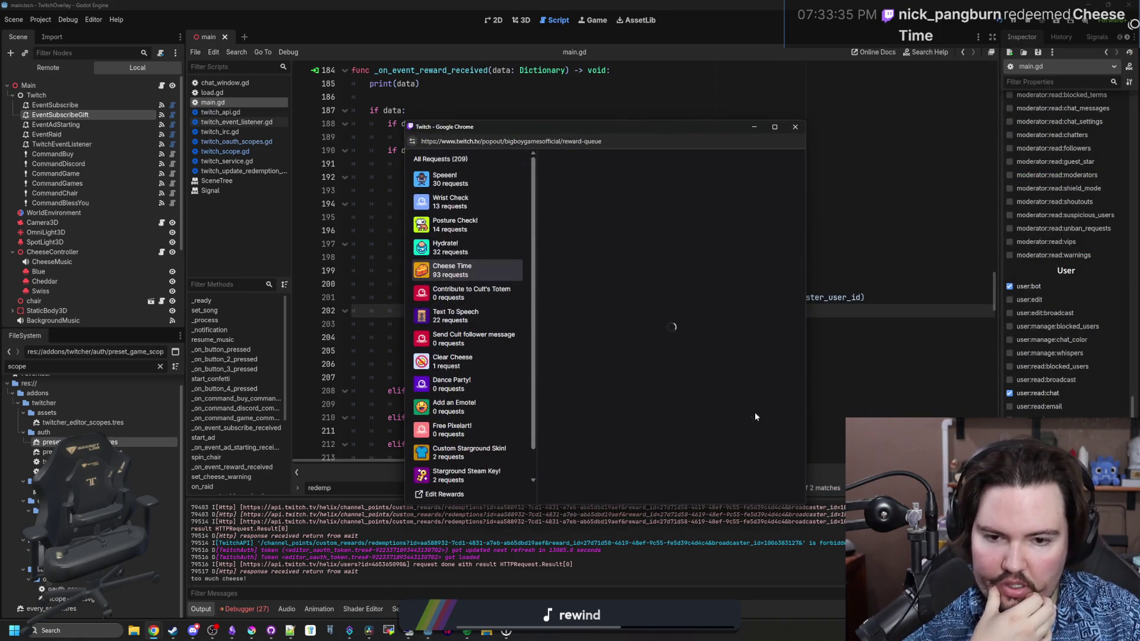
{"action": "scroll", "coordinate": [772, 451], "scroll_direction": "down", "scroll_amount": 5}
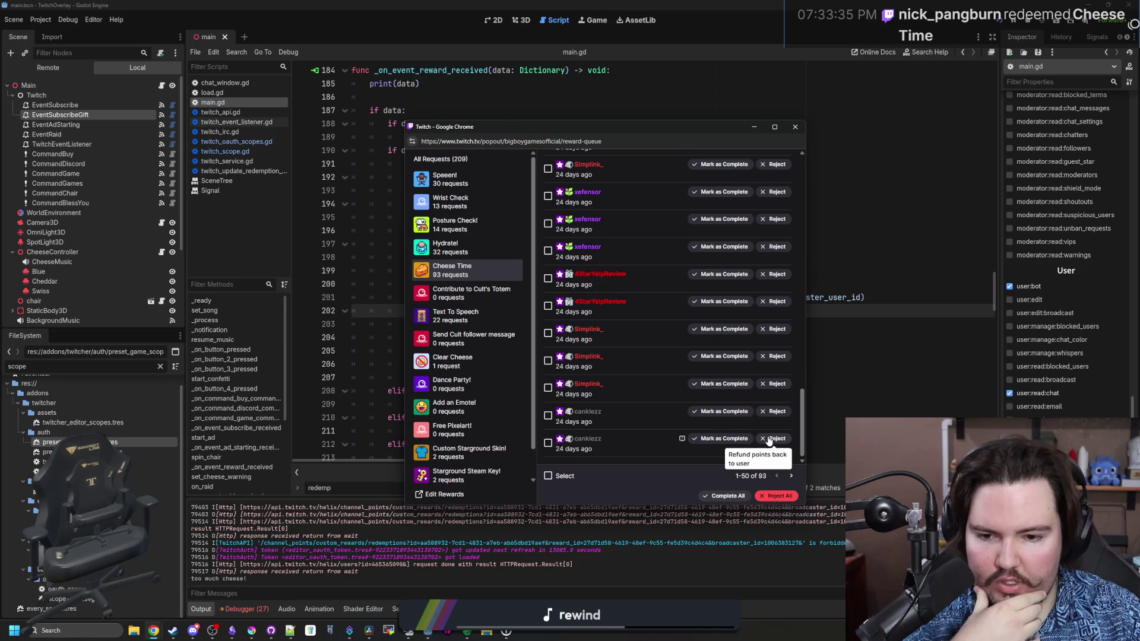
{"action": "left_click", "coordinate": [789, 475]}
{"action": "scroll", "coordinate": [665, 414], "scroll_direction": "down", "scroll_amount": 15}
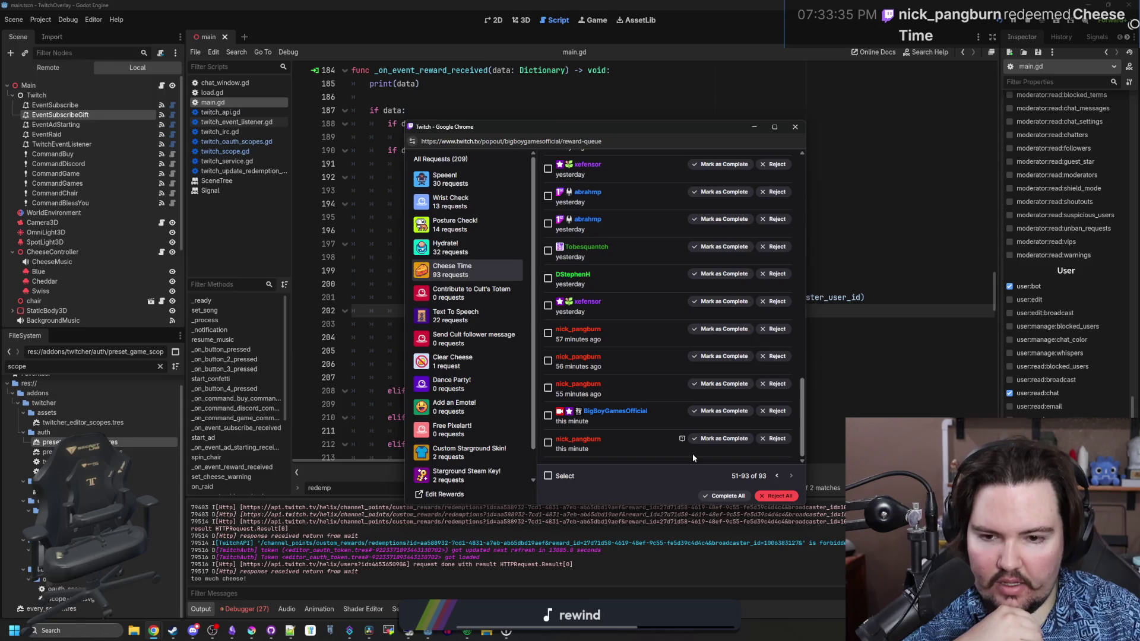
{"action": "left_click", "coordinate": [774, 444]}
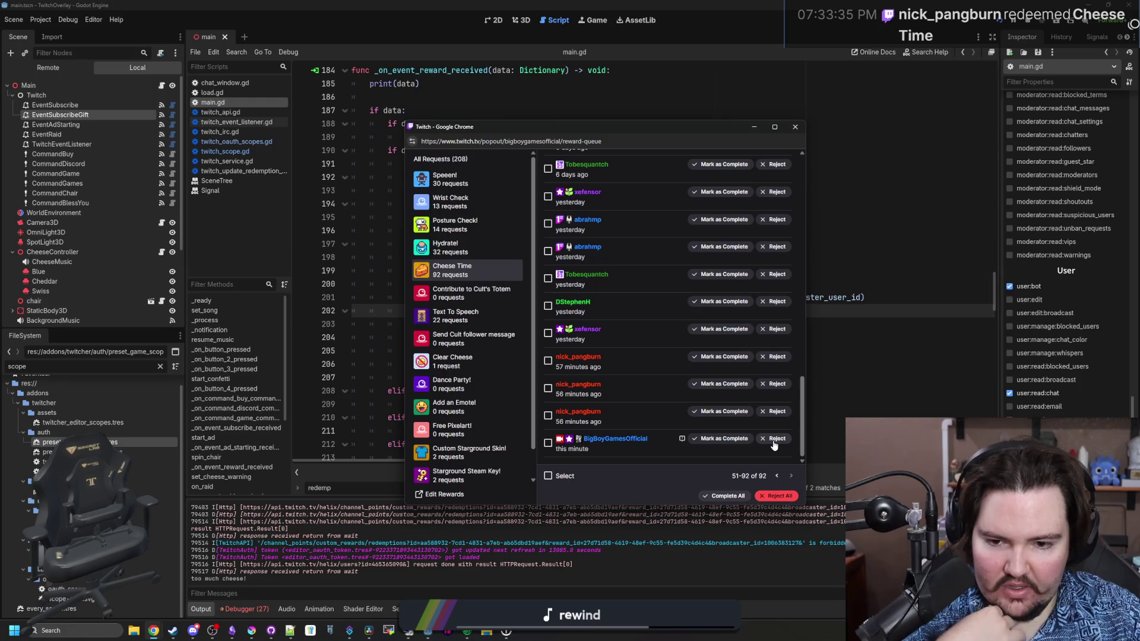
{"action": "left_click", "coordinate": [774, 440]}
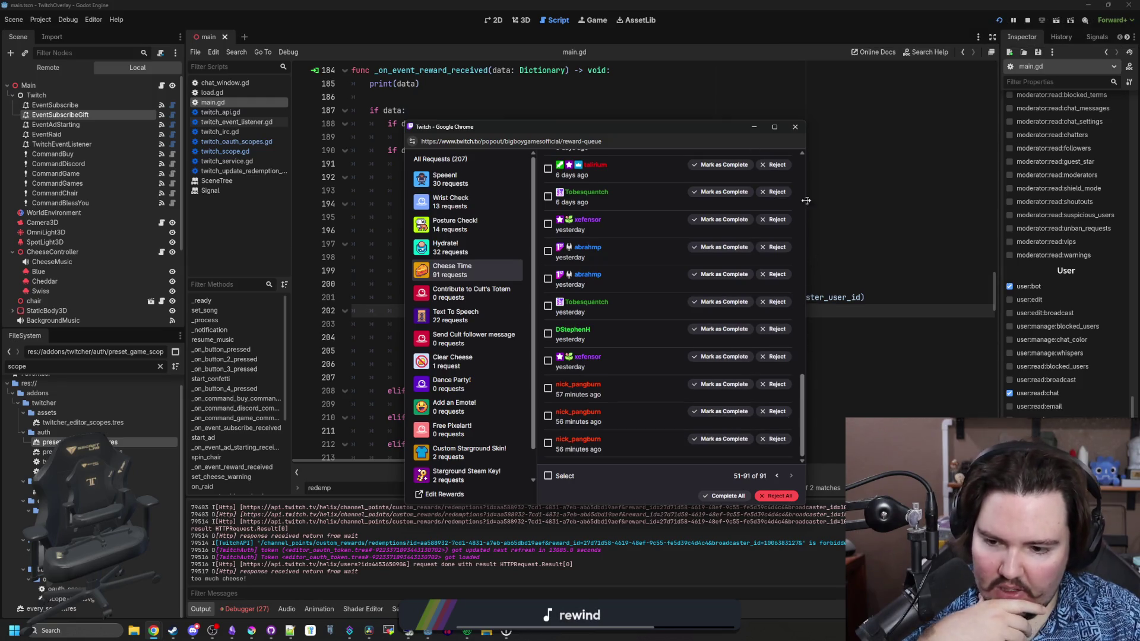
Close the reward queue popup, enlarge the bottom output panel, and save main.gd.
{"action": "left_click", "coordinate": [795, 126]}
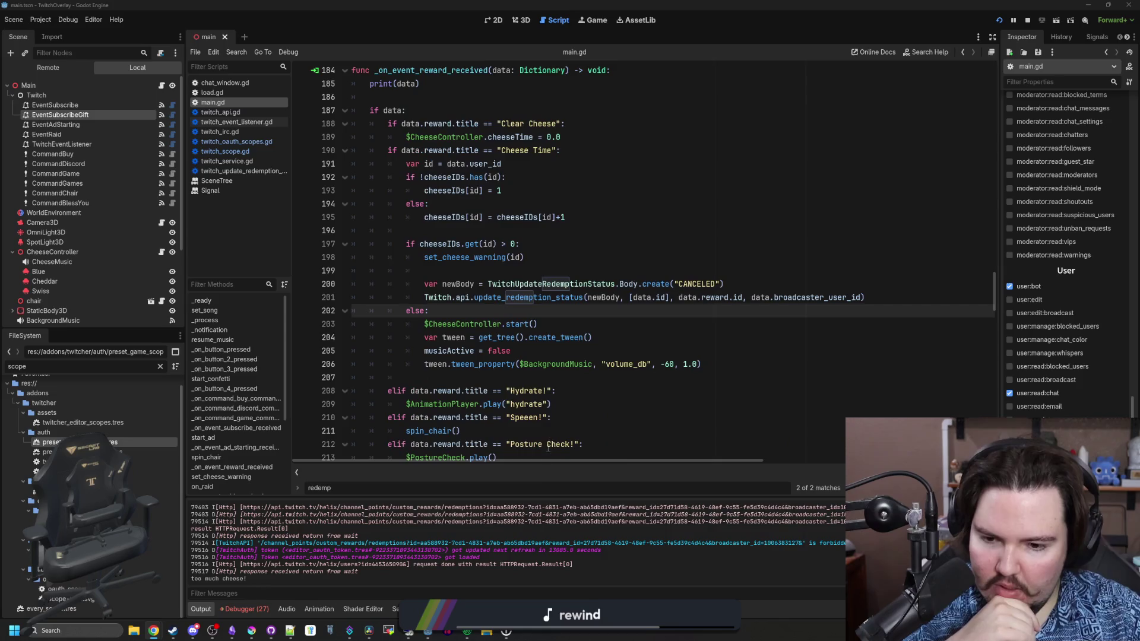
{"action": "left_click_drag", "start_coordinate": [561, 497], "coordinate": [571, 357]}
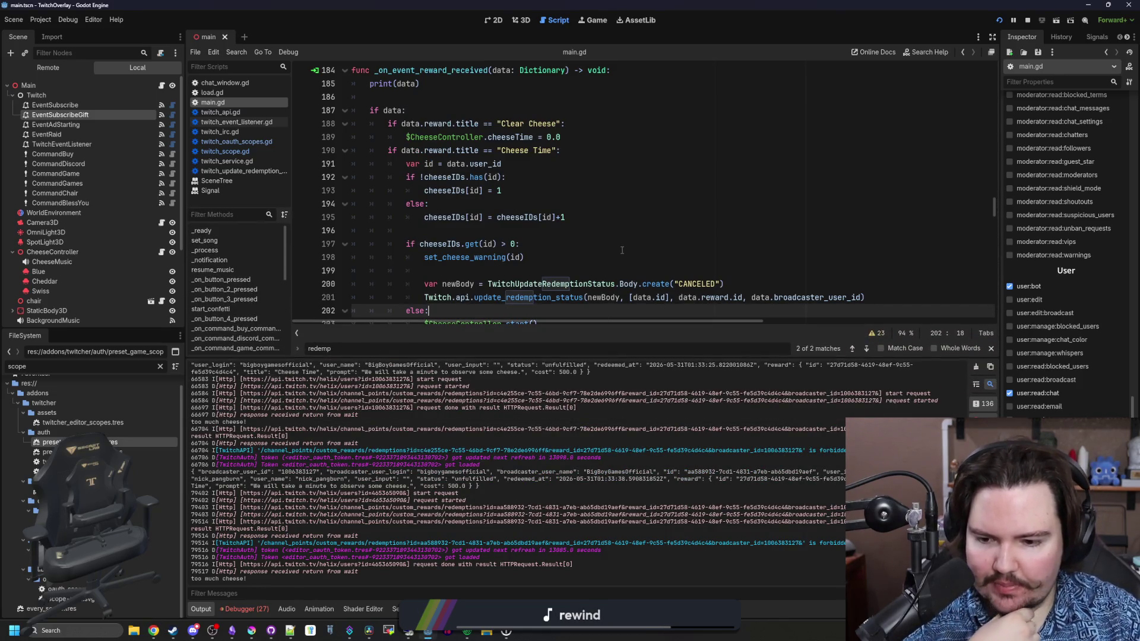
{"action": "left_click", "coordinate": [594, 272]}
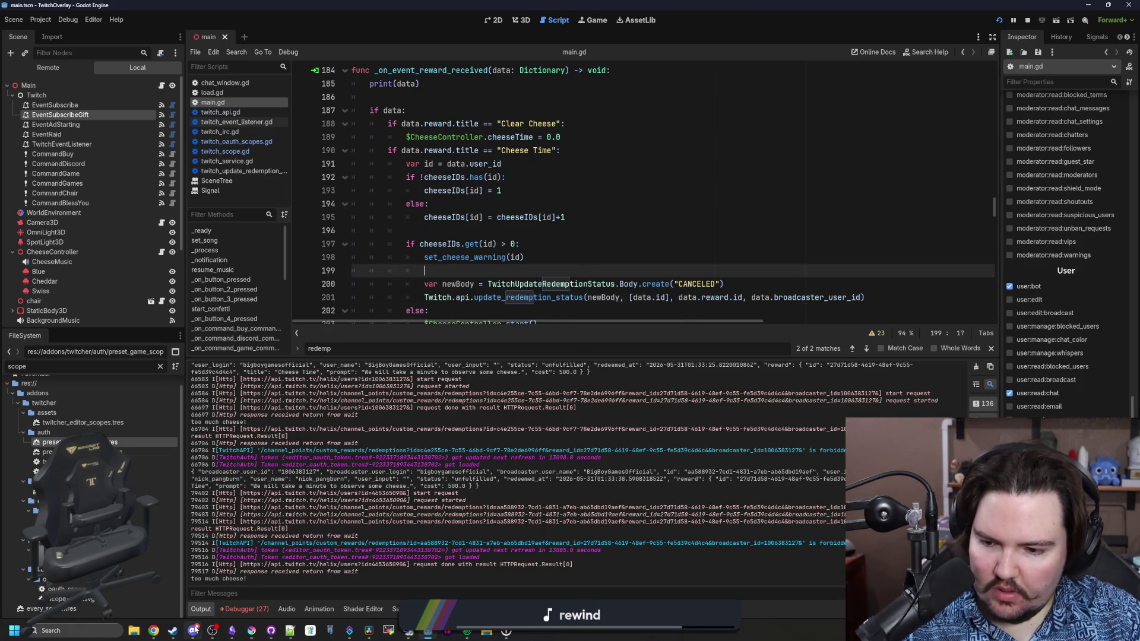
{"action": "left_click", "coordinate": [574, 217]}
{"action": "key", "text": "ctrl+s"}
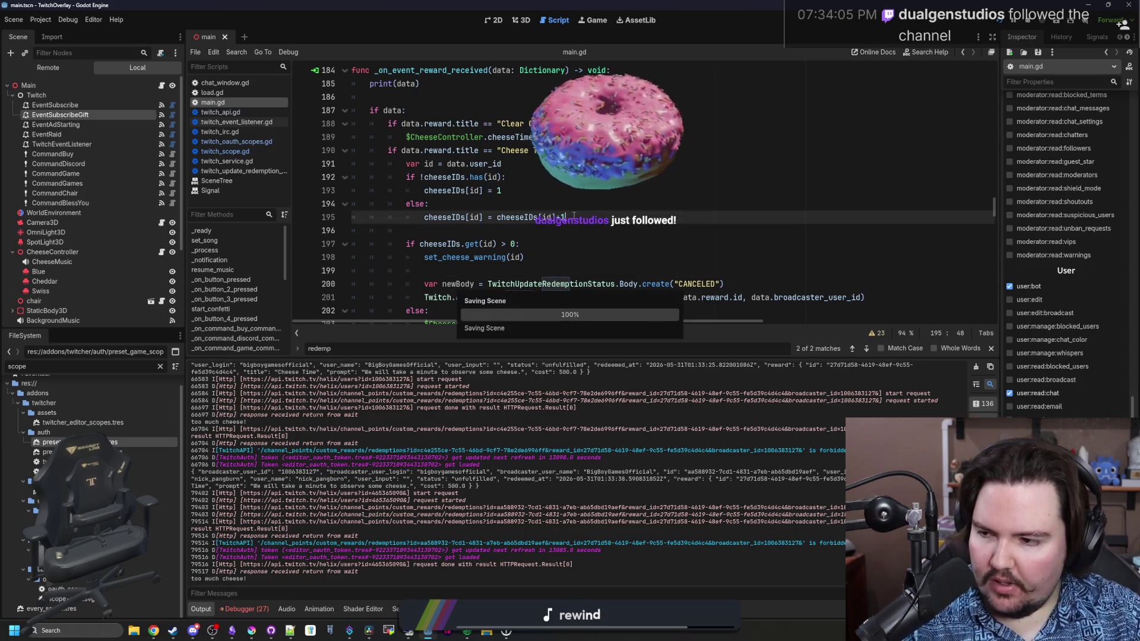
Save main.gd again and view the Debugger errors showing the 403 Forbidden failures.
{"action": "left_click", "coordinate": [527, 229]}
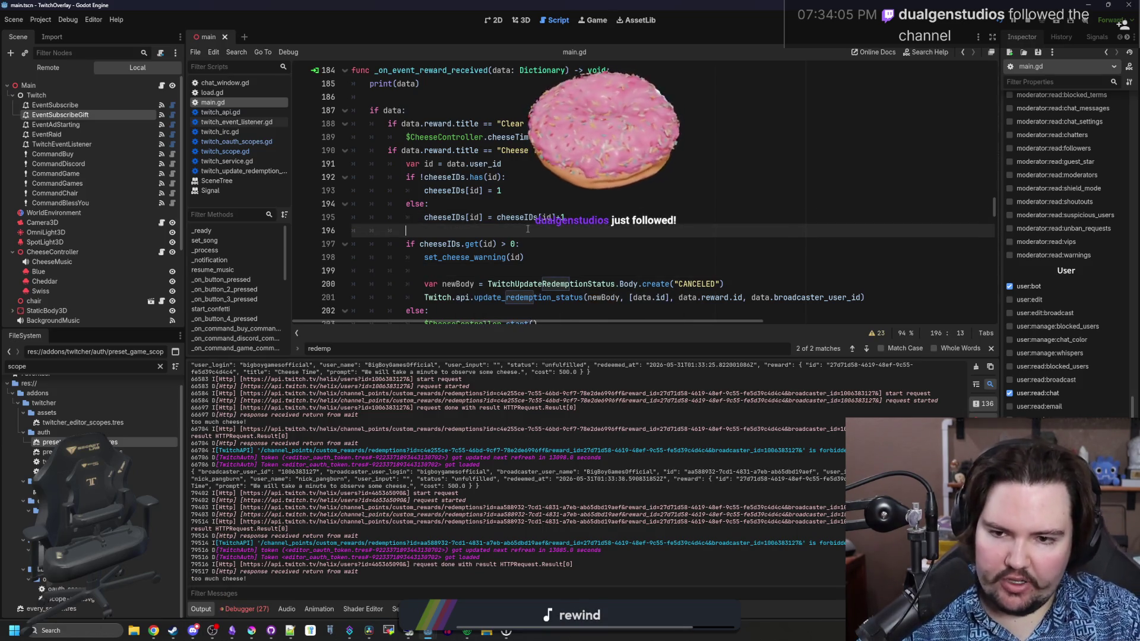
{"action": "key", "text": "ctrl+s"}
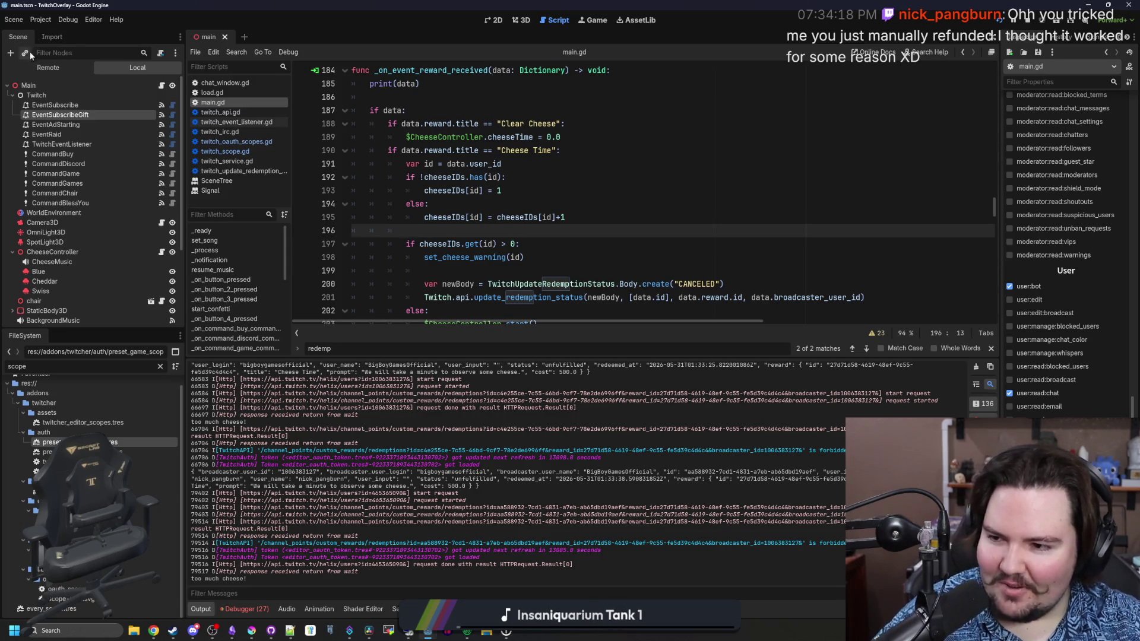
{"action": "left_click", "coordinate": [594, 260]}
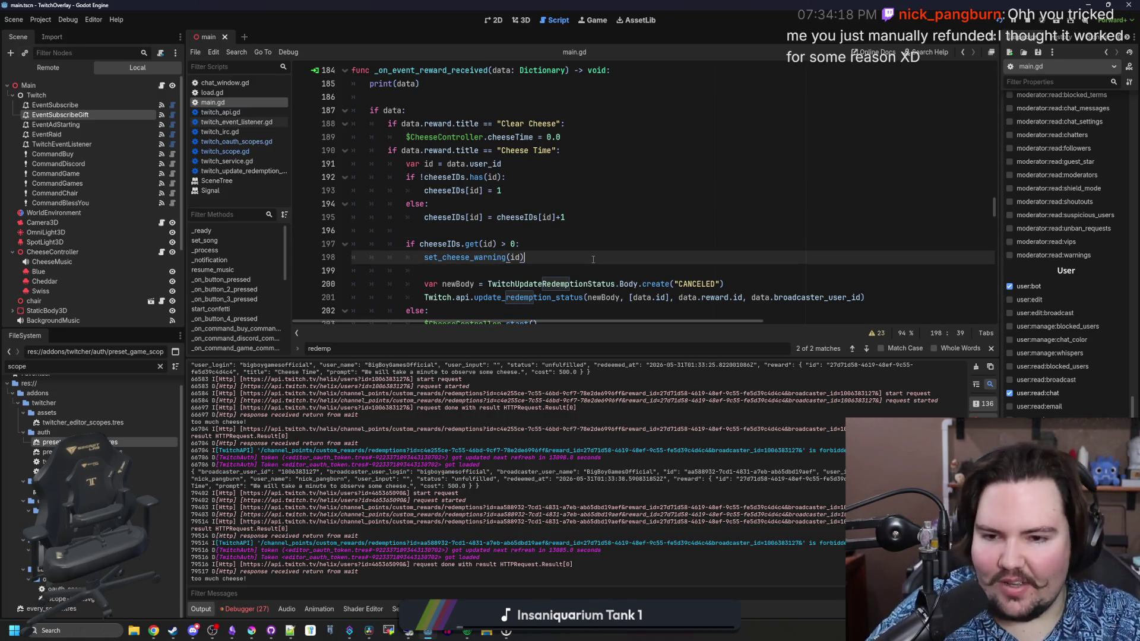
{"action": "key", "text": "ctrl+s"}
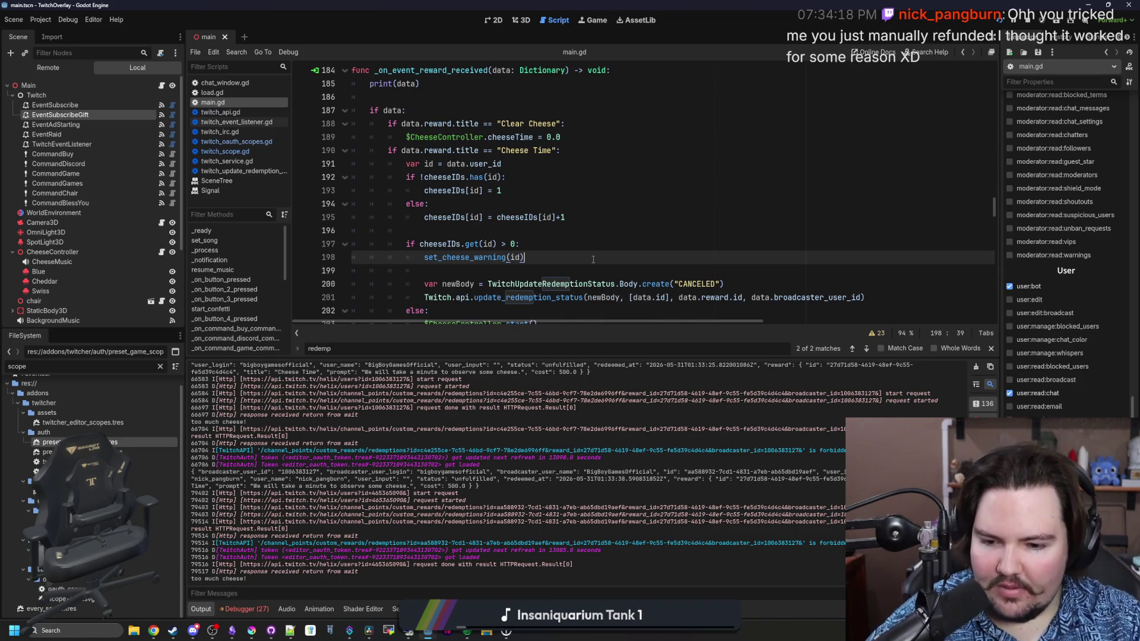
{"action": "left_click", "coordinate": [241, 610]}
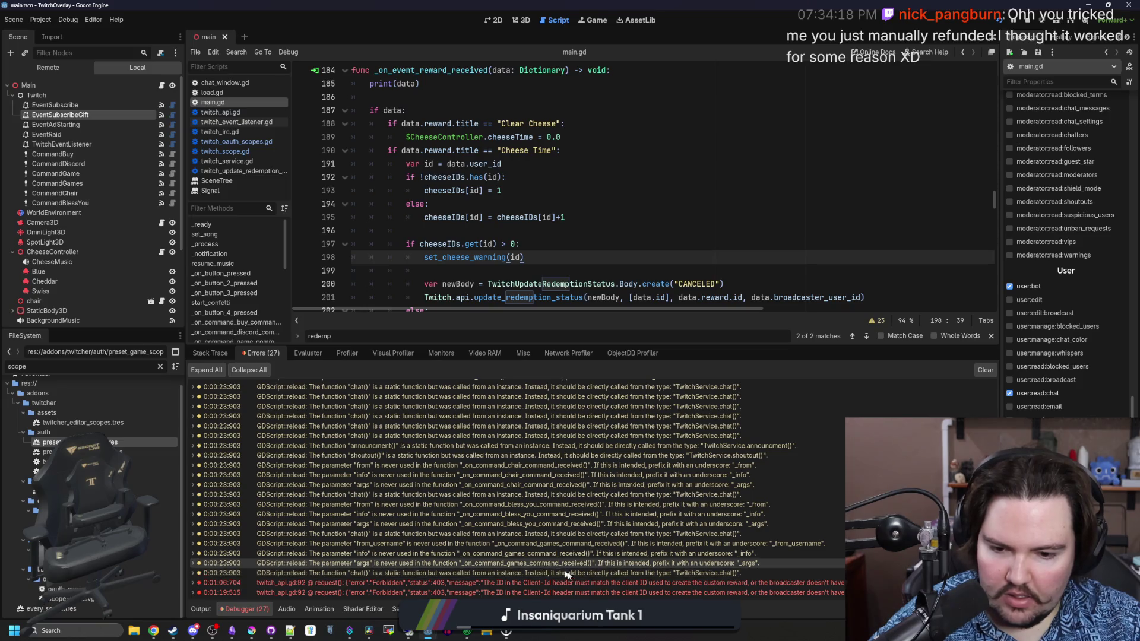
Replace broadcaster_user_id with user_id in line 201's cancel call and save main.gd.
{"action": "mouse_move", "coordinate": [607, 588]}
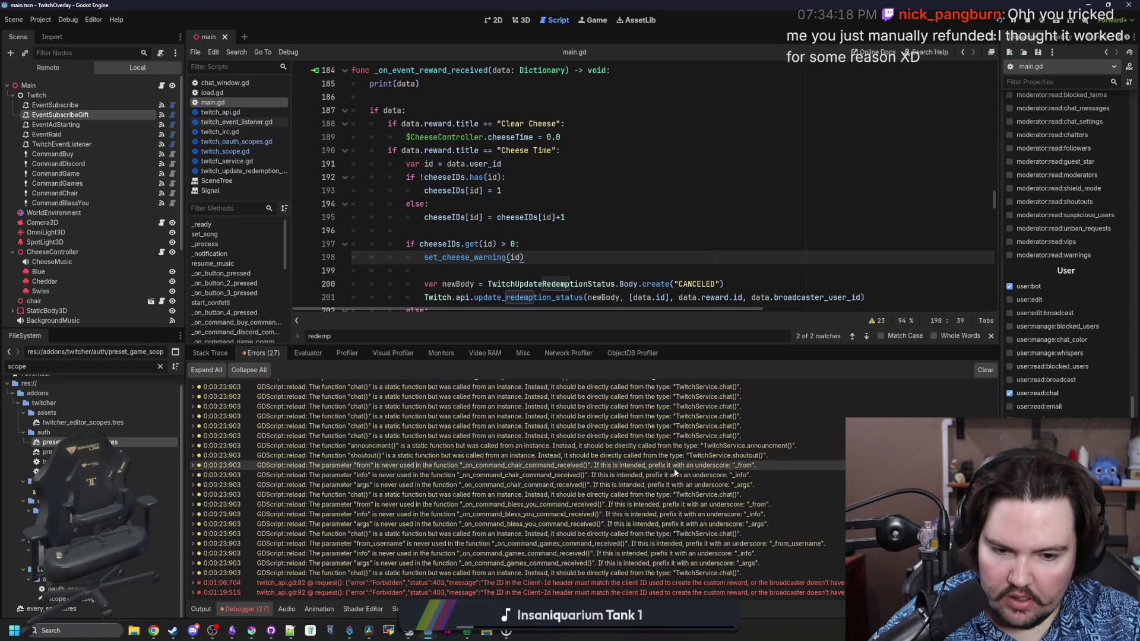
{"action": "scroll", "coordinate": [615, 244], "scroll_direction": "down", "scroll_amount": 2}
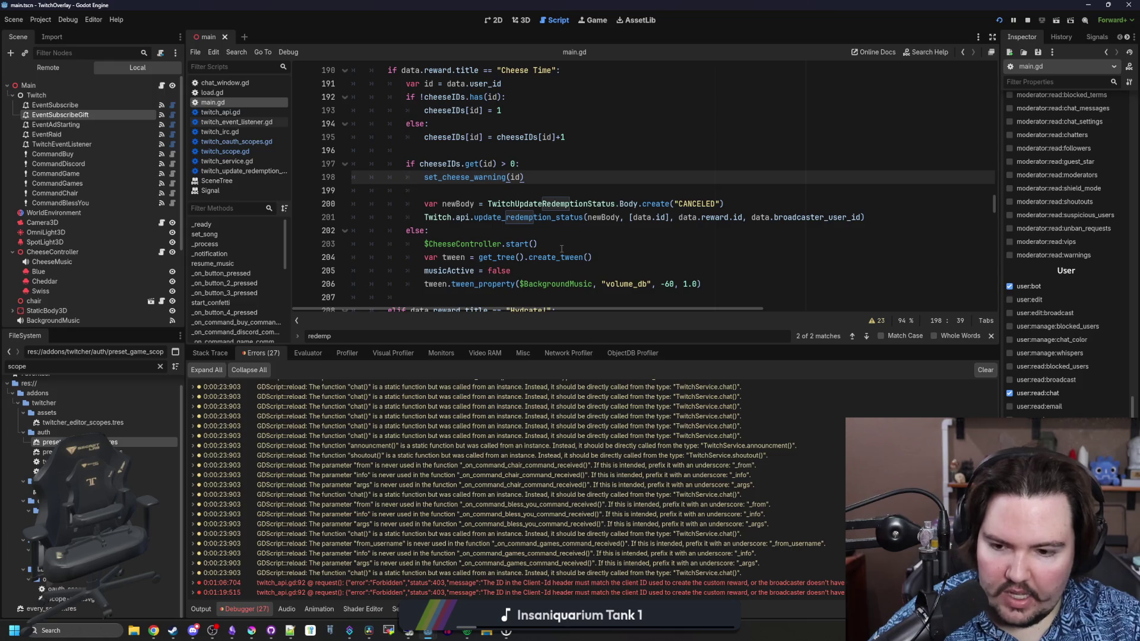
{"action": "left_click", "coordinate": [562, 246]}
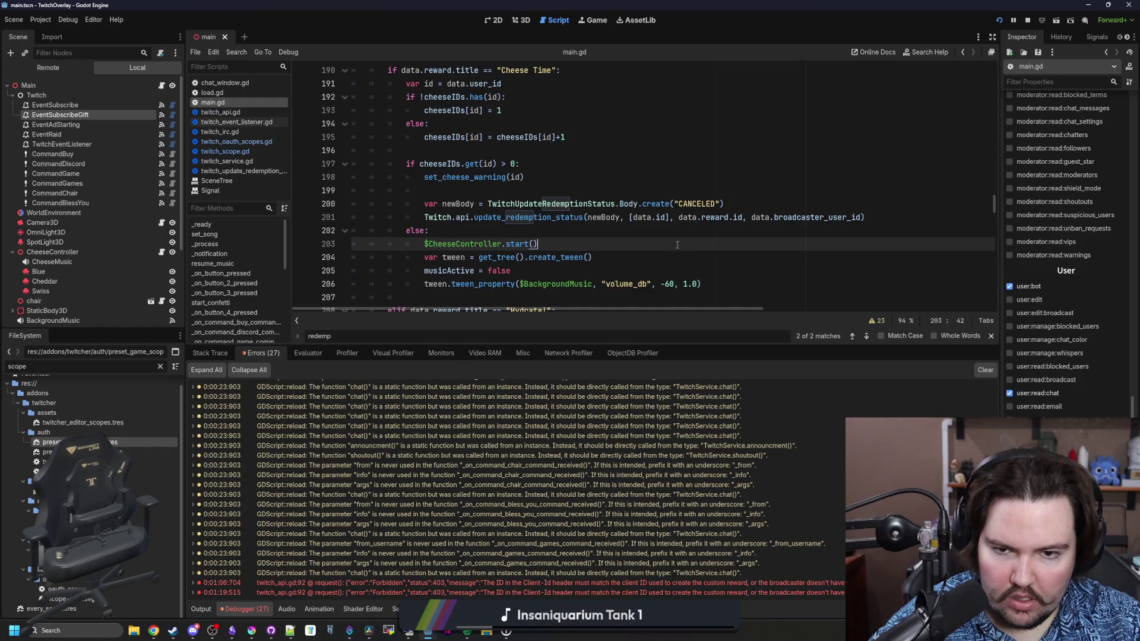
{"action": "left_click", "coordinate": [667, 234]}
{"action": "double_click", "coordinate": [802, 222]}
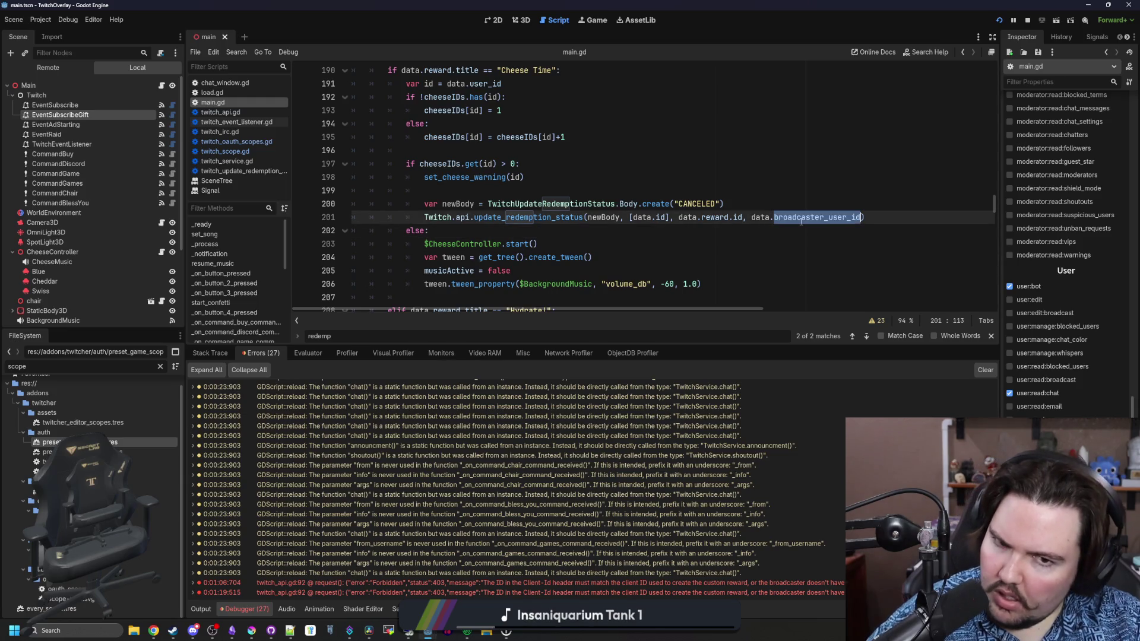
{"action": "type", "text": "user_id"}
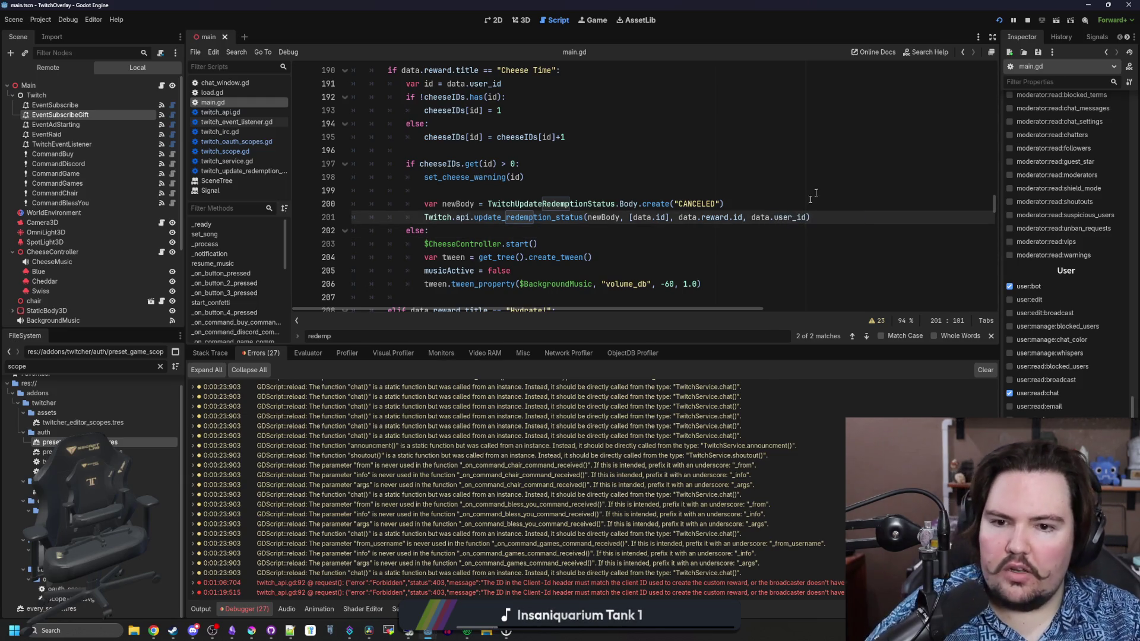
{"action": "left_click", "coordinate": [495, 192]}
{"action": "key", "text": "ctrl+s"}
Look up update_redemption_status's definition, then return to main.gd's Cheese Time handler and save.
{"action": "left_click", "coordinate": [533, 217], "text": "ctrl"}
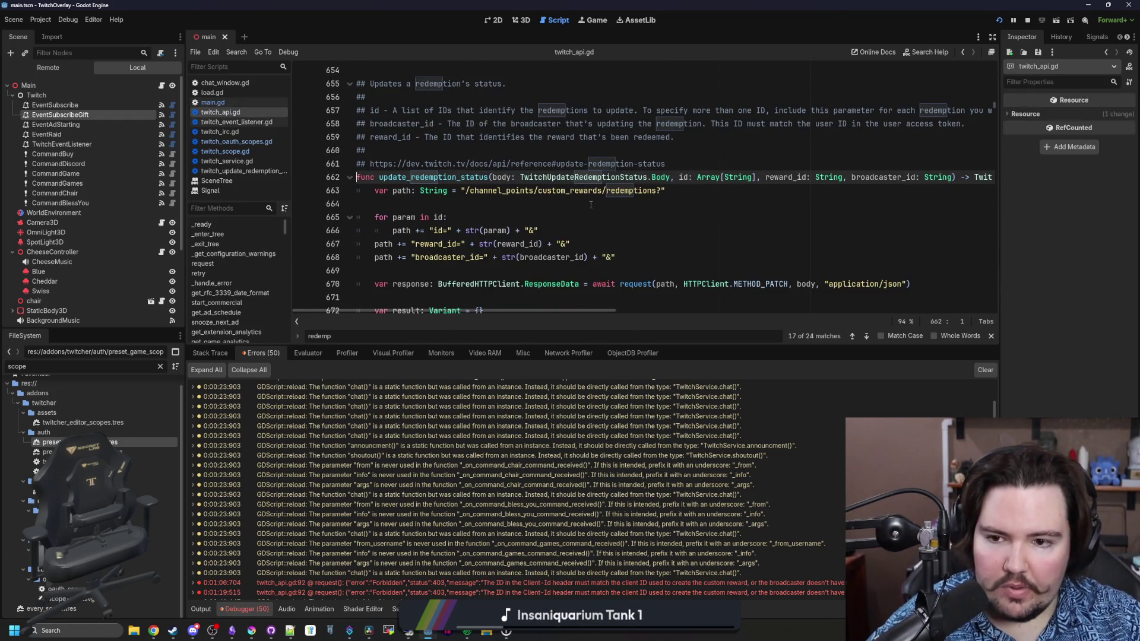
{"action": "mouse_move", "coordinate": [595, 311]}
{"action": "left_mouse_down"}
{"action": "mouse_move", "coordinate": [683, 298]}
{"action": "mouse_move", "coordinate": [530, 297]}
{"action": "left_mouse_up"}
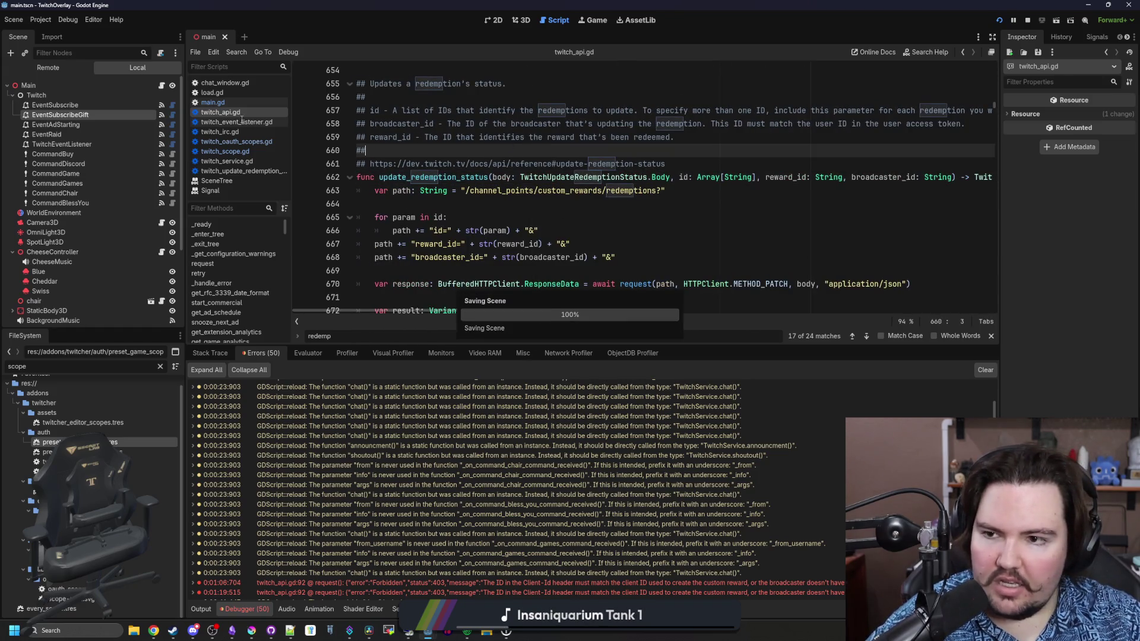
{"action": "left_click", "coordinate": [223, 102]}
{"action": "left_click", "coordinate": [597, 191]}
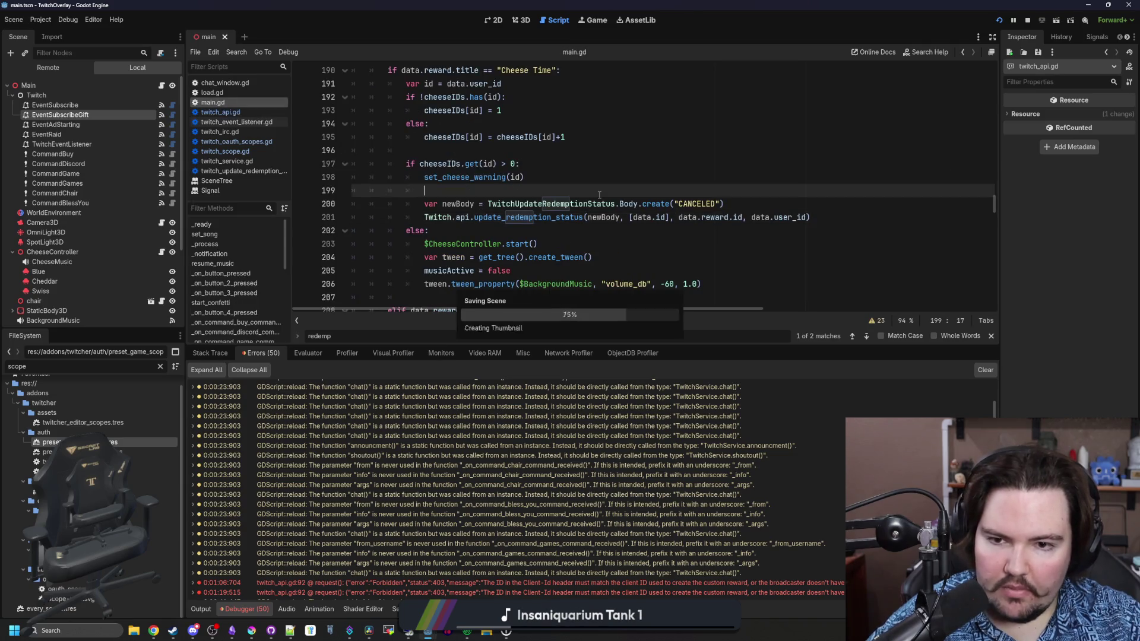
{"action": "key", "text": "ctrl+s"}
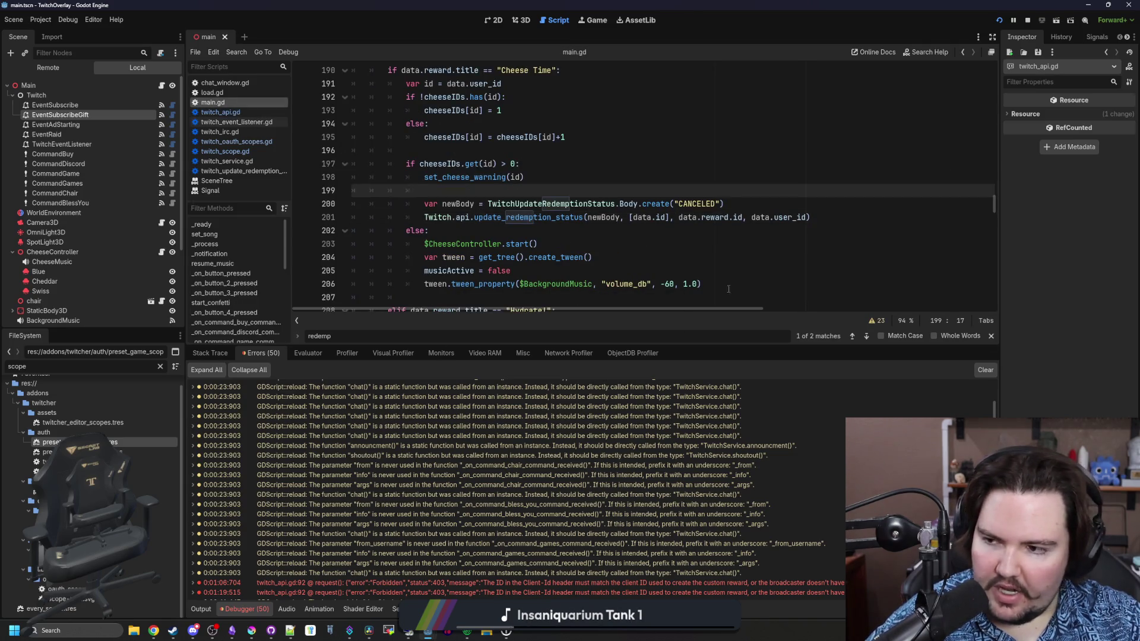
Check the Output log and Errors list for the new broadcaster_id mismatch error.
{"action": "left_click", "coordinate": [153, 630]}
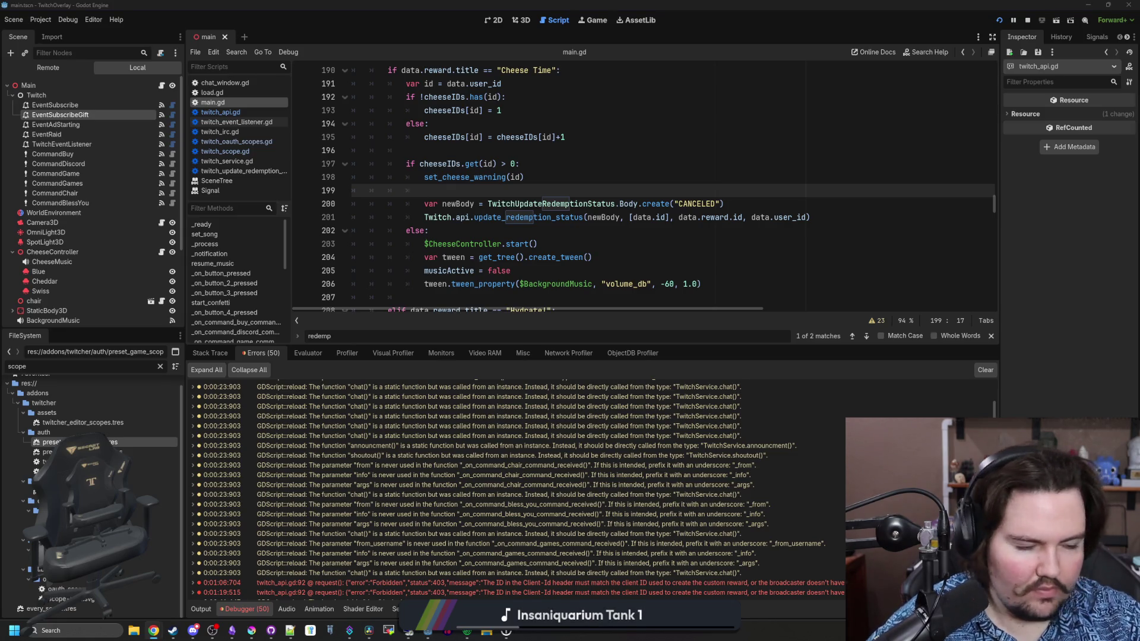
{"action": "left_click", "coordinate": [200, 609]}
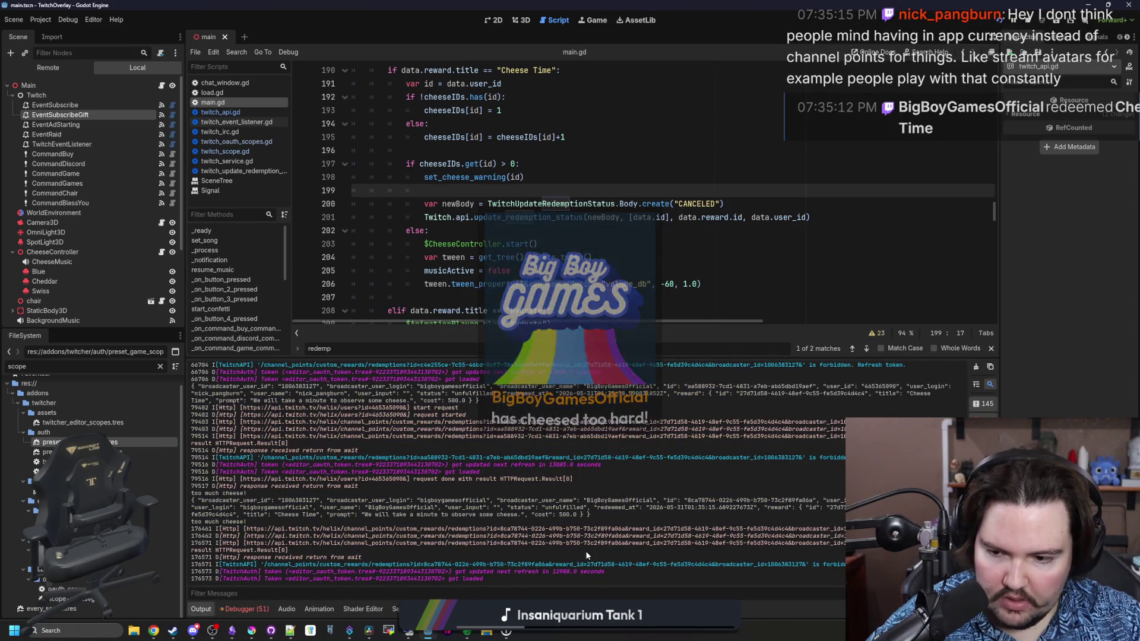
{"action": "left_click", "coordinate": [256, 611]}
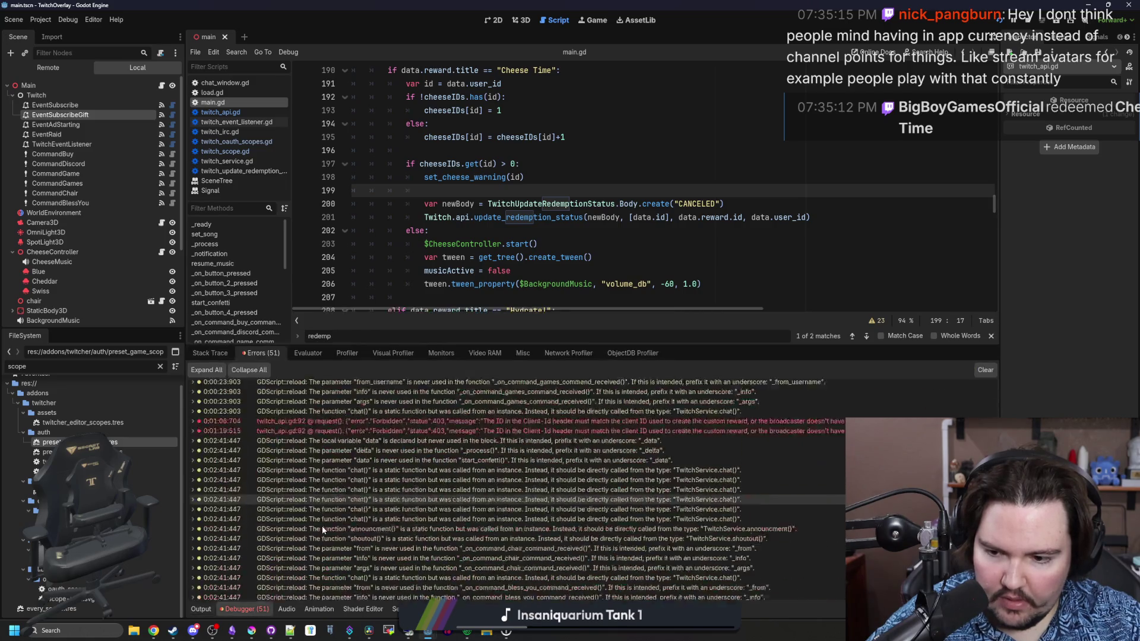
{"action": "scroll", "coordinate": [322, 526], "scroll_direction": "down", "scroll_amount": 3}
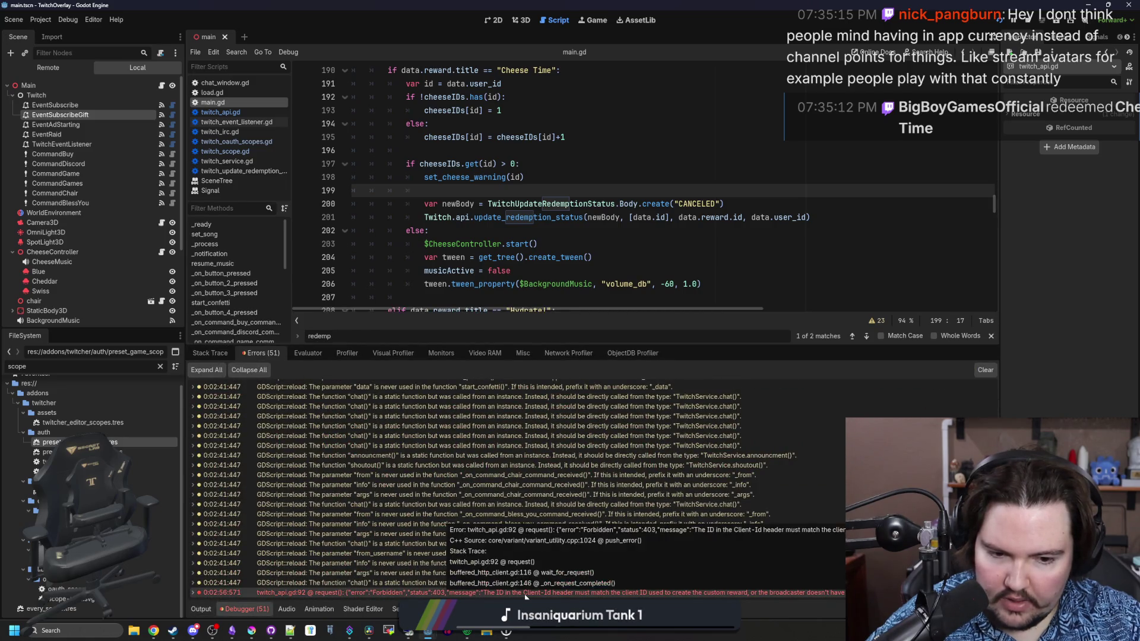
{"action": "left_click", "coordinate": [678, 261]}
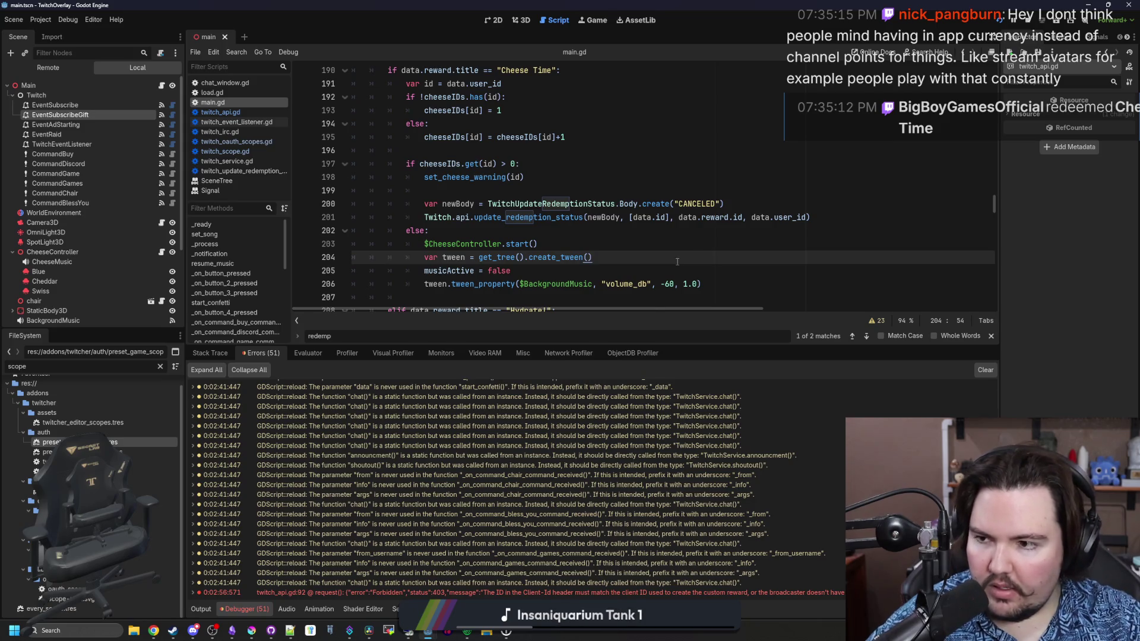
{"action": "key", "text": "Up"}
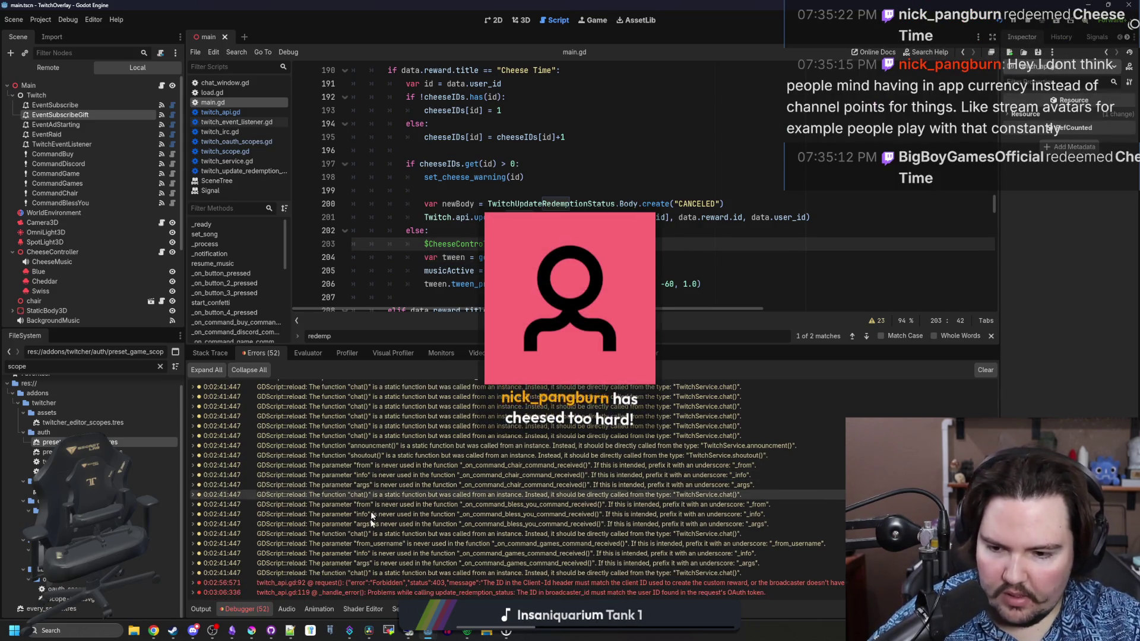
{"action": "mouse_move", "coordinate": [407, 589]}
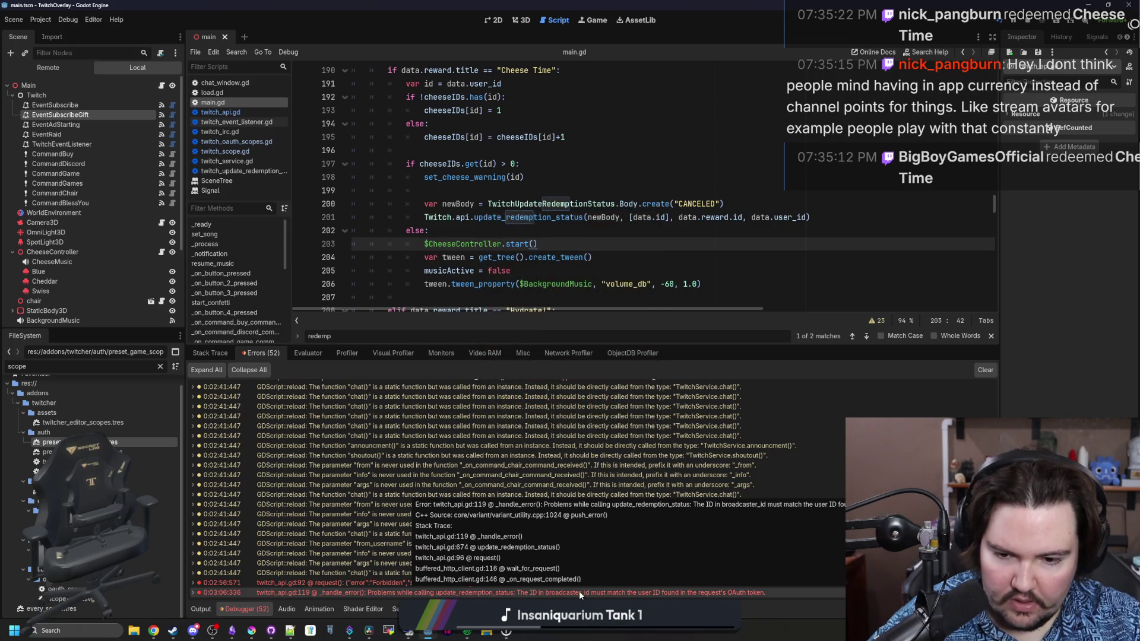
{"action": "mouse_move", "coordinate": [587, 490]}
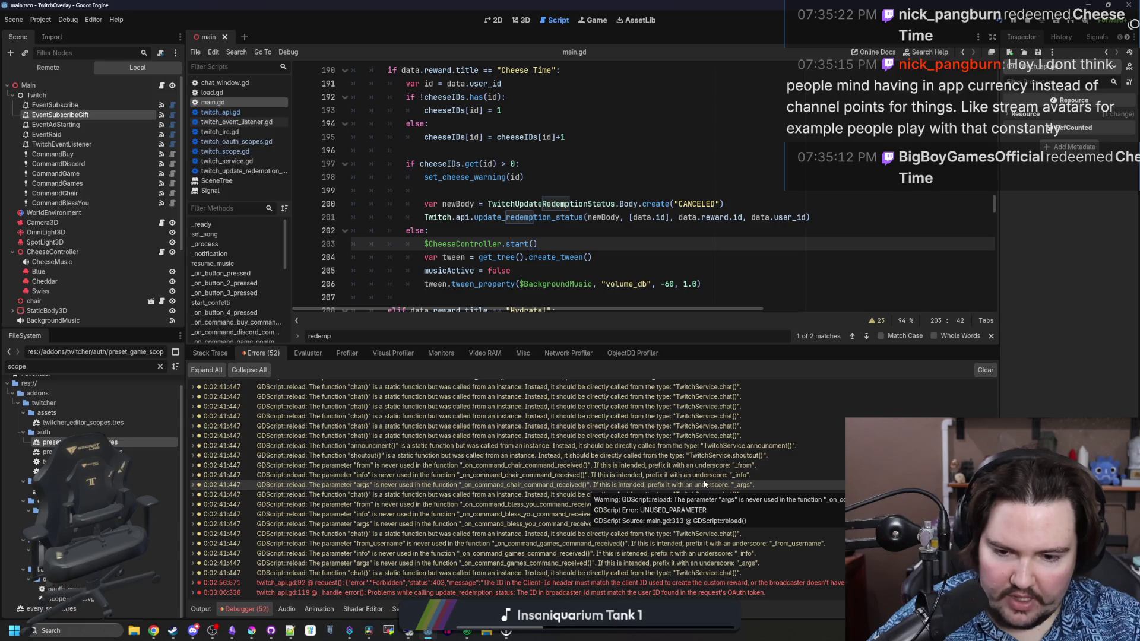
Change line 201 to pass data.broadcaster_user_id, save, and open update_redemption_status's definition.
{"action": "left_click", "coordinate": [789, 226]}
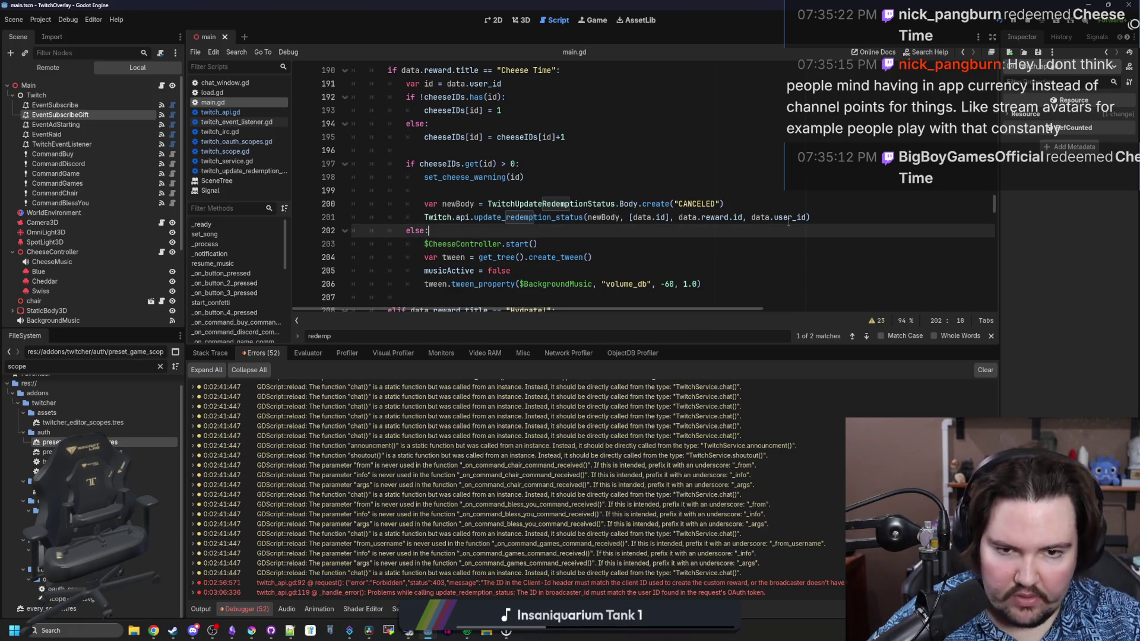
{"action": "double_click", "coordinate": [788, 220]}
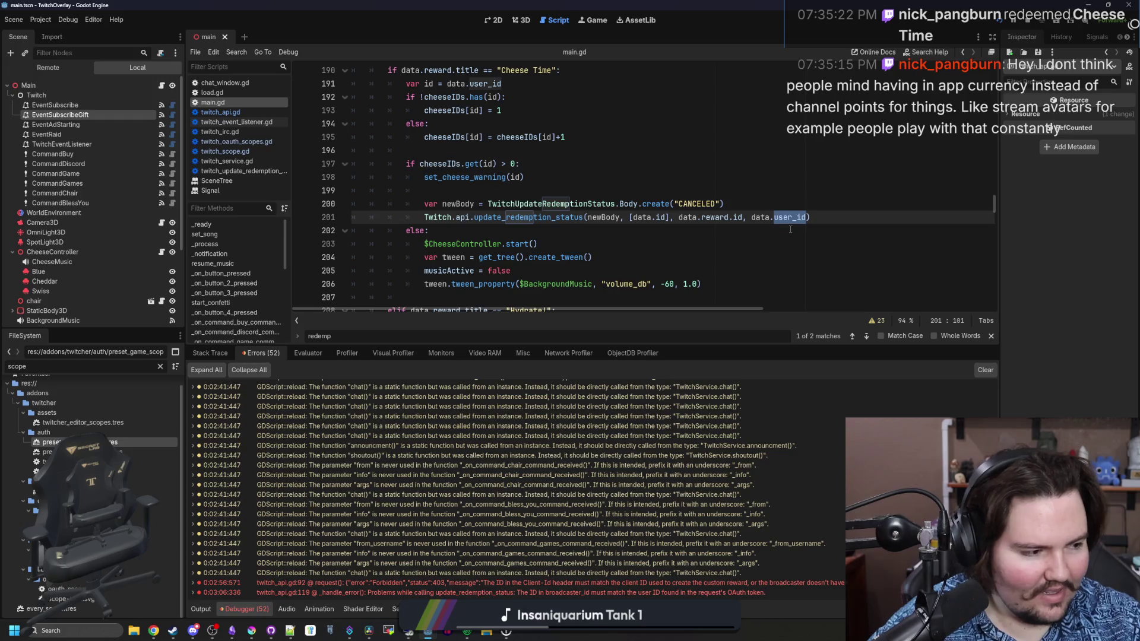
{"action": "double_click", "coordinate": [792, 217]}
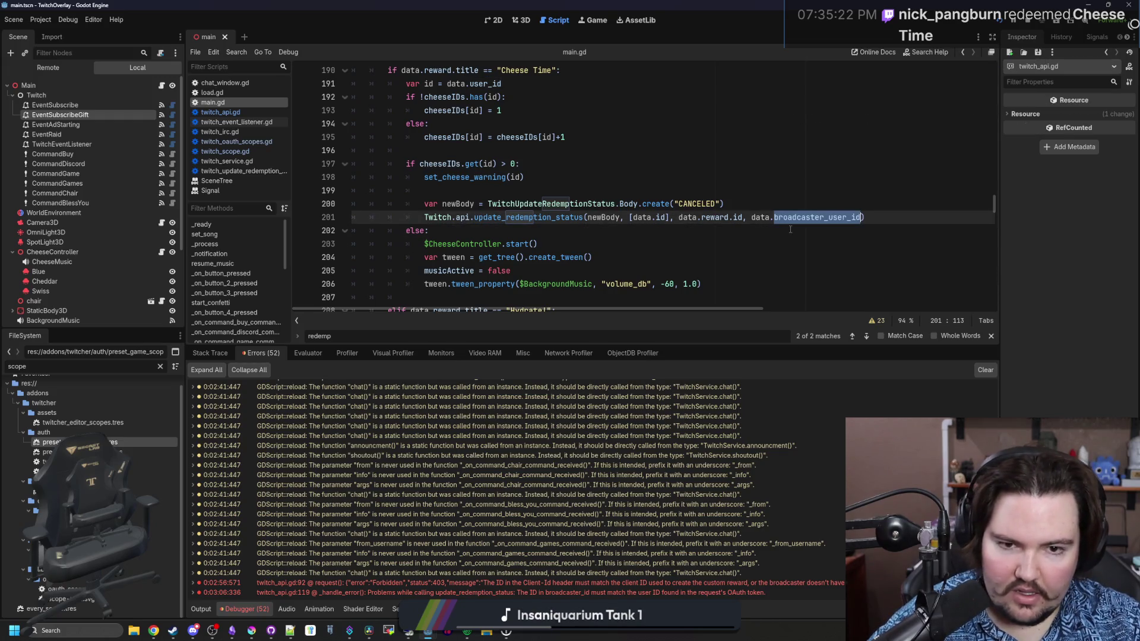
{"action": "type", "text": "broadcaster_user_id"}
{"action": "key", "text": "ctrl+s"}
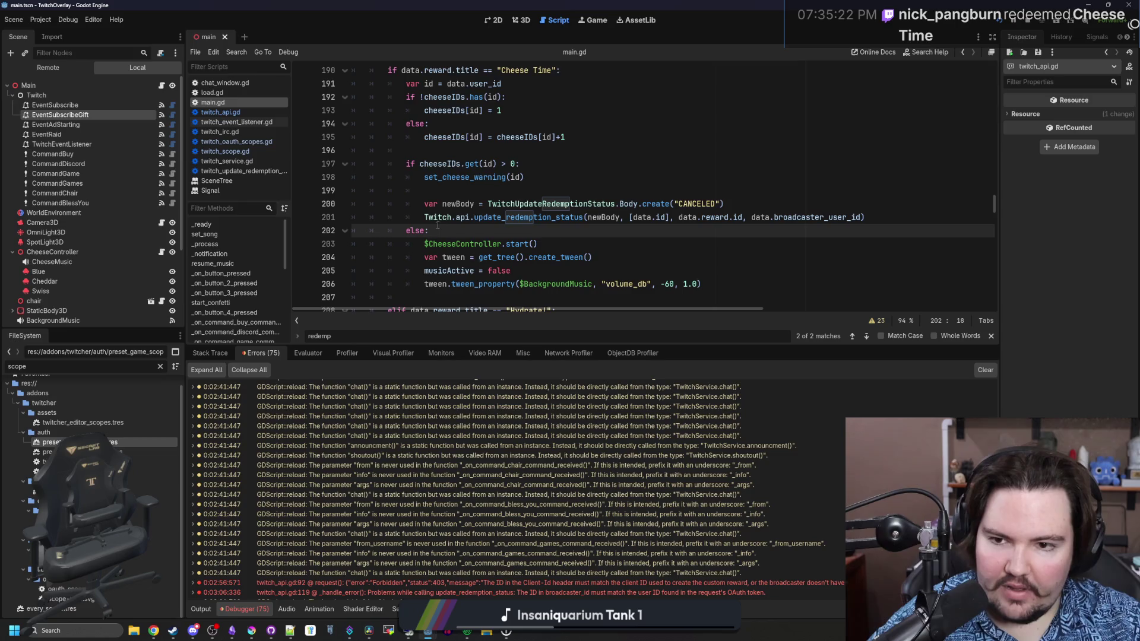
{"action": "left_click", "coordinate": [492, 218], "text": "ctrl"}
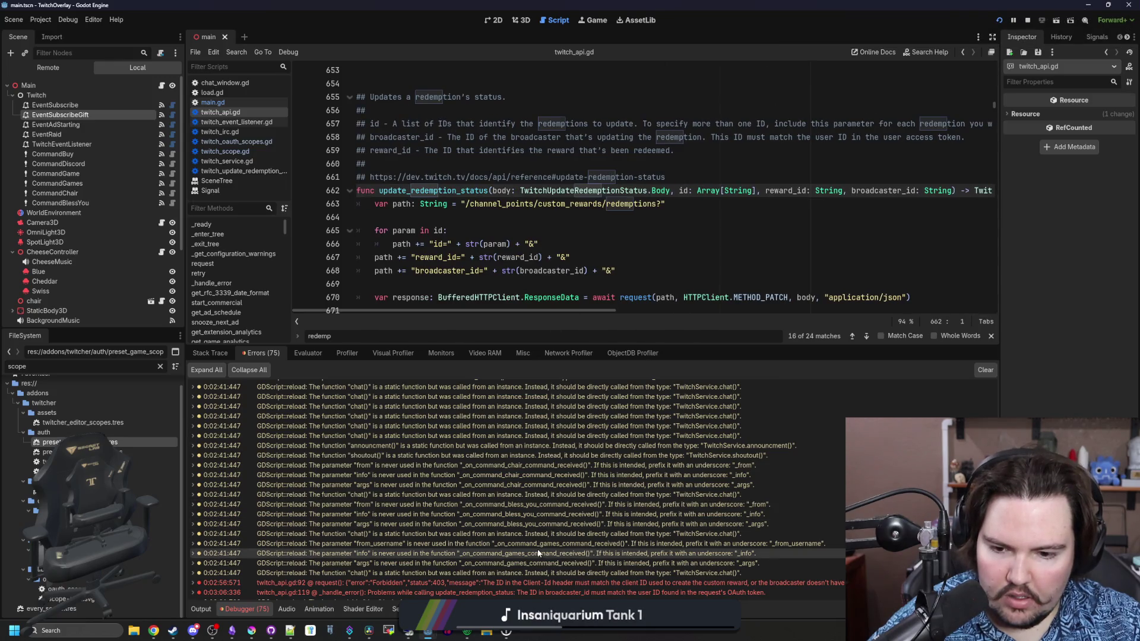
Return to main.gd's Cheese Time handler at line 202 and save.
{"action": "mouse_move", "coordinate": [540, 582]}
{"action": "scroll", "coordinate": [540, 582], "scroll_direction": "down", "scroll_amount": 1}
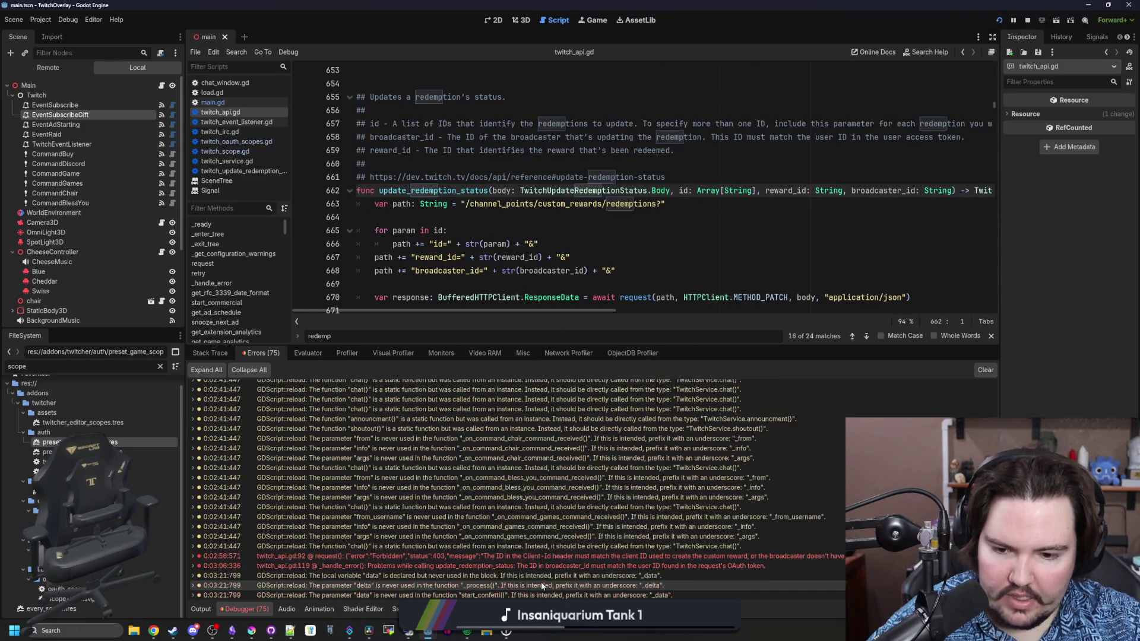
{"action": "scroll", "coordinate": [665, 297], "scroll_direction": "down", "scroll_amount": 1}
{"action": "key", "text": "alt+Left"}
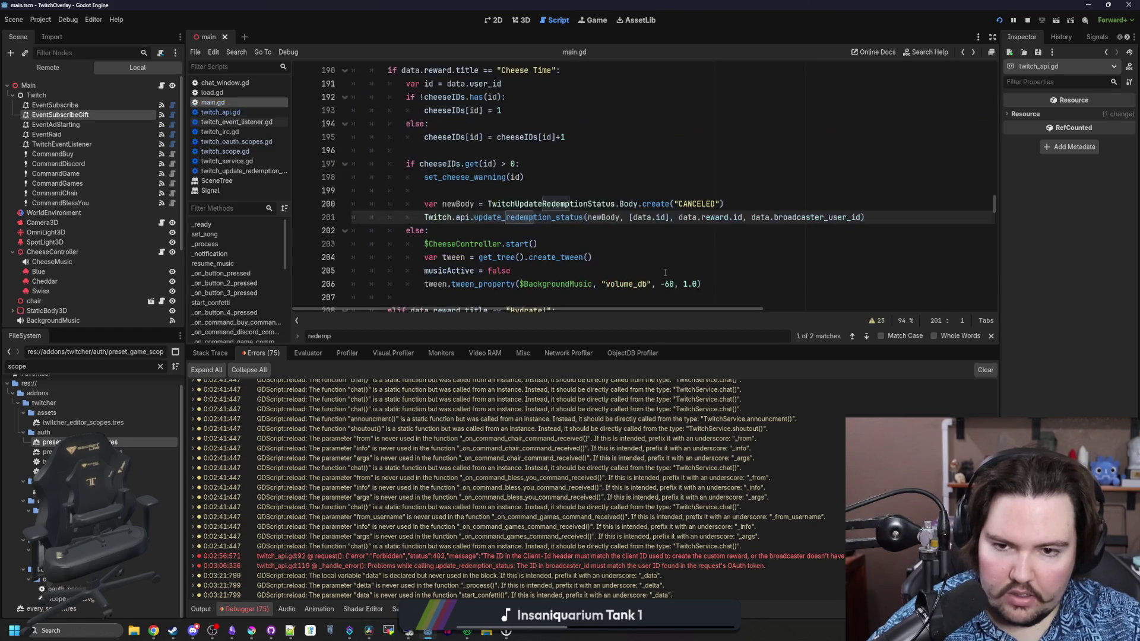
{"action": "key", "text": "alt+Left"}
{"action": "key", "text": "ctrl+s"}
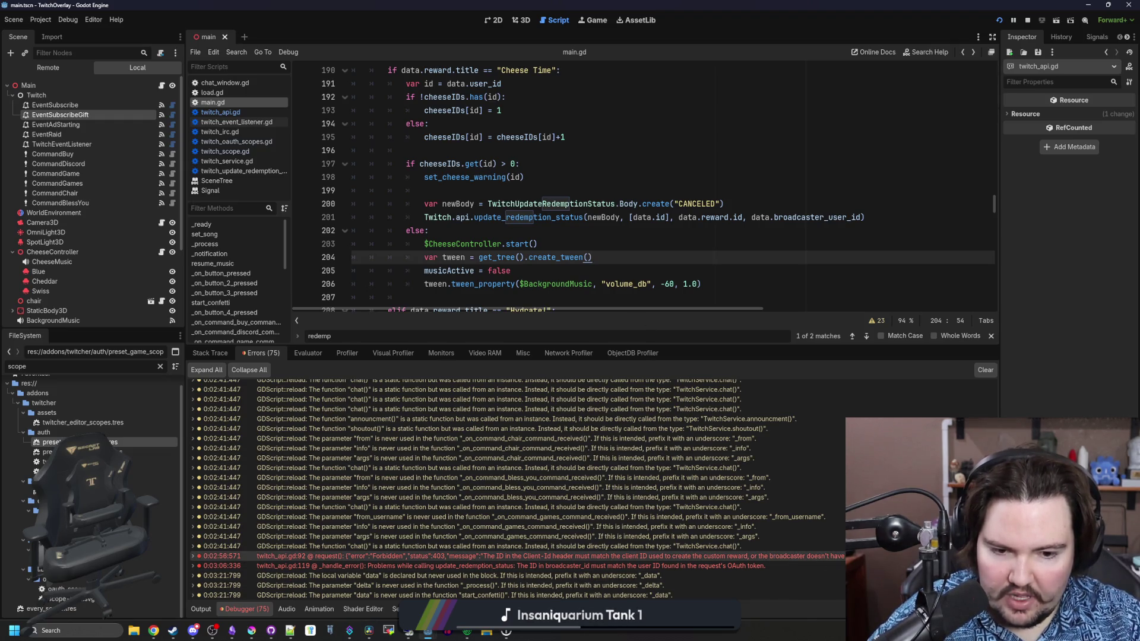
{"action": "left_click", "coordinate": [589, 226]}
{"action": "key", "text": "ctrl+s"}
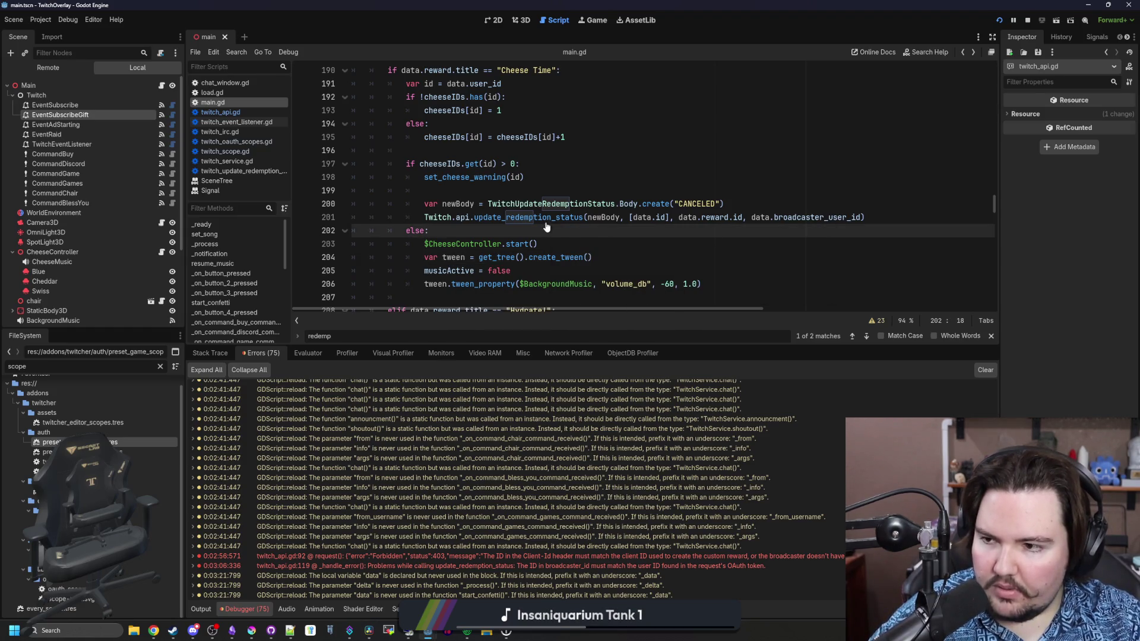
Open update_redemption_status in twitch_api.gd and indent empty line 664.
{"action": "left_click", "coordinate": [568, 219], "text": "ctrl"}
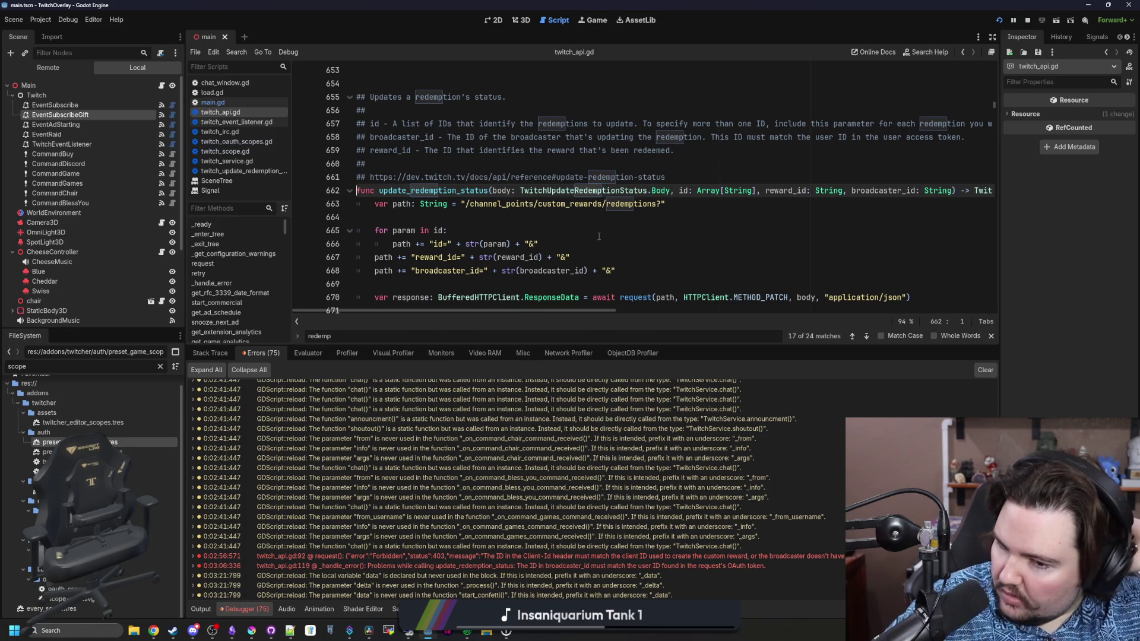
{"action": "left_click", "coordinate": [599, 236]}
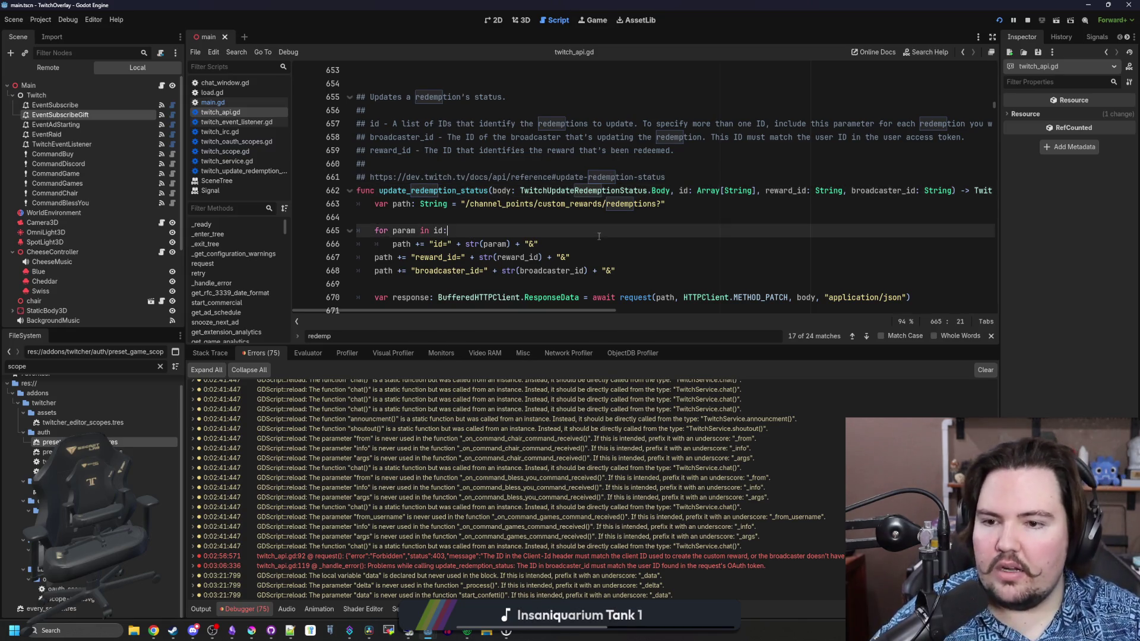
{"action": "key", "text": "ctrl+s"}
{"action": "left_click", "coordinate": [648, 217]}
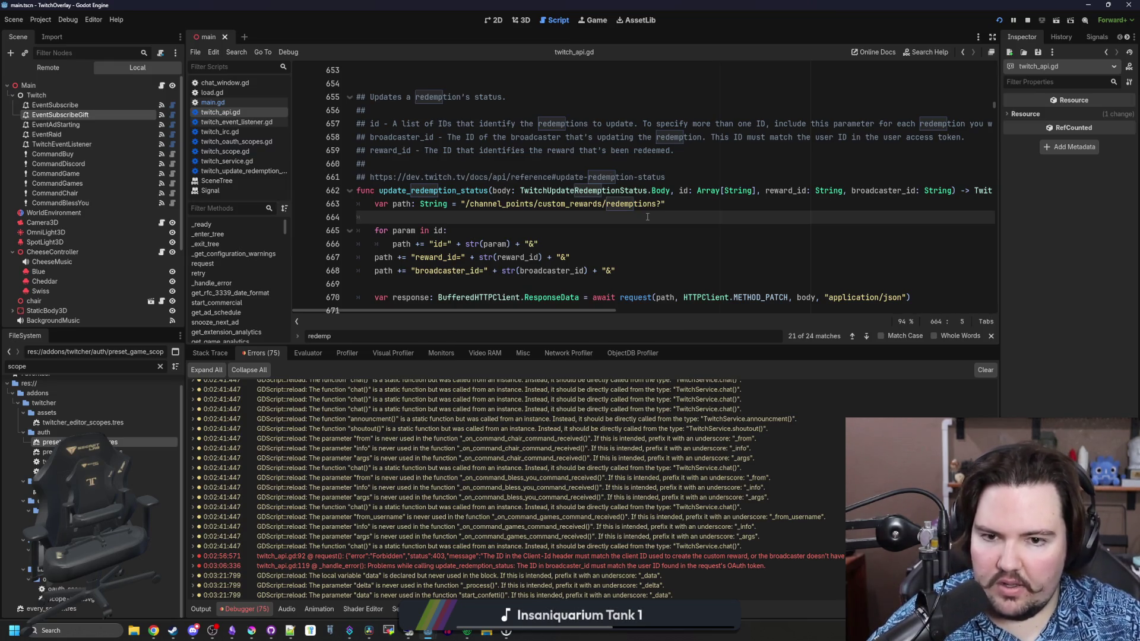
{"action": "key", "text": "Tab"}
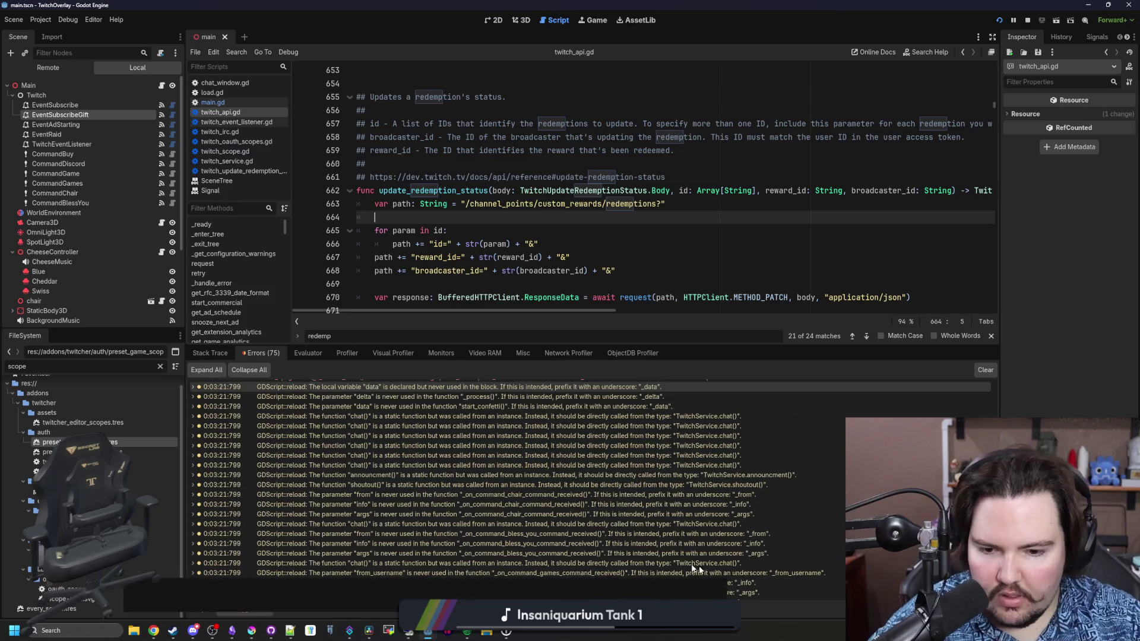
{"action": "key", "text": "Down"}
{"action": "key", "text": "End"}
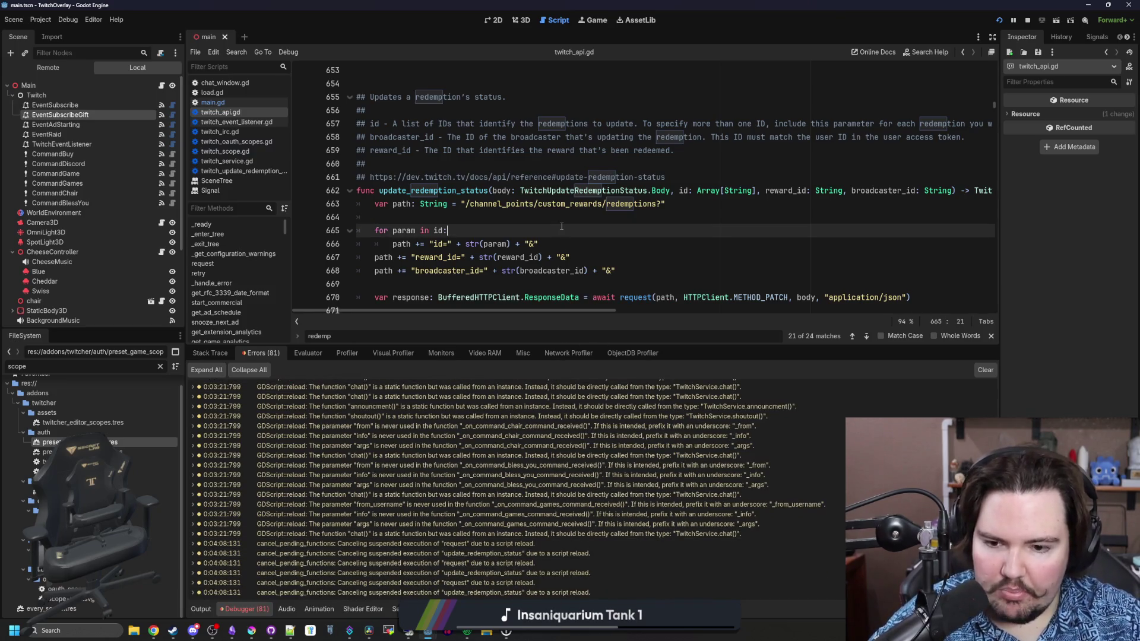
Jump to the Forbidden error's source at line 92, then switch back to main.gd.
{"action": "scroll", "coordinate": [559, 461], "scroll_direction": "up", "scroll_amount": 5}
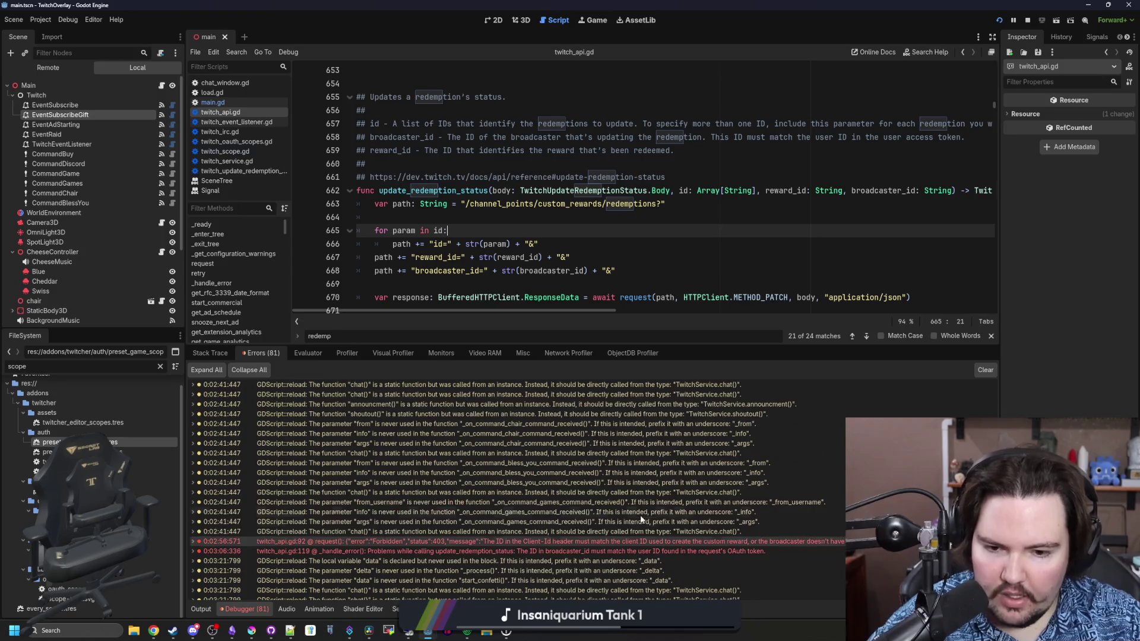
{"action": "double_click", "coordinate": [626, 541]}
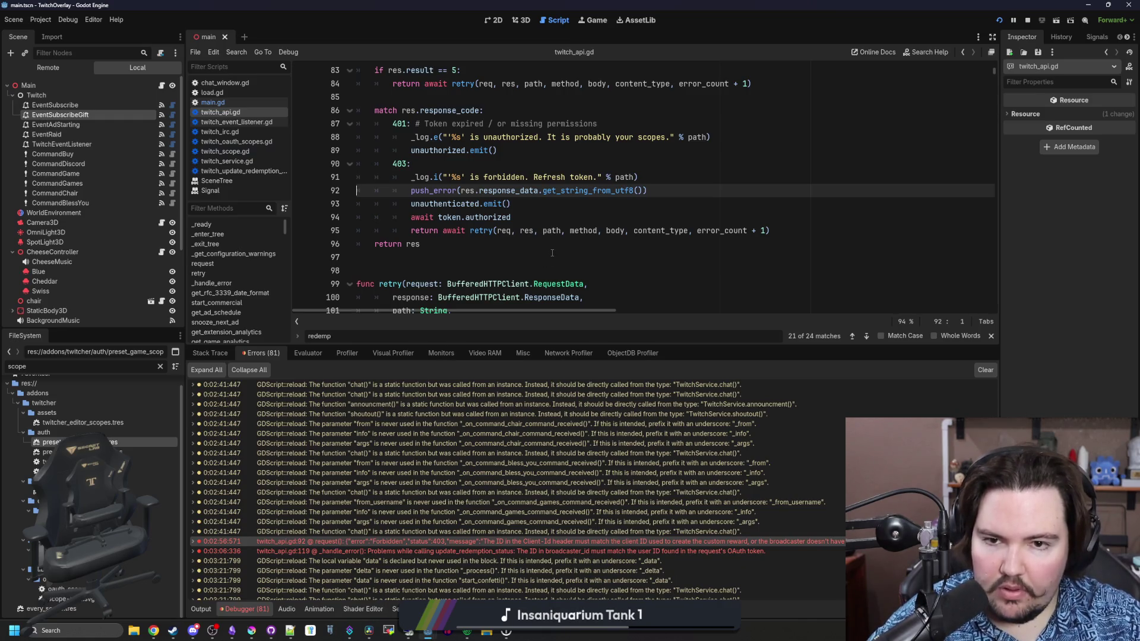
{"action": "scroll", "coordinate": [563, 206], "scroll_direction": "up", "scroll_amount": 1}
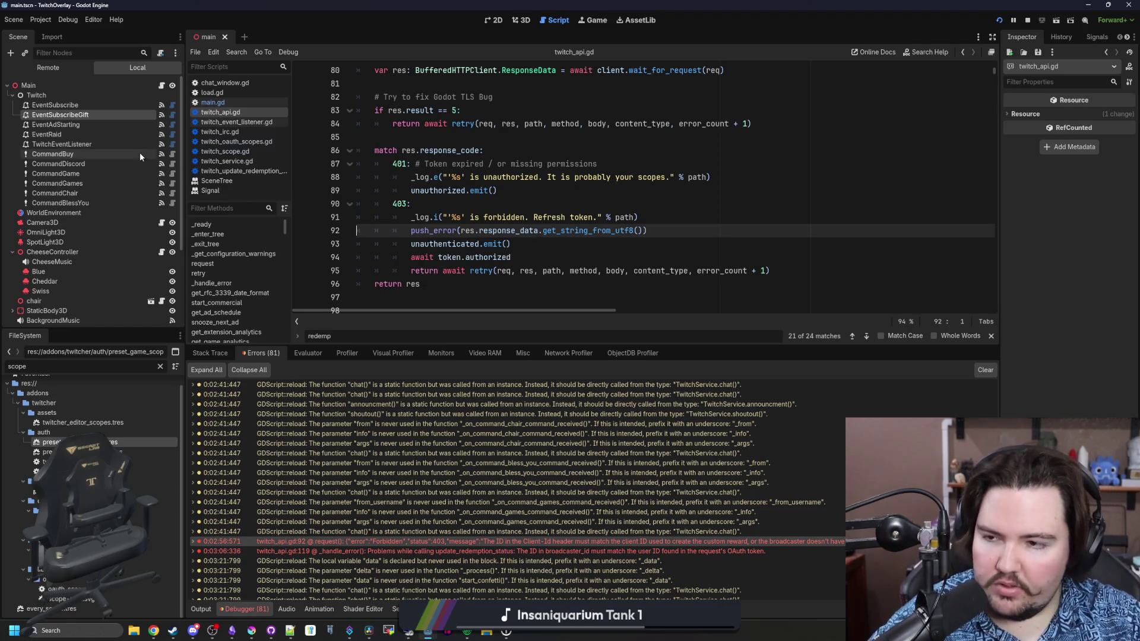
{"action": "left_click", "coordinate": [161, 86]}
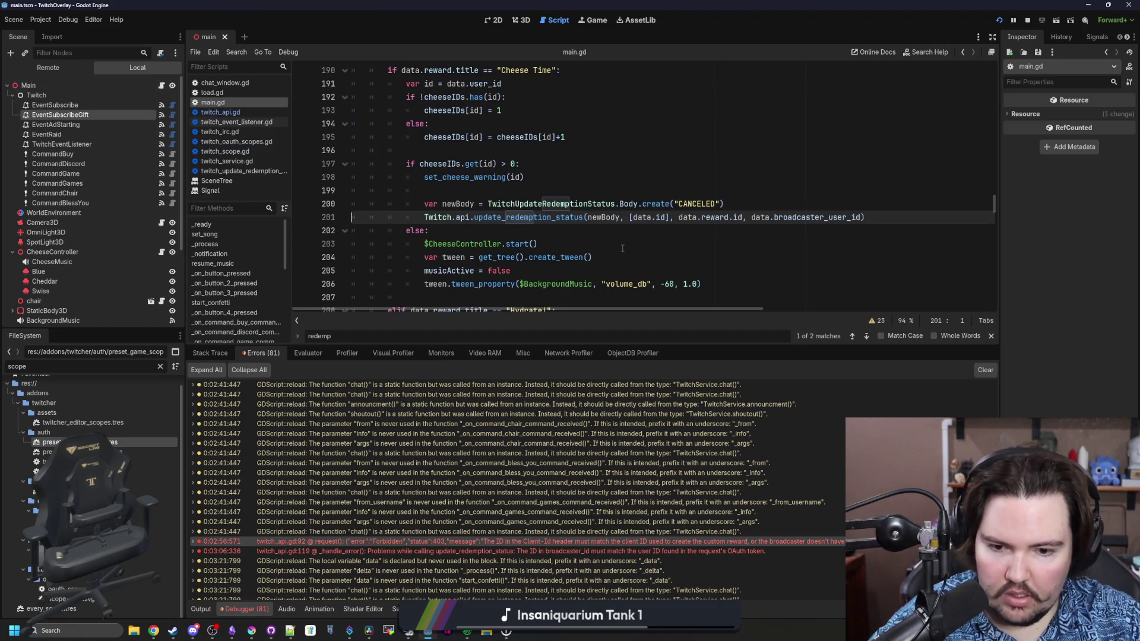
Show the Output log, select the full redemption ID, and save the scene.
{"action": "left_click", "coordinate": [684, 228]}
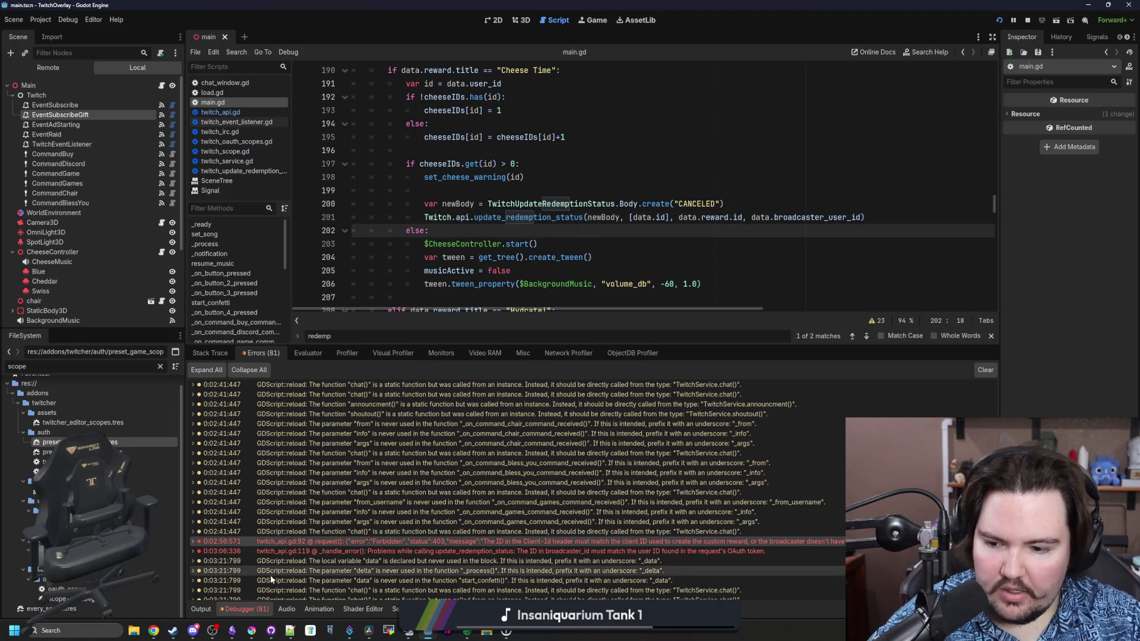
{"action": "left_click", "coordinate": [201, 609]}
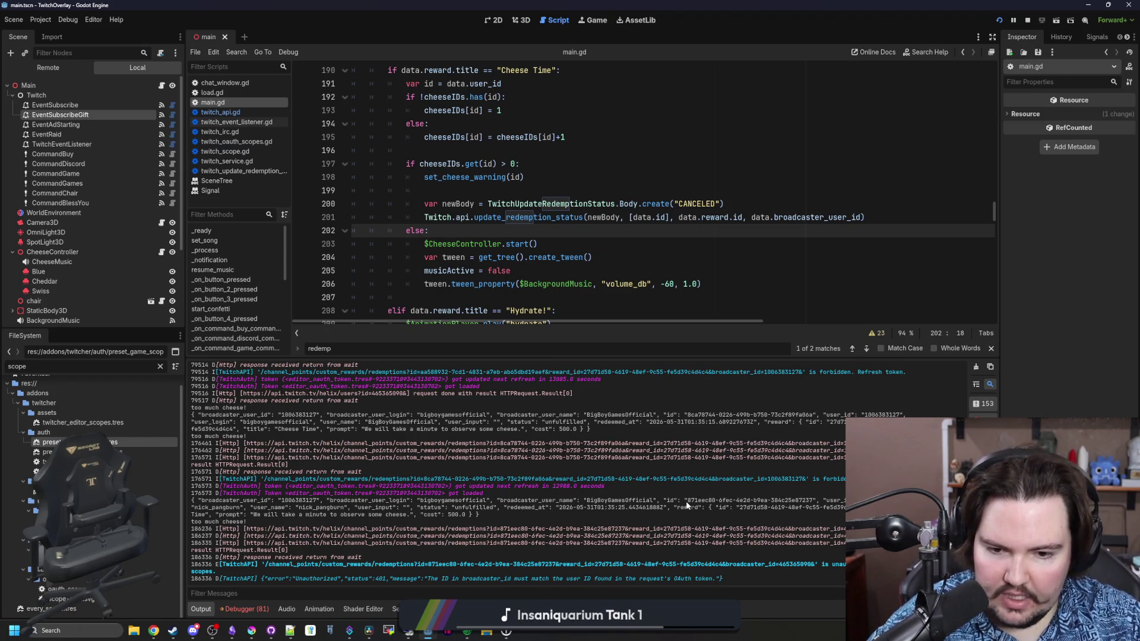
{"action": "left_click_drag", "start_coordinate": [707, 500], "coordinate": [818, 502]}
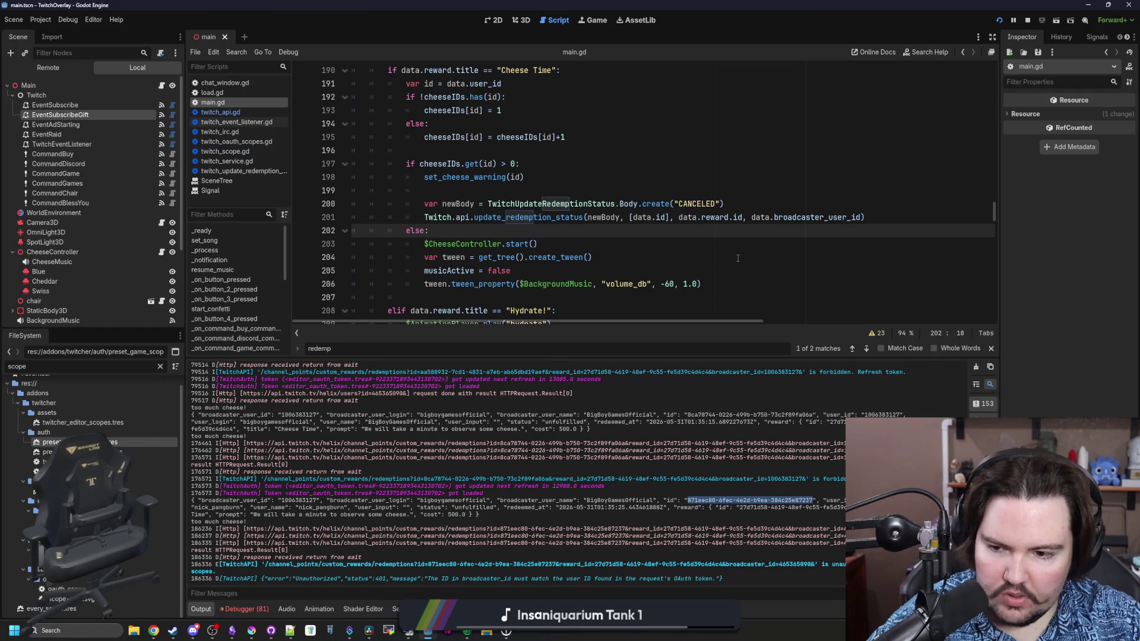
{"action": "scroll", "coordinate": [739, 257], "scroll_direction": "right", "scroll_amount": 2}
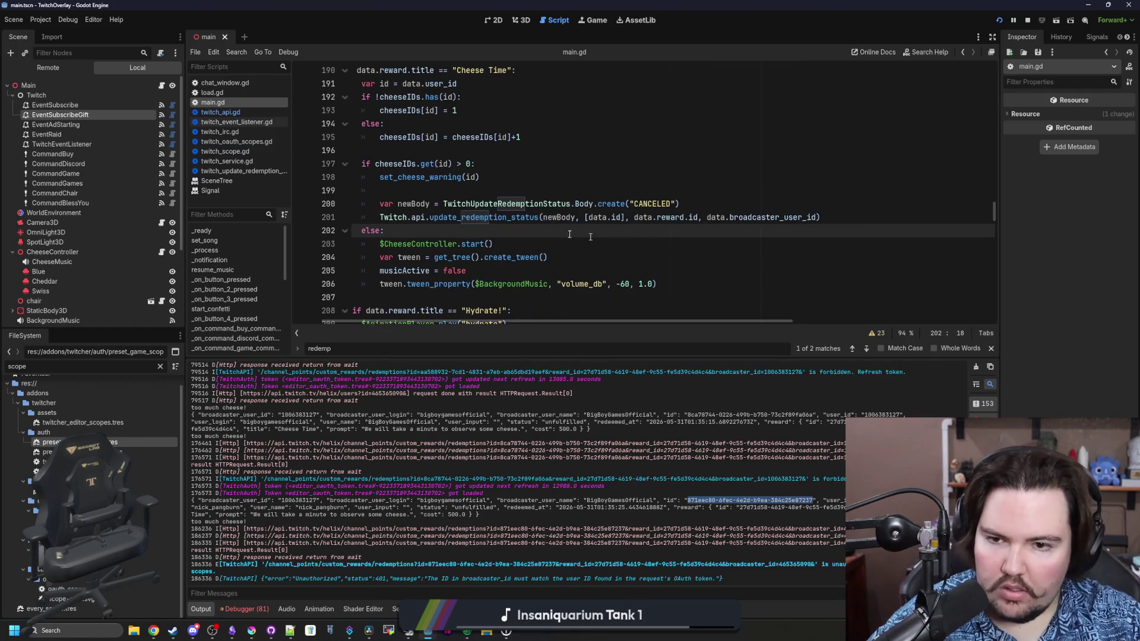
{"action": "key", "text": "ctrl+s"}
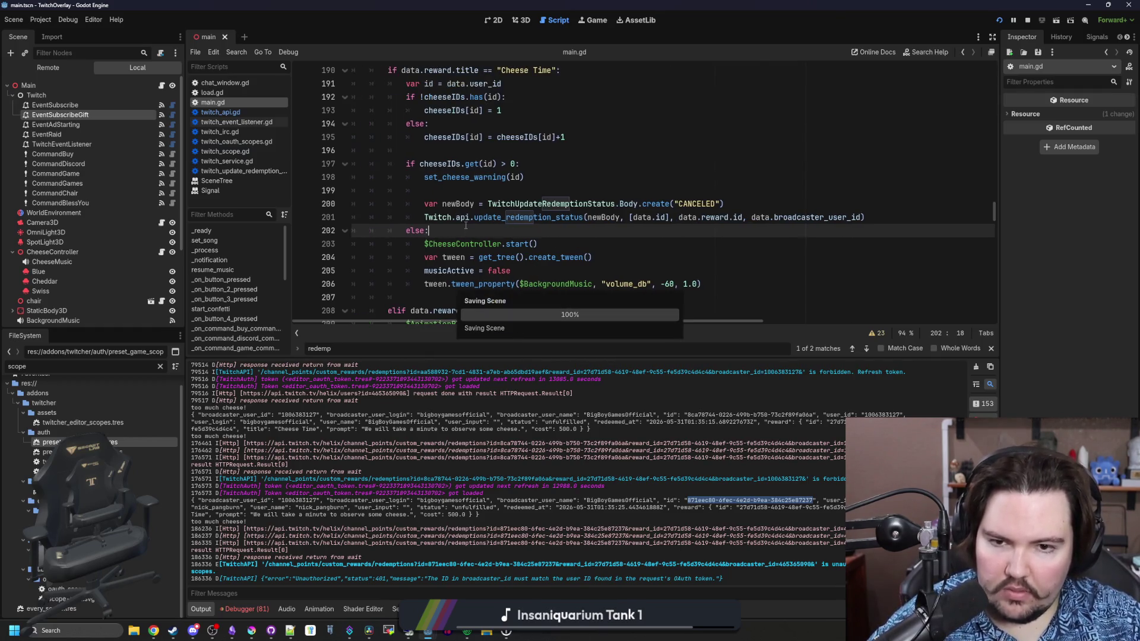
Open create()'s definition in twitch_update_redemption_status.gd and un-maximize the editor window.
{"action": "left_click", "coordinate": [515, 194]}
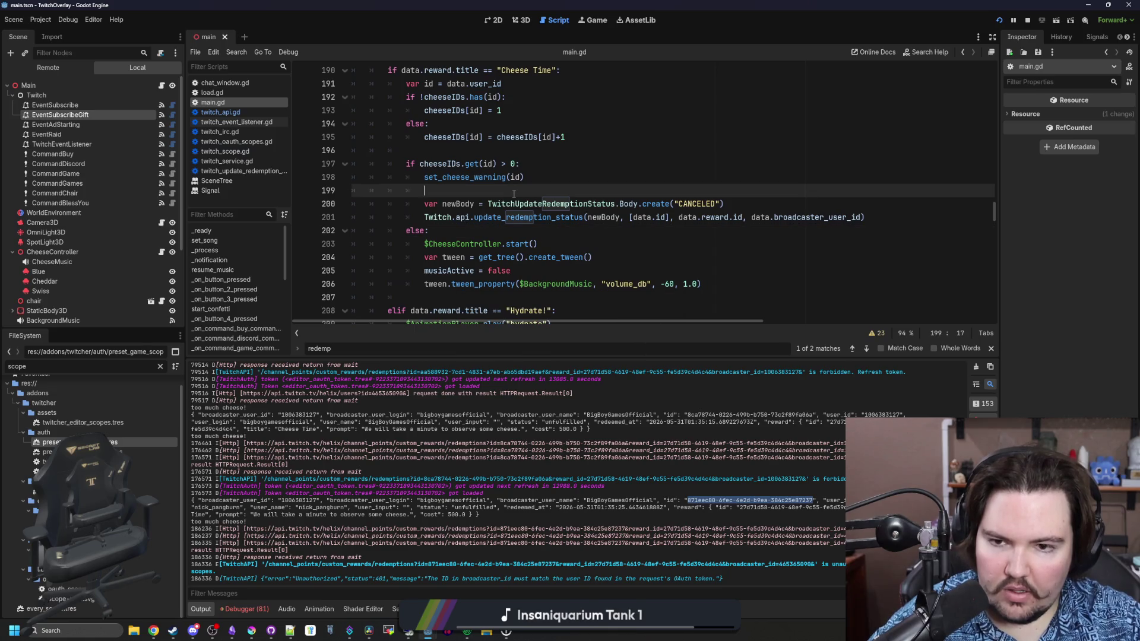
{"action": "left_click", "coordinate": [661, 205], "text": "ctrl"}
{"action": "scroll", "coordinate": [431, 157], "scroll_direction": "up", "scroll_amount": 2}
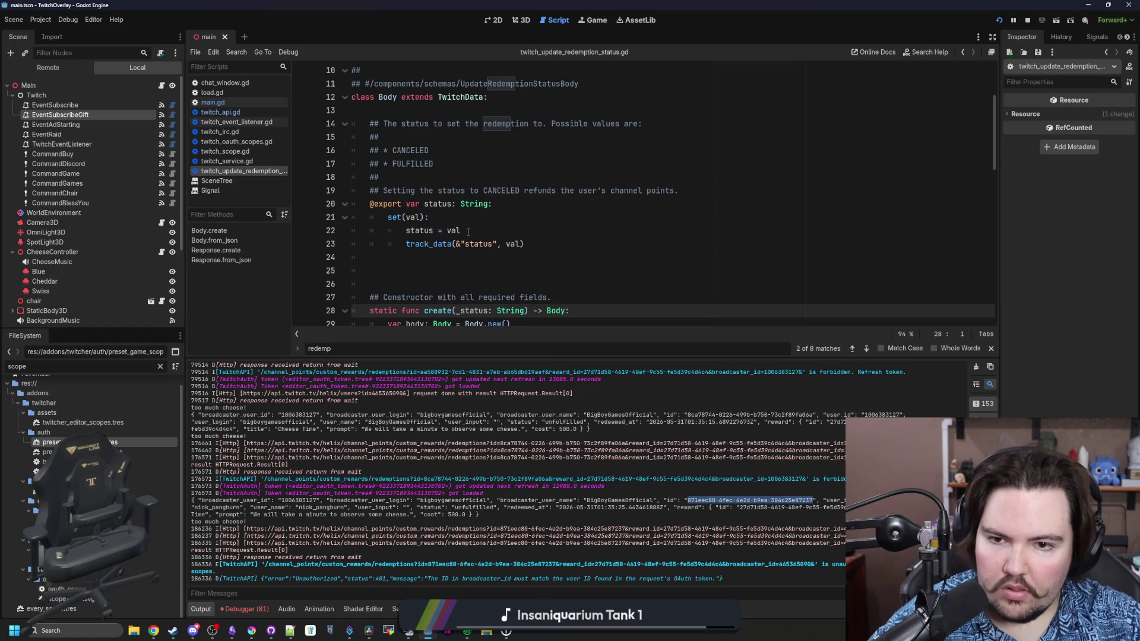
{"action": "scroll", "coordinate": [469, 232], "scroll_direction": "up", "scroll_amount": 3}
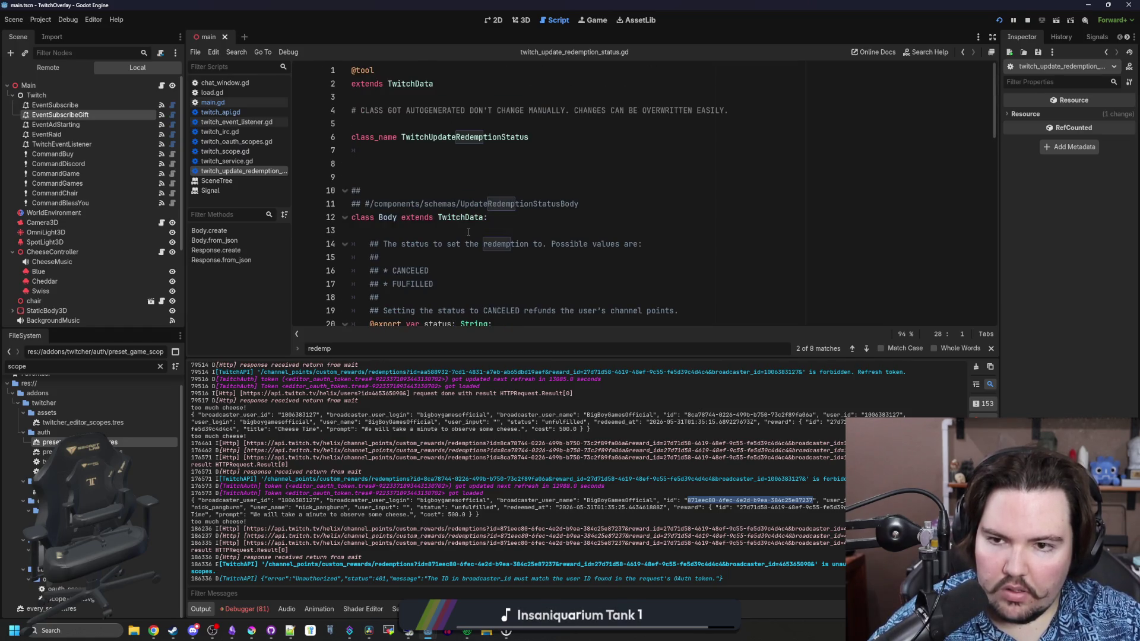
{"action": "scroll", "coordinate": [469, 232], "scroll_direction": "down", "scroll_amount": 12}
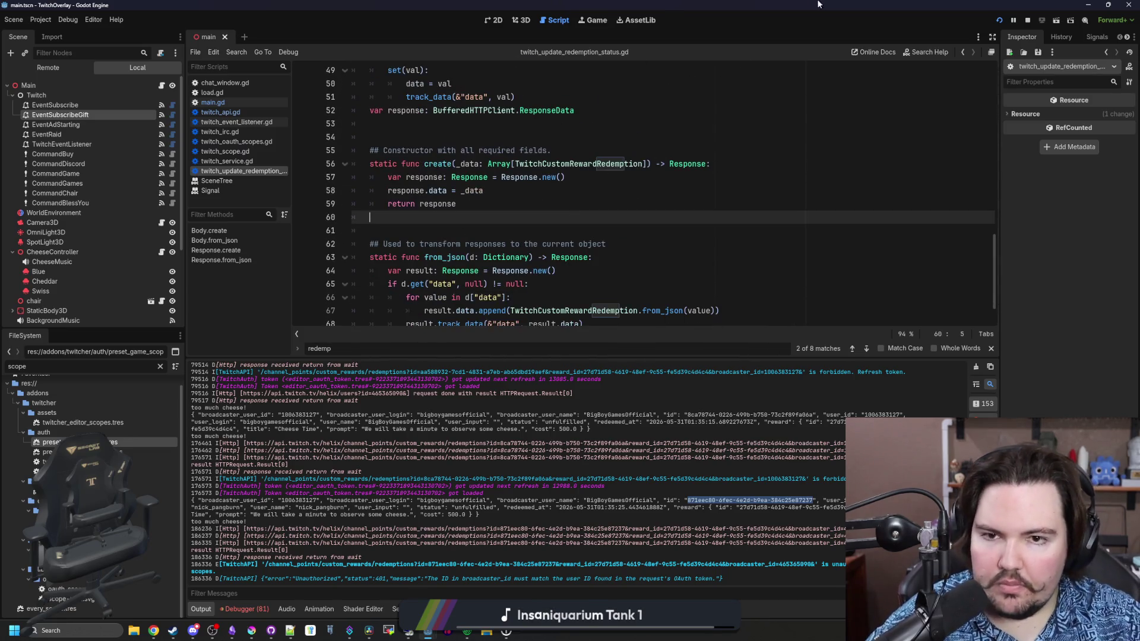
{"action": "mouse_move", "coordinate": [813, 4]}
{"action": "left_mouse_down"}
{"action": "mouse_move", "coordinate": [643, 350]}
{"action": "mouse_move", "coordinate": [682, 344]}
{"action": "left_mouse_up"}
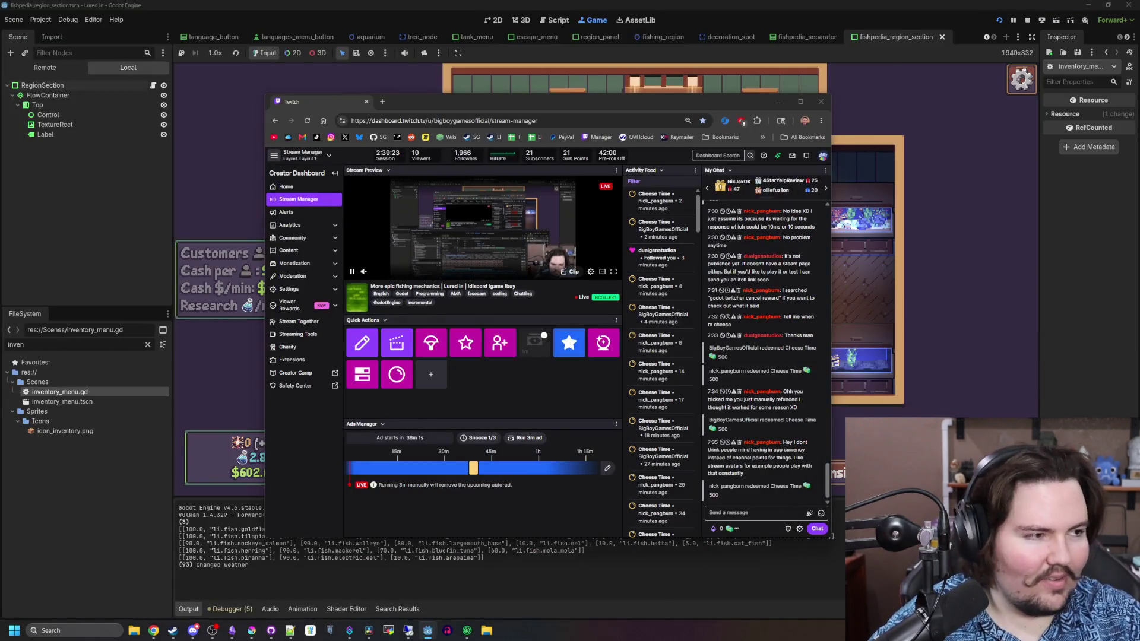
Bring the Twitch dashboard forward, then minimize it to reveal the game's Fishpedia.
{"action": "left_click", "coordinate": [764, 459]}
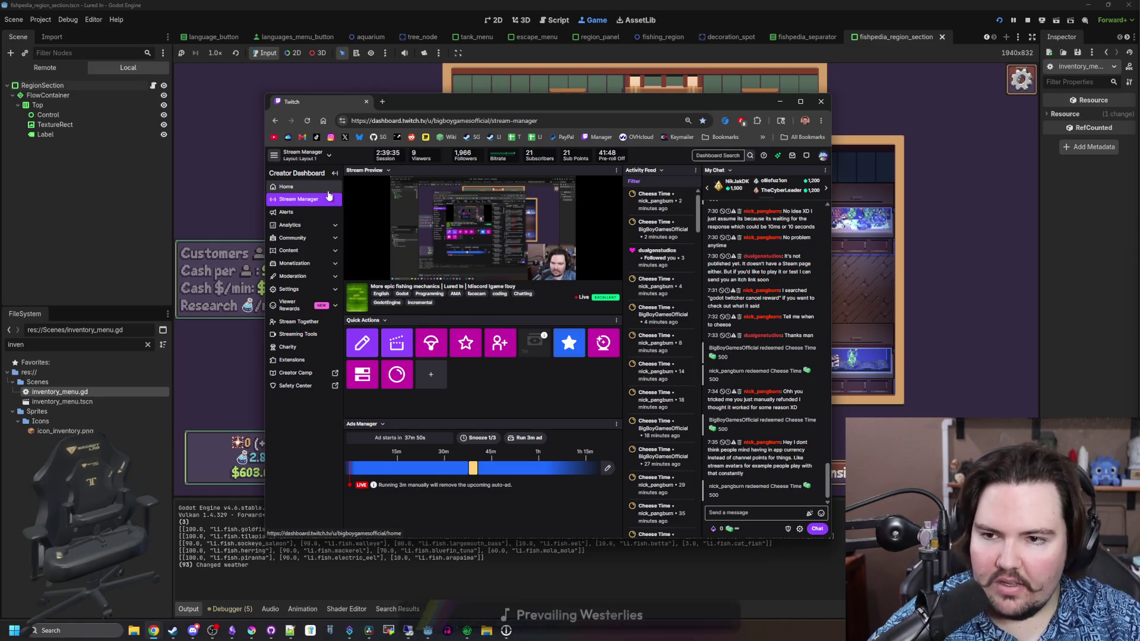
{"action": "left_click", "coordinate": [366, 101]}
Close the inventory and lower the game's Master Volume to 64 in Options > Audio, then resume.
{"action": "scroll", "coordinate": [484, 309], "scroll_direction": "down", "scroll_amount": 10}
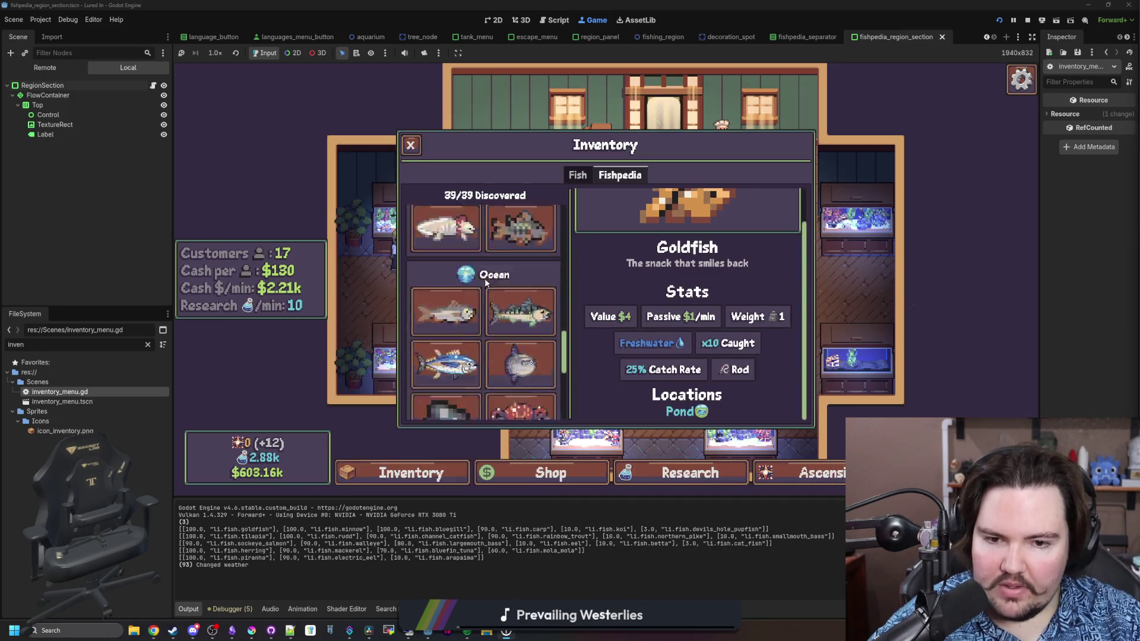
{"action": "left_click", "coordinate": [519, 382]}
{"action": "key", "text": "Escape"}
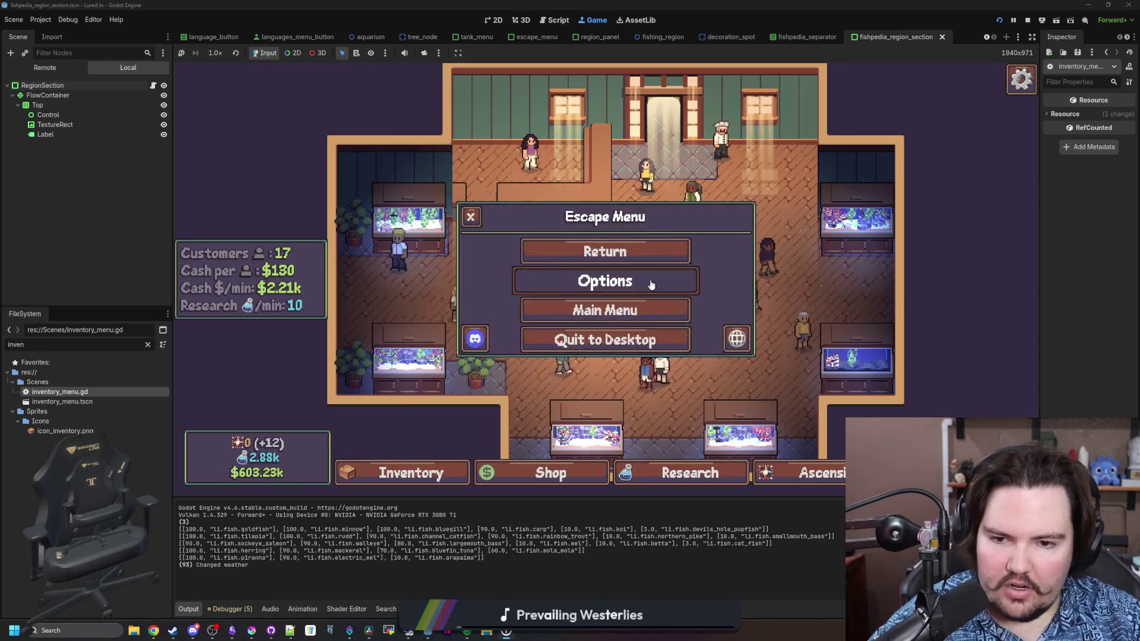
{"action": "left_click", "coordinate": [606, 282]}
{"action": "left_click", "coordinate": [611, 205]}
{"action": "left_click", "coordinate": [658, 205]}
{"action": "left_click_drag", "start_coordinate": [628, 230], "coordinate": [653, 230]}
{"action": "left_click", "coordinate": [441, 175]}
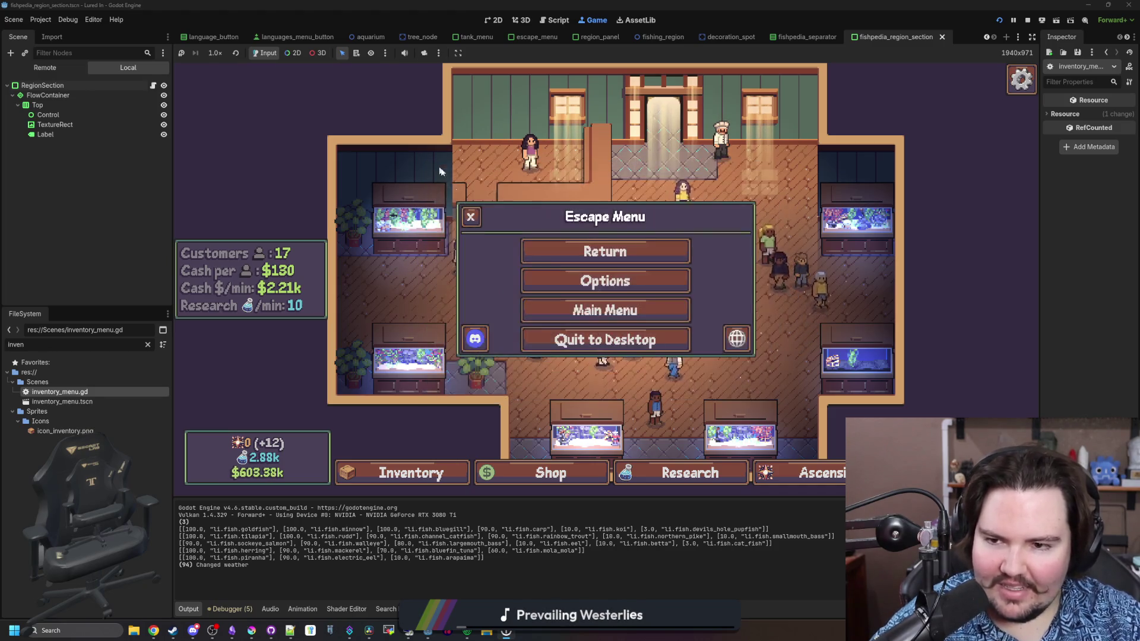
{"action": "left_click", "coordinate": [569, 252]}
{"action": "scroll", "coordinate": [608, 318], "scroll_direction": "up", "scroll_amount": 3}
{"action": "scroll", "coordinate": [608, 317], "scroll_direction": "down", "scroll_amount": 5}
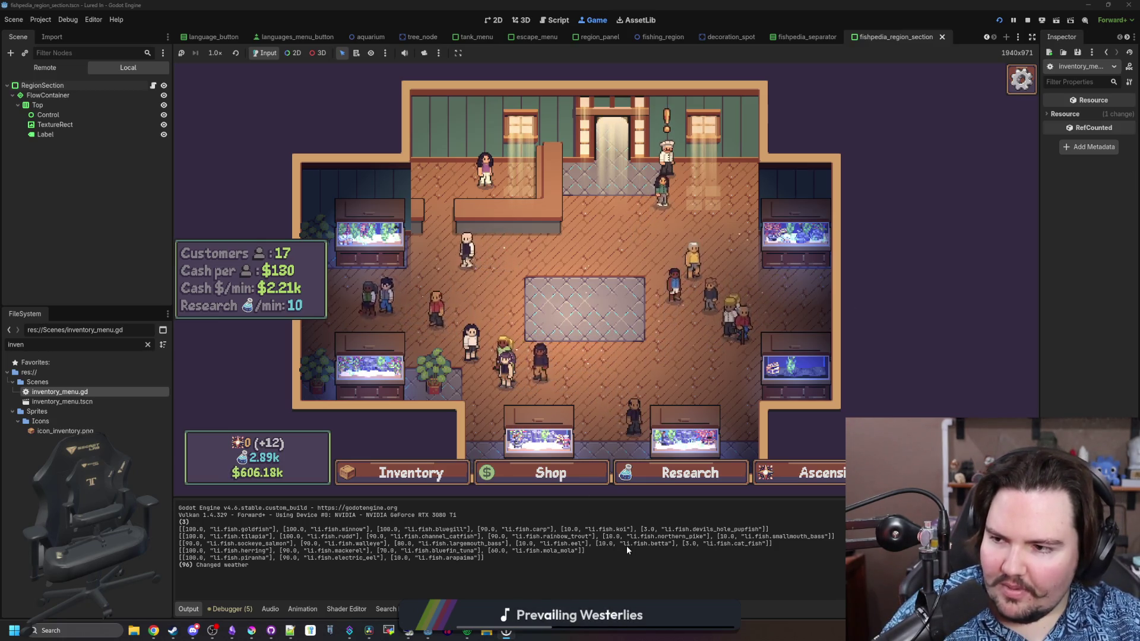
Reparent FlowContainer under the Top node and bring the TwitchOverlay editor to the front.
{"action": "left_click_drag", "start_coordinate": [48, 95], "coordinate": [100, 128]}
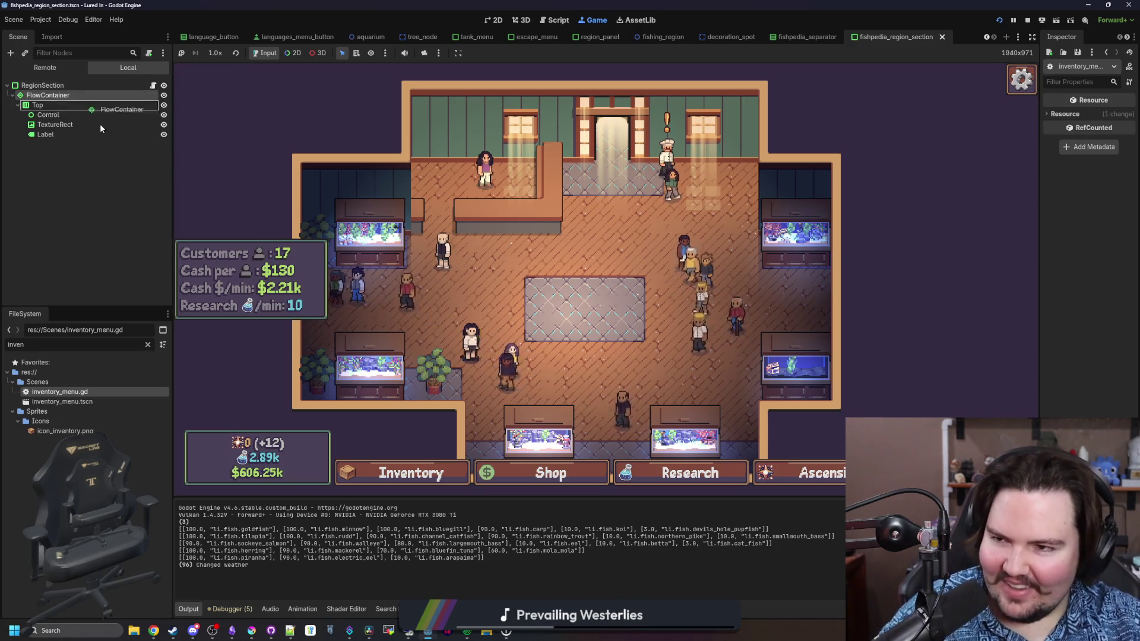
{"action": "mouse_move", "coordinate": [428, 630]}
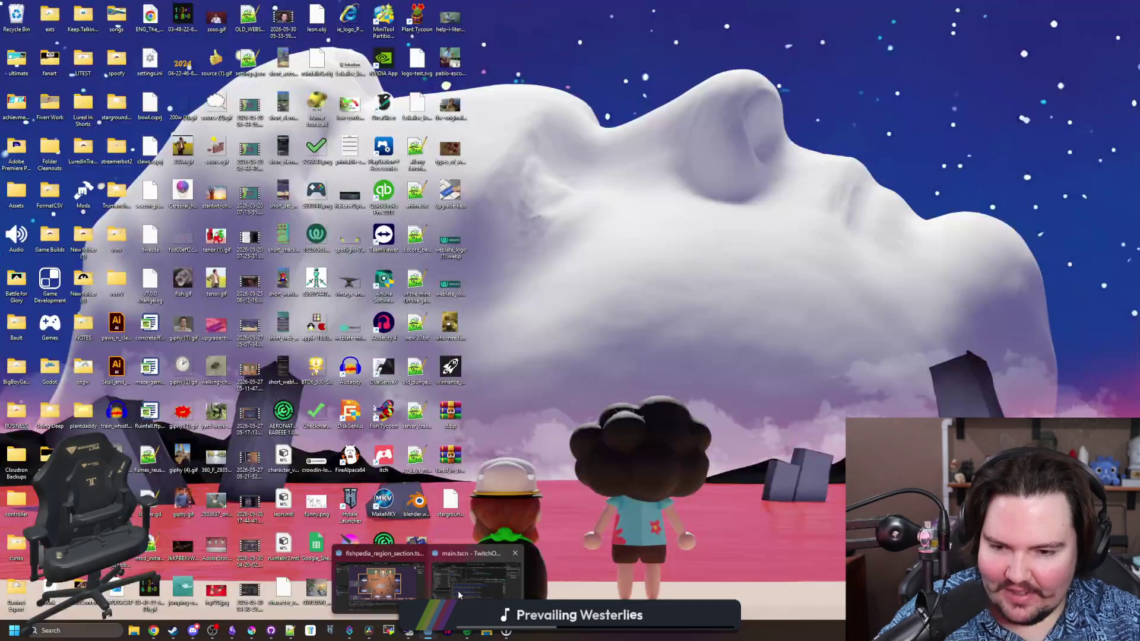
{"action": "left_click", "coordinate": [458, 595]}
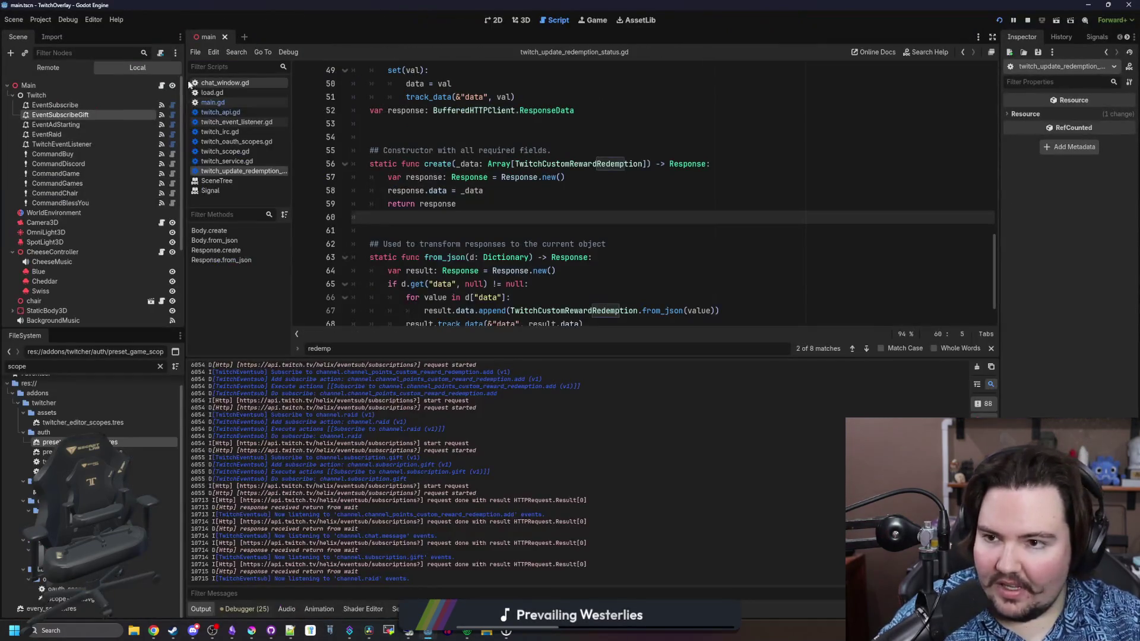
Raise main.gd's Cheese Time threshold to cheeseIDs.get(id) > 3, save, and switch to Lured In.
{"action": "left_click", "coordinate": [212, 103]}
{"action": "scroll", "coordinate": [548, 191], "scroll_direction": "up", "scroll_amount": 1}
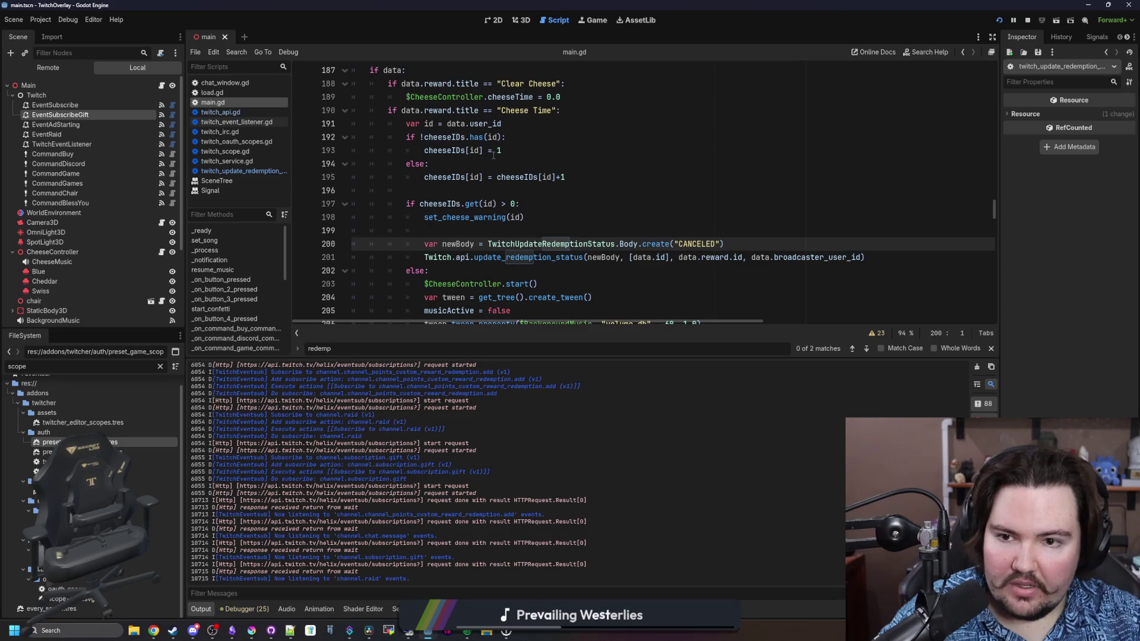
{"action": "left_click", "coordinate": [520, 204]}
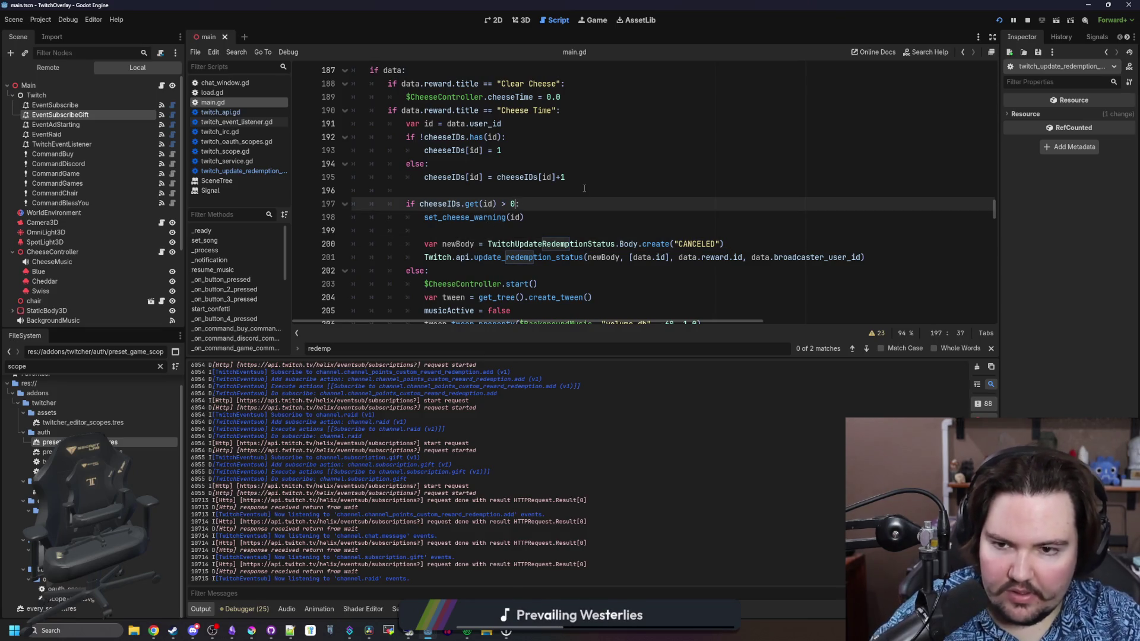
{"action": "type", "text": "3"}
{"action": "left_click", "coordinate": [584, 188]}
{"action": "key", "text": "ctrl+s"}
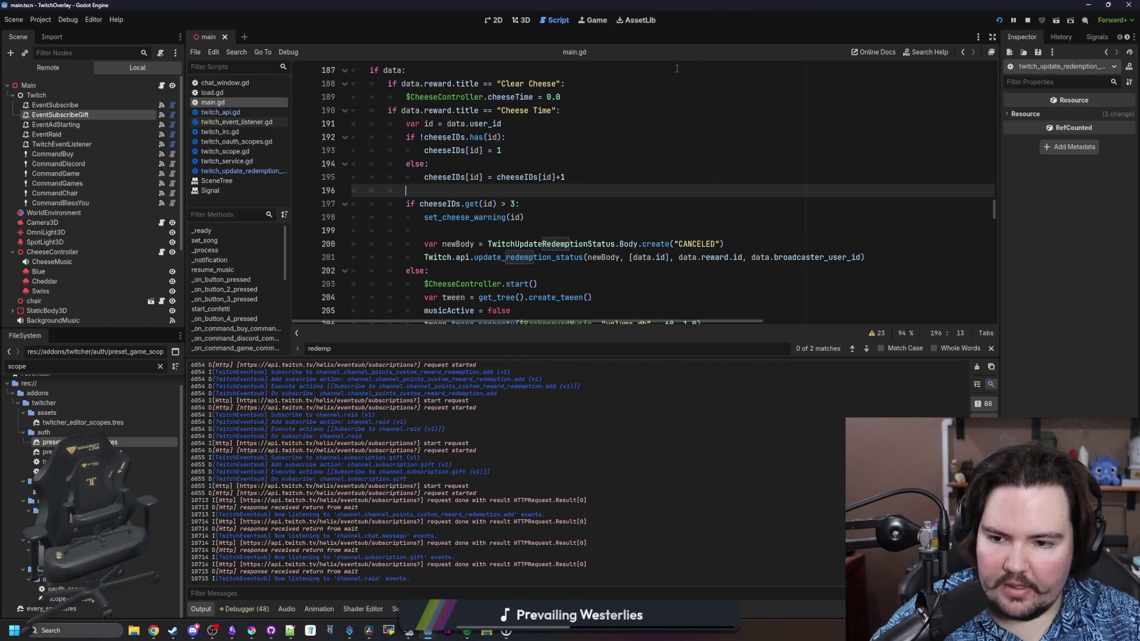
{"action": "key", "text": "alt+Tab"}
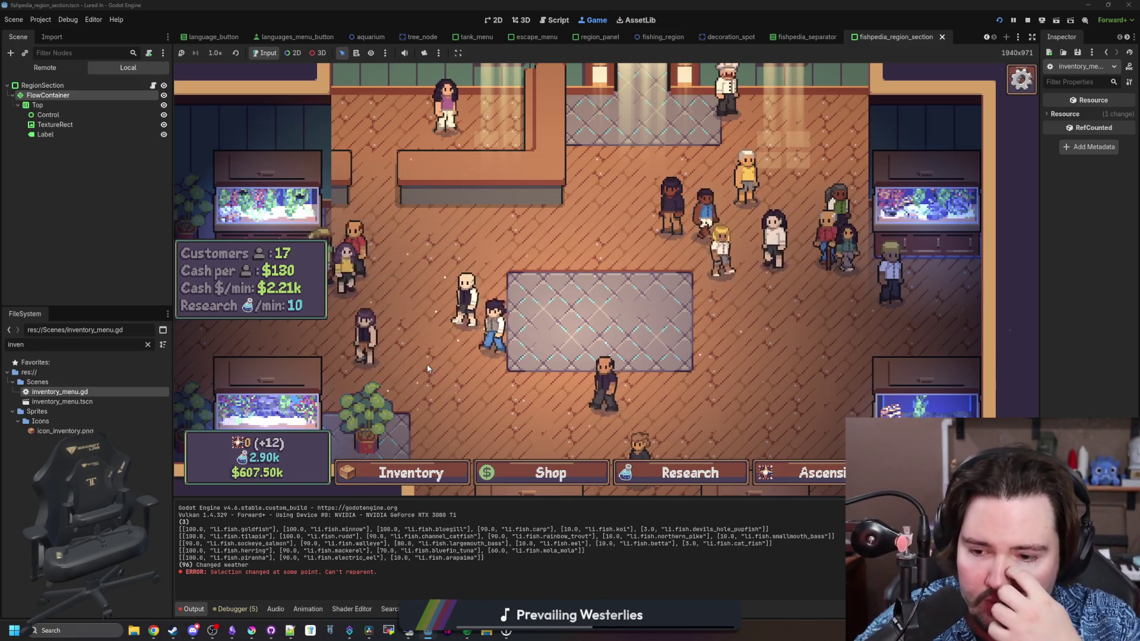
Open the inventory's Fishpedia and browse the Arapaima, Minnow, Carp, Goldfish and Bluegill entries.
{"action": "left_click", "coordinate": [409, 472]}
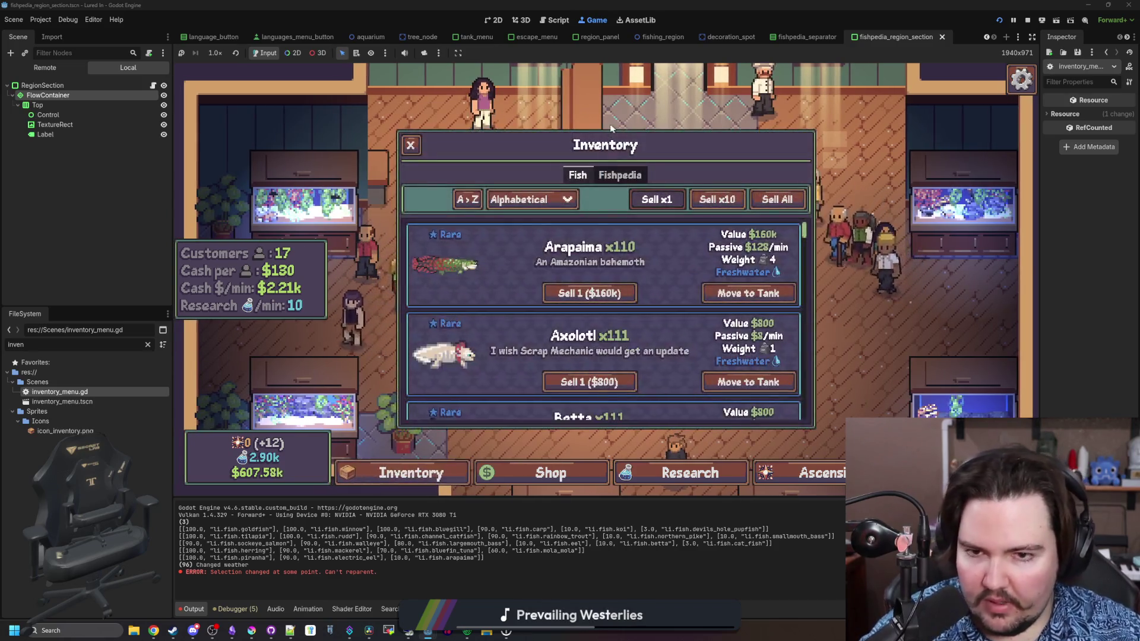
{"action": "left_click", "coordinate": [621, 175]}
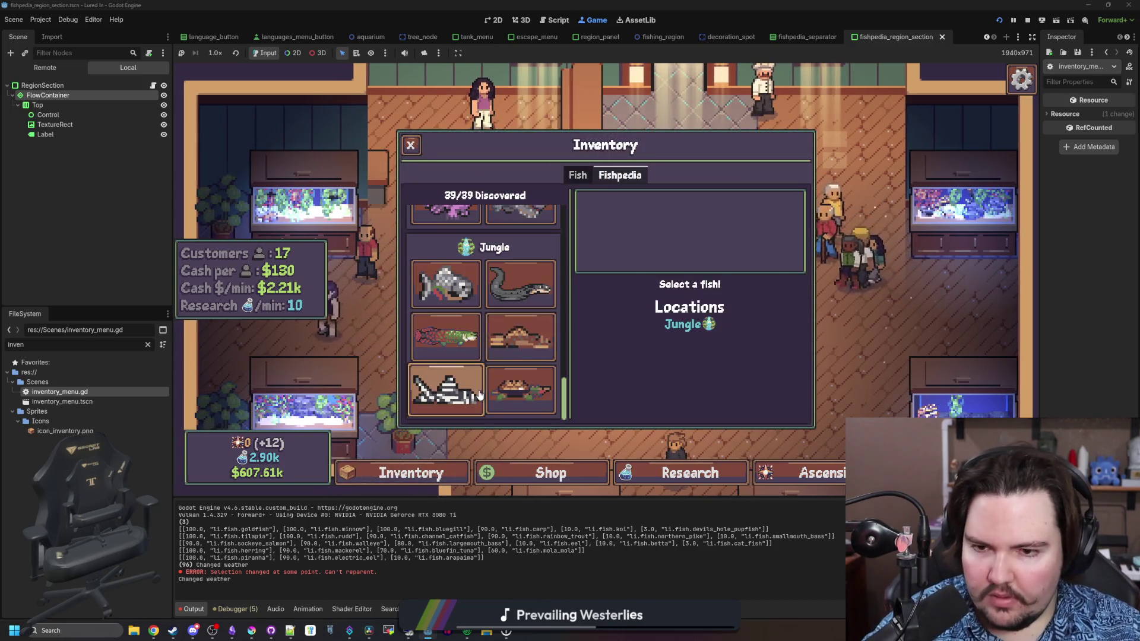
{"action": "left_click", "coordinate": [453, 358]}
{"action": "scroll", "coordinate": [522, 309], "scroll_direction": "up", "scroll_amount": 5}
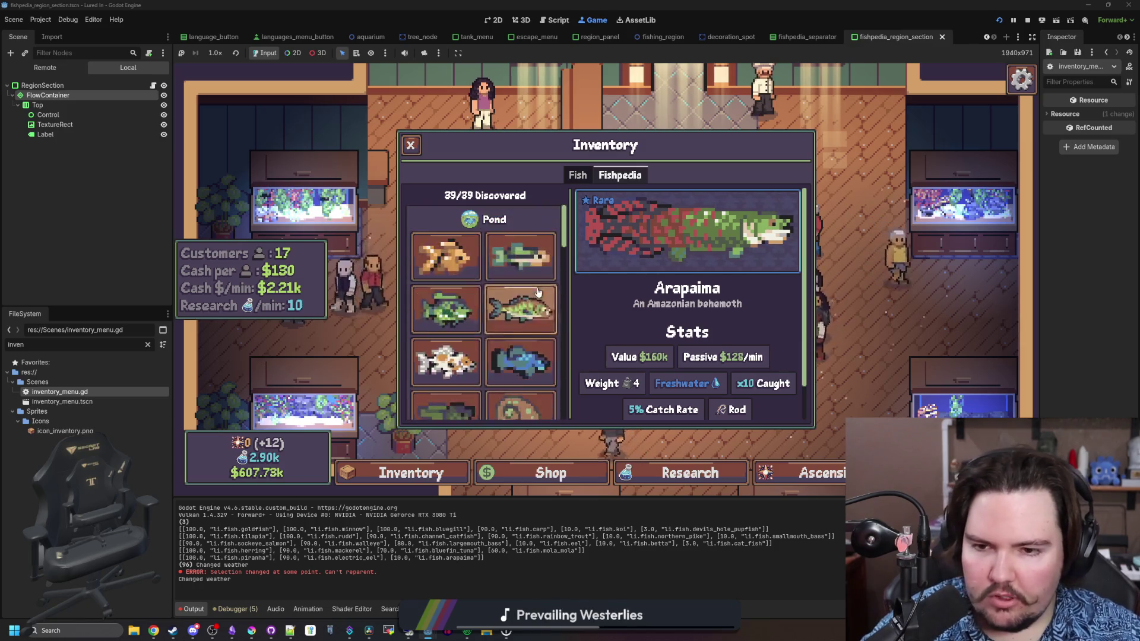
{"action": "left_click", "coordinate": [541, 264]}
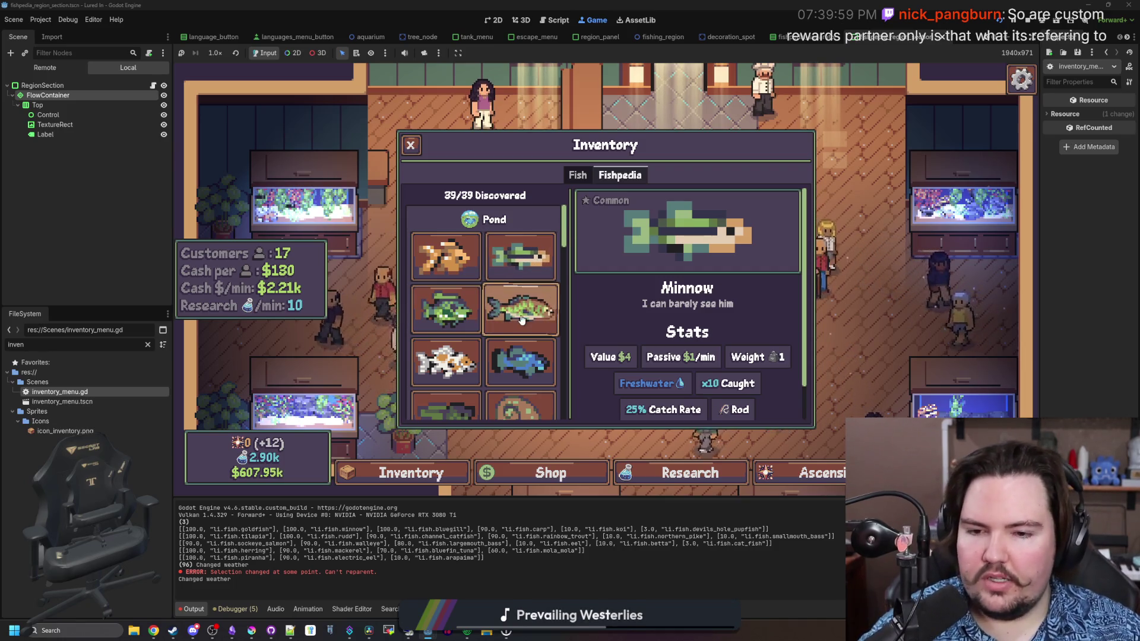
{"action": "left_click", "coordinate": [522, 320]}
{"action": "left_click", "coordinate": [521, 257]}
{"action": "left_click", "coordinate": [459, 261]}
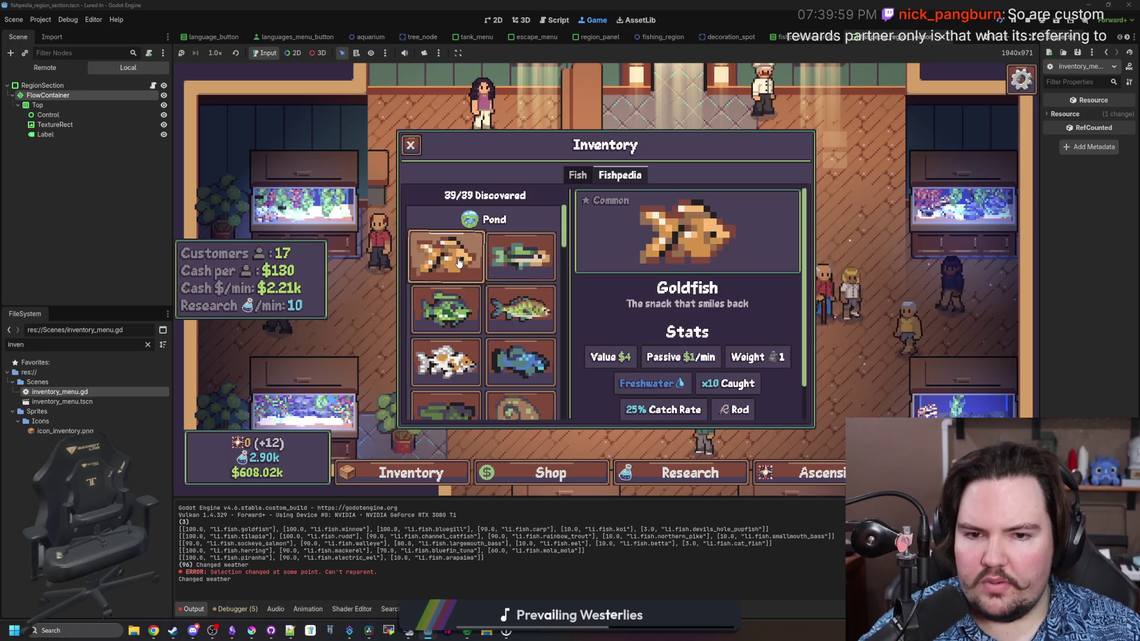
{"action": "left_click", "coordinate": [459, 309]}
{"action": "scroll", "coordinate": [459, 310], "scroll_direction": "down", "scroll_amount": 10}
{"action": "scroll", "coordinate": [459, 310], "scroll_direction": "up", "scroll_amount": 3}
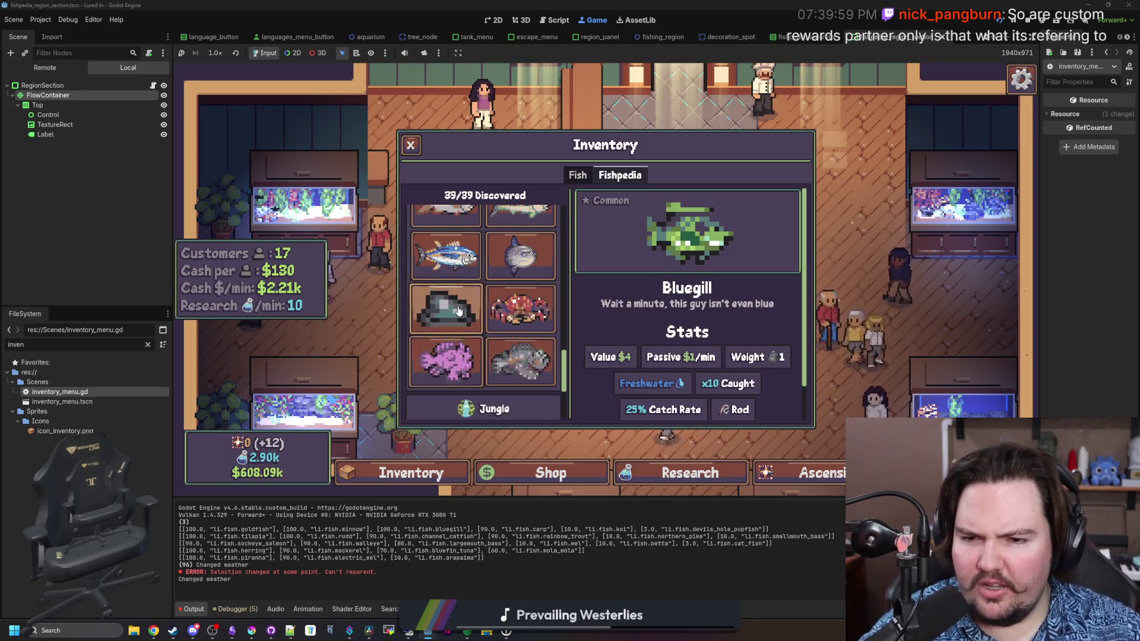
{"action": "scroll", "coordinate": [459, 310], "scroll_direction": "down", "scroll_amount": 6}
{"action": "scroll", "coordinate": [459, 310], "scroll_direction": "up", "scroll_amount": 1}
{"action": "scroll", "coordinate": [459, 310], "scroll_direction": "up", "scroll_amount": 3}
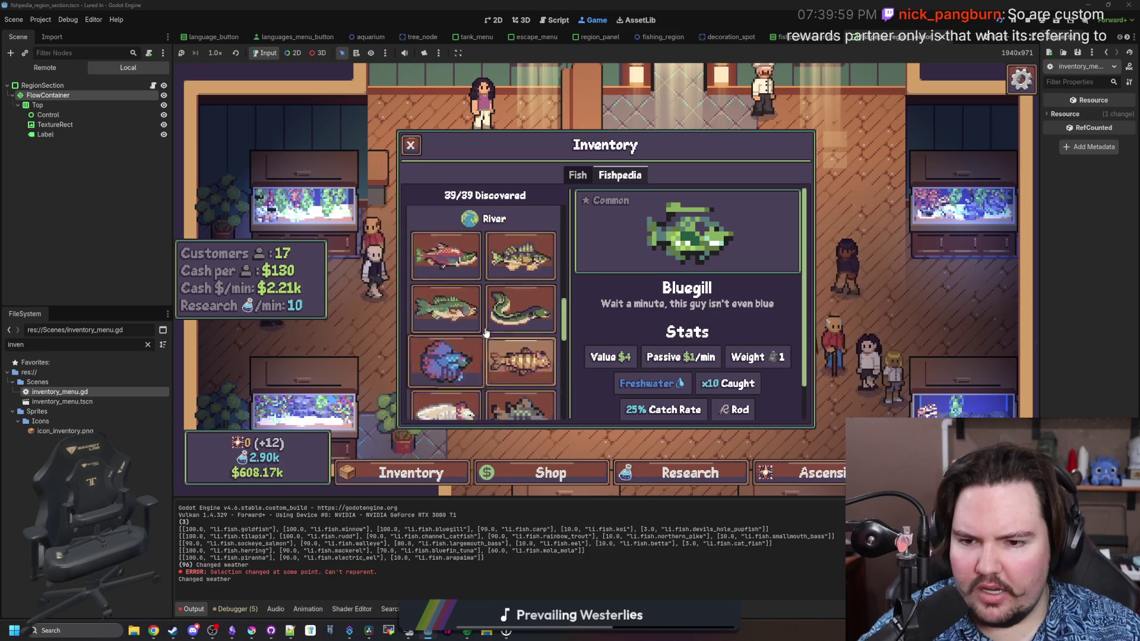
{"action": "scroll", "coordinate": [486, 333], "scroll_direction": "up", "scroll_amount": 3}
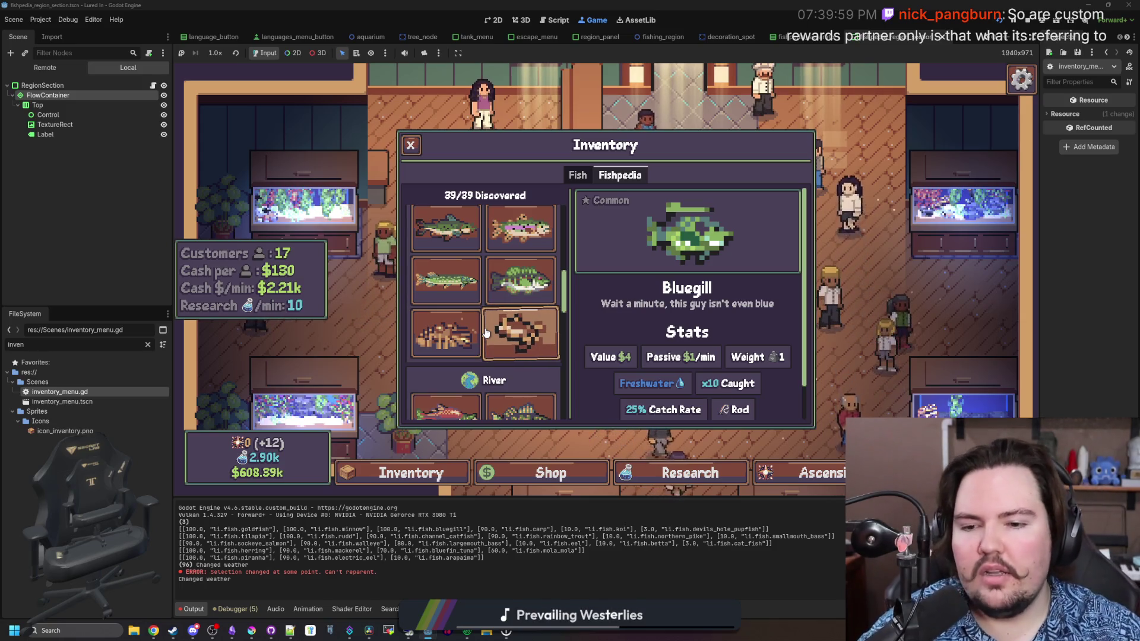
{"action": "scroll", "coordinate": [486, 334], "scroll_direction": "up", "scroll_amount": 3}
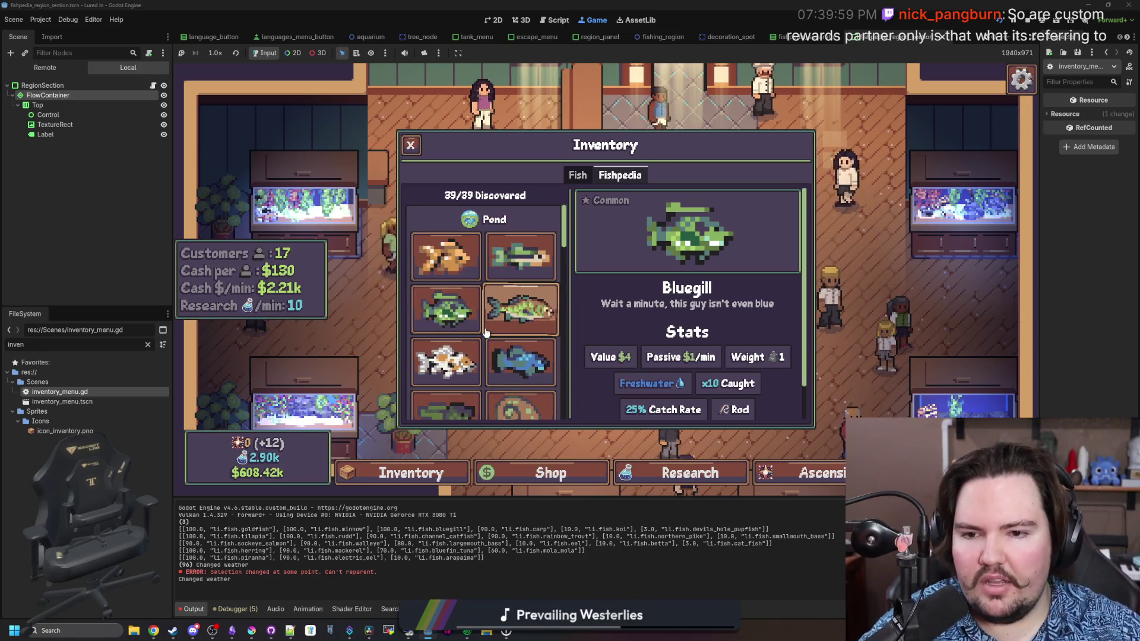
Scroll through the owned fish list on the Fish tab, then close the Inventory.
{"action": "left_click", "coordinate": [578, 175]}
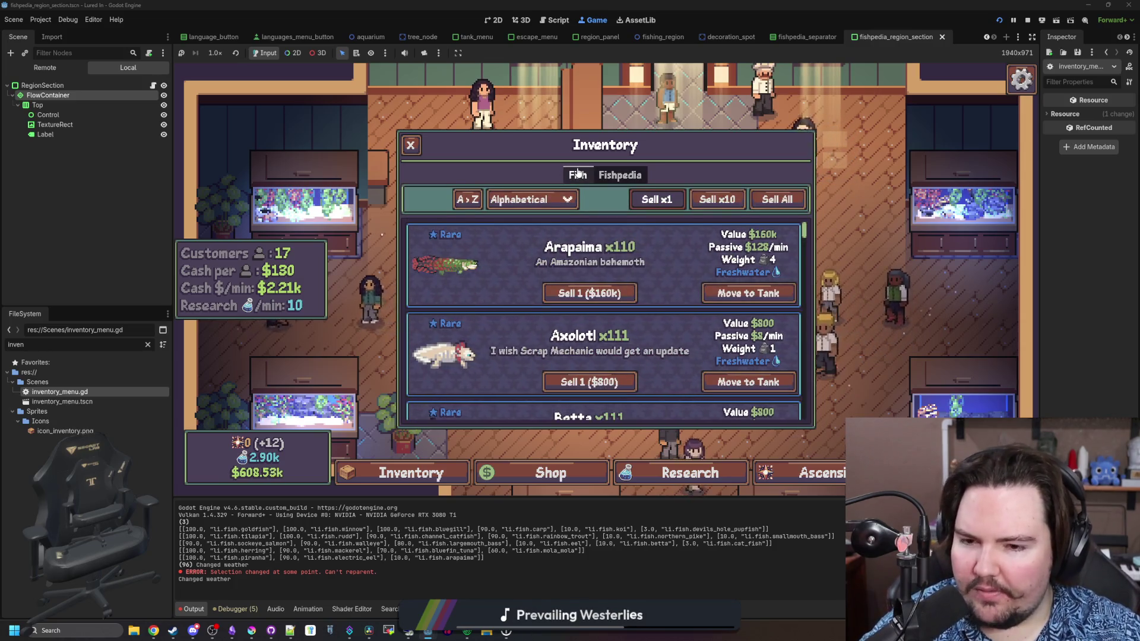
{"action": "scroll", "coordinate": [587, 231], "scroll_direction": "down", "scroll_amount": 2}
{"action": "scroll", "coordinate": [587, 231], "scroll_direction": "down", "scroll_amount": 2}
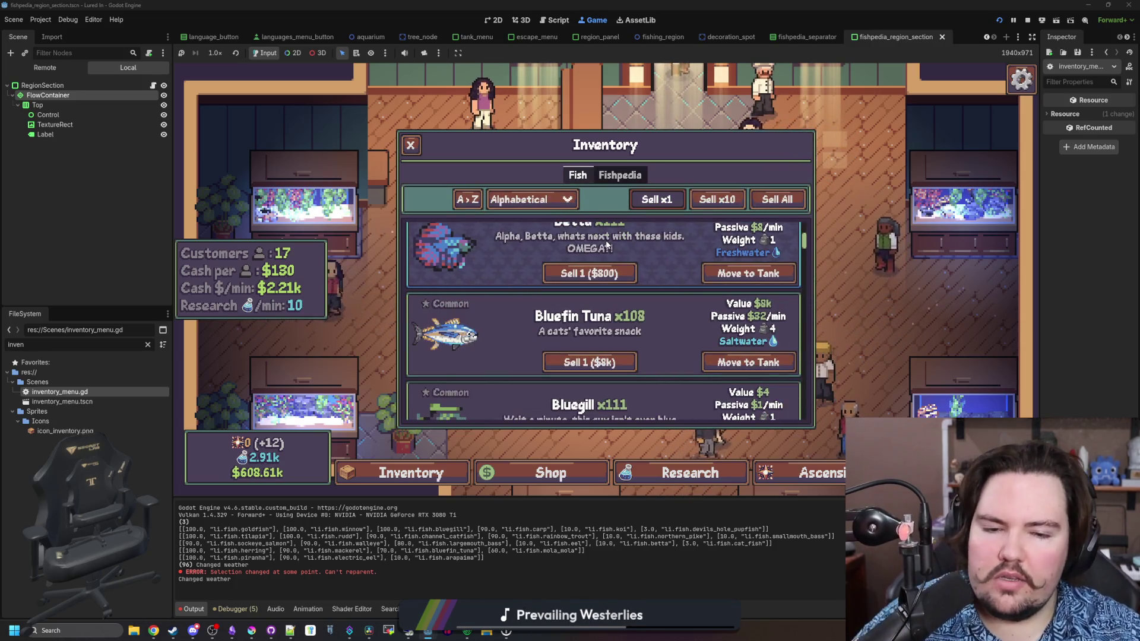
{"action": "scroll", "coordinate": [606, 244], "scroll_direction": "down", "scroll_amount": 1}
{"action": "scroll", "coordinate": [606, 243], "scroll_direction": "down", "scroll_amount": 15}
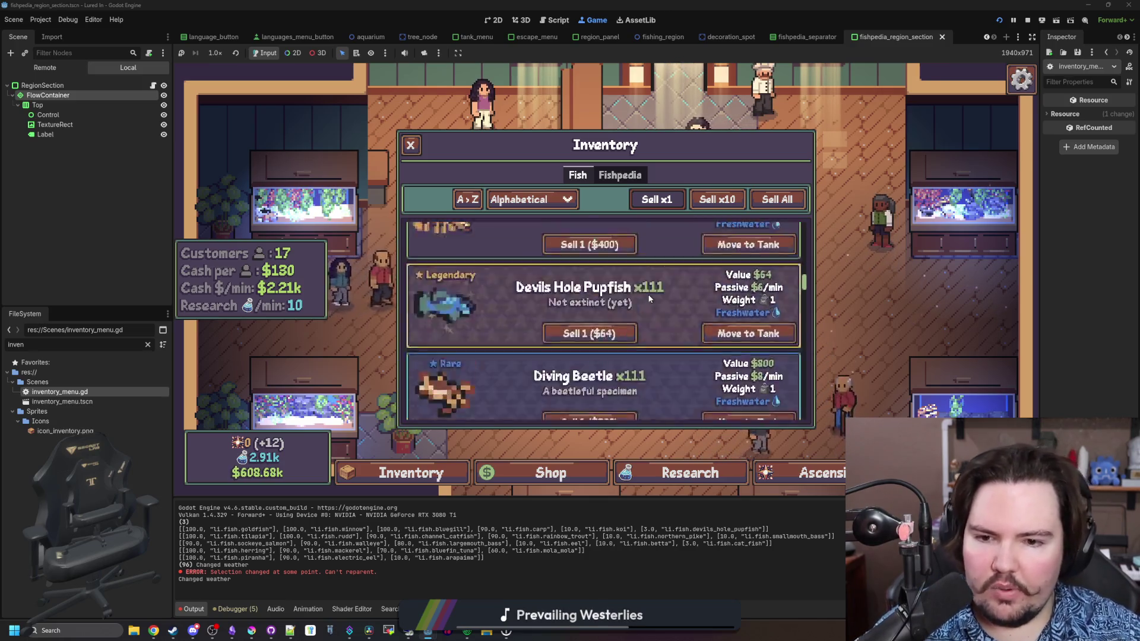
{"action": "scroll", "coordinate": [650, 299], "scroll_direction": "down", "scroll_amount": 10}
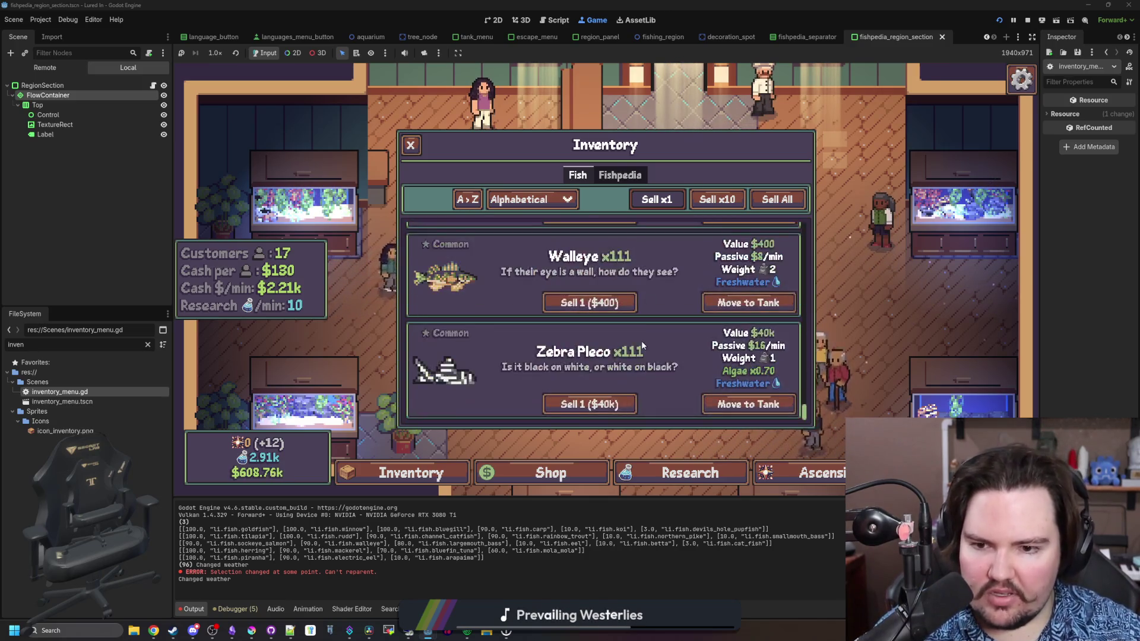
{"action": "scroll", "coordinate": [642, 340], "scroll_direction": "up", "scroll_amount": 15}
{"action": "scroll", "coordinate": [643, 344], "scroll_direction": "up", "scroll_amount": 5}
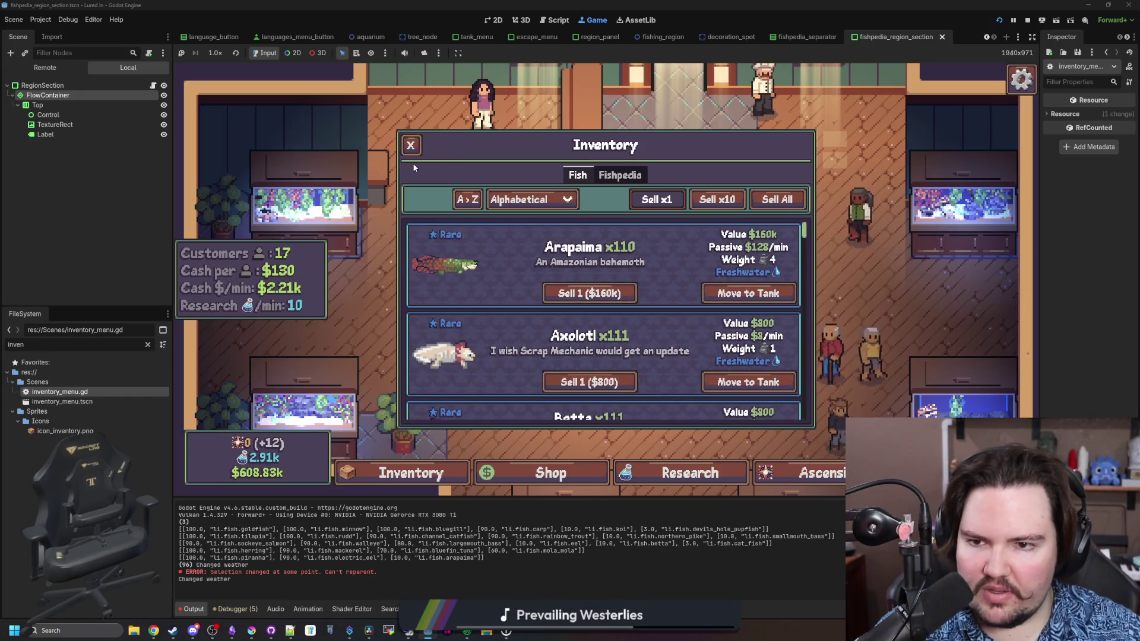
{"action": "left_click", "coordinate": [411, 148]}
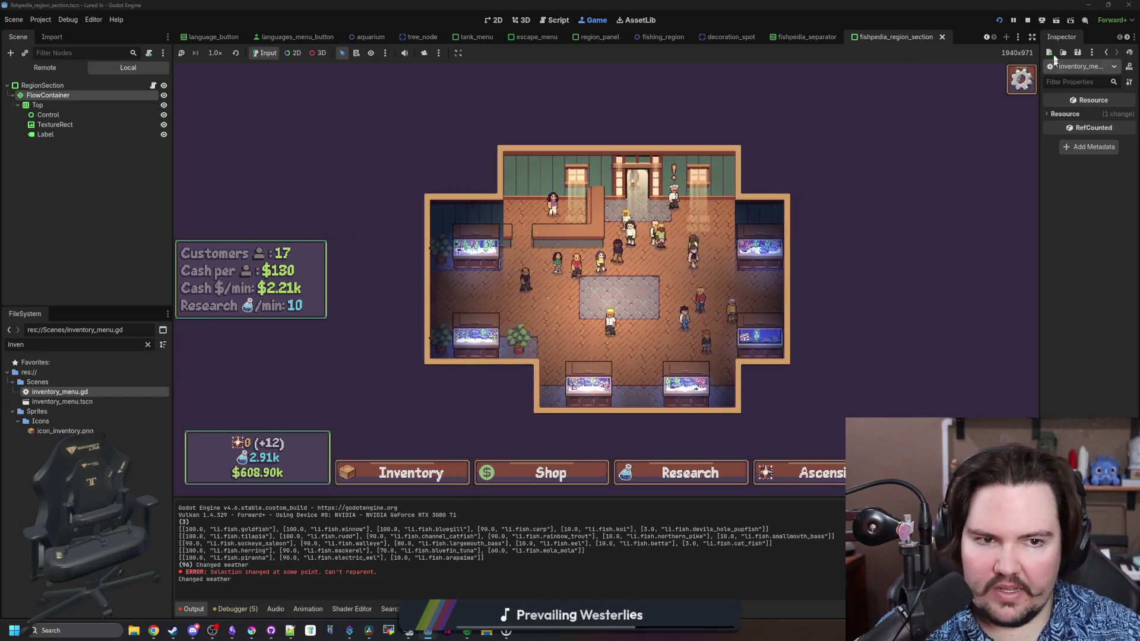
Stop the running game, save inventory_menu.gd, and review its blank lines 96–97.
{"action": "key", "text": "F8"}
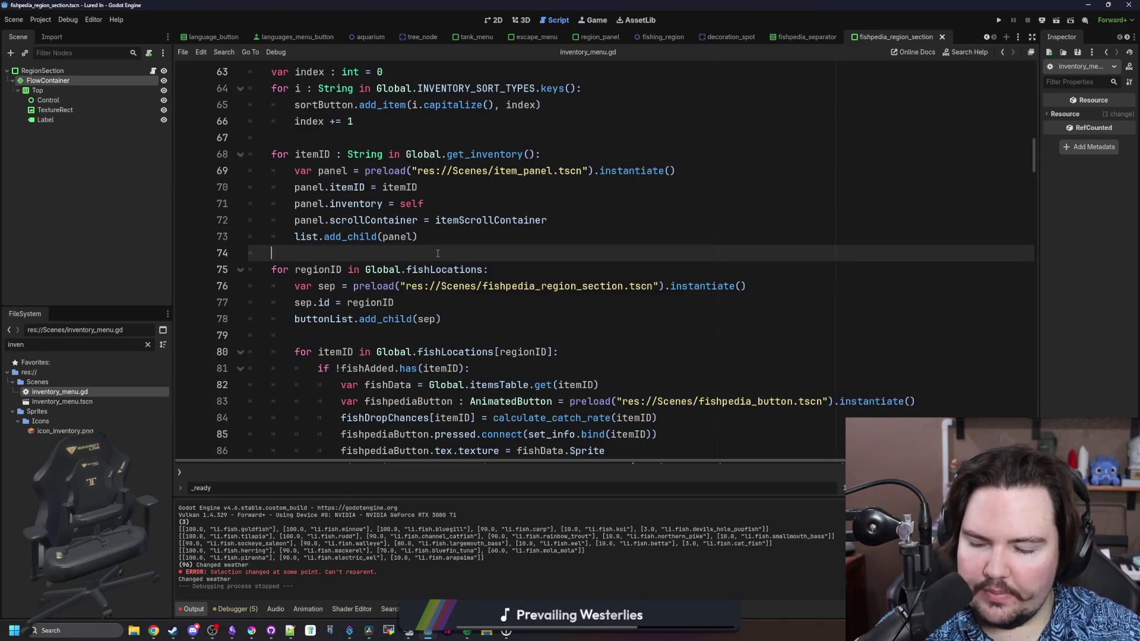
{"action": "key", "text": "ctrl+s"}
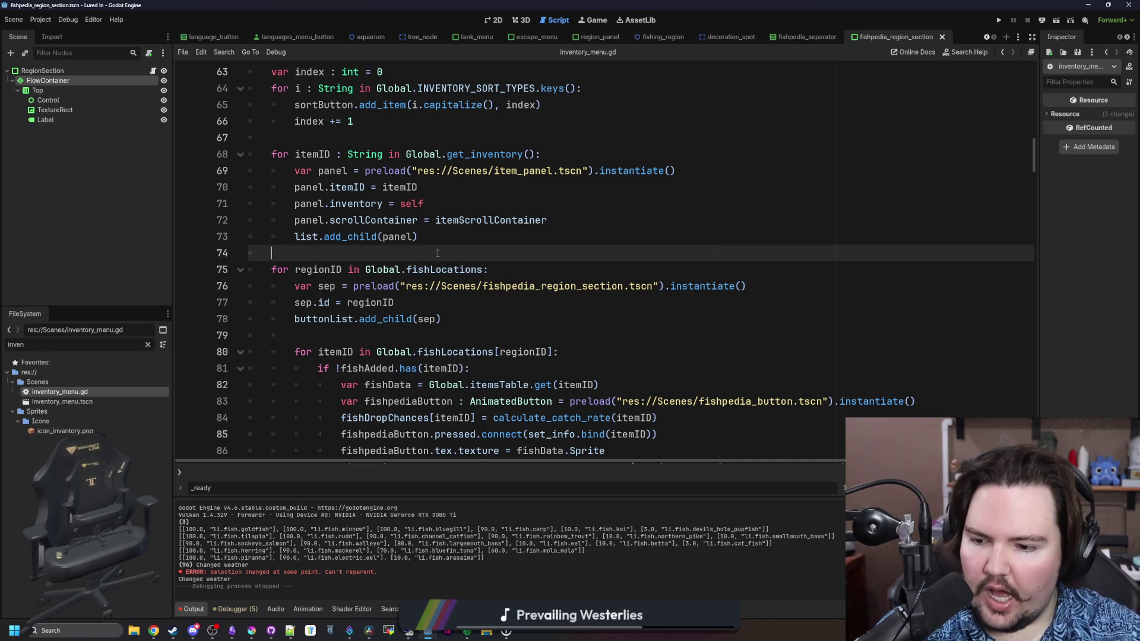
{"action": "scroll", "coordinate": [438, 253], "scroll_direction": "down", "scroll_amount": 6}
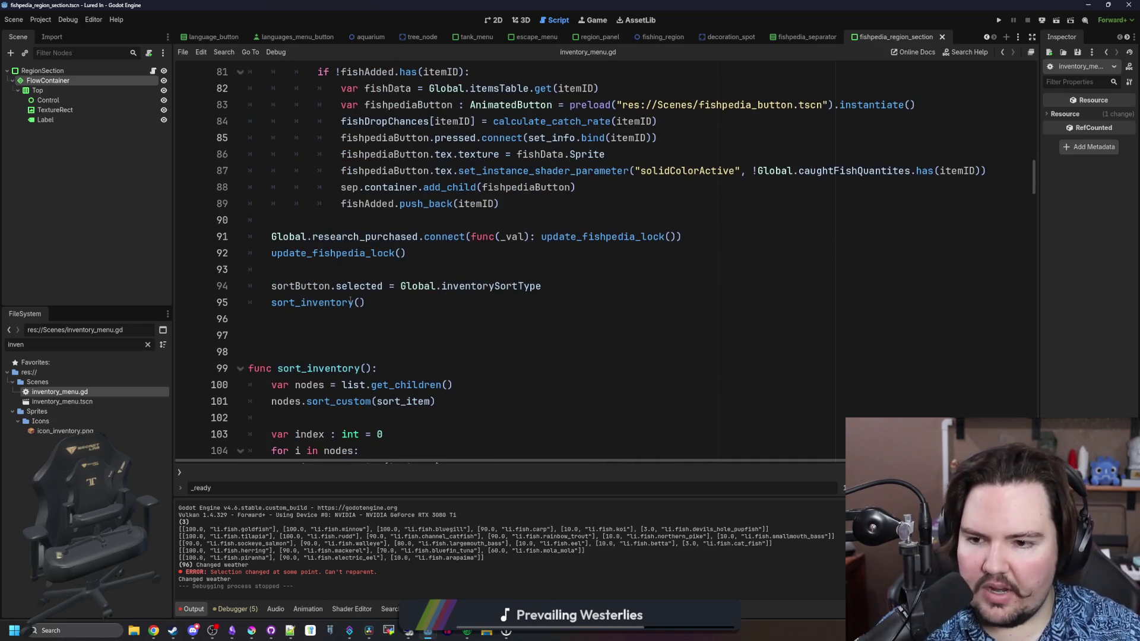
{"action": "left_click", "coordinate": [359, 330]}
{"action": "left_click", "coordinate": [393, 321]}
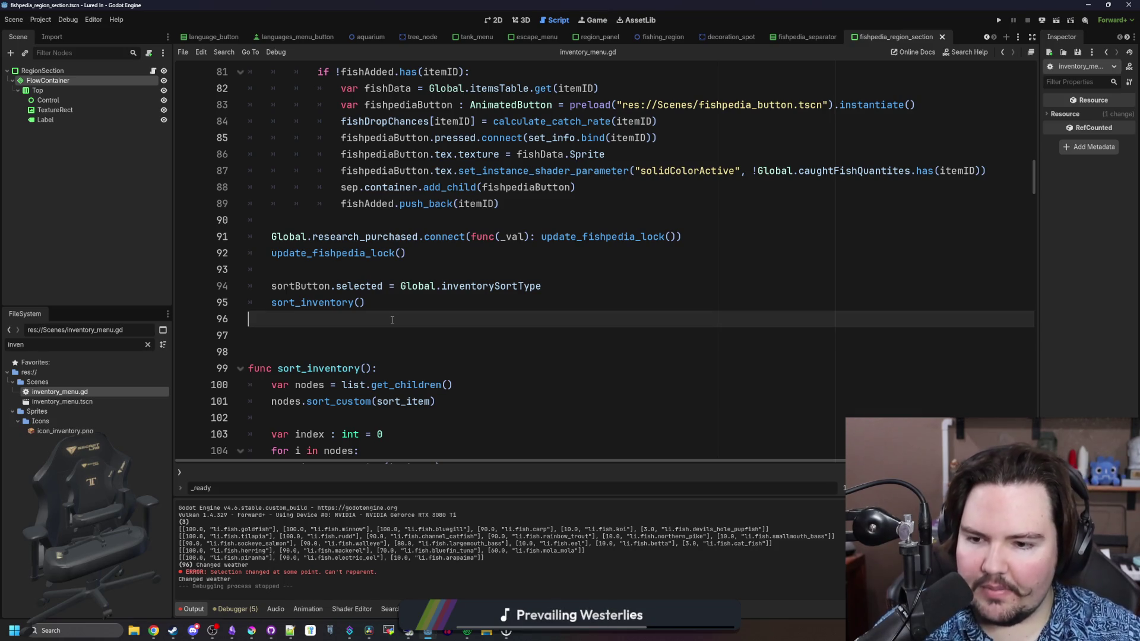
{"action": "scroll", "coordinate": [393, 320], "scroll_direction": "down", "scroll_amount": 5}
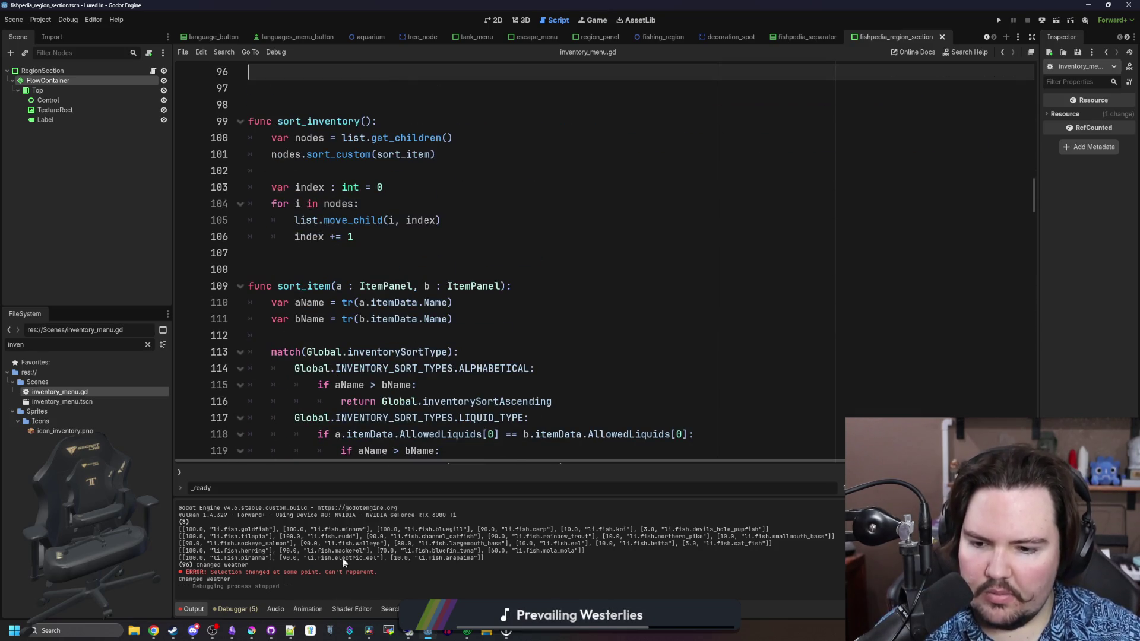
Check the sort_item header and script top, then clear the FileSystem filter and show the Game view.
{"action": "left_click", "coordinate": [354, 286]}
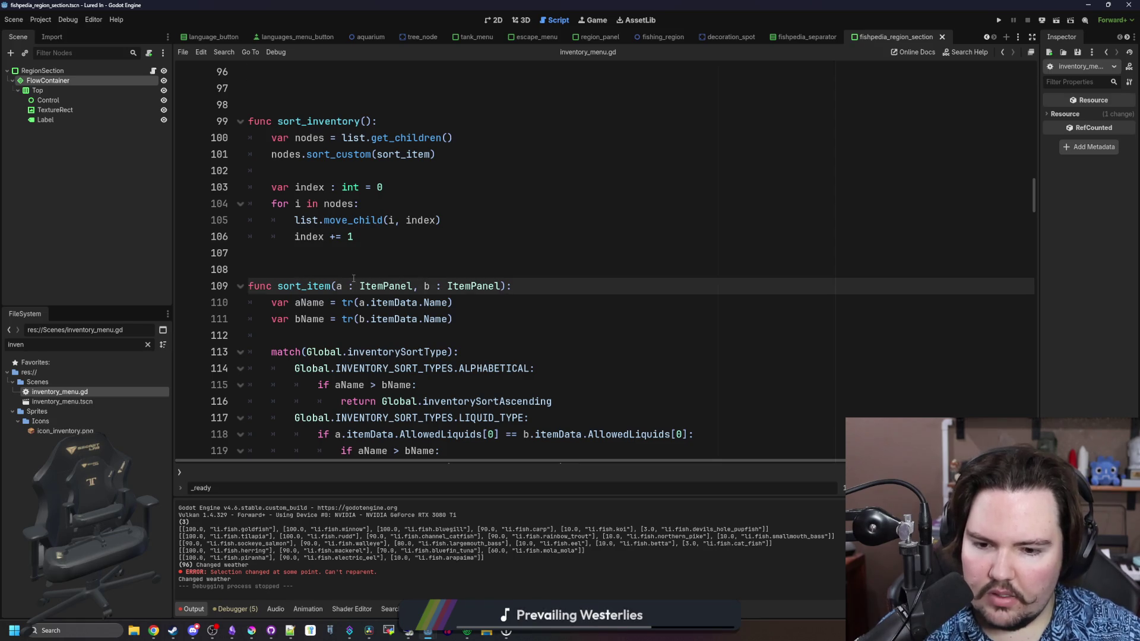
{"action": "scroll", "coordinate": [369, 264], "scroll_direction": "down", "scroll_amount": 9}
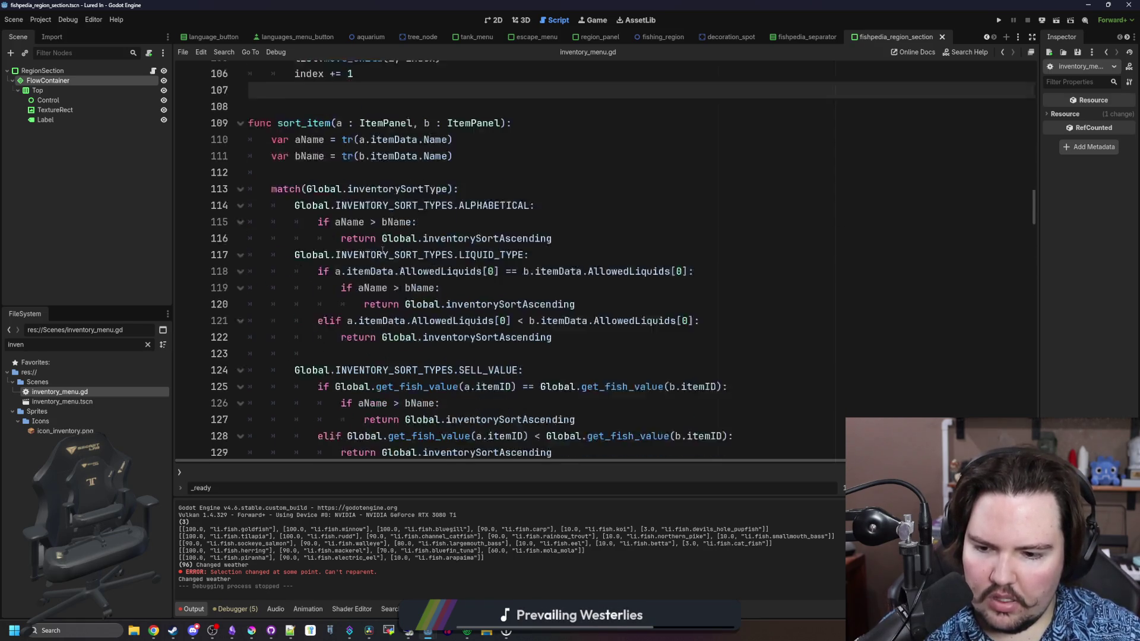
{"action": "scroll", "coordinate": [671, 328], "scroll_direction": "up", "scroll_amount": 20}
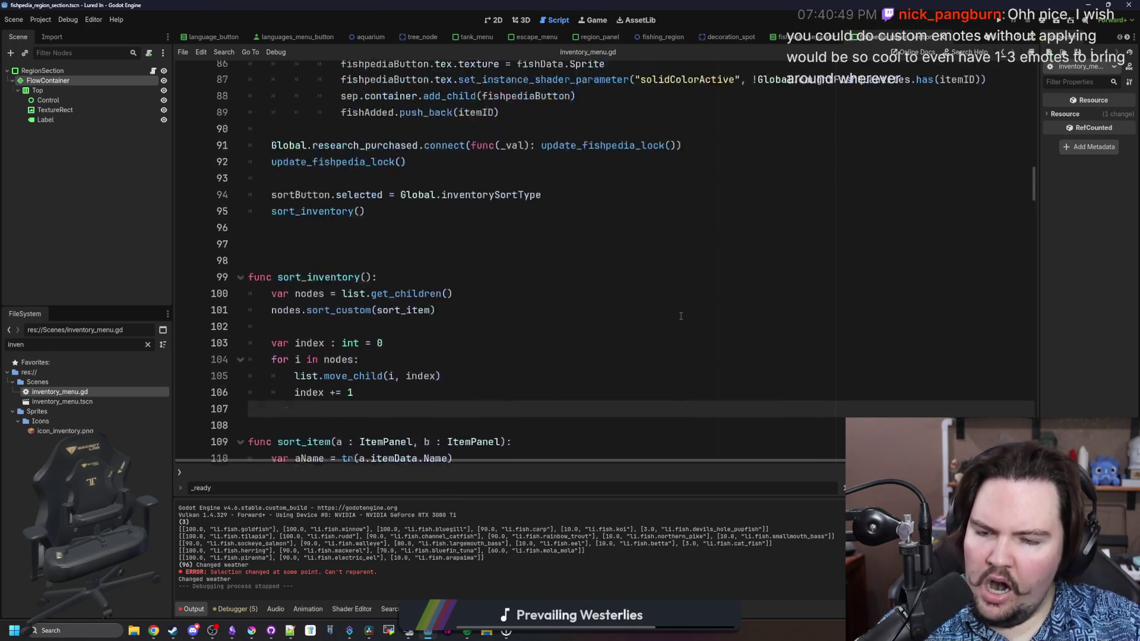
{"action": "left_click", "coordinate": [392, 270]}
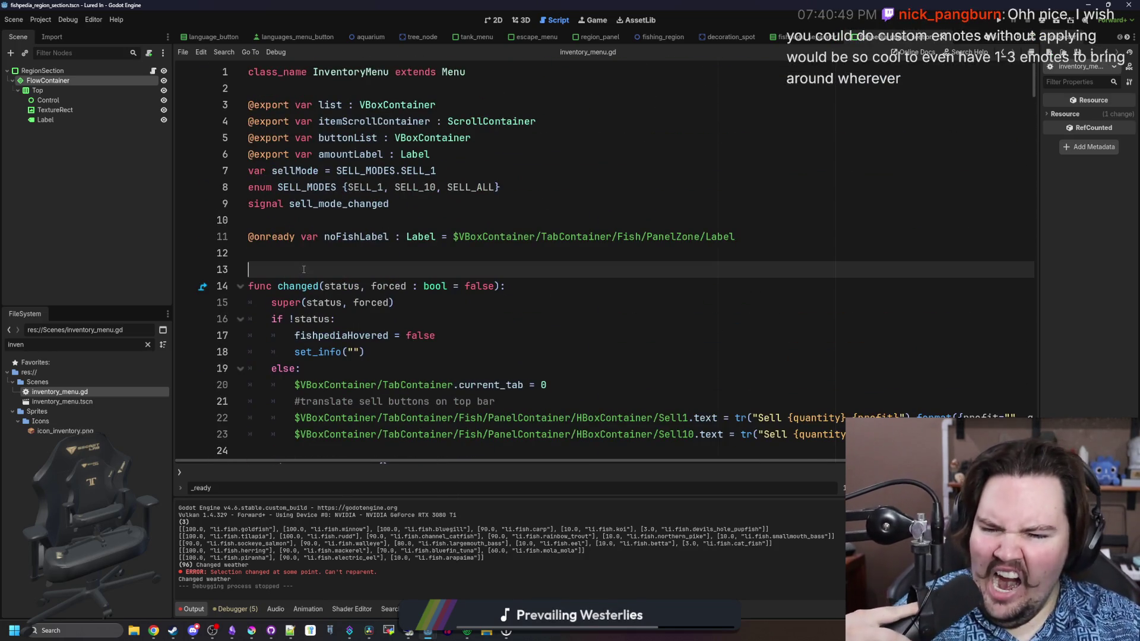
{"action": "scroll", "coordinate": [368, 285], "scroll_direction": "down", "scroll_amount": 3}
{"action": "left_click", "coordinate": [350, 308]}
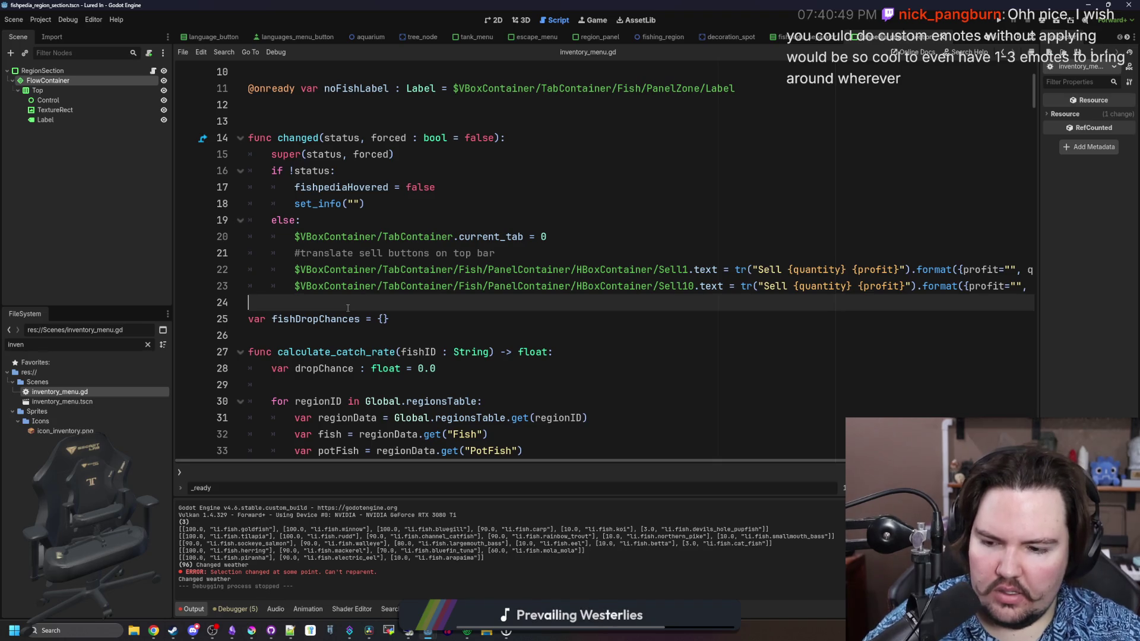
{"action": "left_click", "coordinate": [148, 345]}
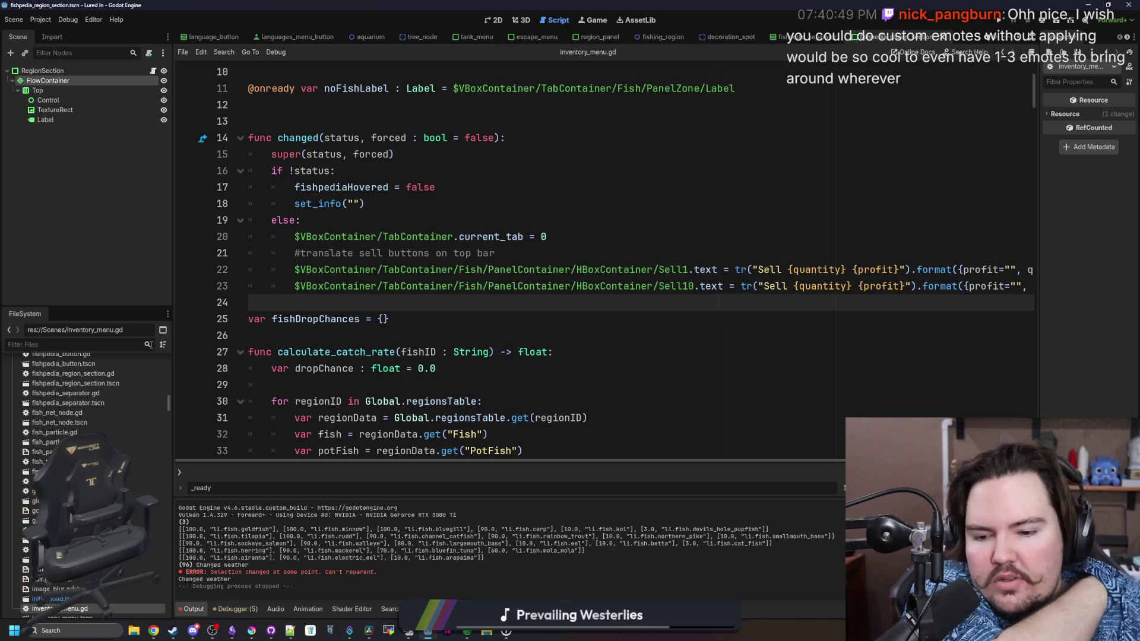
{"action": "left_click", "coordinate": [605, 19]}
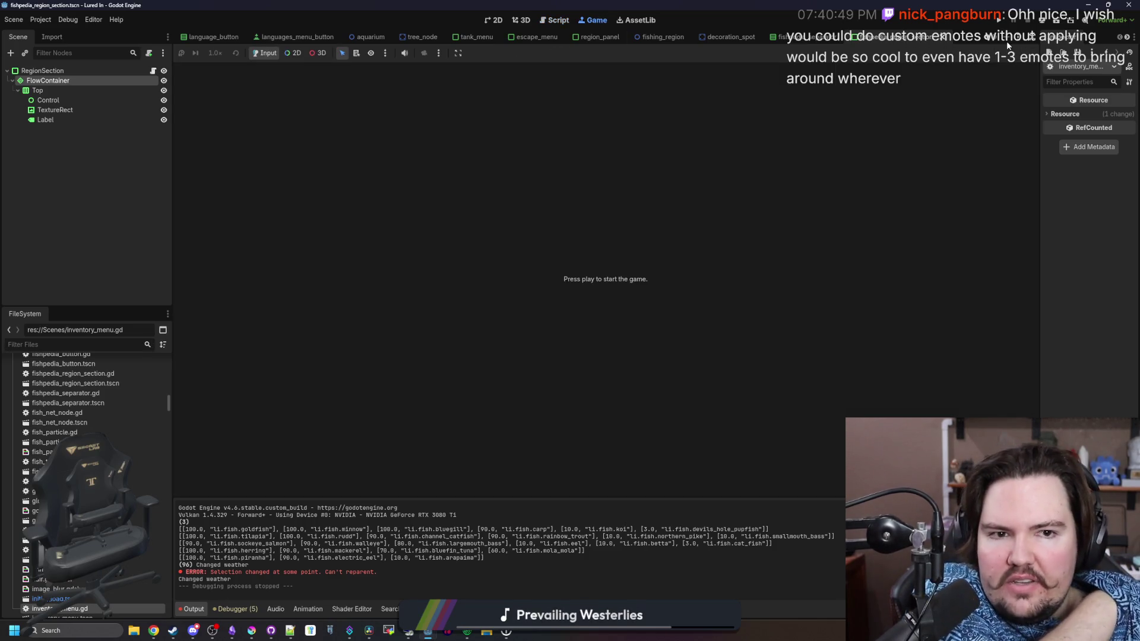
Run Lured In again and dismiss the Feedback dialog on its title screen.
{"action": "left_click", "coordinate": [998, 21]}
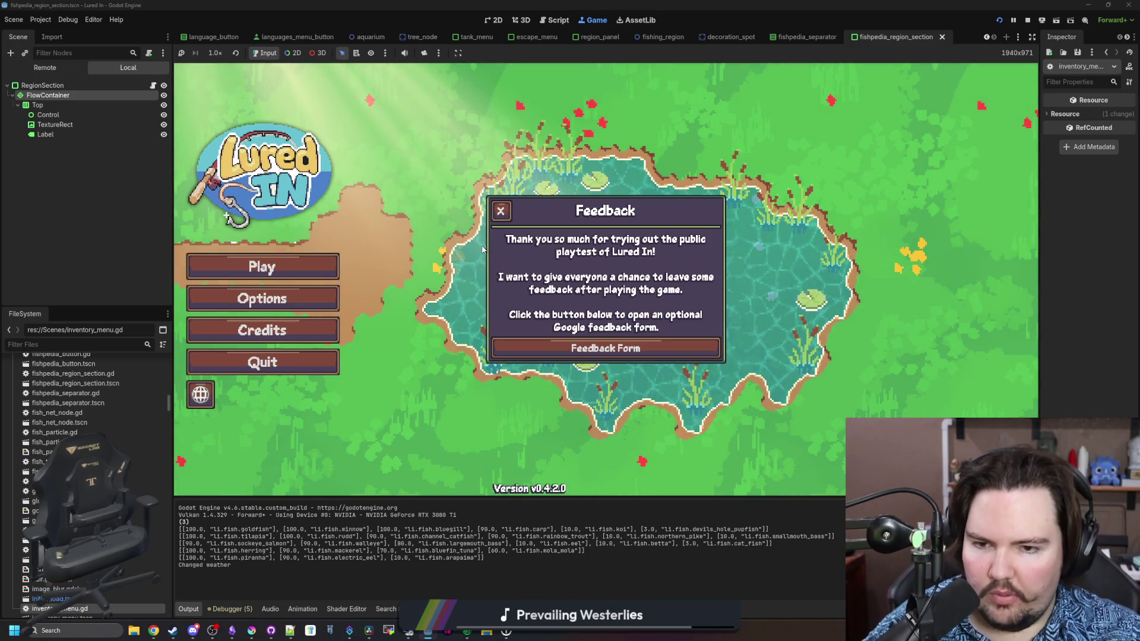
{"action": "left_click", "coordinate": [501, 211]}
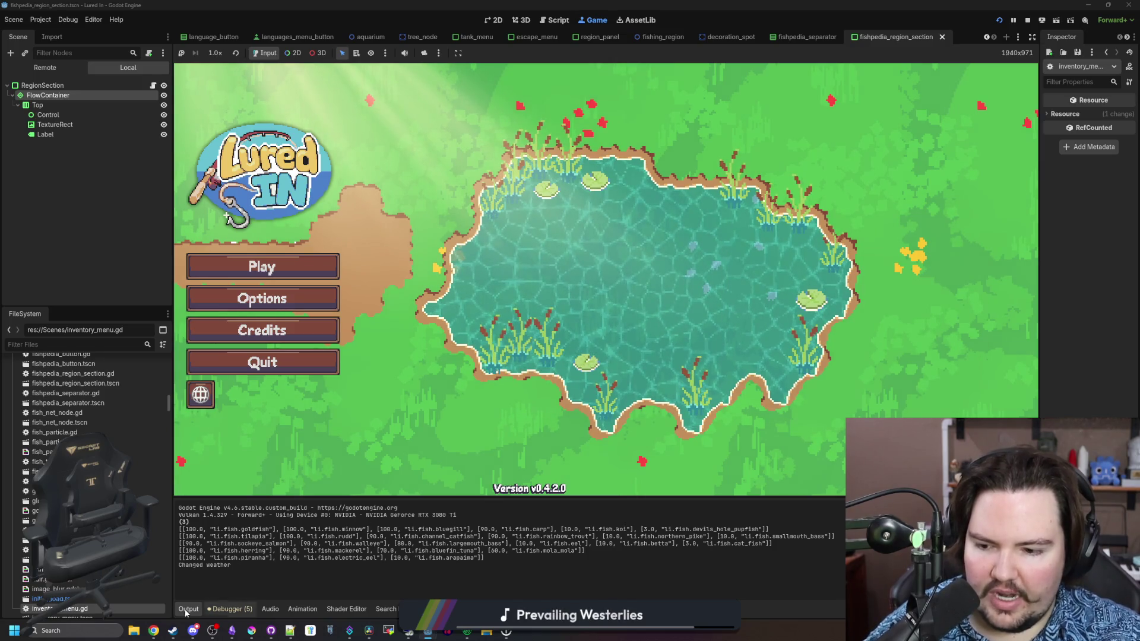
{"action": "mouse_move", "coordinate": [154, 631]}
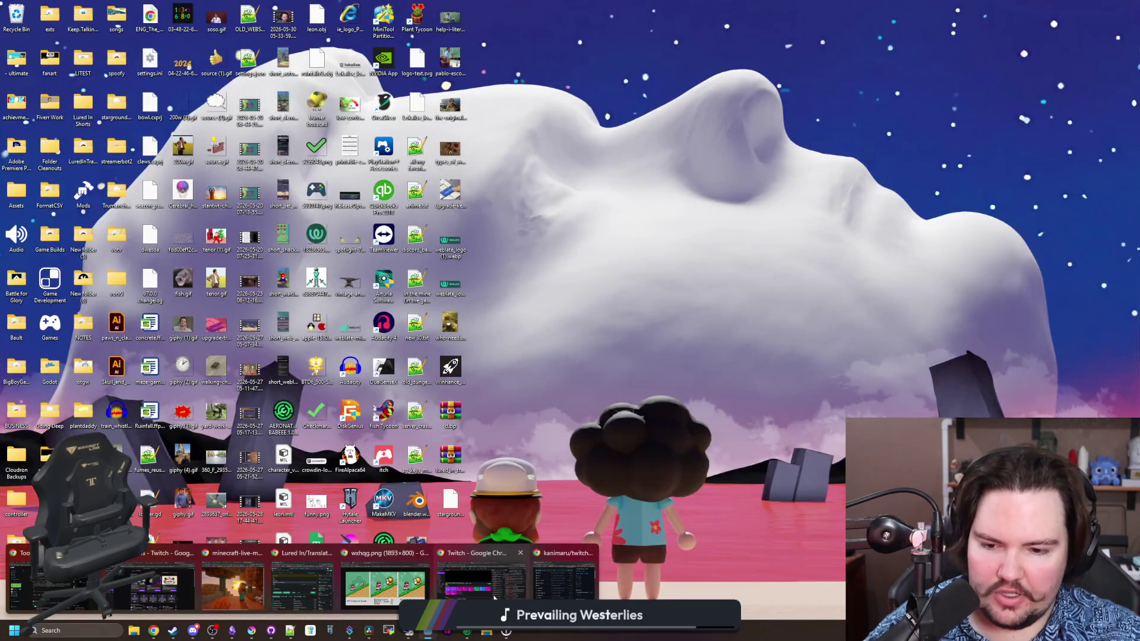
In Chrome's Twitch dashboard, open Emotes under Community > Viewer Rewards.
{"action": "key", "text": "alt+Tab"}
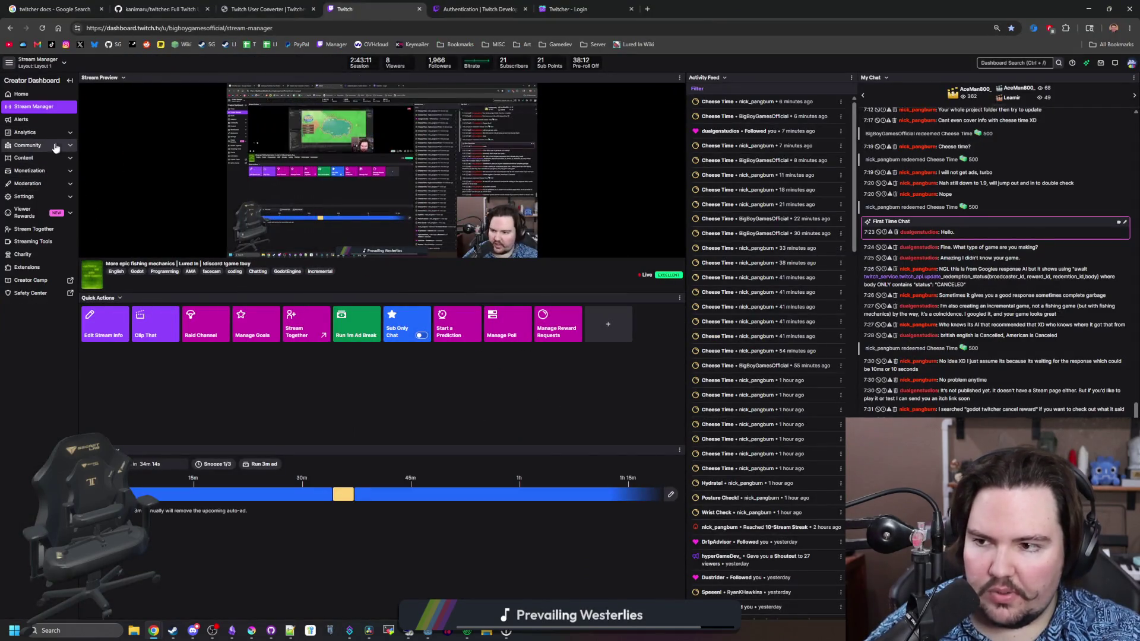
{"action": "left_click", "coordinate": [29, 144]}
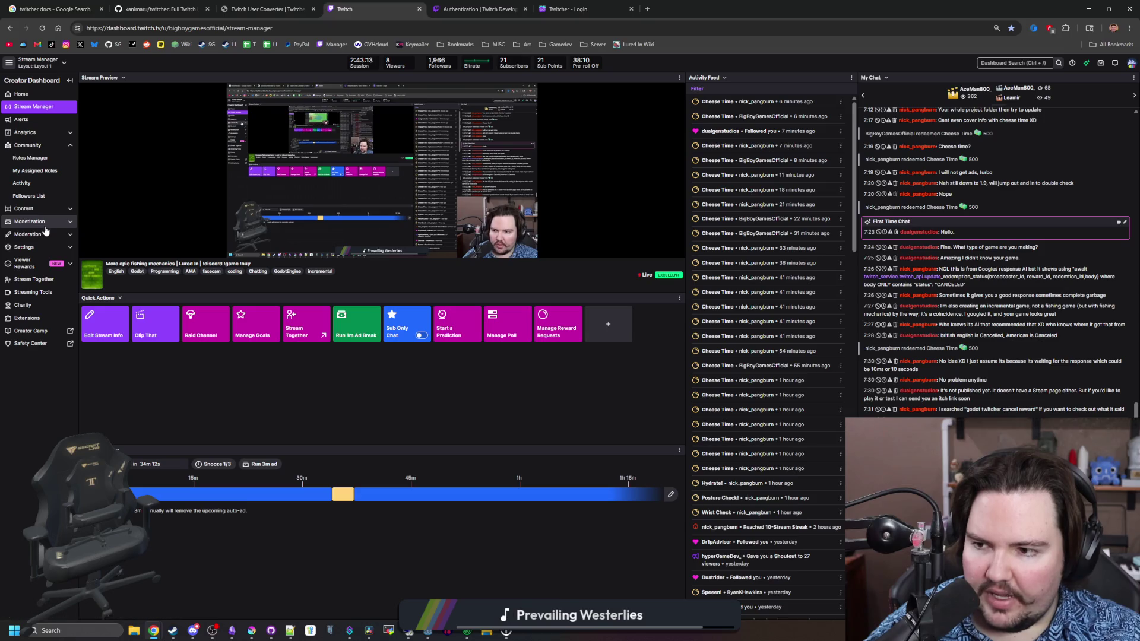
{"action": "left_click", "coordinate": [40, 263]}
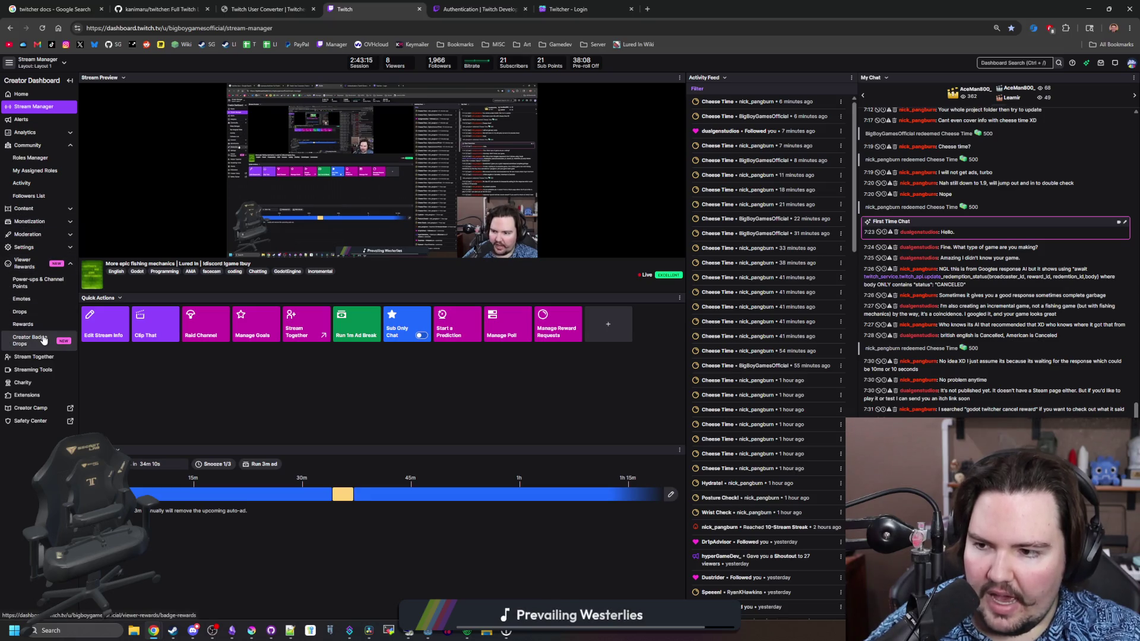
{"action": "left_click", "coordinate": [45, 301]}
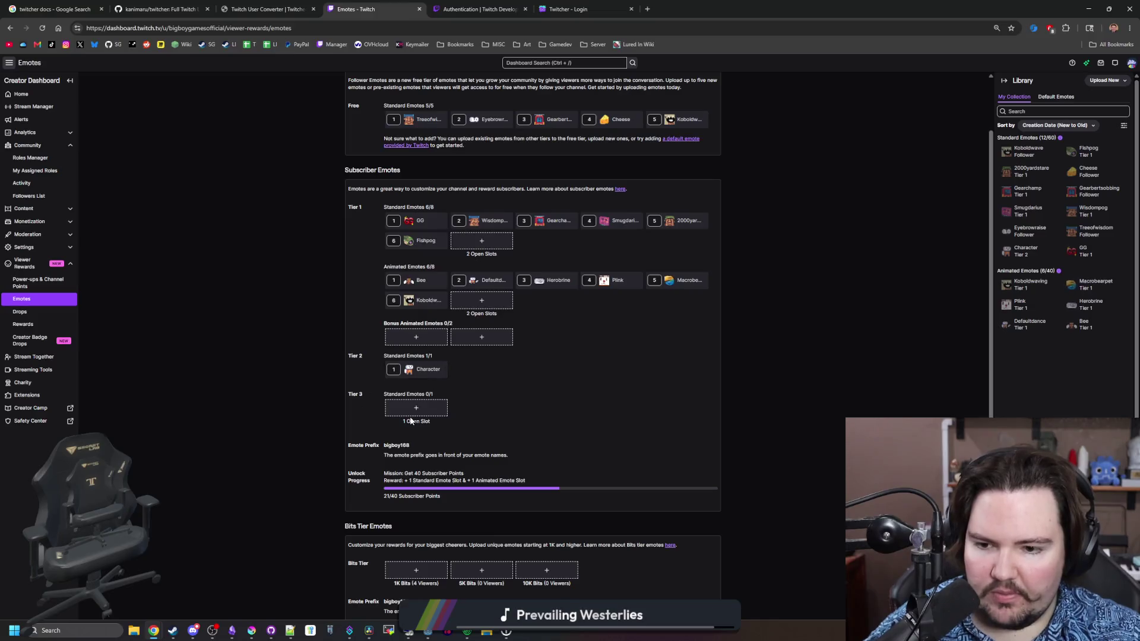
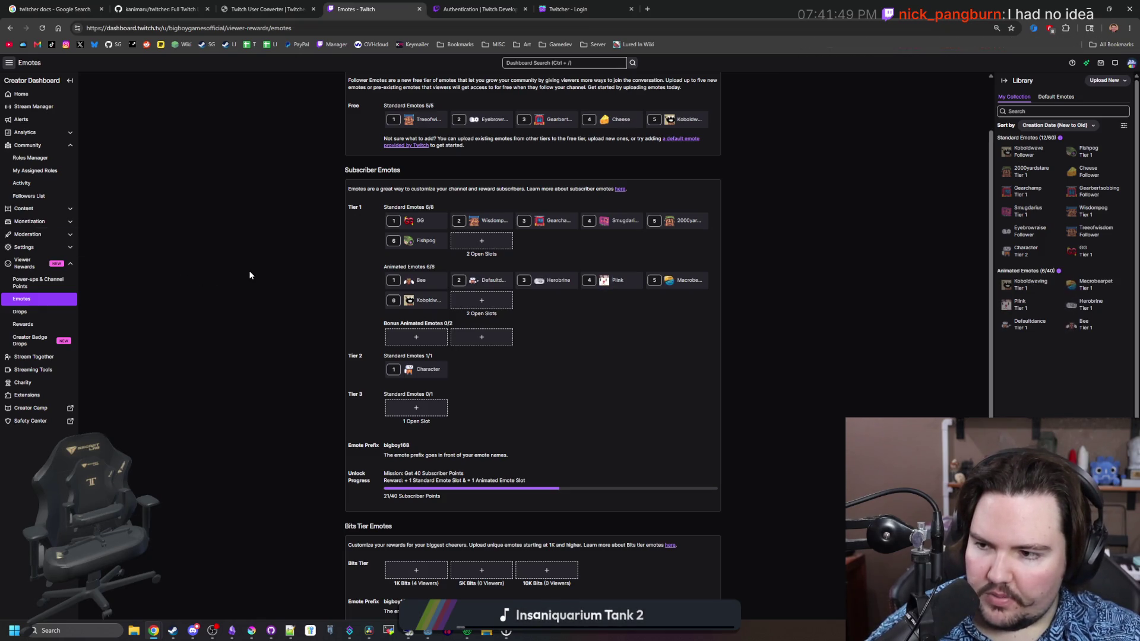
Review the Follower Emotes description and emote tiers on the Twitch Emotes page.
{"action": "scroll", "coordinate": [249, 275], "scroll_direction": "up", "scroll_amount": 1}
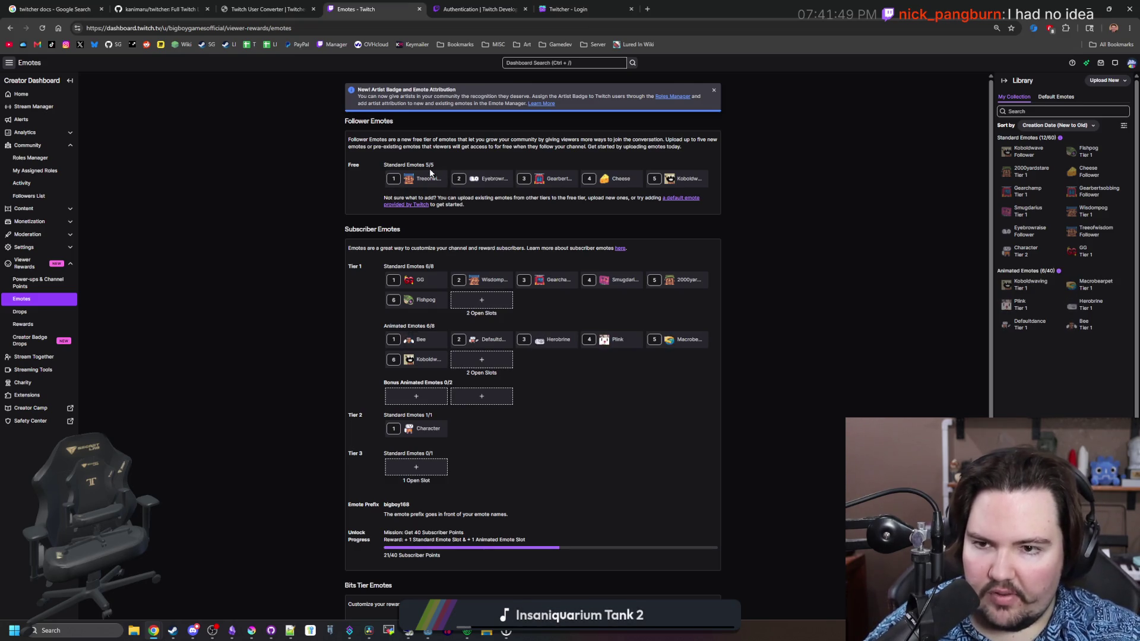
{"action": "left_click_drag", "start_coordinate": [433, 140], "coordinate": [557, 149]}
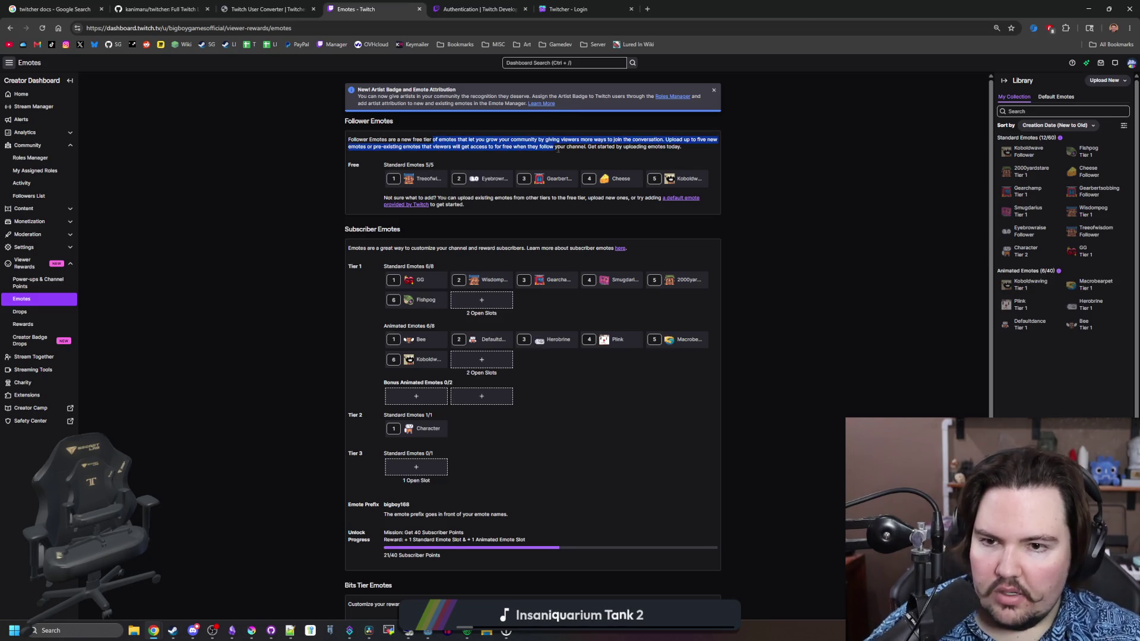
{"action": "left_click", "coordinate": [702, 153]}
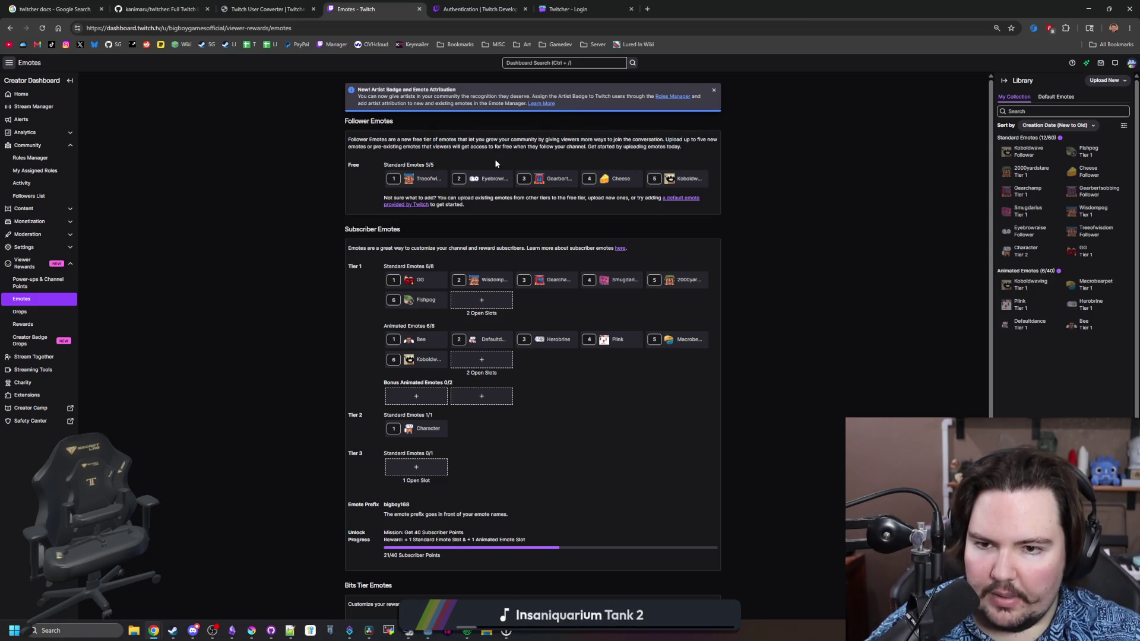
{"action": "scroll", "coordinate": [389, 266], "scroll_direction": "down", "scroll_amount": 1}
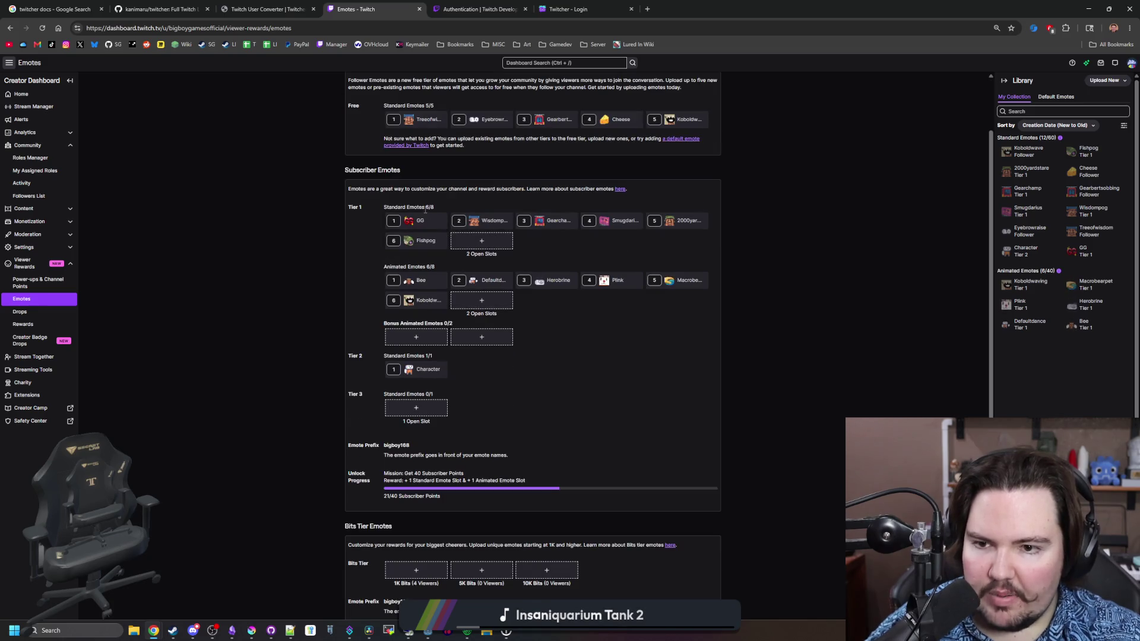
{"action": "left_click", "coordinate": [706, 343]}
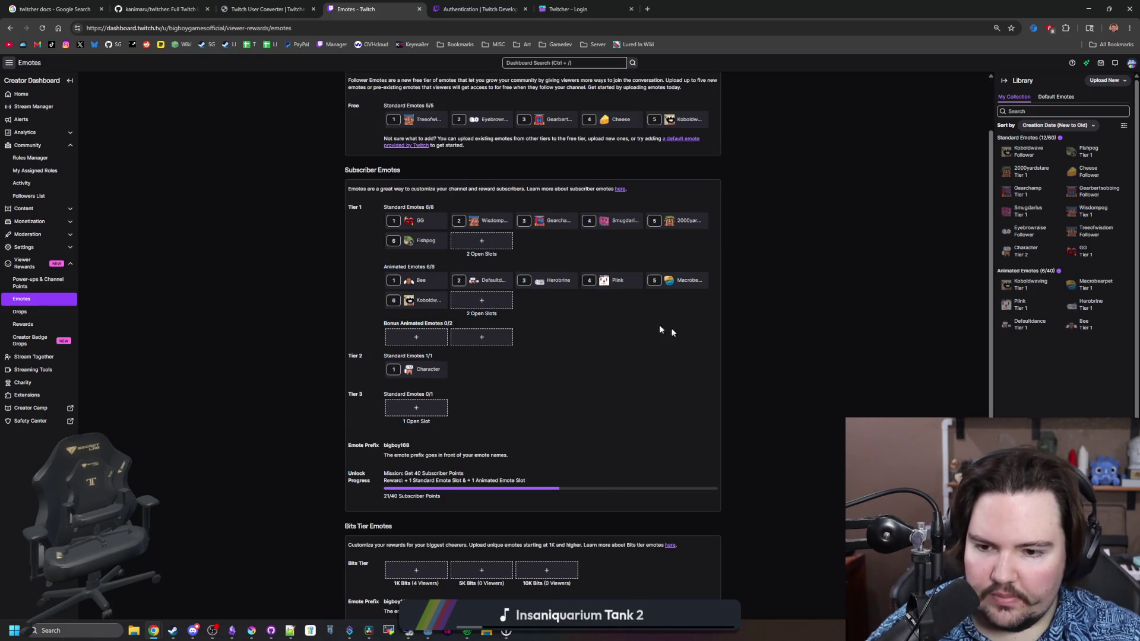
{"action": "scroll", "coordinate": [474, 303], "scroll_direction": "down", "scroll_amount": 1}
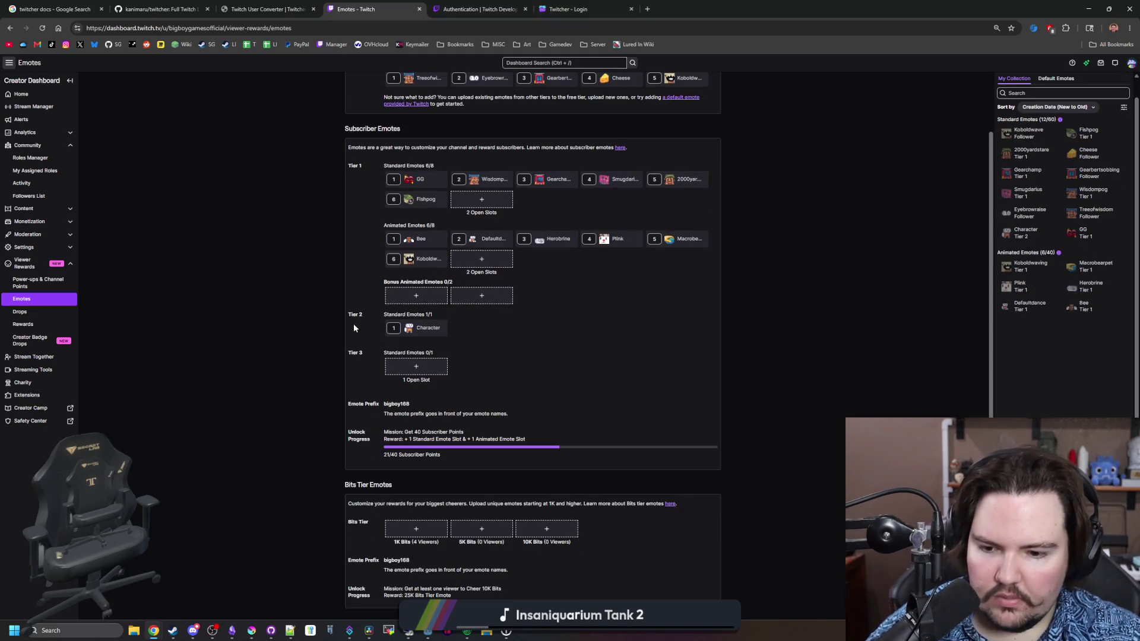
{"action": "scroll", "coordinate": [356, 285], "scroll_direction": "up", "scroll_amount": 1}
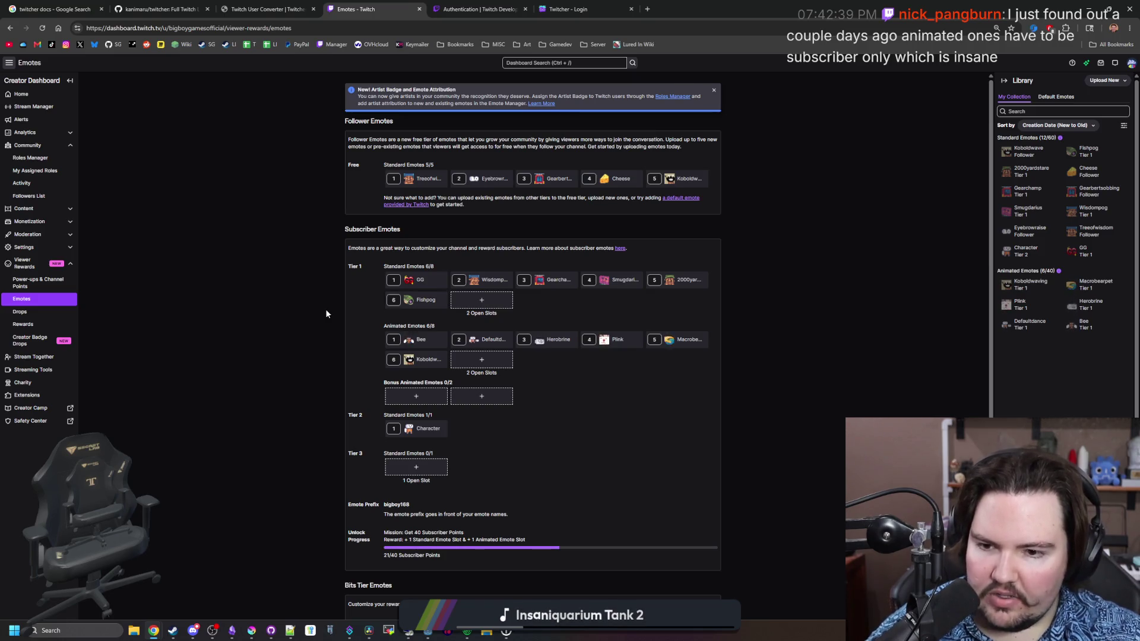
Bring the Discord window for the Big Boy Games server on top of the Emotes page.
{"action": "scroll", "coordinate": [262, 314], "scroll_direction": "down", "scroll_amount": 2}
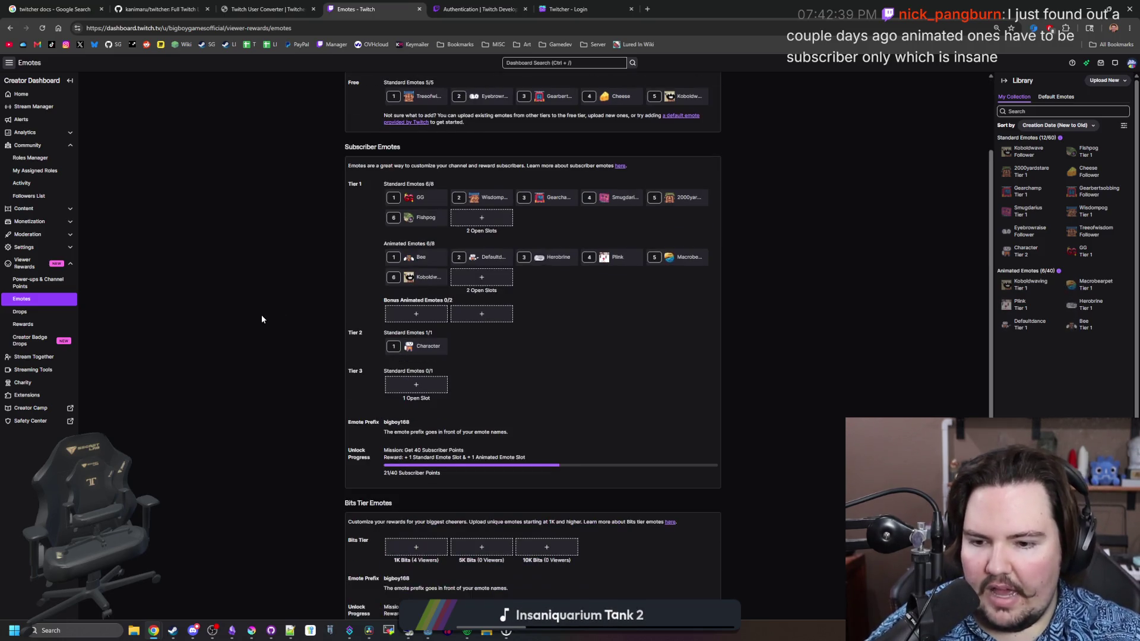
{"action": "scroll", "coordinate": [262, 314], "scroll_direction": "up", "scroll_amount": 2}
{"action": "mouse_move", "coordinate": [193, 630]}
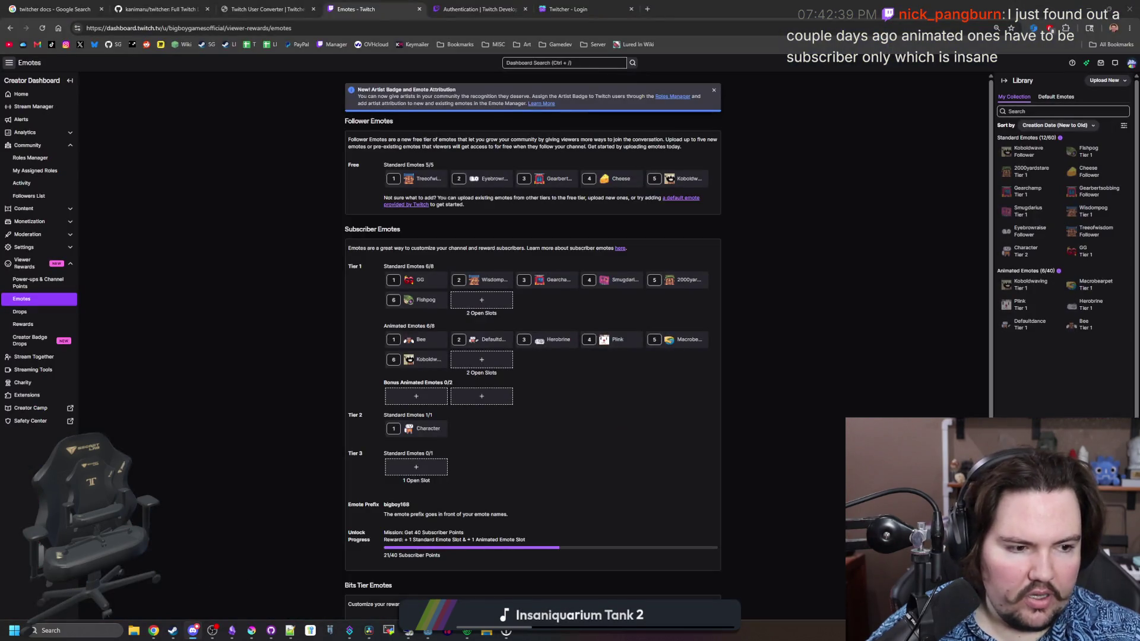
{"action": "left_click", "coordinate": [193, 631]}
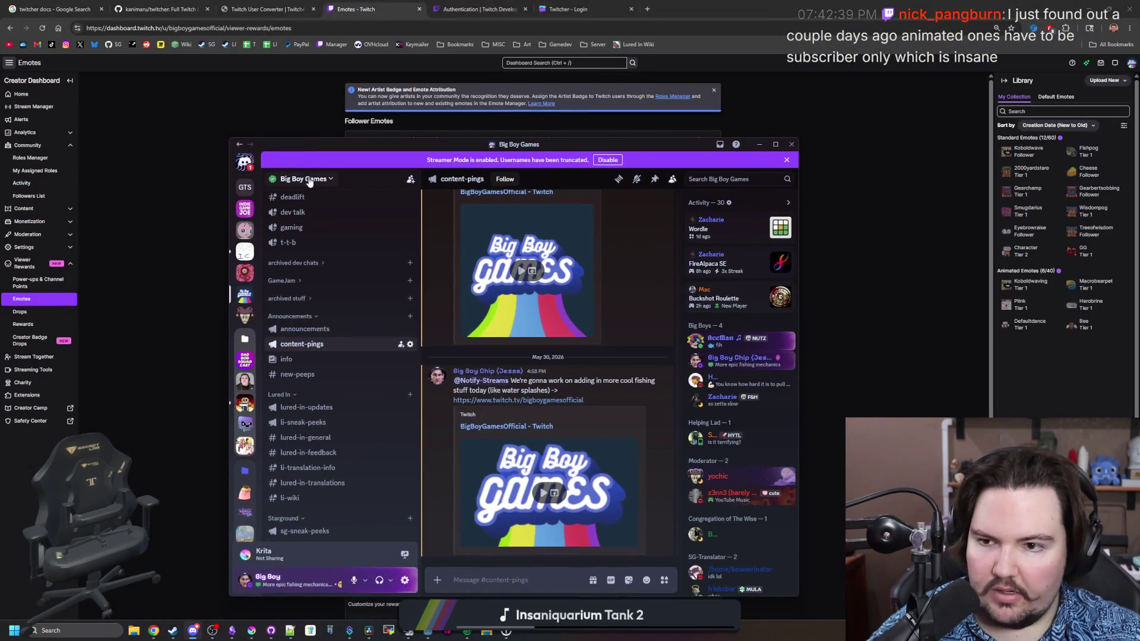
Open the Big Boy Games server settings and browse its custom emoji.
{"action": "left_click", "coordinate": [310, 179]}
{"action": "left_click", "coordinate": [327, 243]}
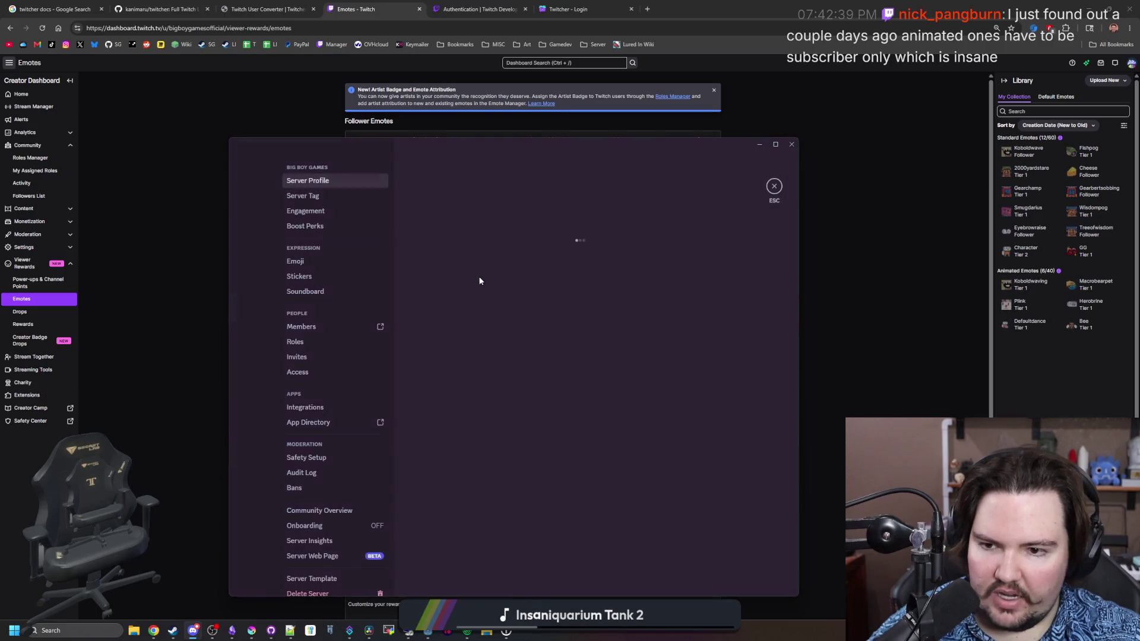
{"action": "left_click", "coordinate": [315, 262]}
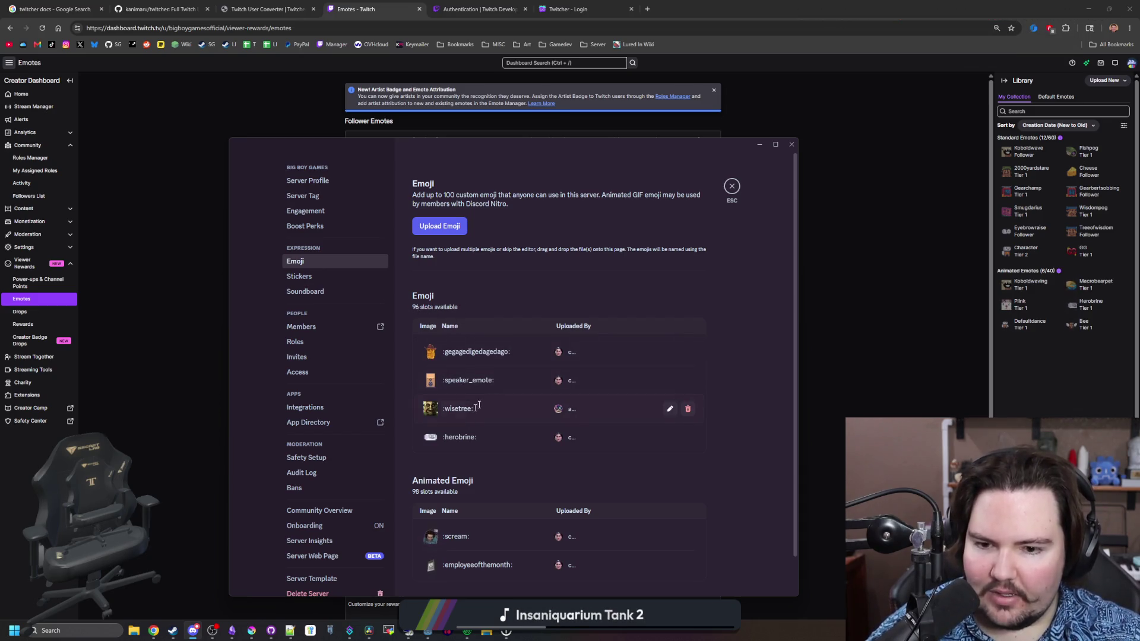
{"action": "scroll", "coordinate": [469, 416], "scroll_direction": "down", "scroll_amount": 1}
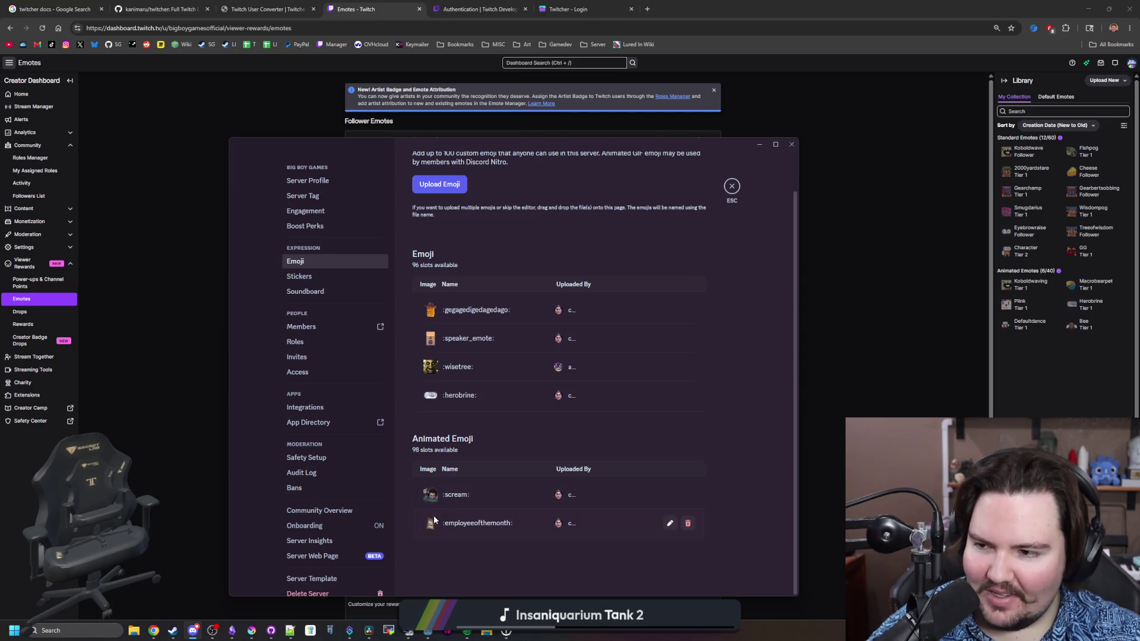
{"action": "scroll", "coordinate": [482, 435], "scroll_direction": "up", "scroll_amount": 1}
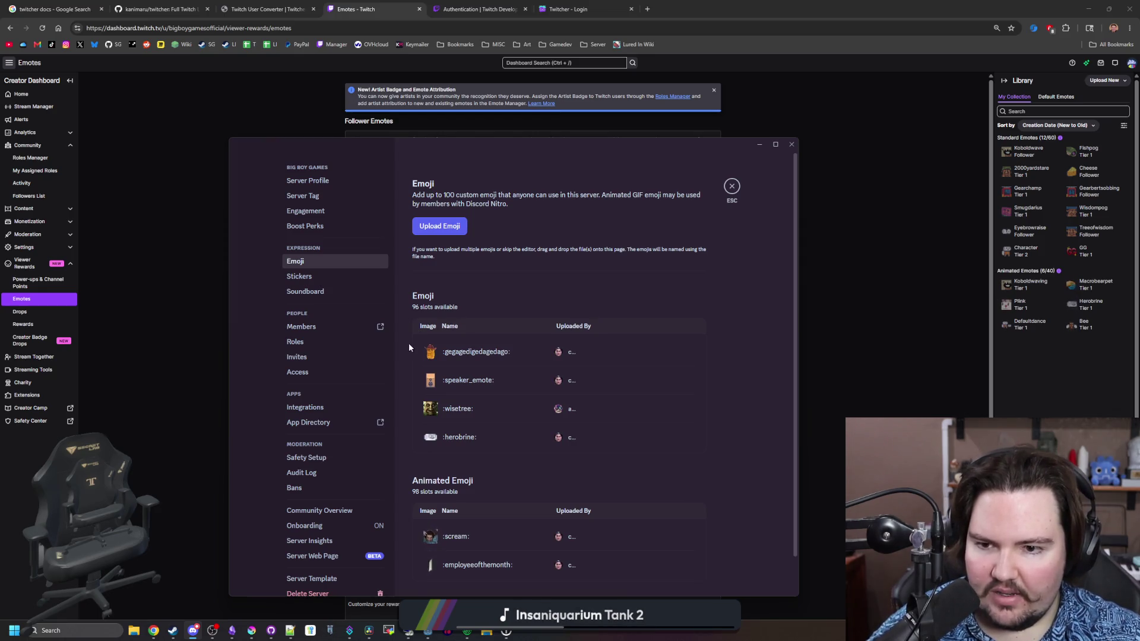
Browse the server's stickers page.
{"action": "left_click", "coordinate": [311, 279]}
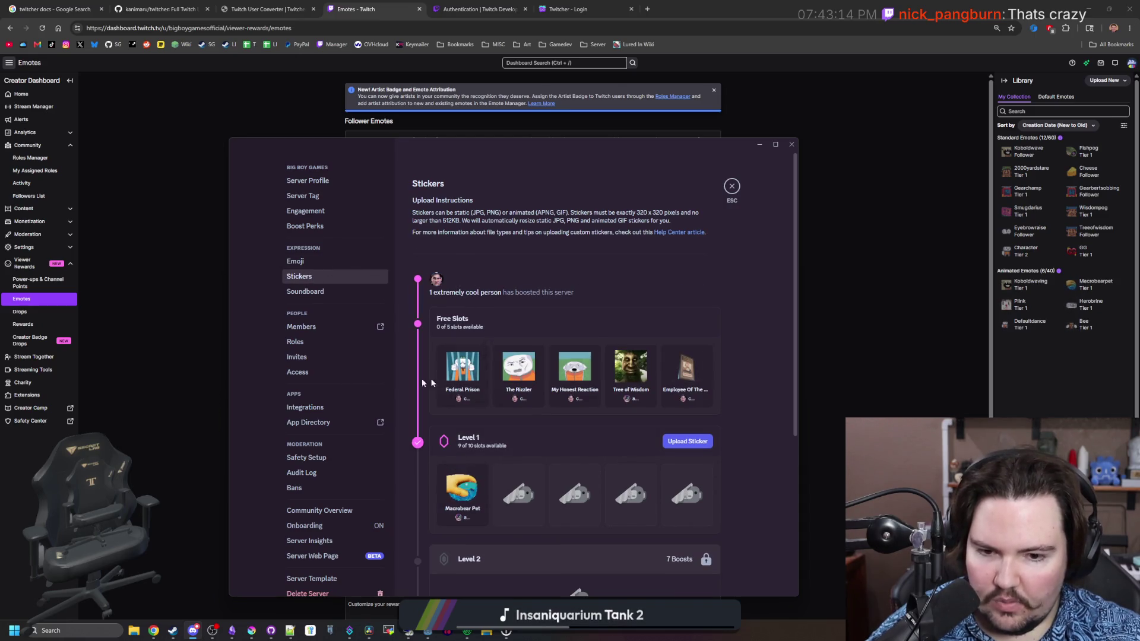
{"action": "scroll", "coordinate": [501, 403], "scroll_direction": "down", "scroll_amount": 2}
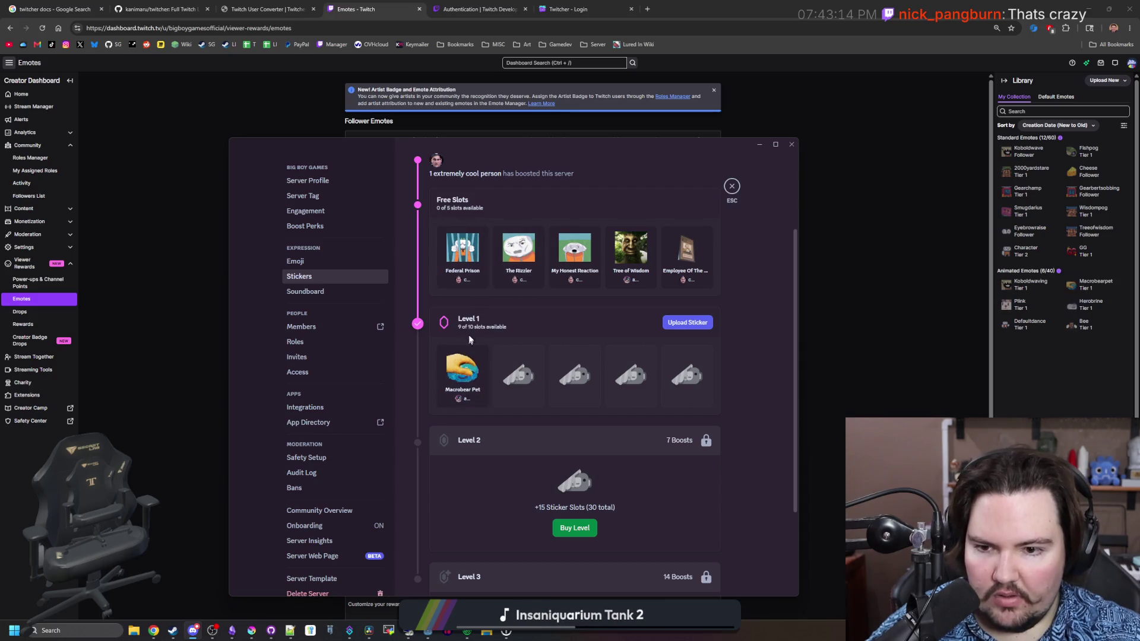
{"action": "mouse_move", "coordinate": [518, 266]}
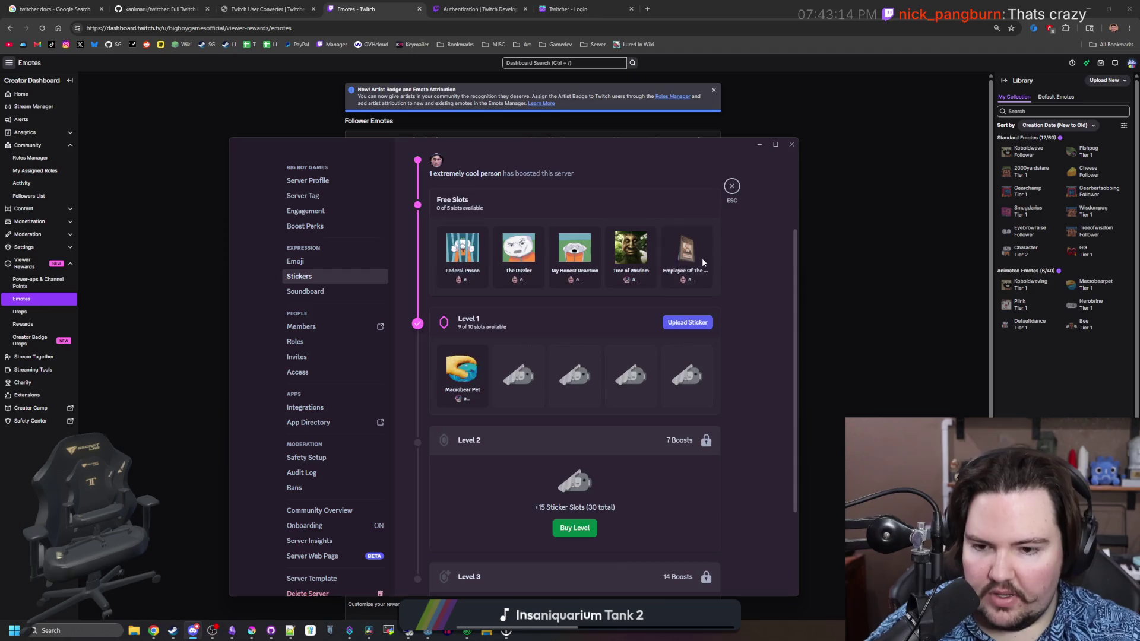
{"action": "scroll", "coordinate": [588, 356], "scroll_direction": "down", "scroll_amount": 1}
{"action": "scroll", "coordinate": [583, 388], "scroll_direction": "up", "scroll_amount": 2}
{"action": "scroll", "coordinate": [564, 388], "scroll_direction": "down", "scroll_amount": 1}
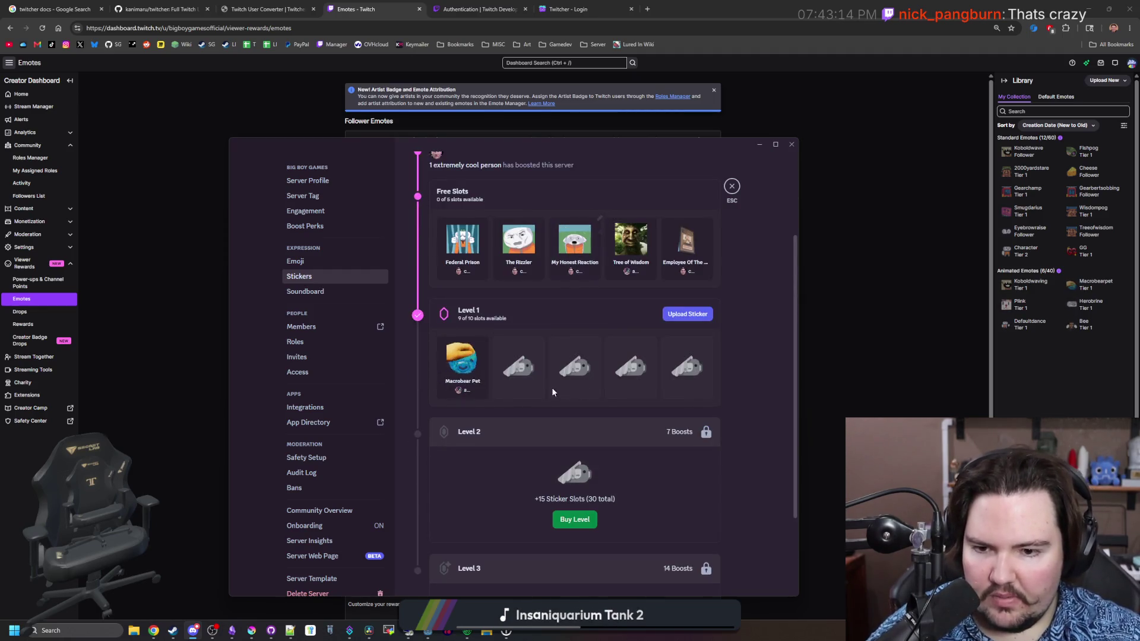
{"action": "mouse_move", "coordinate": [461, 385]}
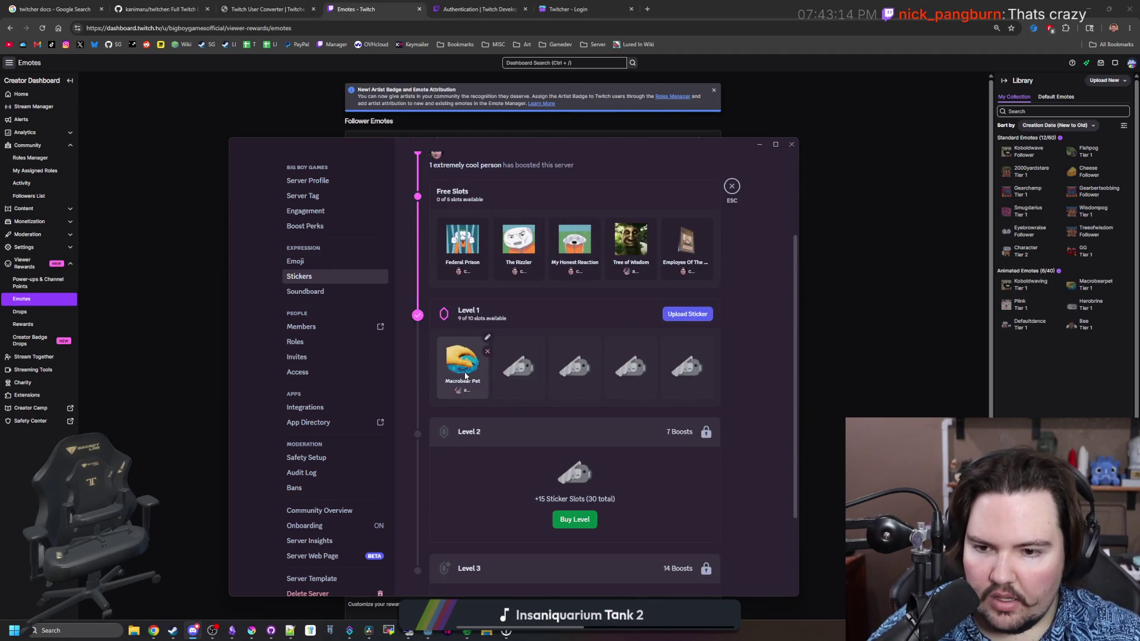
{"action": "scroll", "coordinate": [735, 387], "scroll_direction": "up", "scroll_amount": 2}
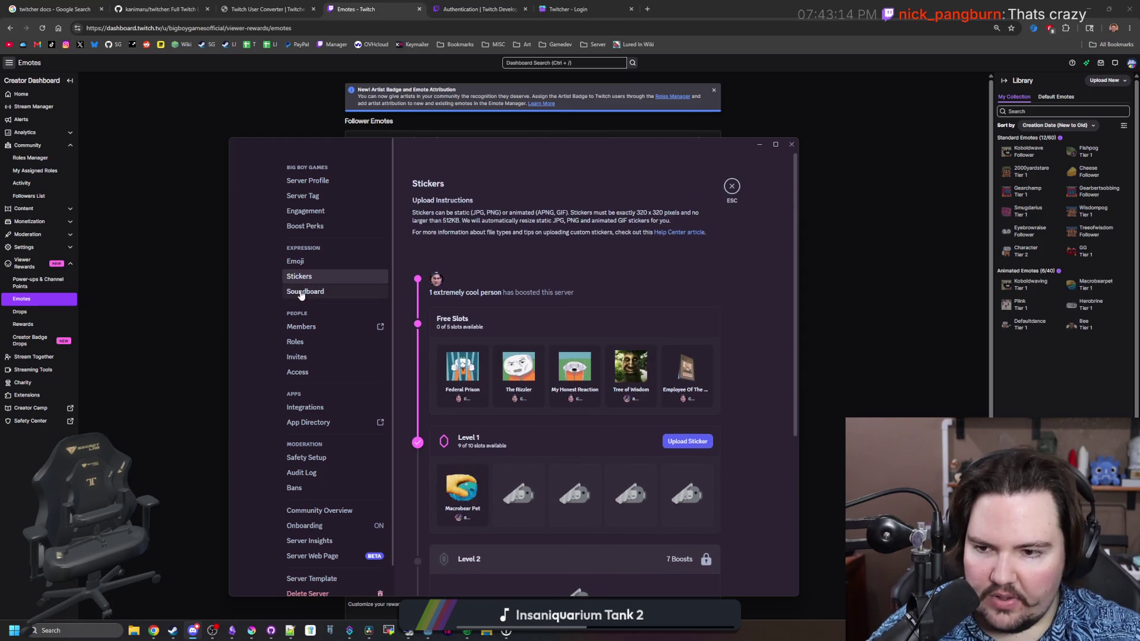
Check the soundboard, revisit stickers and emoji, then close settings and hide Discord.
{"action": "left_click", "coordinate": [305, 292]}
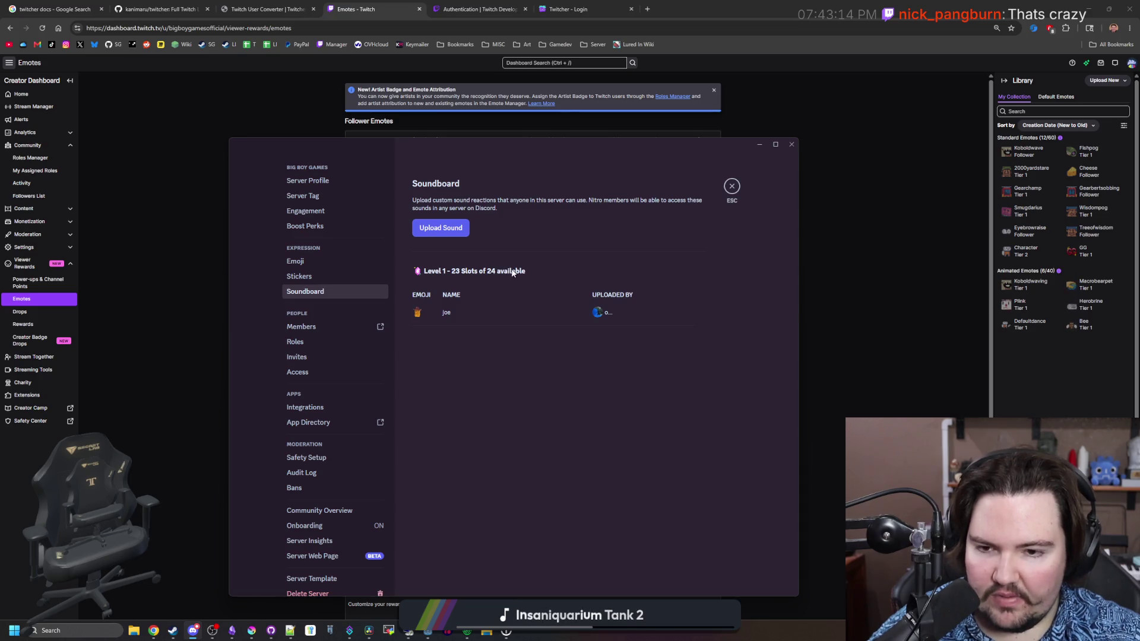
{"action": "left_click", "coordinate": [338, 277]}
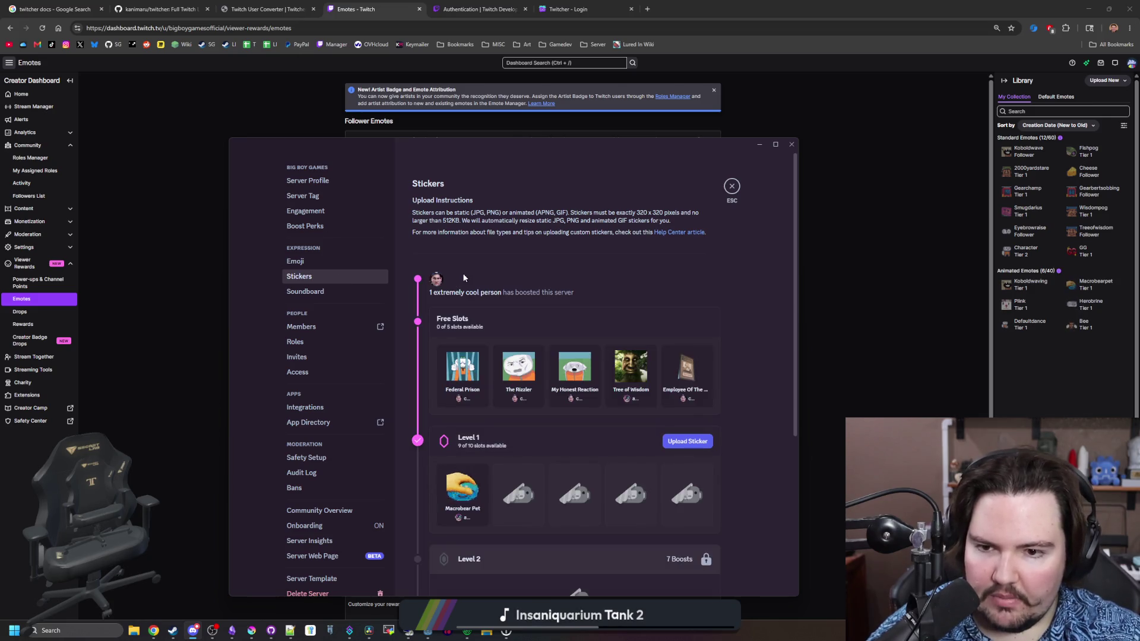
{"action": "left_click", "coordinate": [295, 262]}
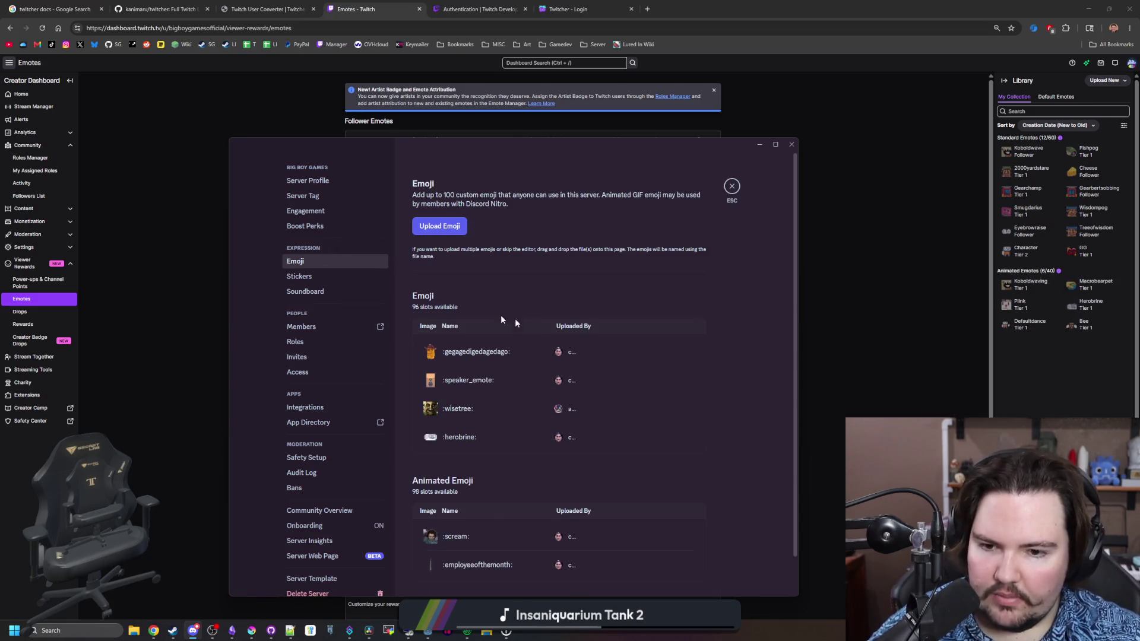
{"action": "scroll", "coordinate": [465, 311], "scroll_direction": "down", "scroll_amount": 1}
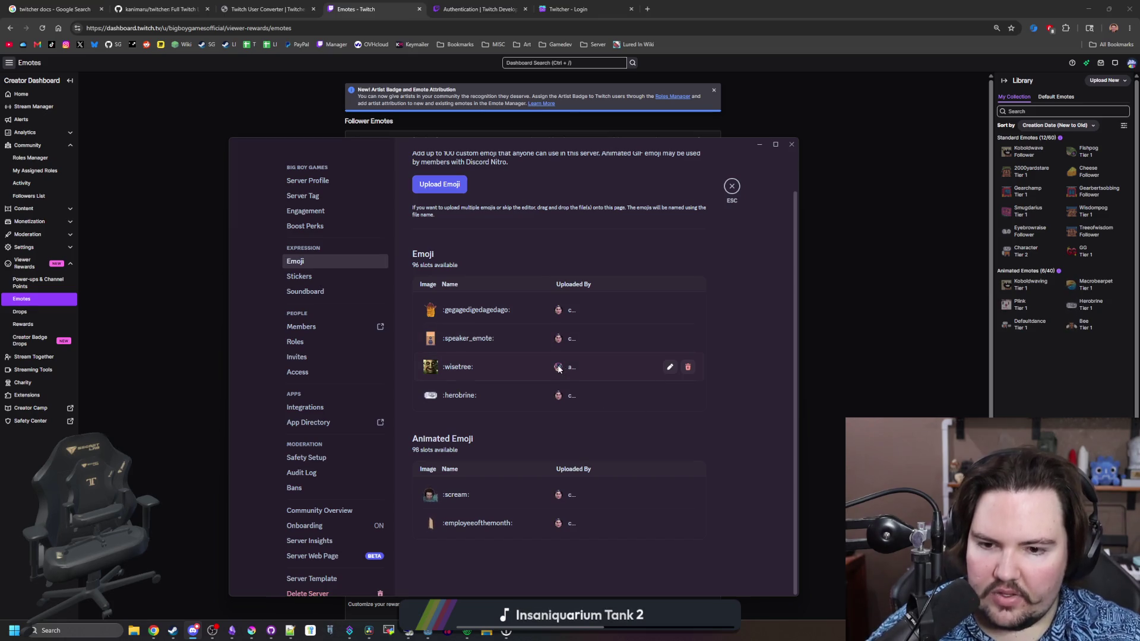
{"action": "scroll", "coordinate": [558, 368], "scroll_direction": "up", "scroll_amount": 1}
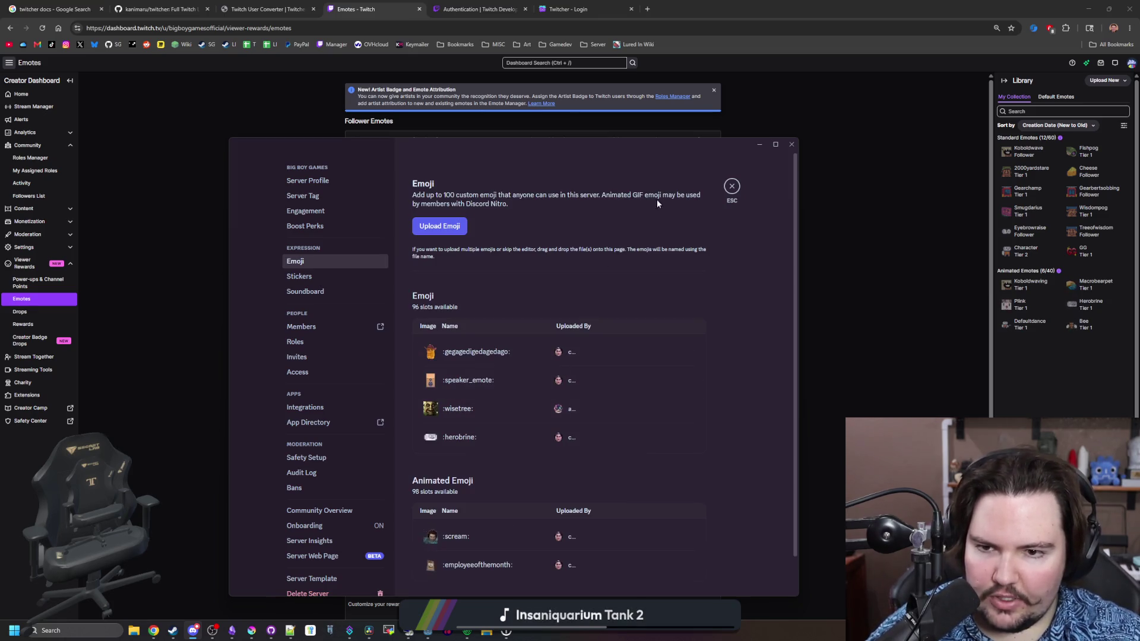
{"action": "left_click", "coordinate": [732, 188]}
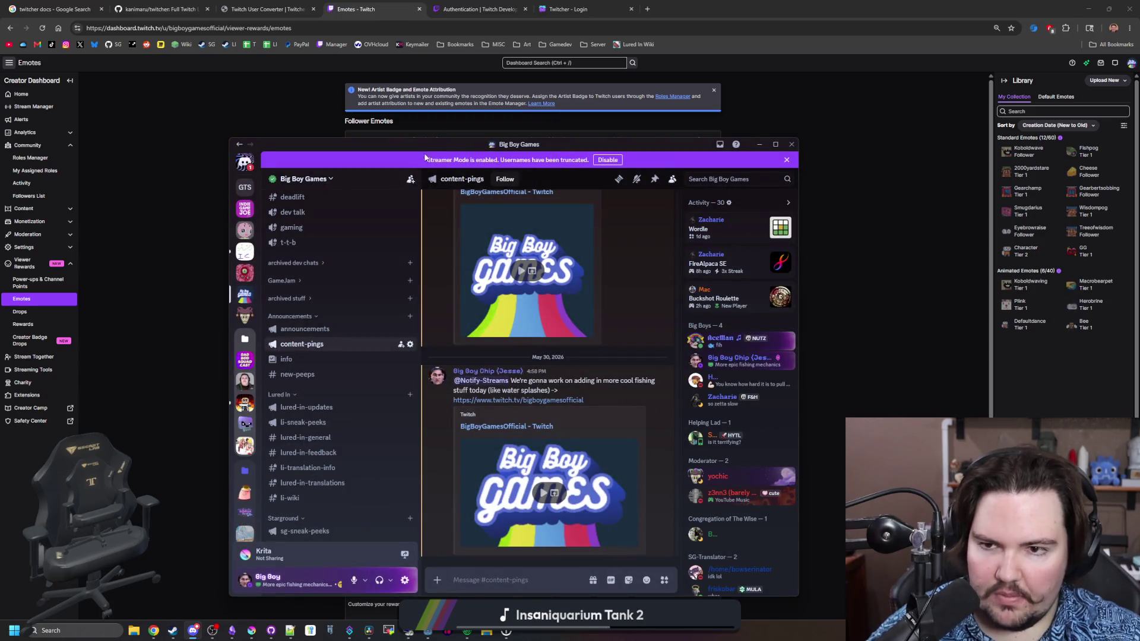
{"action": "key", "text": "alt+Tab"}
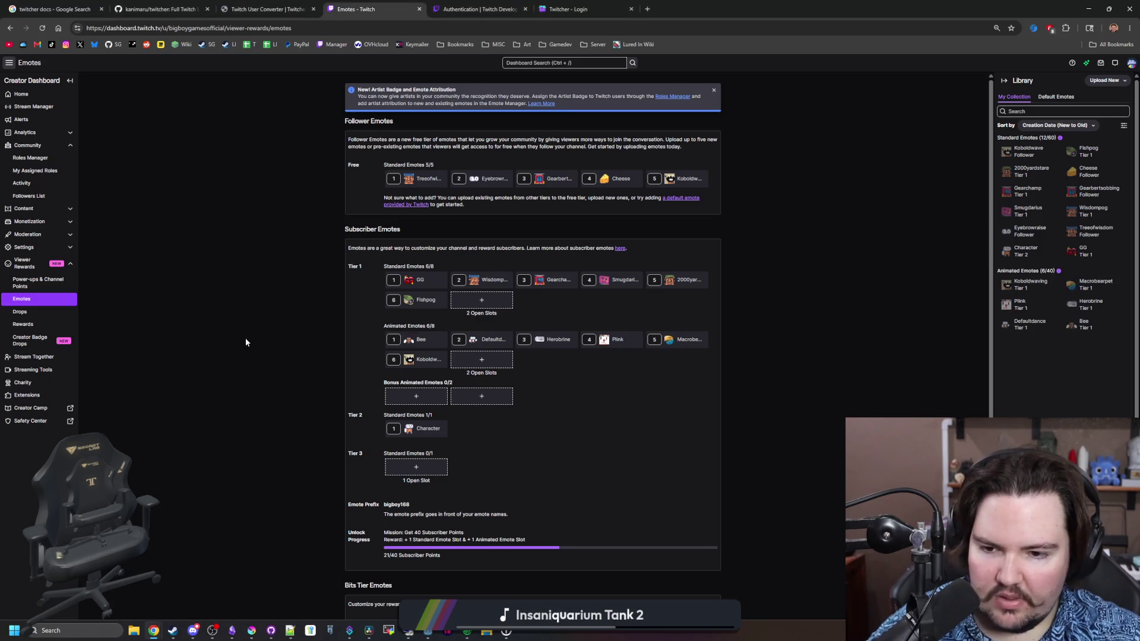
Scroll through the Twitch Emotes page, then shrink and minimize the browser to reveal Godot.
{"action": "scroll", "coordinate": [554, 416], "scroll_direction": "down", "scroll_amount": 2}
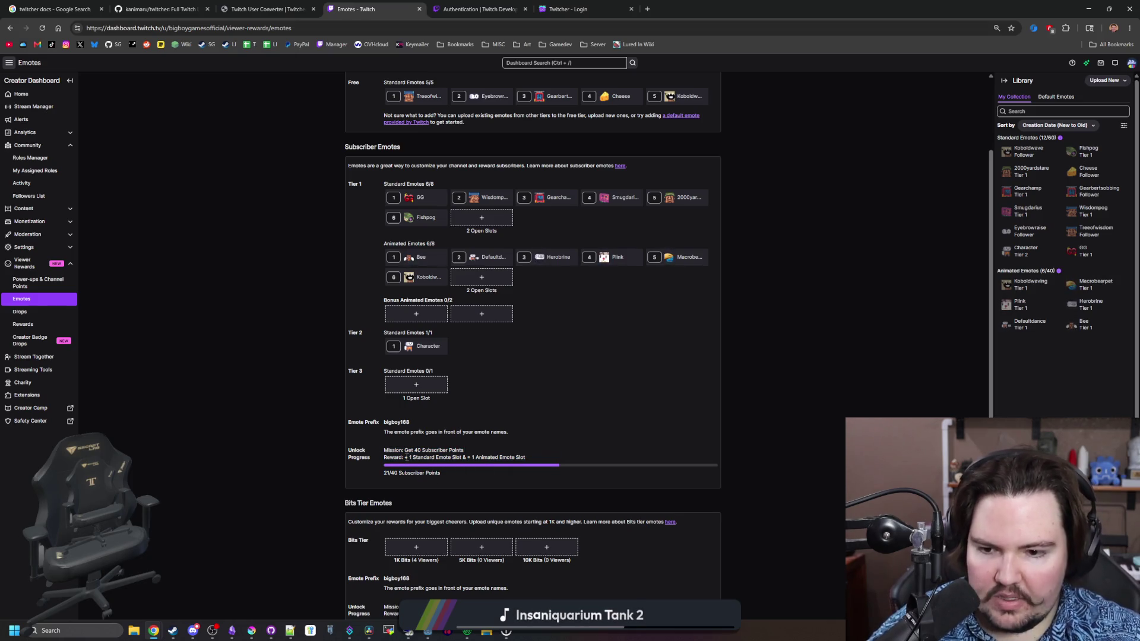
{"action": "scroll", "coordinate": [430, 461], "scroll_direction": "up", "scroll_amount": 2}
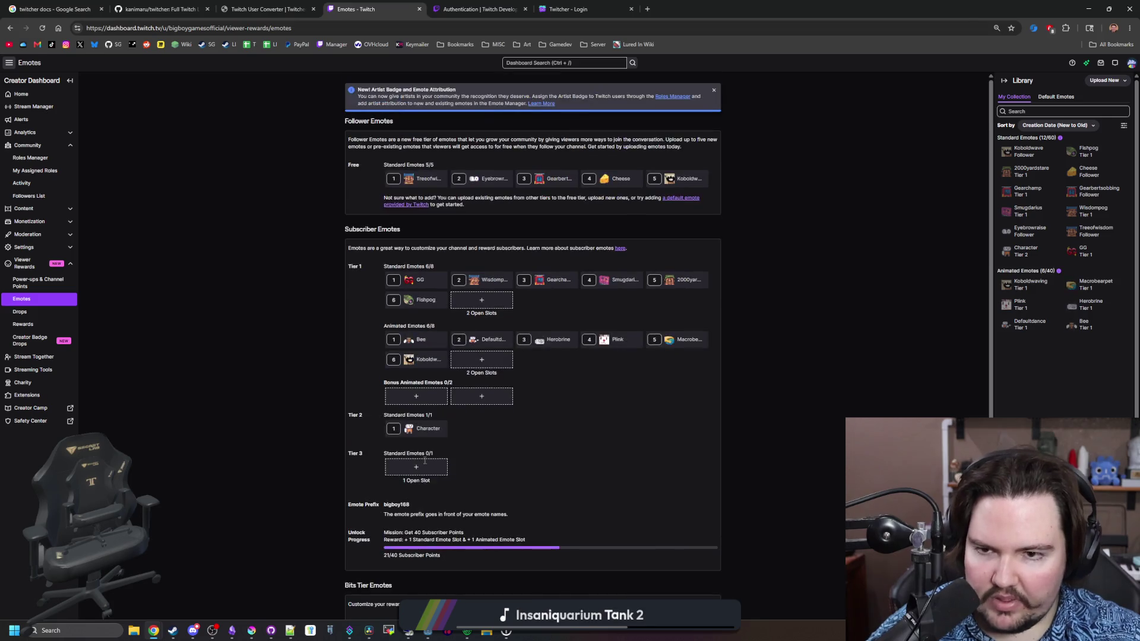
{"action": "scroll", "coordinate": [420, 440], "scroll_direction": "down", "scroll_amount": 2}
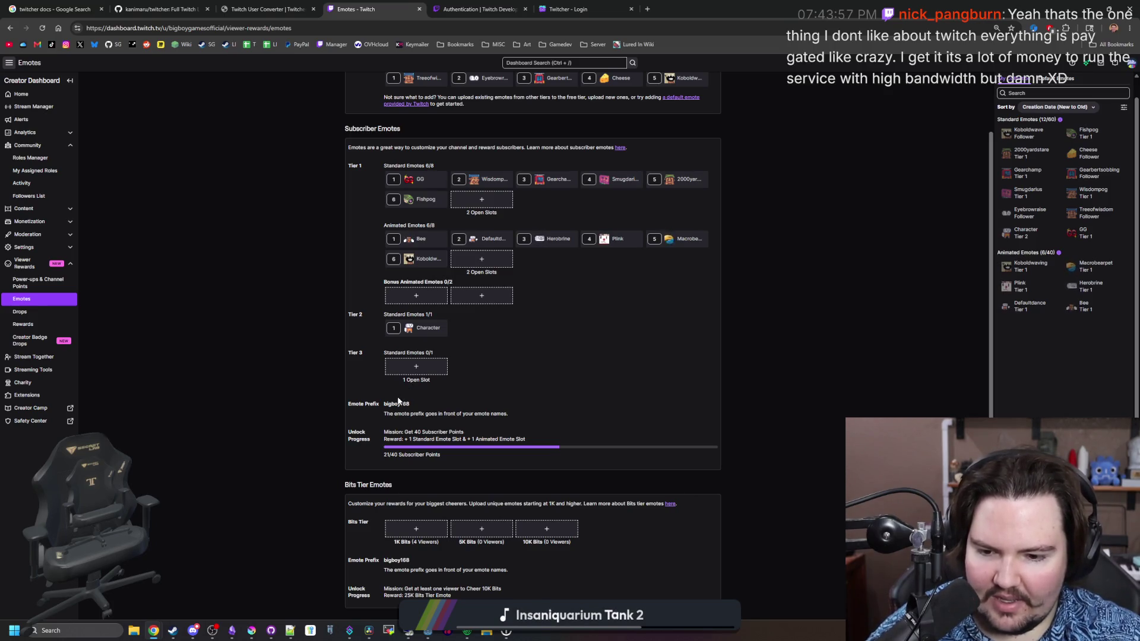
{"action": "scroll", "coordinate": [298, 408], "scroll_direction": "up", "scroll_amount": 1}
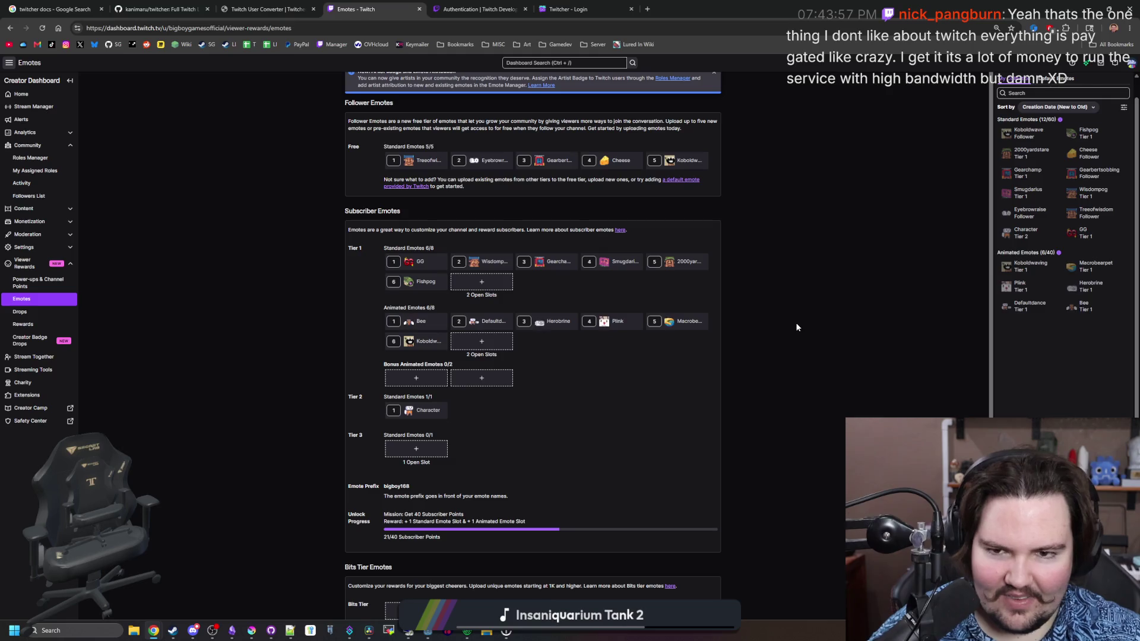
{"action": "mouse_move", "coordinate": [755, 5]}
{"action": "left_mouse_down"}
{"action": "mouse_move", "coordinate": [726, 227]}
{"action": "mouse_move", "coordinate": [669, 349]}
{"action": "left_mouse_up"}
{"action": "left_click", "coordinate": [672, 349]}
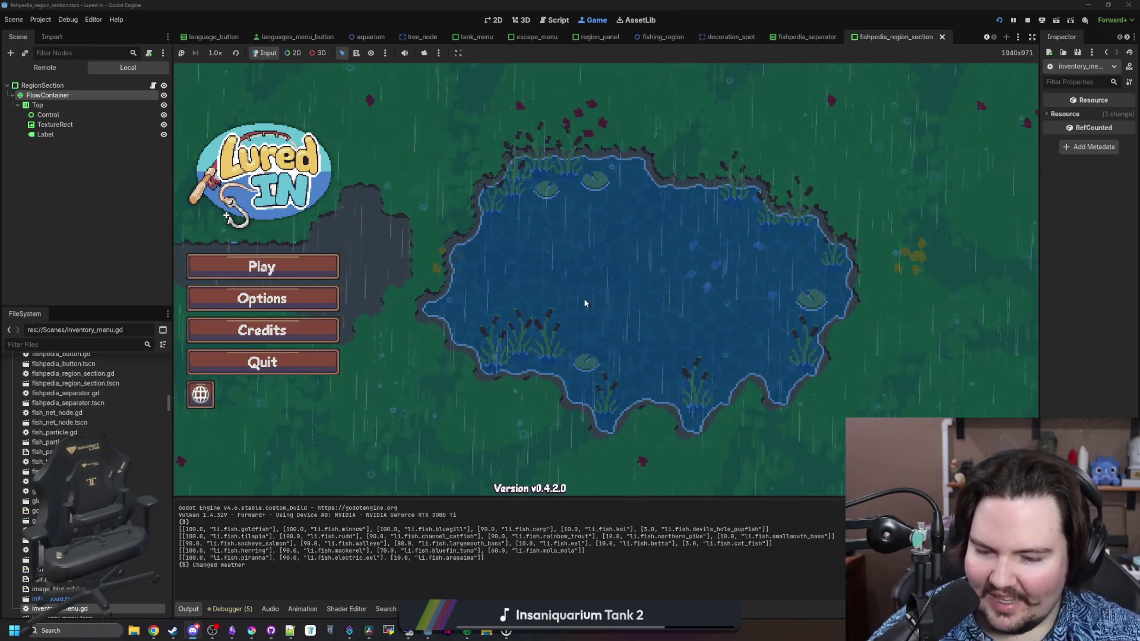
Start Lured In from the title menu, dismiss Welcome Back, and pan the shop view down.
{"action": "left_click", "coordinate": [291, 268]}
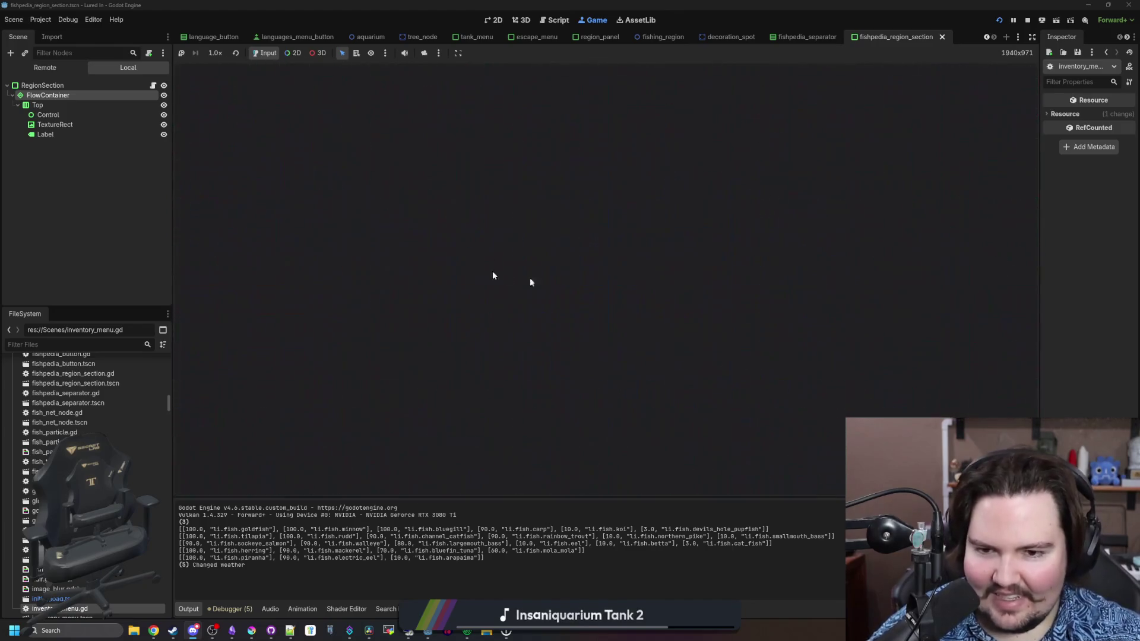
{"action": "left_click", "coordinate": [584, 318]}
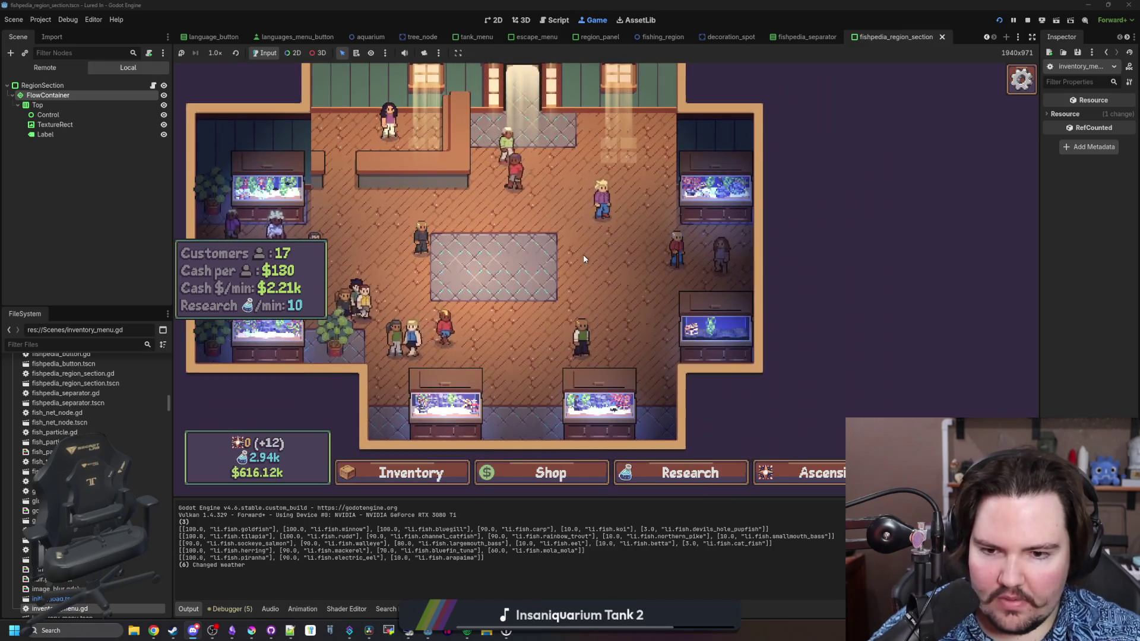
{"action": "left_click_drag", "start_coordinate": [584, 259], "coordinate": [637, 307]}
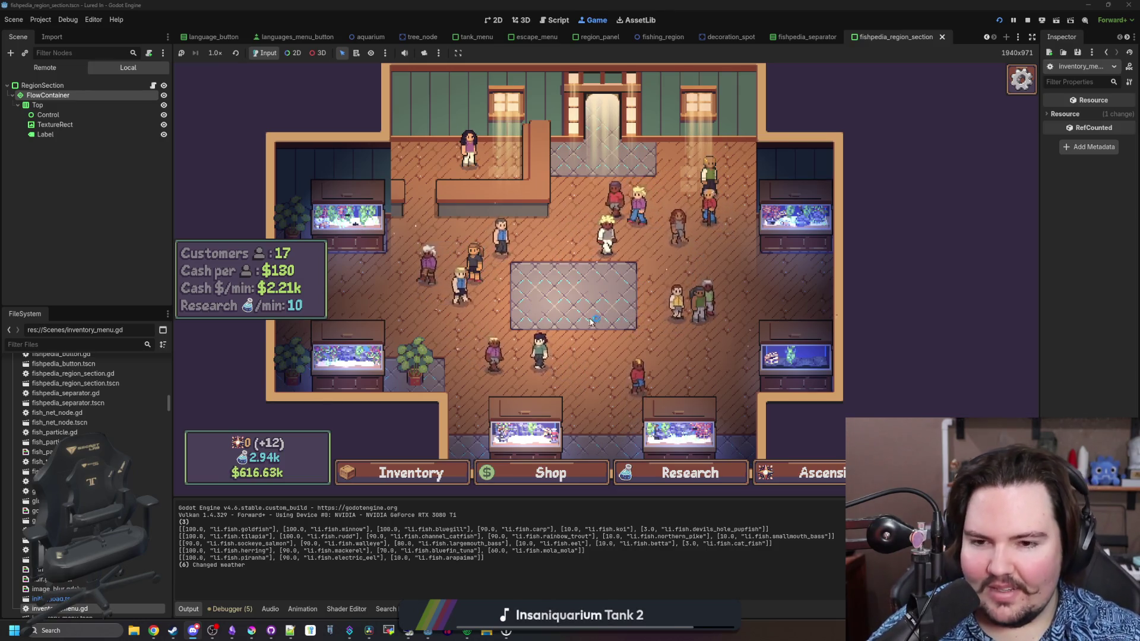
{"action": "left_click_drag", "start_coordinate": [583, 257], "coordinate": [593, 312]}
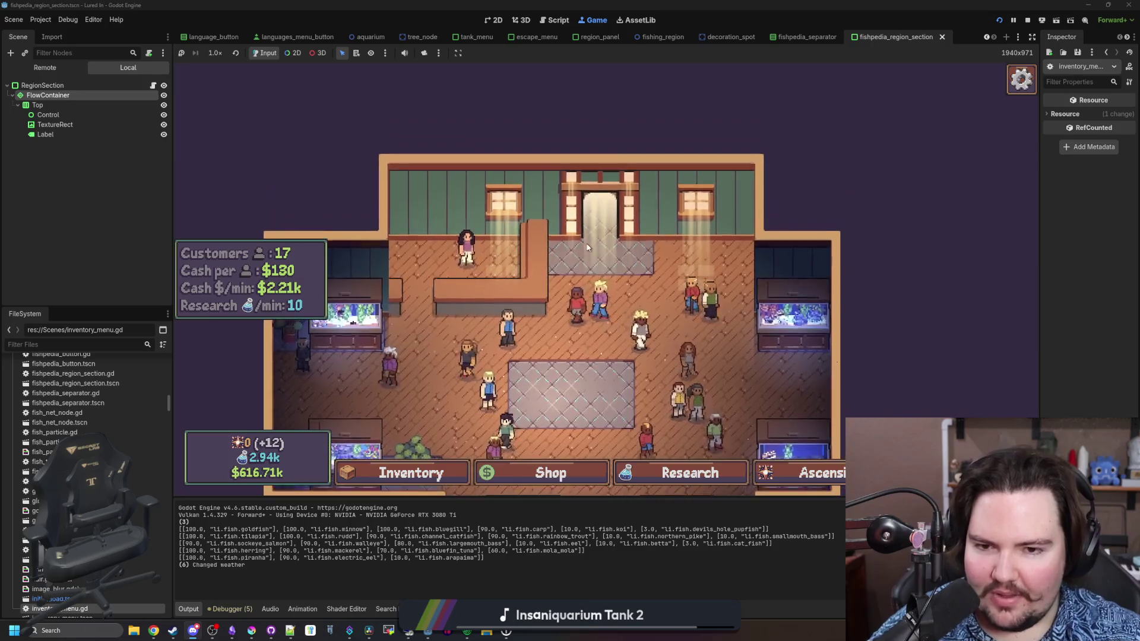
{"action": "scroll", "coordinate": [565, 233], "scroll_direction": "up", "scroll_amount": 5}
{"action": "scroll", "coordinate": [565, 232], "scroll_direction": "down", "scroll_amount": 5}
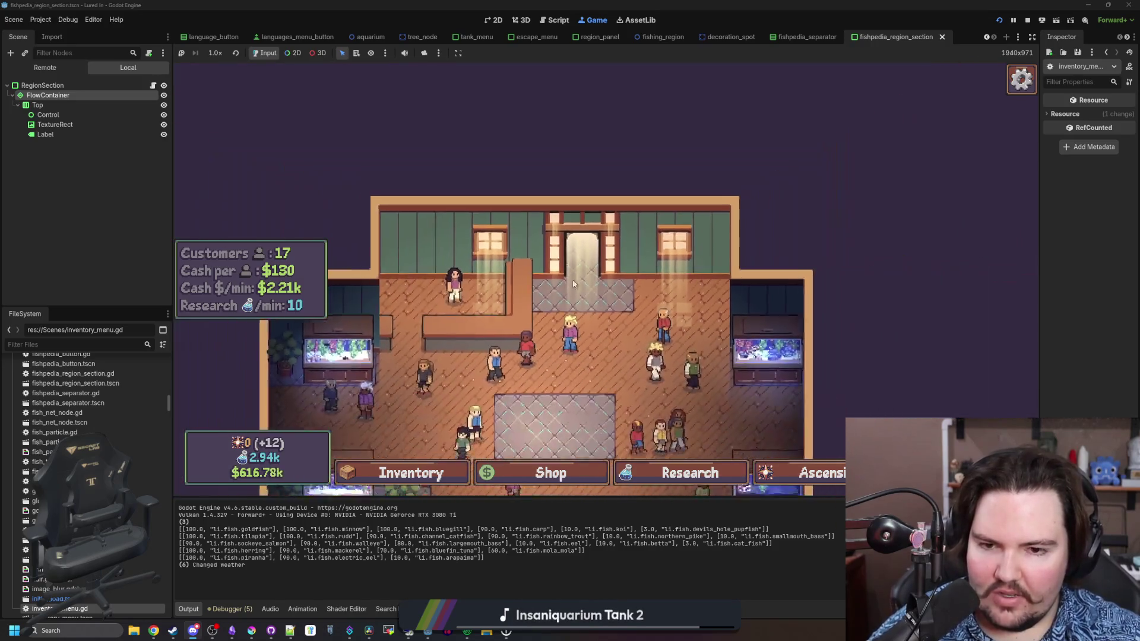
{"action": "scroll", "coordinate": [573, 261], "scroll_direction": "up", "scroll_amount": 4}
{"action": "scroll", "coordinate": [573, 276], "scroll_direction": "down", "scroll_amount": 4}
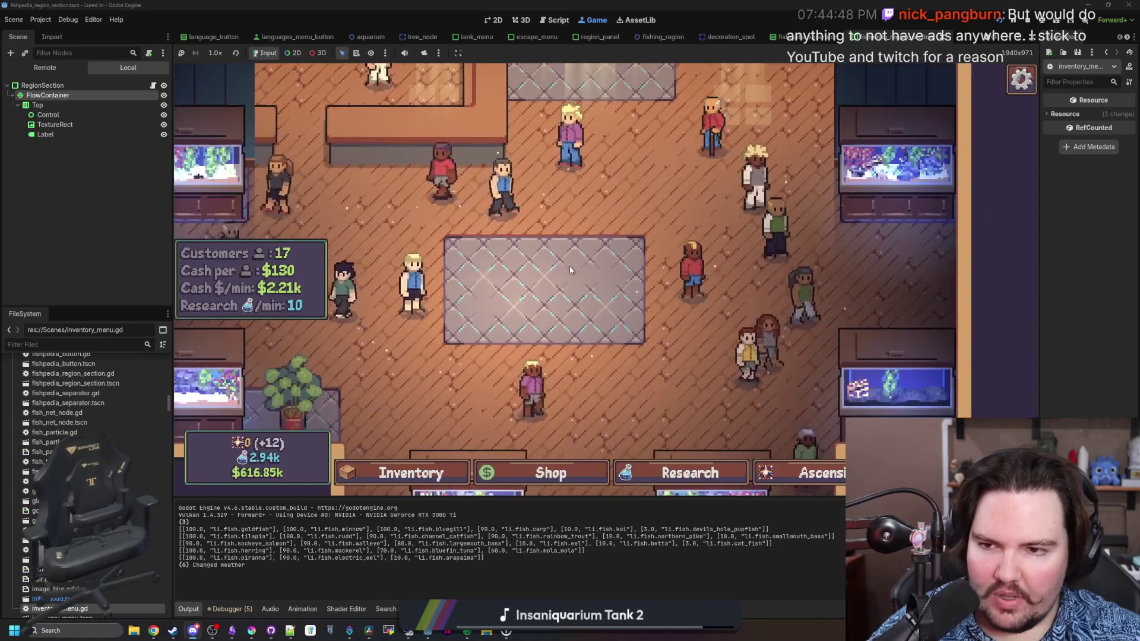
Zoom the shop view and drag it higher and to the right.
{"action": "scroll", "coordinate": [558, 277], "scroll_direction": "down", "scroll_amount": 3}
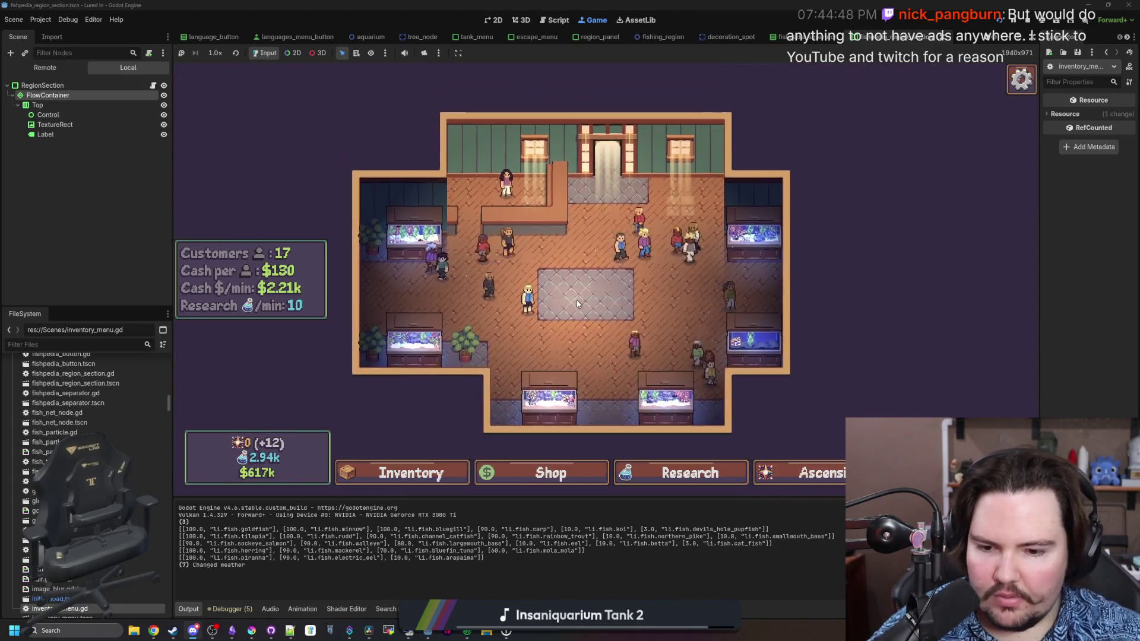
{"action": "scroll", "coordinate": [576, 301], "scroll_direction": "up", "scroll_amount": 3}
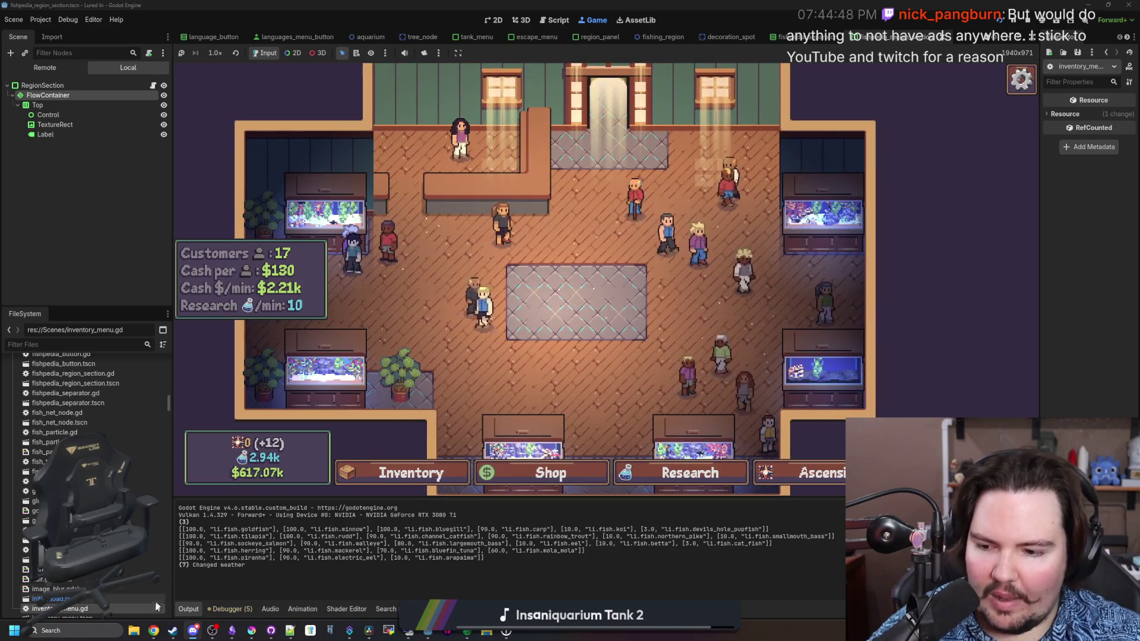
{"action": "mouse_move", "coordinate": [153, 631]}
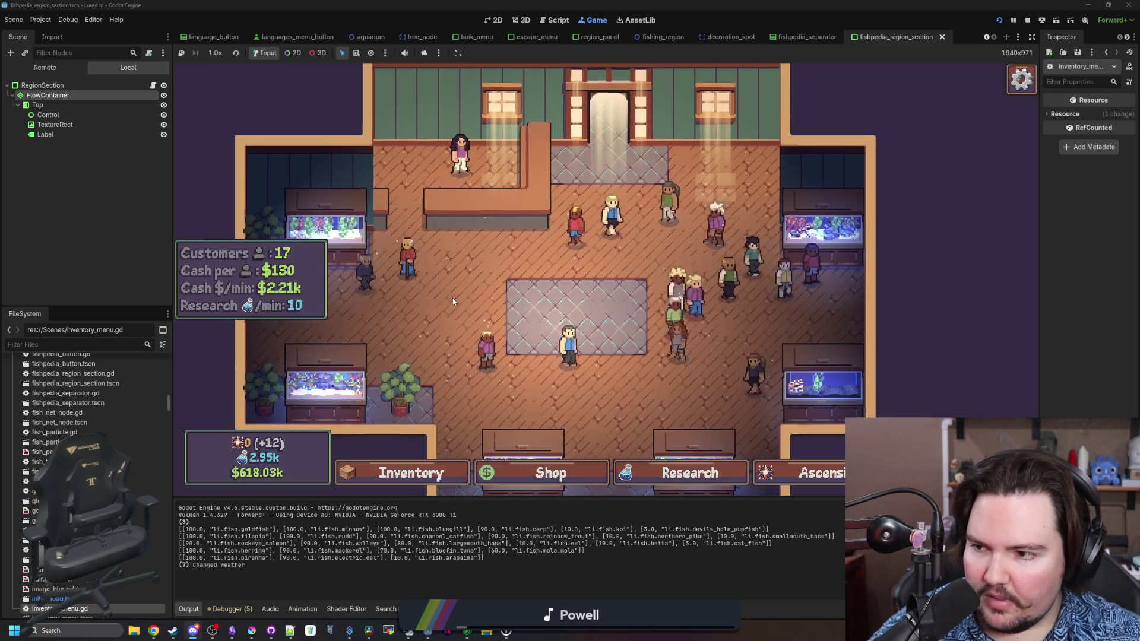
{"action": "scroll", "coordinate": [594, 370], "scroll_direction": "up", "scroll_amount": 2}
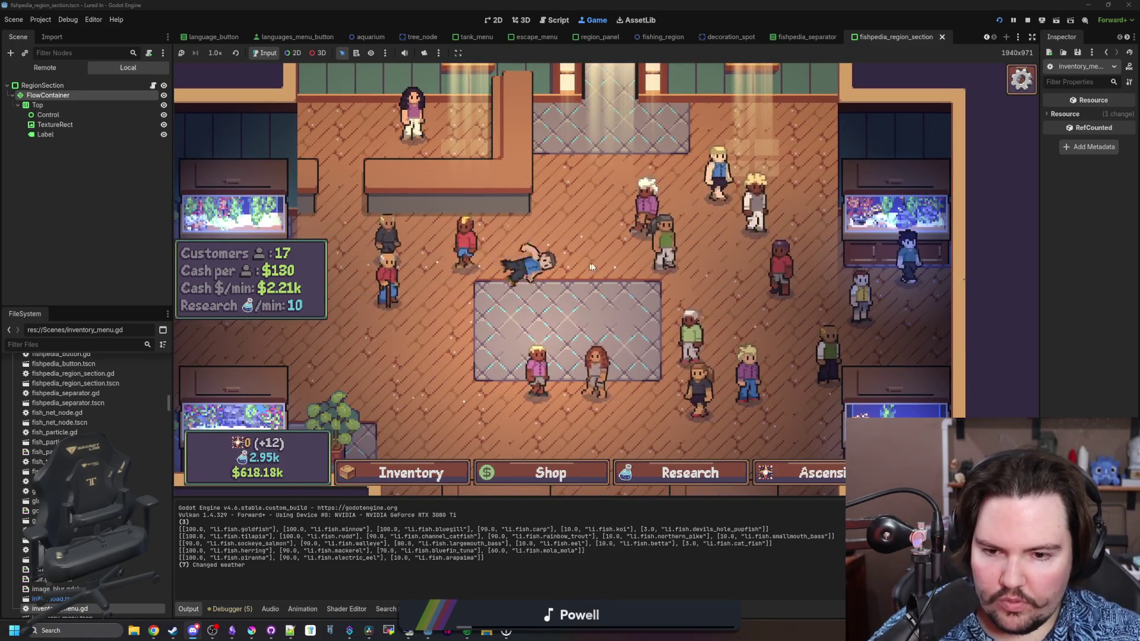
{"action": "scroll", "coordinate": [523, 279], "scroll_direction": "down", "scroll_amount": 2}
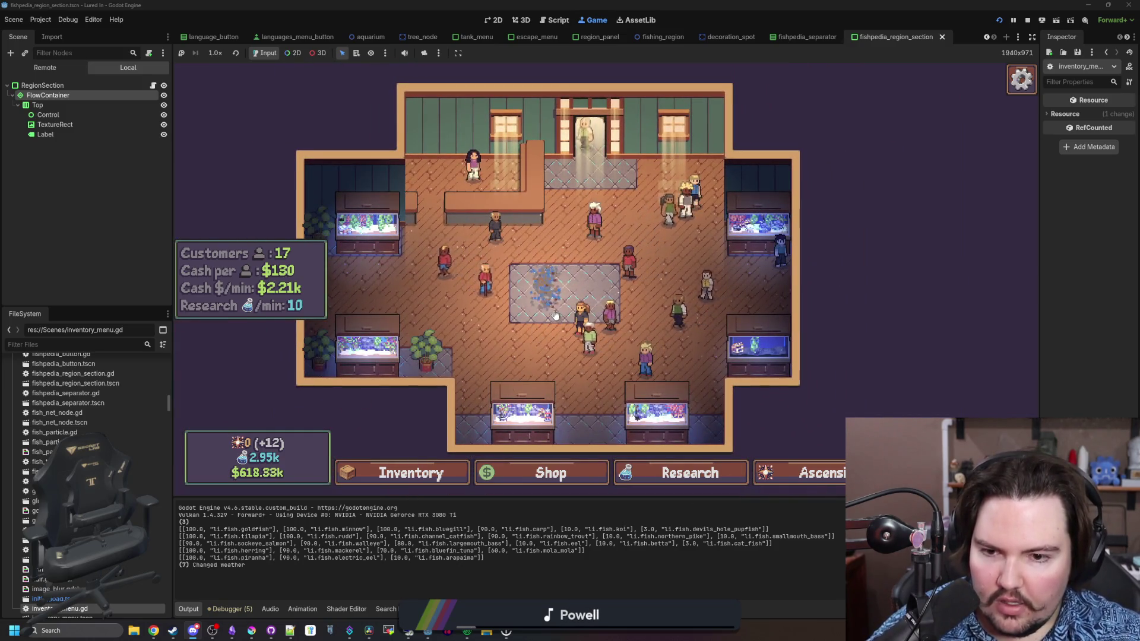
{"action": "scroll", "coordinate": [606, 281], "scroll_direction": "down", "scroll_amount": 2}
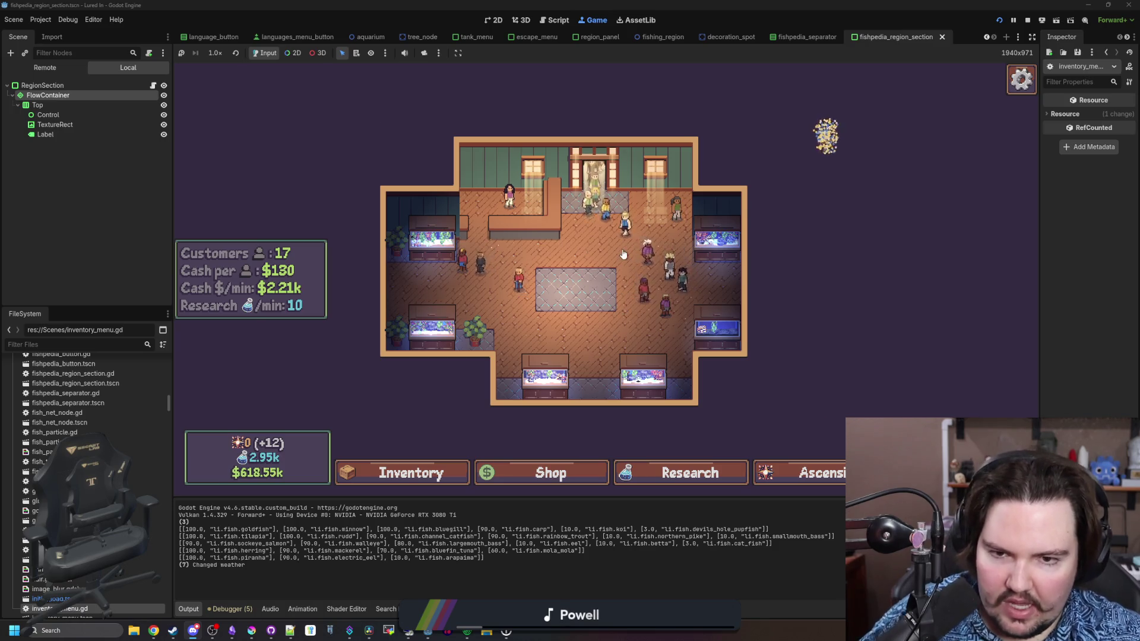
{"action": "left_click_drag", "start_coordinate": [761, 112], "coordinate": [584, 306]}
{"action": "scroll", "coordinate": [613, 316], "scroll_direction": "up", "scroll_amount": 2}
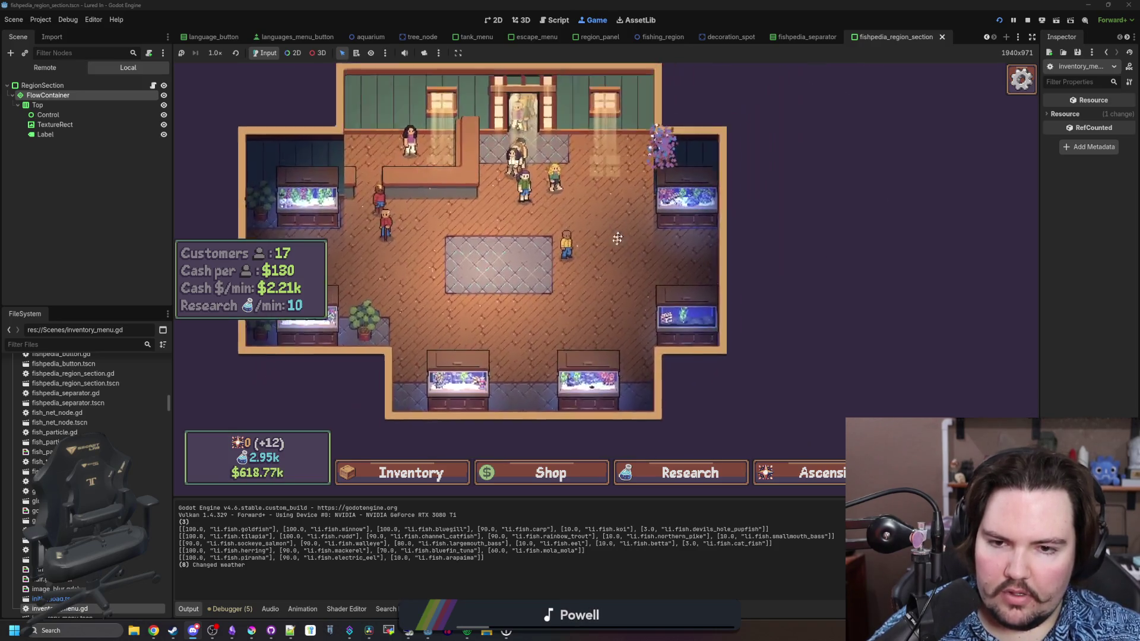
Pan the game camera around the shop with the arrow keys, then stop the game.
{"action": "key", "text": "Up"}
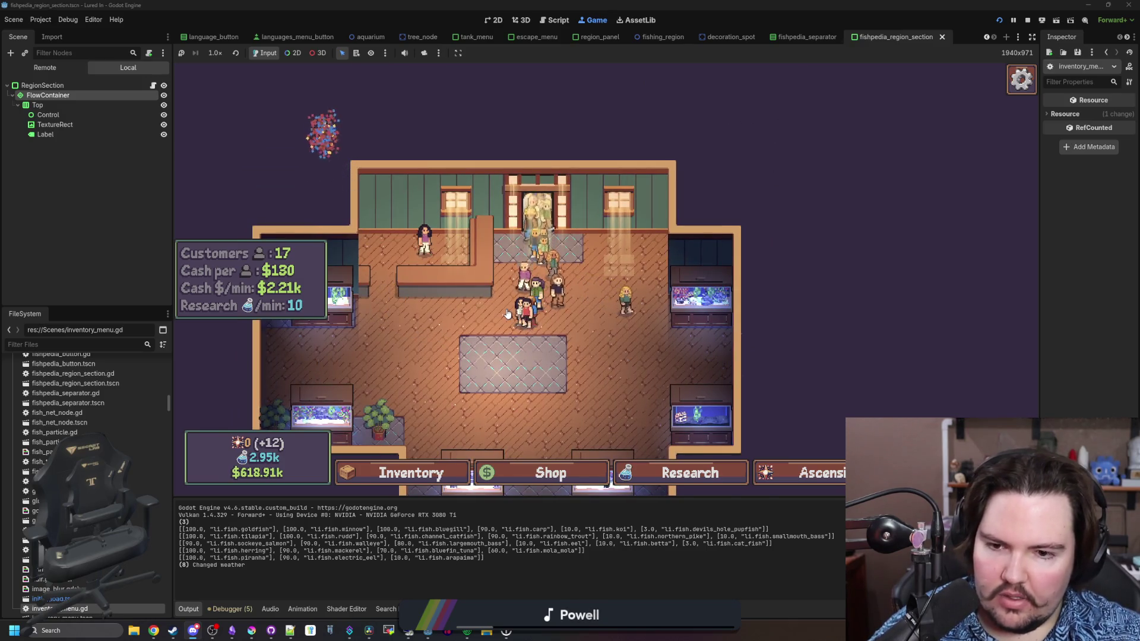
{"action": "key", "text": "Down"}
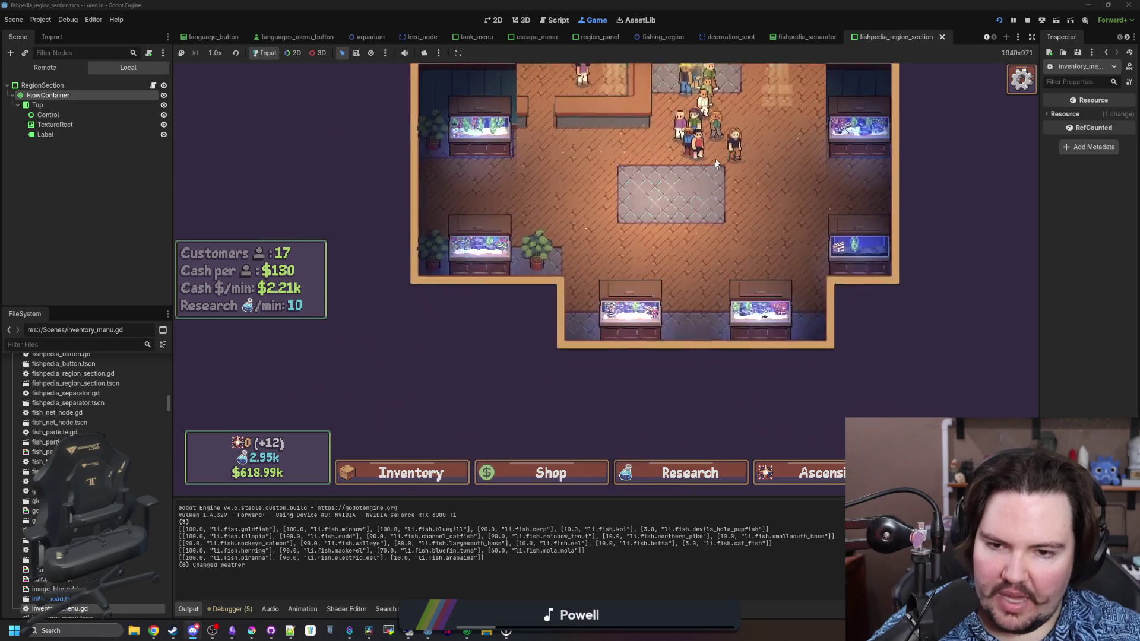
{"action": "key", "text": "Up"}
{"action": "key", "text": "Left"}
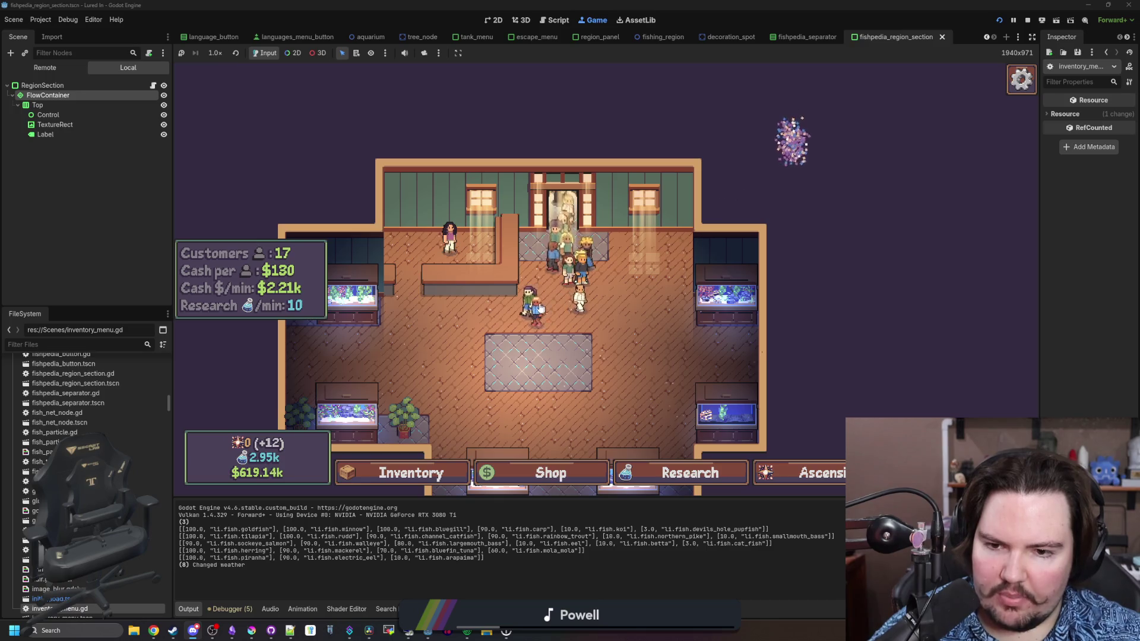
{"action": "key", "text": "Down"}
{"action": "key", "text": "Left"}
{"action": "key", "text": "Up"}
{"action": "key", "text": "Right"}
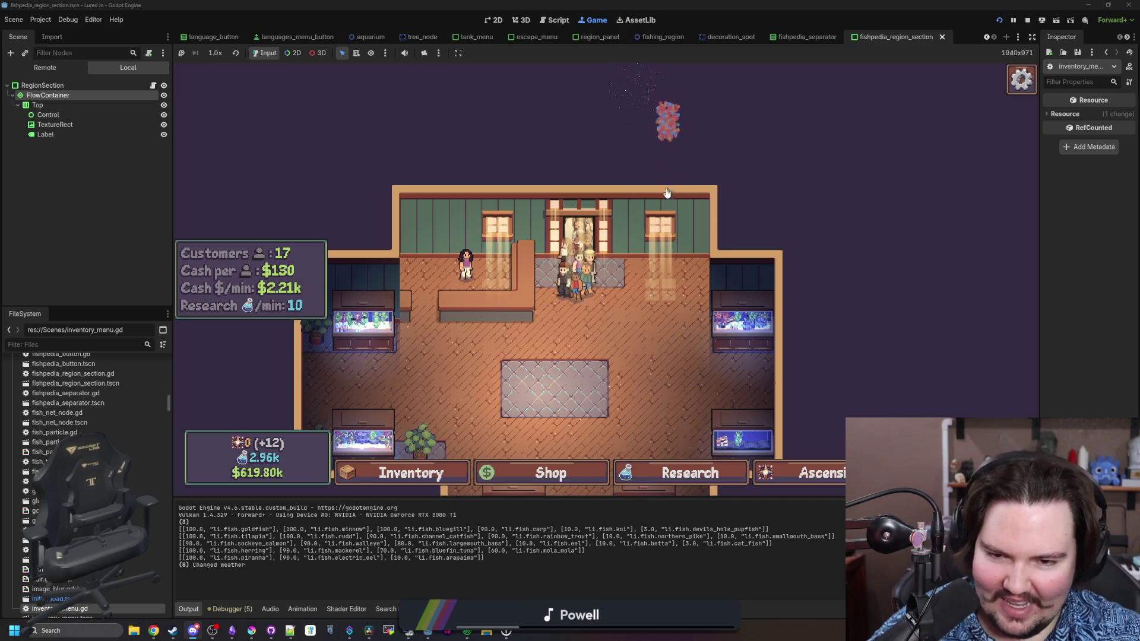
{"action": "scroll", "coordinate": [597, 336], "scroll_direction": "down", "scroll_amount": 2}
{"action": "left_click", "coordinate": [1028, 21]}
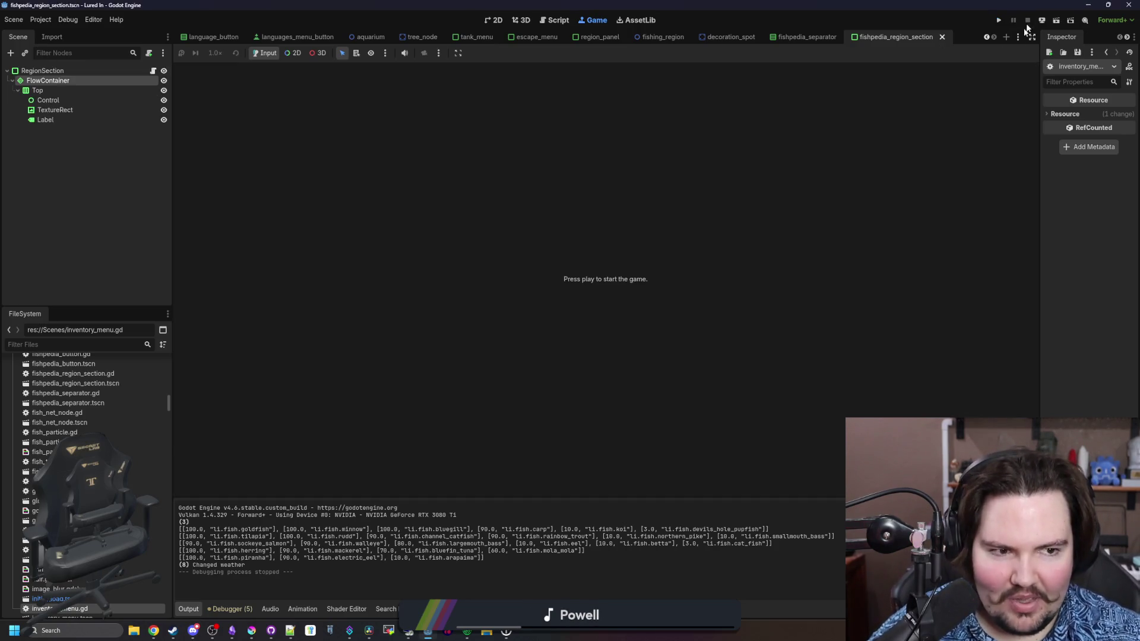
Deselect in the Scene dock and save the fishpedia_region_section scene.
{"action": "left_click", "coordinate": [105, 284]}
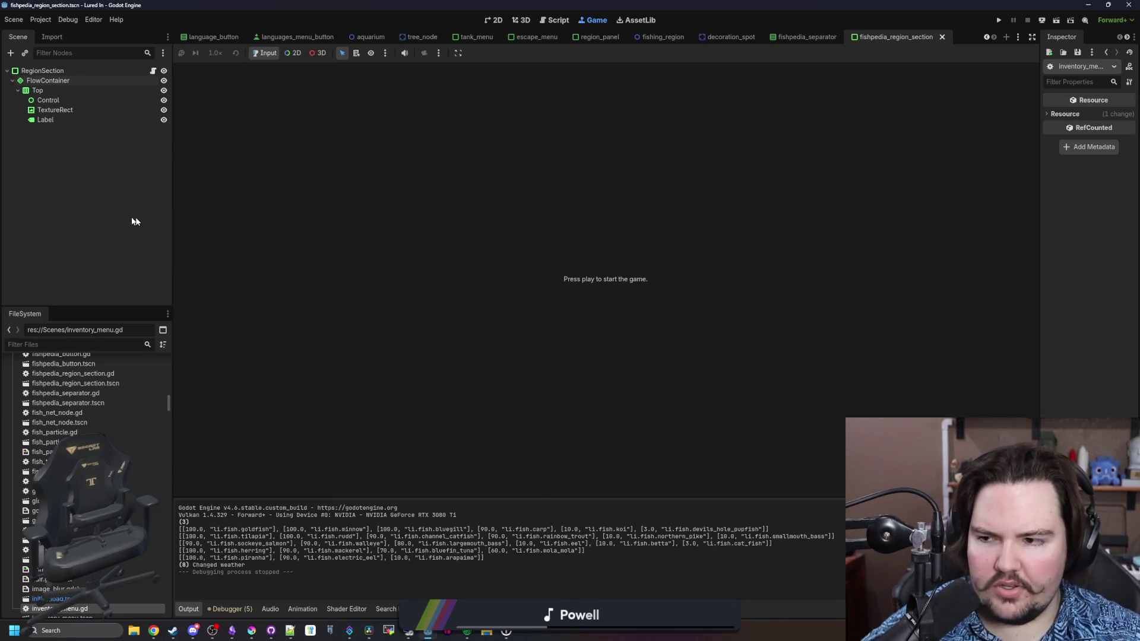
{"action": "key", "text": "ctrl+s"}
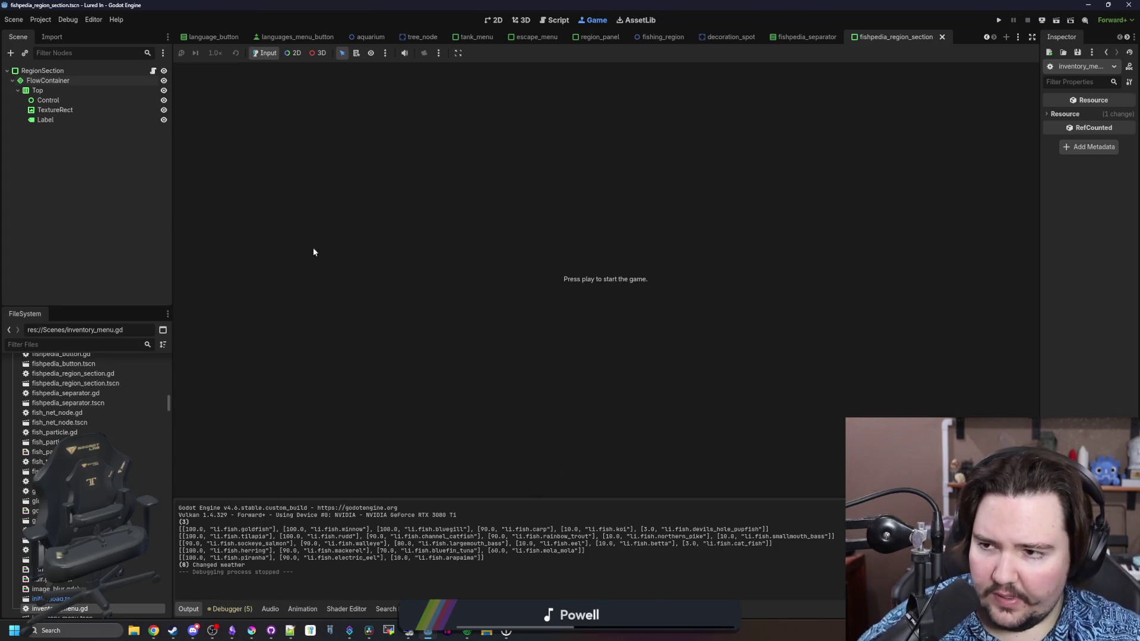
{"action": "key", "text": "ctrl+s"}
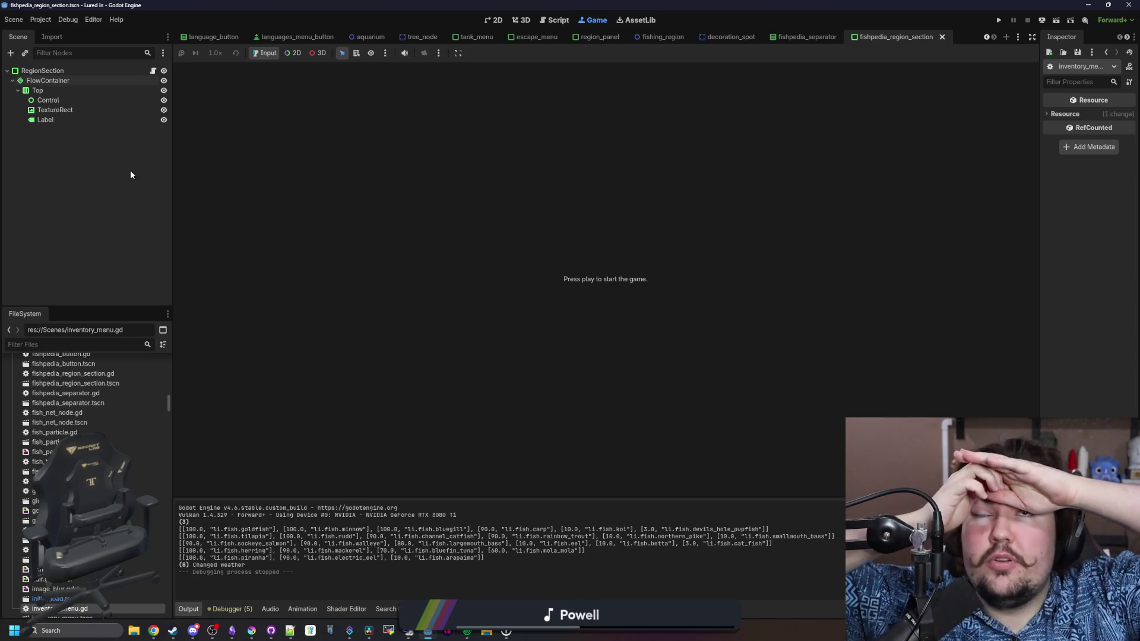
{"action": "left_click", "coordinate": [136, 343]}
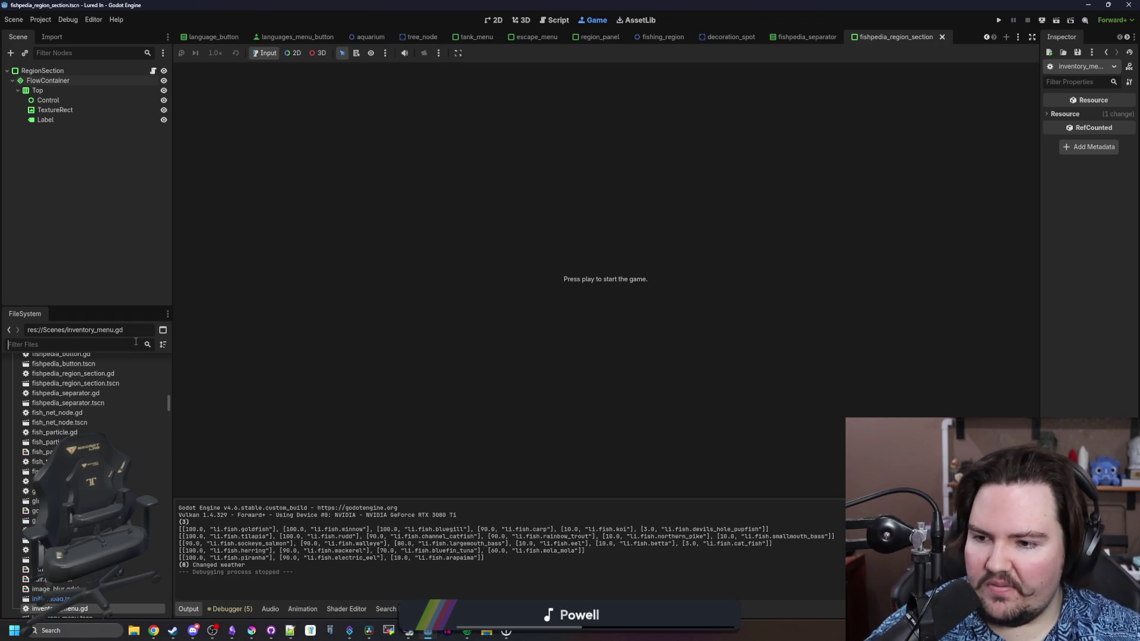
Filter FileSystem for 'pond' and open region_pond.tscn in the 2D view.
{"action": "type", "text": "pond"}
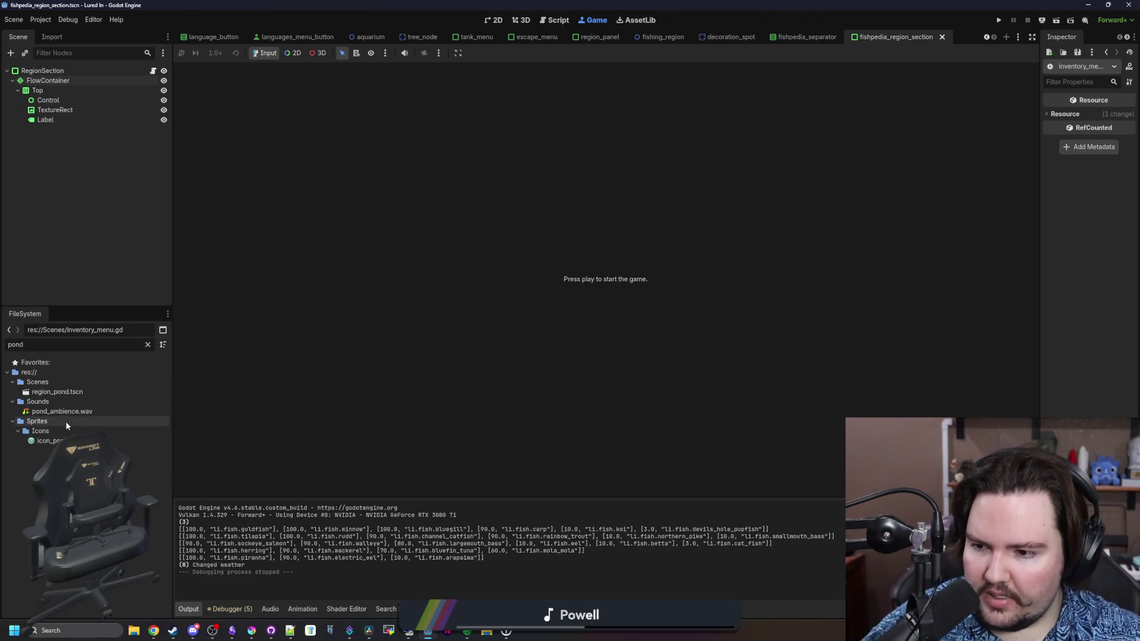
{"action": "double_click", "coordinate": [92, 393]}
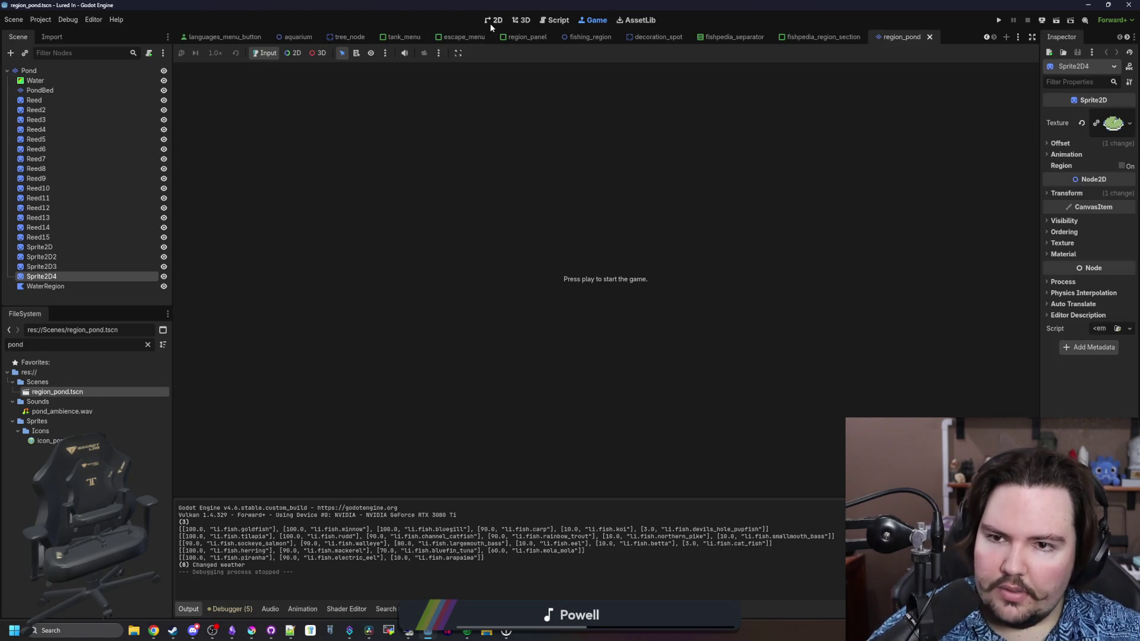
{"action": "left_click", "coordinate": [494, 20]}
{"action": "scroll", "coordinate": [618, 326], "scroll_direction": "up", "scroll_amount": 3}
Save region_pond, run the project, and dismiss the in-game Feedback popup.
{"action": "key", "text": "ctrl+s"}
{"action": "scroll", "coordinate": [553, 295], "scroll_direction": "down", "scroll_amount": 3}
{"action": "scroll", "coordinate": [554, 295], "scroll_direction": "up", "scroll_amount": 2}
{"action": "key", "text": "ctrl+s"}
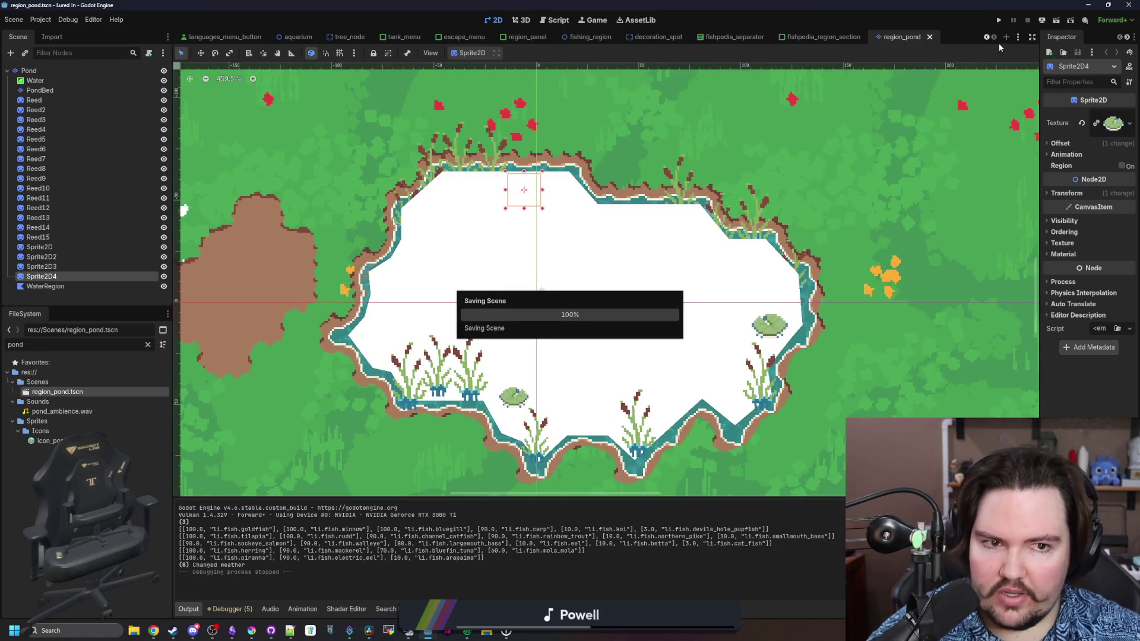
{"action": "left_click", "coordinate": [1000, 20]}
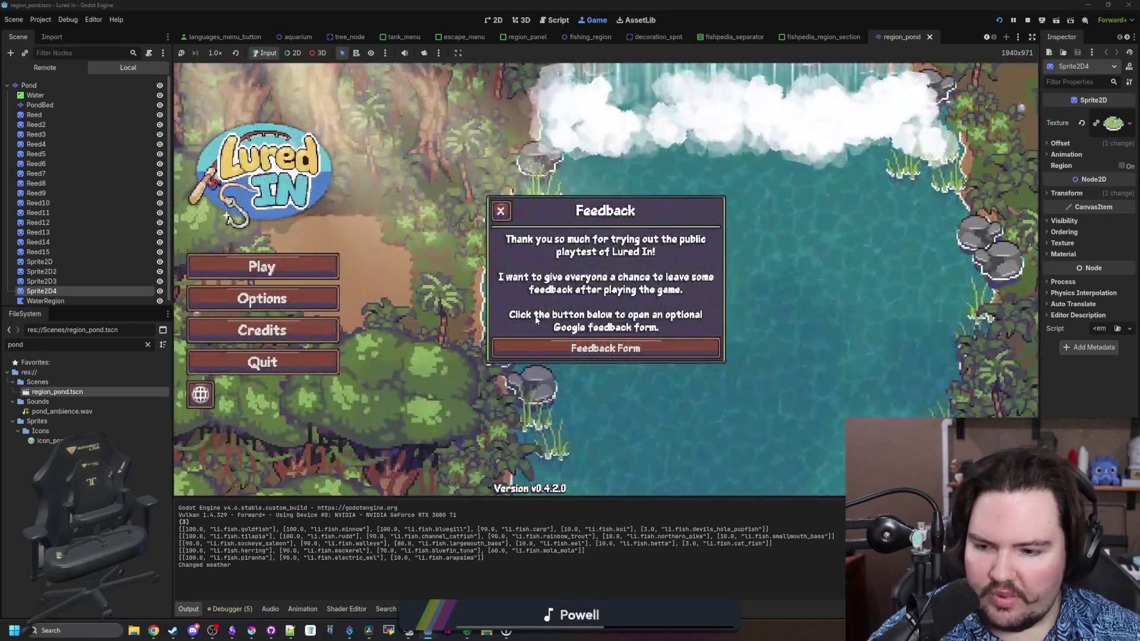
{"action": "left_click", "coordinate": [500, 209]}
Start the game, dismiss Welcome Back, travel to the Pond, and make a first cast.
{"action": "left_click", "coordinate": [262, 267]}
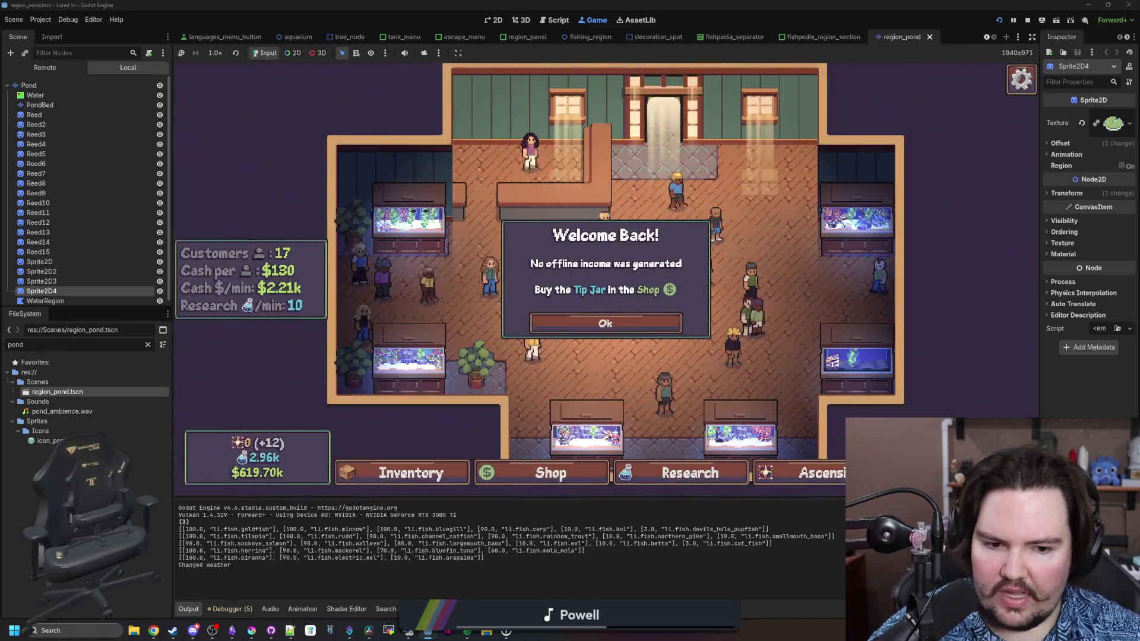
{"action": "left_click", "coordinate": [603, 321]}
{"action": "left_click", "coordinate": [738, 209]}
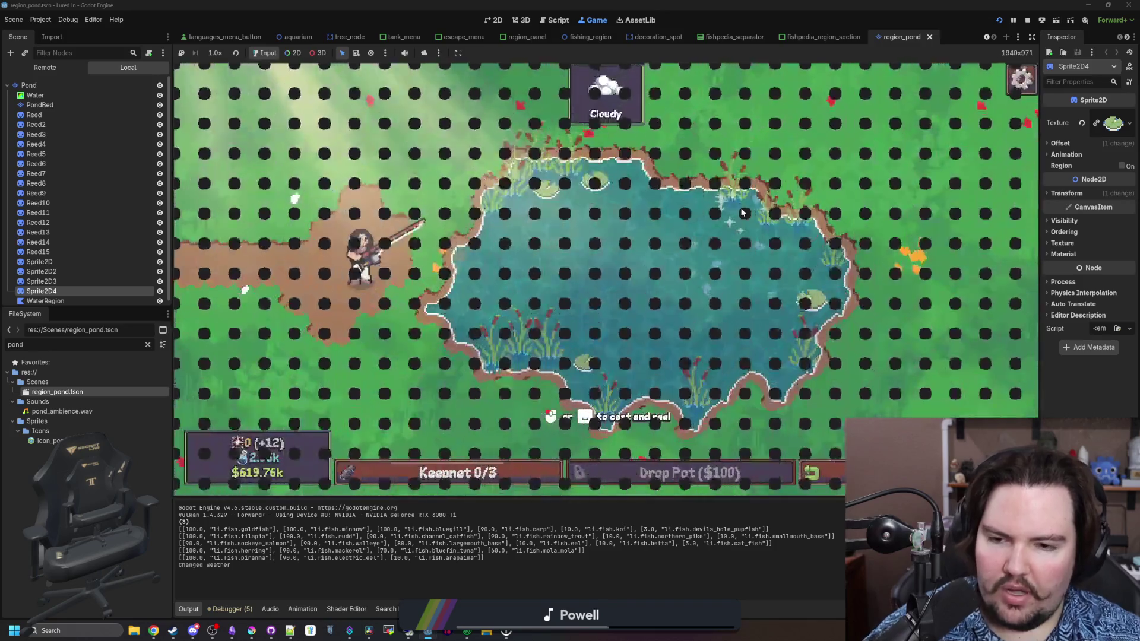
{"action": "mouse_move", "coordinate": [733, 227]}
{"action": "left_mouse_down"}
{"action": "mouse_move", "coordinate": [754, 198]}
{"action": "mouse_move", "coordinate": [743, 240]}
{"action": "mouse_move", "coordinate": [681, 257]}
{"action": "left_mouse_up"}
{"action": "left_click", "coordinate": [619, 199]}
{"action": "left_click_drag", "start_coordinate": [619, 199], "coordinate": [622, 185]}
{"action": "left_click", "coordinate": [622, 182]}
Charge and reel in several more casts across the pond, then stop the game.
{"action": "left_click_drag", "start_coordinate": [490, 106], "coordinate": [733, 288]}
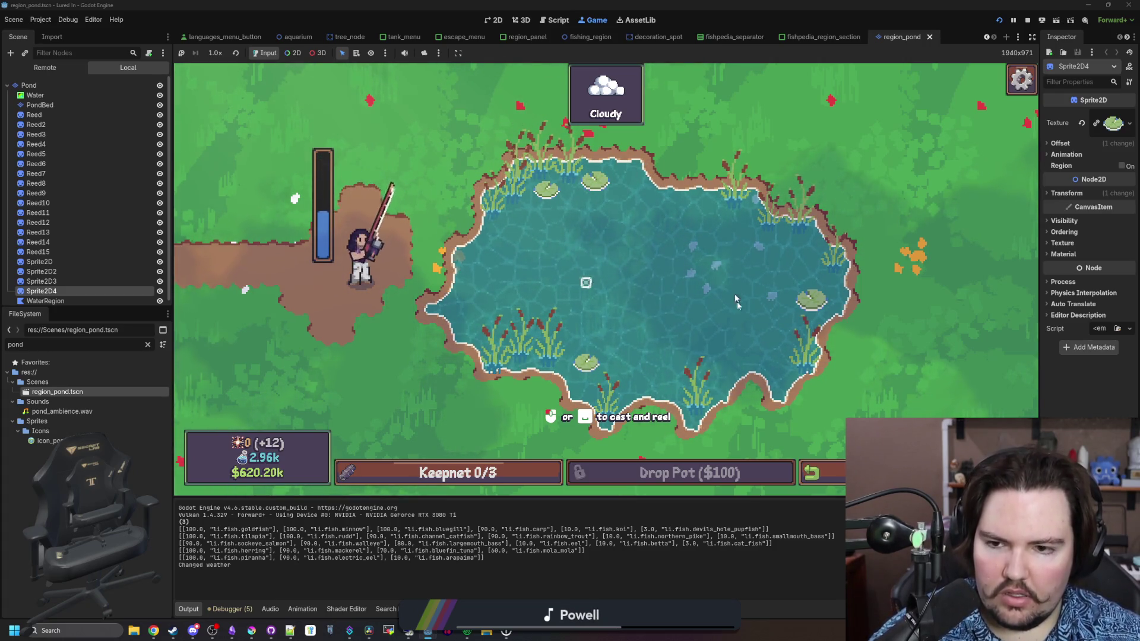
{"action": "left_click", "coordinate": [656, 316]}
{"action": "left_click_drag", "start_coordinate": [784, 312], "coordinate": [855, 280]}
{"action": "left_click", "coordinate": [860, 286]}
{"action": "left_click", "coordinate": [863, 281]}
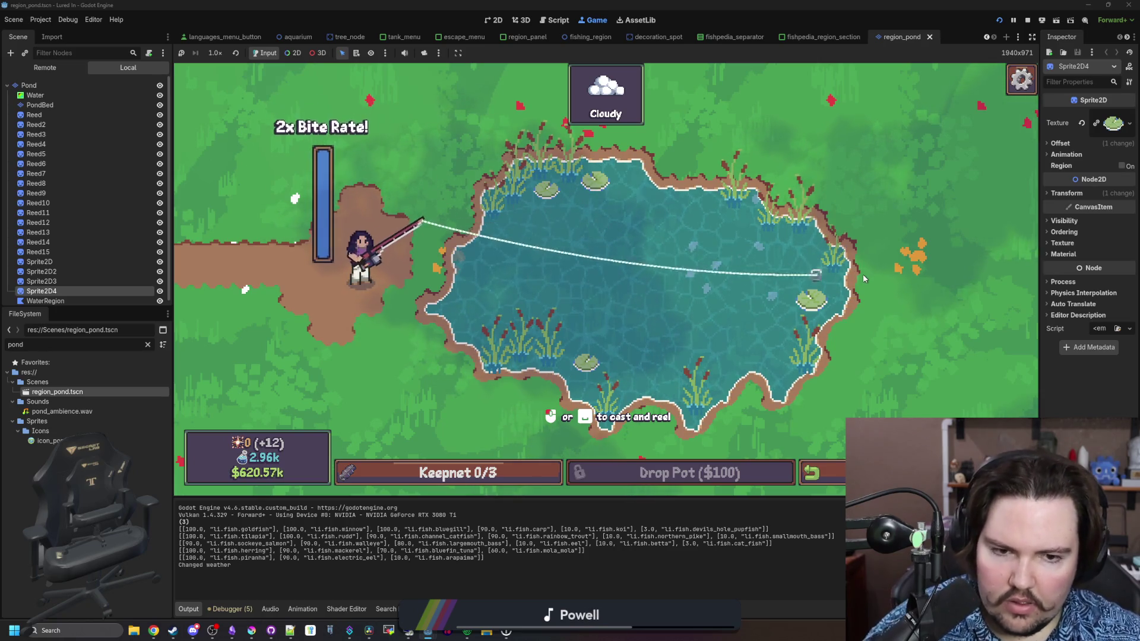
{"action": "left_click", "coordinate": [632, 301]}
{"action": "left_click_drag", "start_coordinate": [695, 315], "coordinate": [748, 326]}
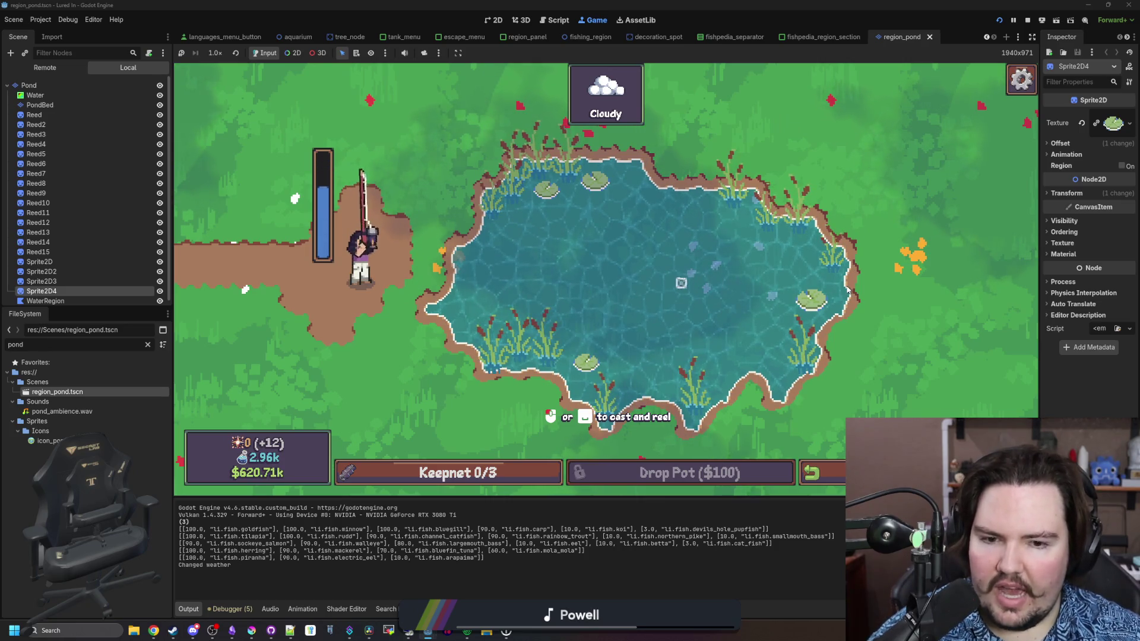
{"action": "left_click_drag", "start_coordinate": [847, 290], "coordinate": [850, 291]}
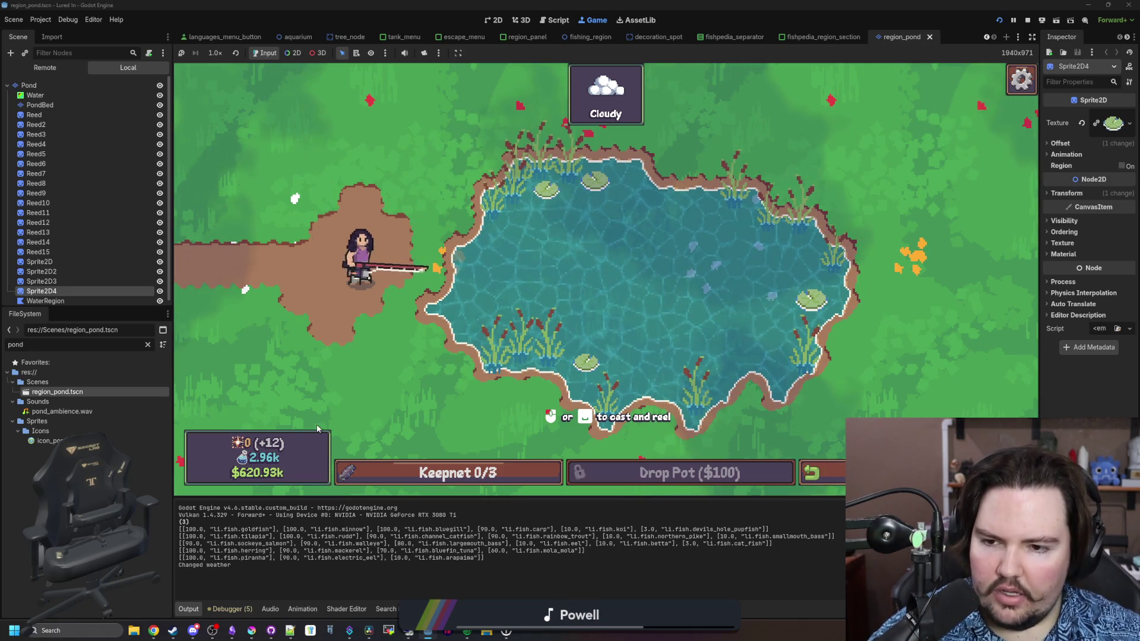
{"action": "mouse_move", "coordinate": [348, 392]}
{"action": "left_mouse_down"}
{"action": "mouse_move", "coordinate": [628, 131]}
{"action": "mouse_move", "coordinate": [585, 274]}
{"action": "left_mouse_up"}
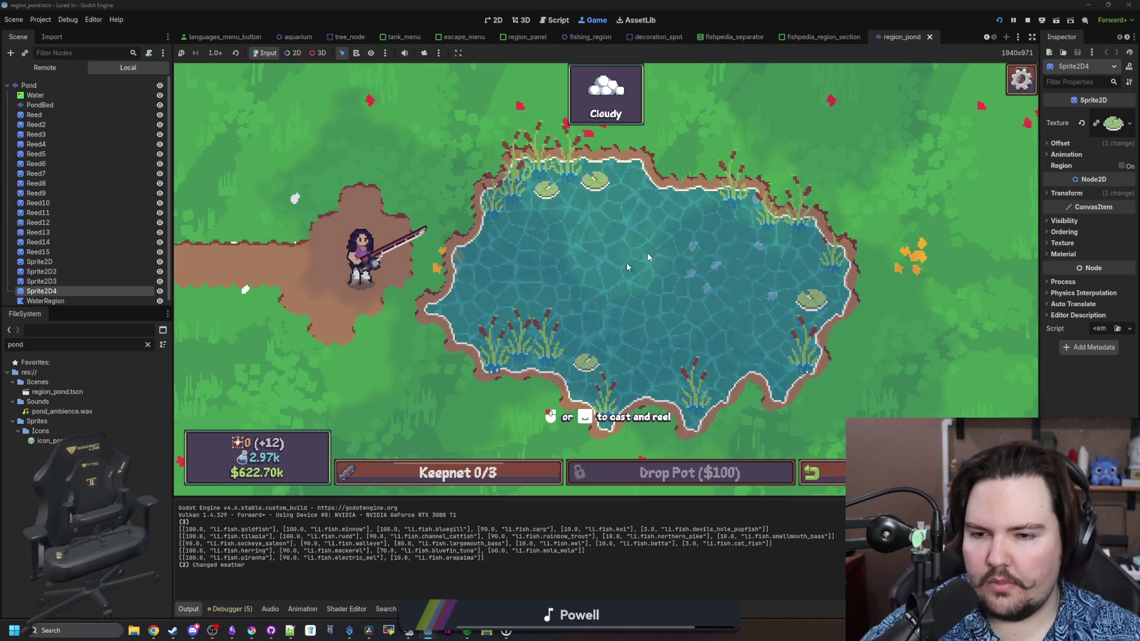
{"action": "left_click", "coordinate": [1028, 20]}
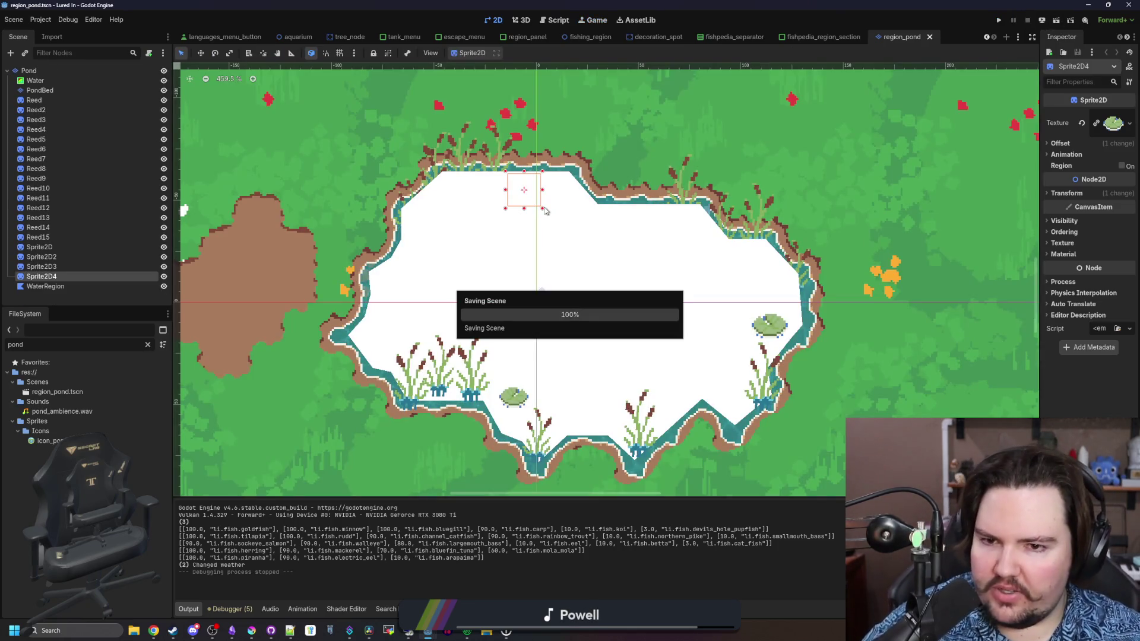
Select the Pond node, filter FileSystem by 'region', and open fishing_region.gd.
{"action": "left_click", "coordinate": [55, 70]}
{"action": "left_click", "coordinate": [148, 344]}
{"action": "type", "text": "region"}
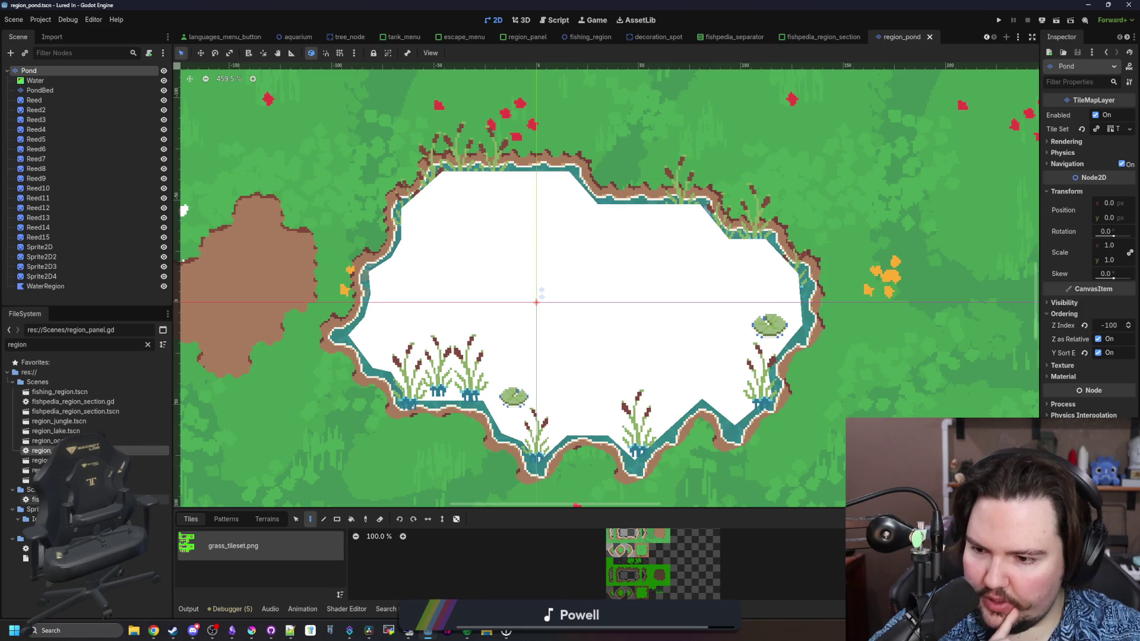
{"action": "double_click", "coordinate": [35, 499]}
{"action": "left_click", "coordinate": [674, 270]}
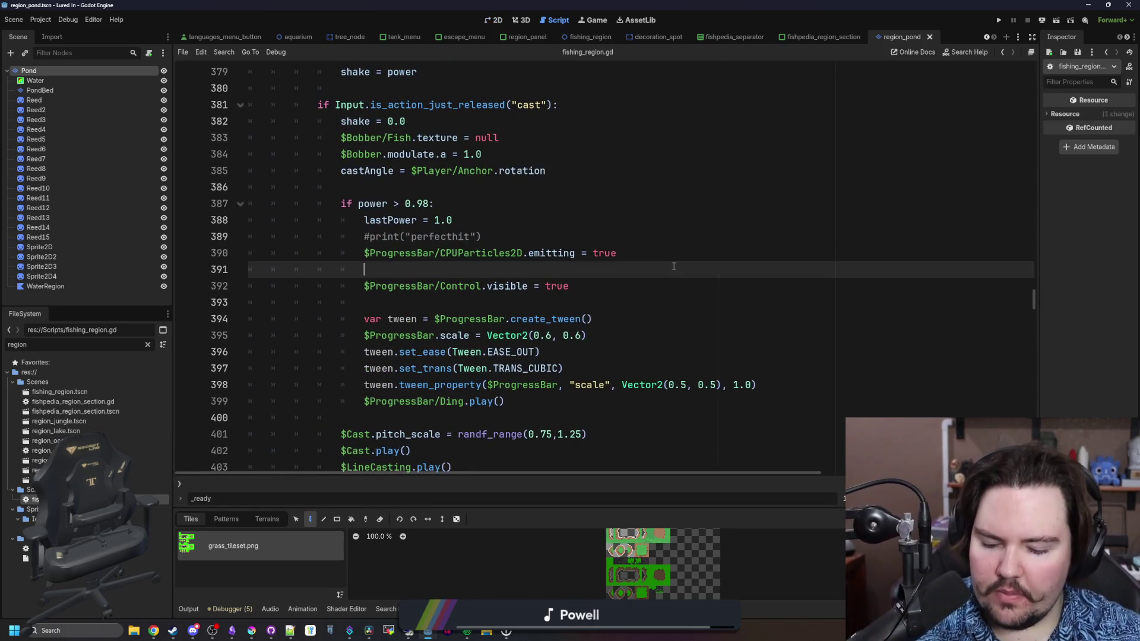
Dismiss the Find in Files dialog and scroll fishing_region.gd up to its variable block.
{"action": "key", "text": "ctrl+shift+f"}
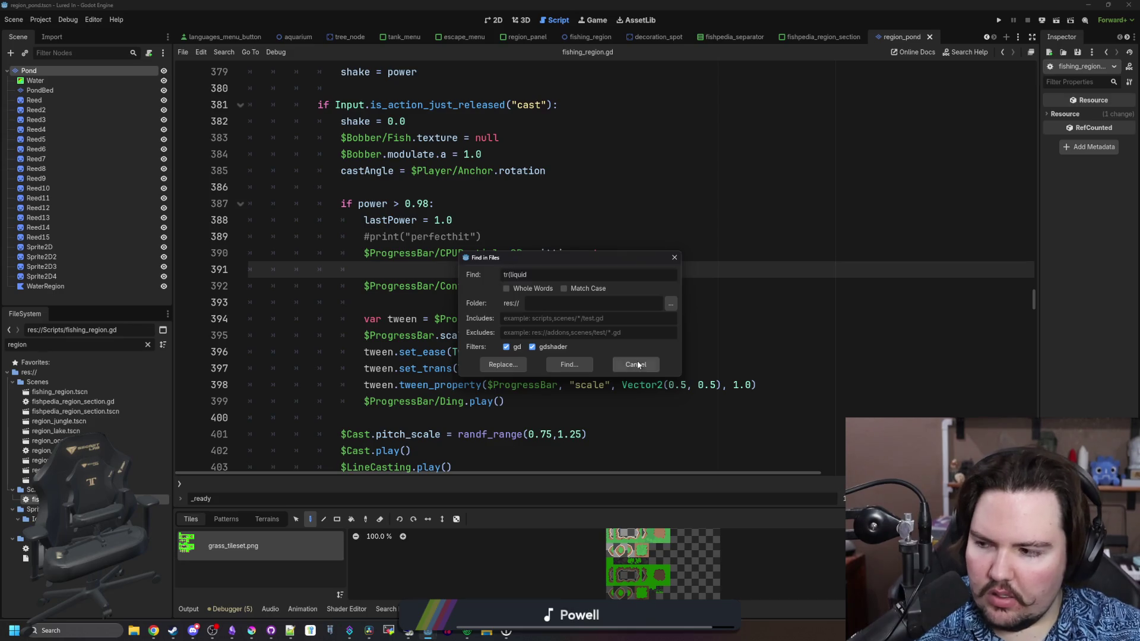
{"action": "left_click", "coordinate": [636, 364]}
{"action": "left_click", "coordinate": [627, 288]}
{"action": "left_click", "coordinate": [631, 256]}
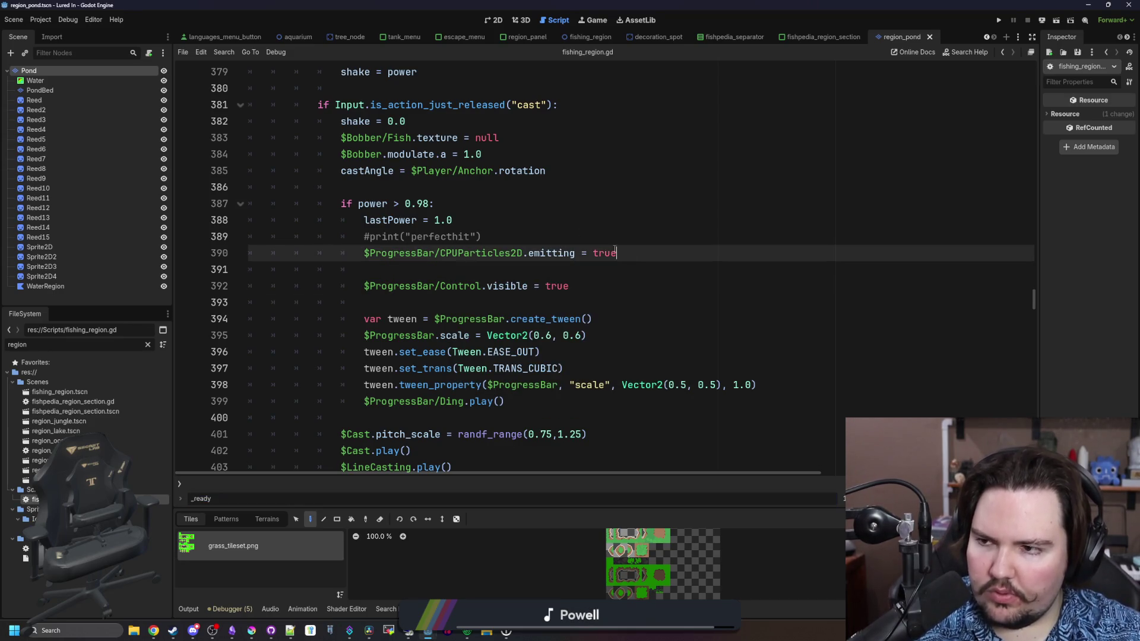
{"action": "scroll", "coordinate": [552, 236], "scroll_direction": "up", "scroll_amount": 4}
{"action": "scroll", "coordinate": [551, 236], "scroll_direction": "up", "scroll_amount": 3}
{"action": "left_click", "coordinate": [593, 257]}
{"action": "key", "text": "ctrl+f"}
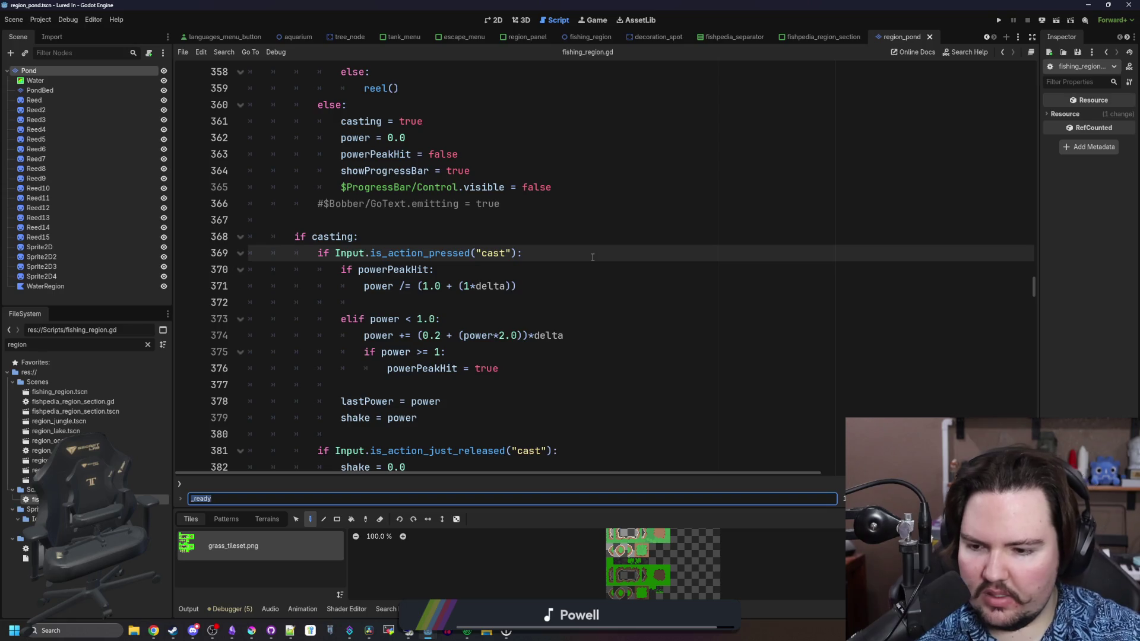
{"action": "scroll", "coordinate": [593, 257], "scroll_direction": "up", "scroll_amount": 13}
{"action": "left_click", "coordinate": [1033, 256]}
{"action": "left_click_drag", "start_coordinate": [1036, 259], "coordinate": [1036, 69]}
{"action": "scroll", "coordinate": [422, 312], "scroll_direction": "down", "scroll_amount": 6}
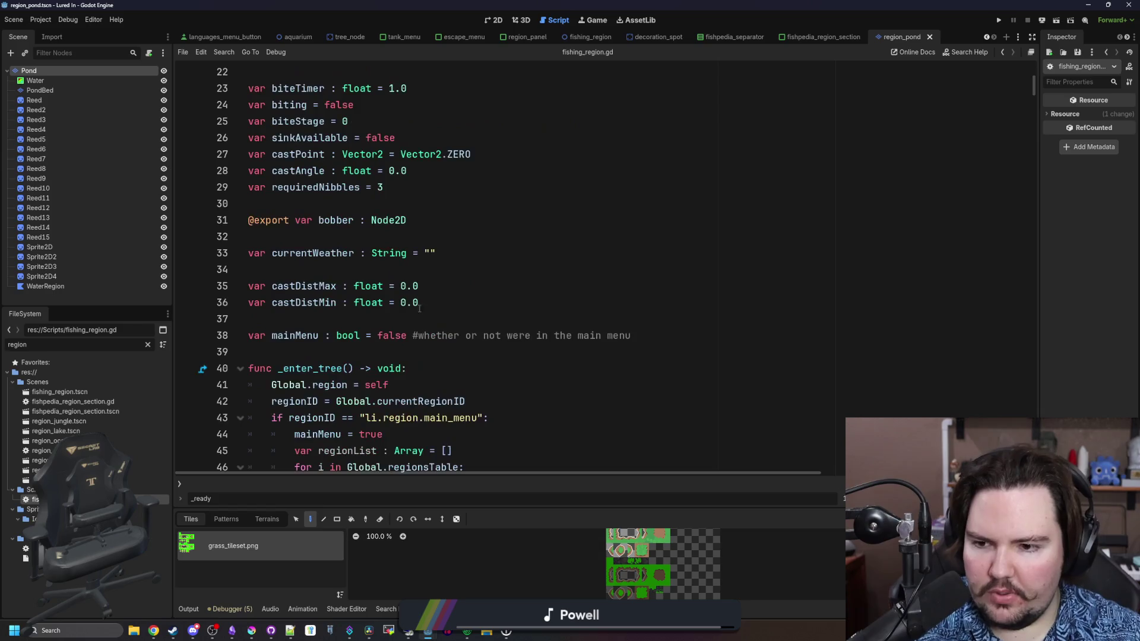
{"action": "scroll", "coordinate": [421, 312], "scroll_direction": "down", "scroll_amount": 4}
{"action": "scroll", "coordinate": [355, 218], "scroll_direction": "up", "scroll_amount": 1}
Add 'var eventTimer = 0.1' and 'var currentEventTimer = eventTimer' above _enter_tree.
{"action": "left_click", "coordinate": [378, 205]}
{"action": "key", "text": "Return"}
{"action": "key", "text": "Return"}
{"action": "key", "text": "Up"}
{"action": "type", "text": "var sp"}
{"action": "key", "text": "BackSpace"}
{"action": "key", "text": "BackSpace"}
{"action": "type", "text": "eventTimer ="}
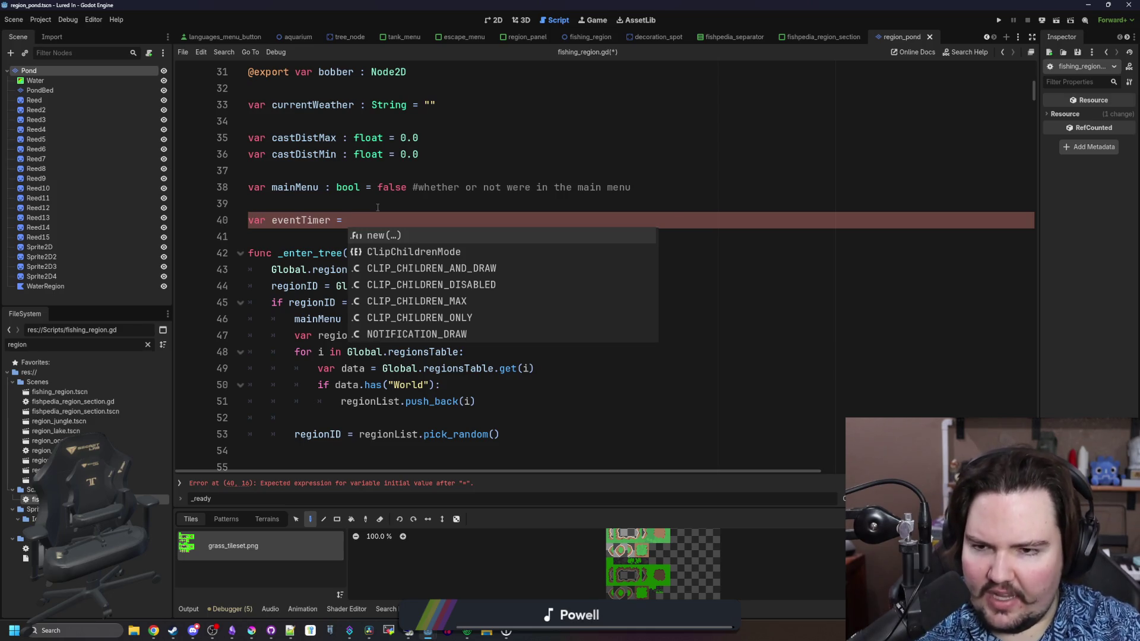
{"action": "type", "text": " 0.1"}
{"action": "key", "text": "Return"}
{"action": "type", "text": "var"}
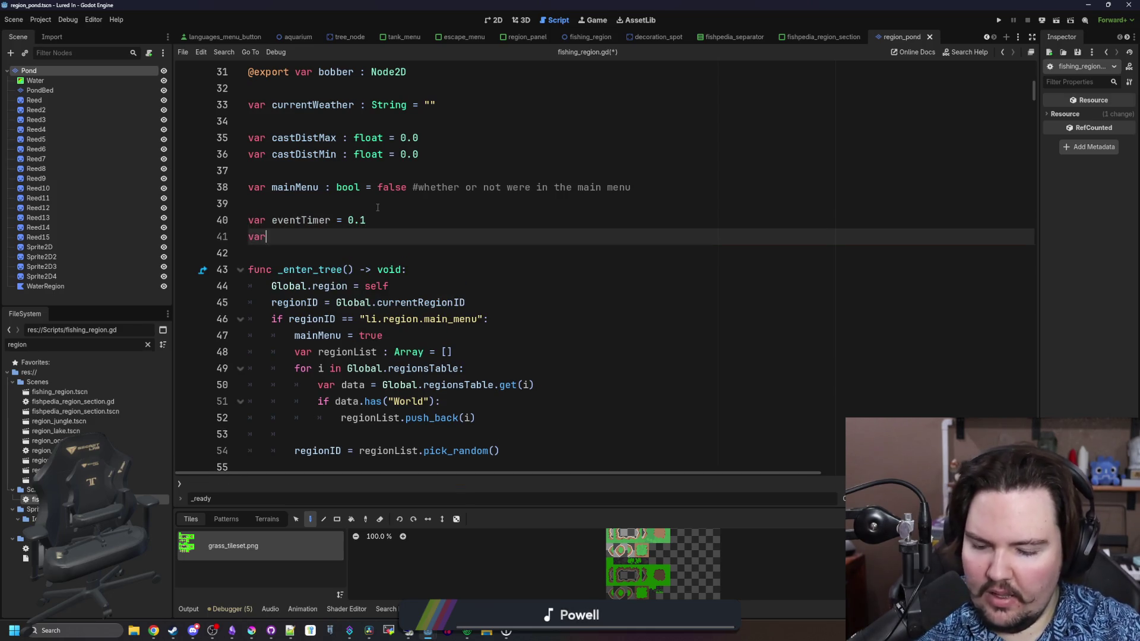
{"action": "type", "text": " currentEventTimer "}
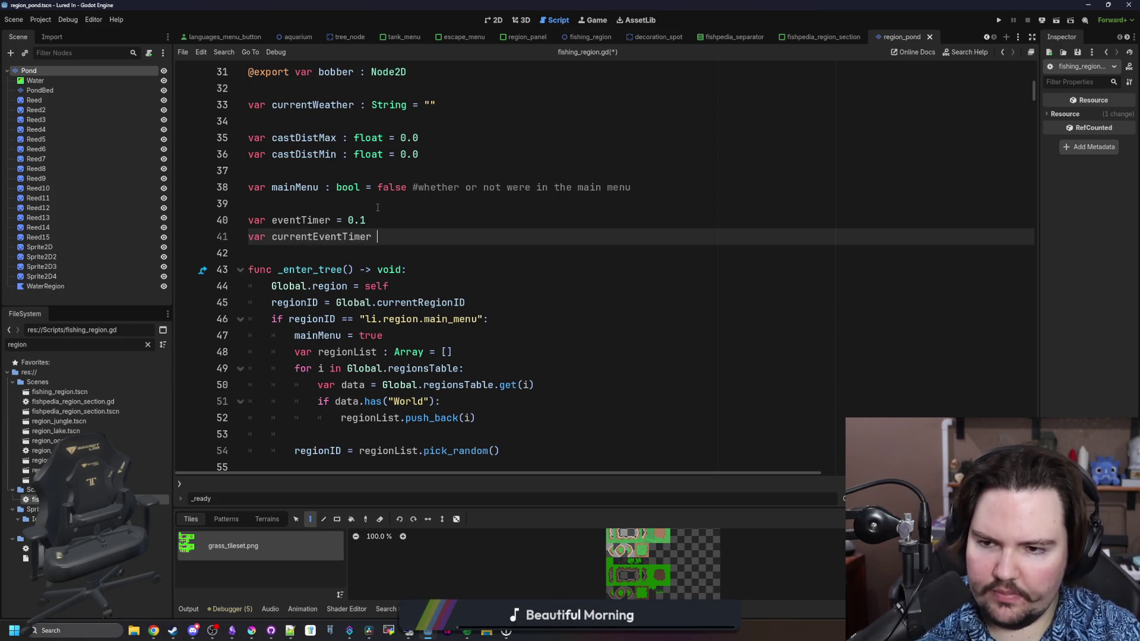
{"action": "type", "text": "= eventT"}
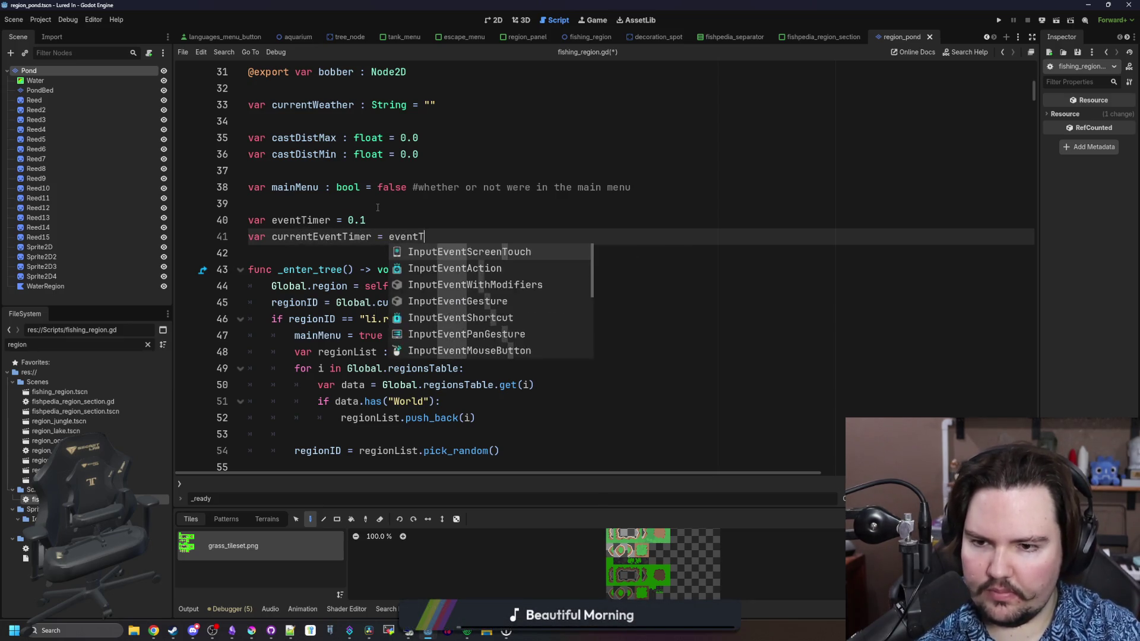
{"action": "type", "text": "imer"}
{"action": "double_click", "coordinate": [321, 237]}
{"action": "key", "text": "ctrl+f"}
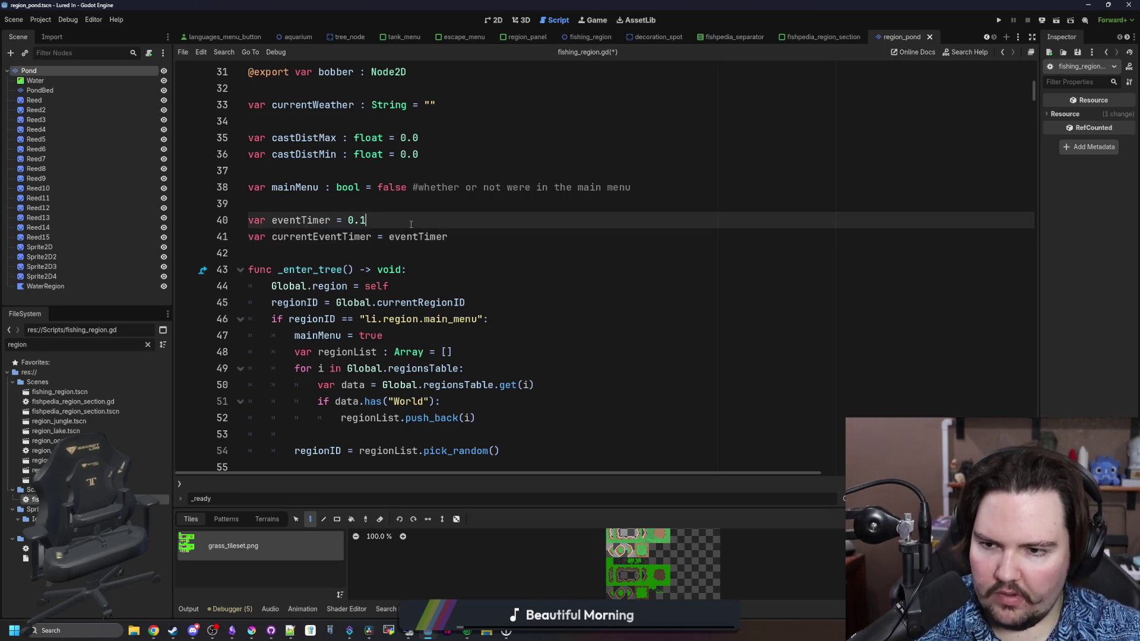
Add 'currentEventTimer -= delta' at the top of the _process function.
{"action": "type", "text": "_process"}
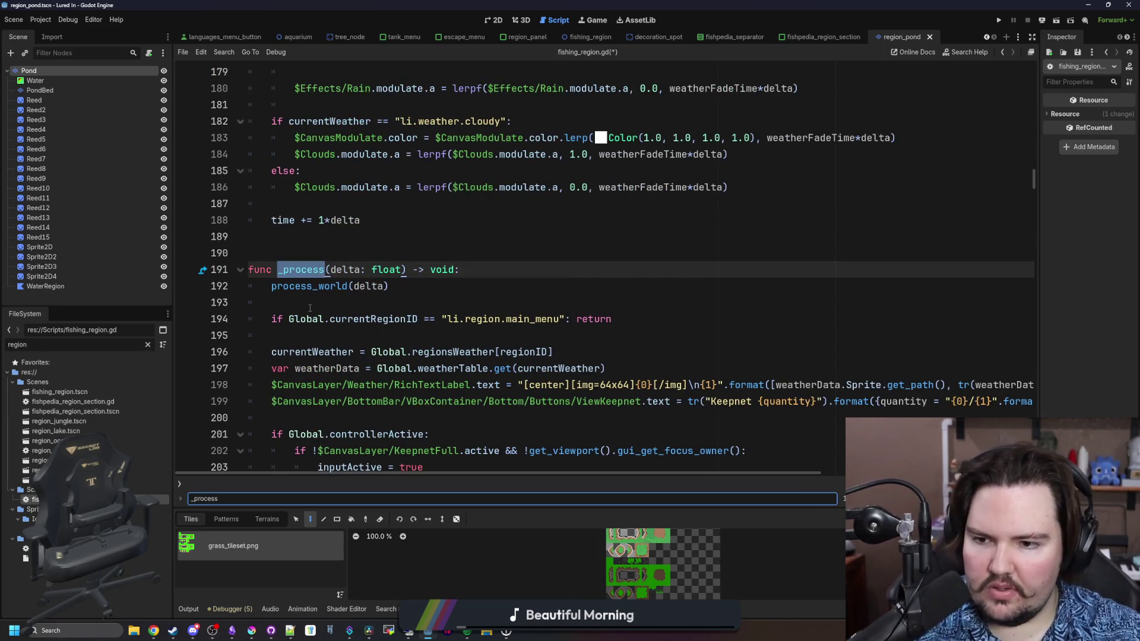
{"action": "left_click", "coordinate": [310, 309]}
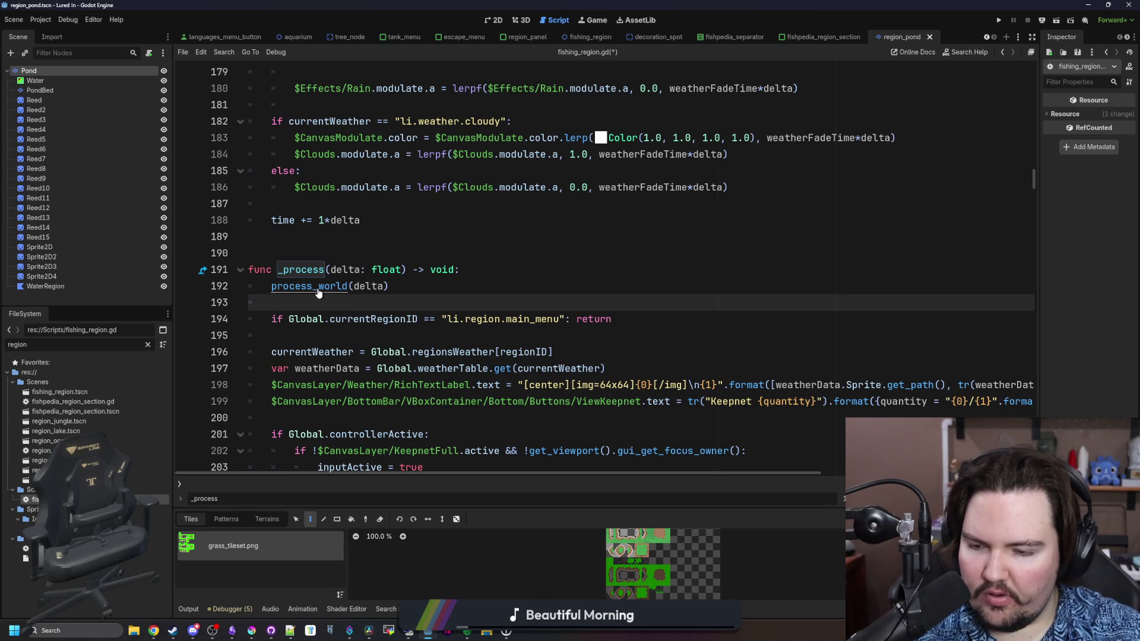
{"action": "scroll", "coordinate": [337, 258], "scroll_direction": "down", "scroll_amount": 1}
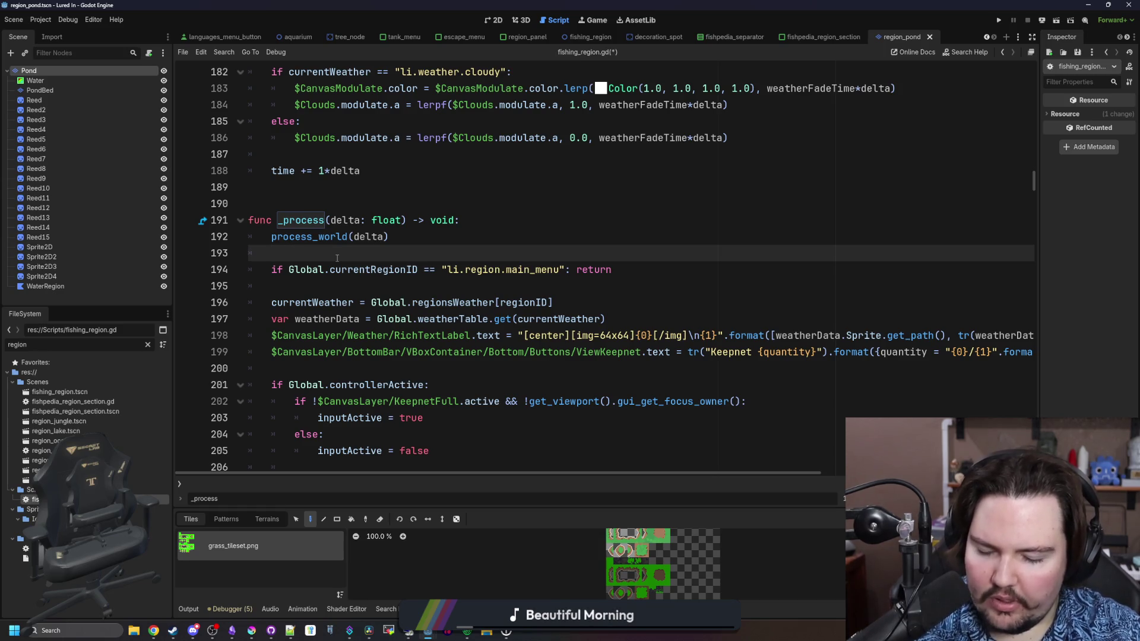
{"action": "key", "text": "Return"}
{"action": "key", "text": "Return"}
{"action": "key", "text": "Up"}
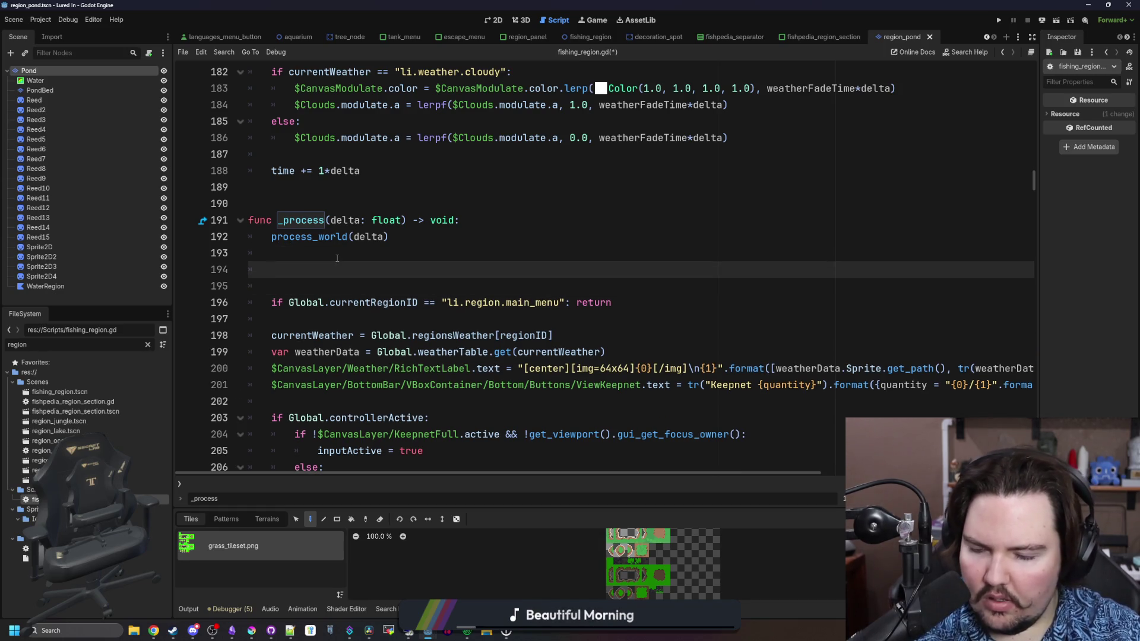
{"action": "type", "text": "curre"}
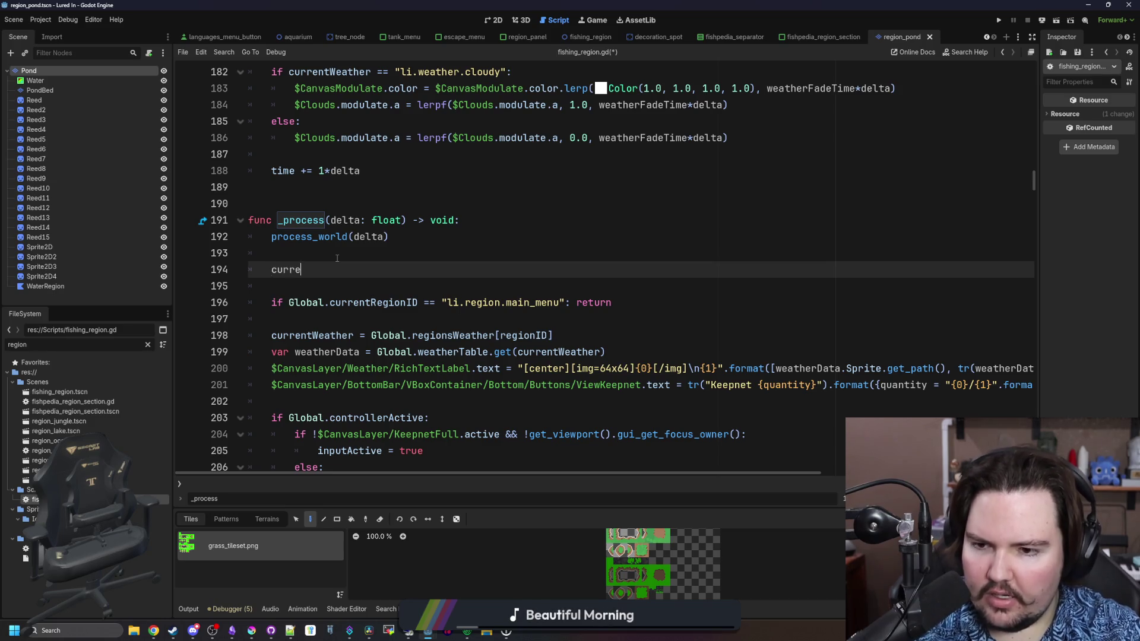
{"action": "type", "text": "ntEventTimer -= delta"}
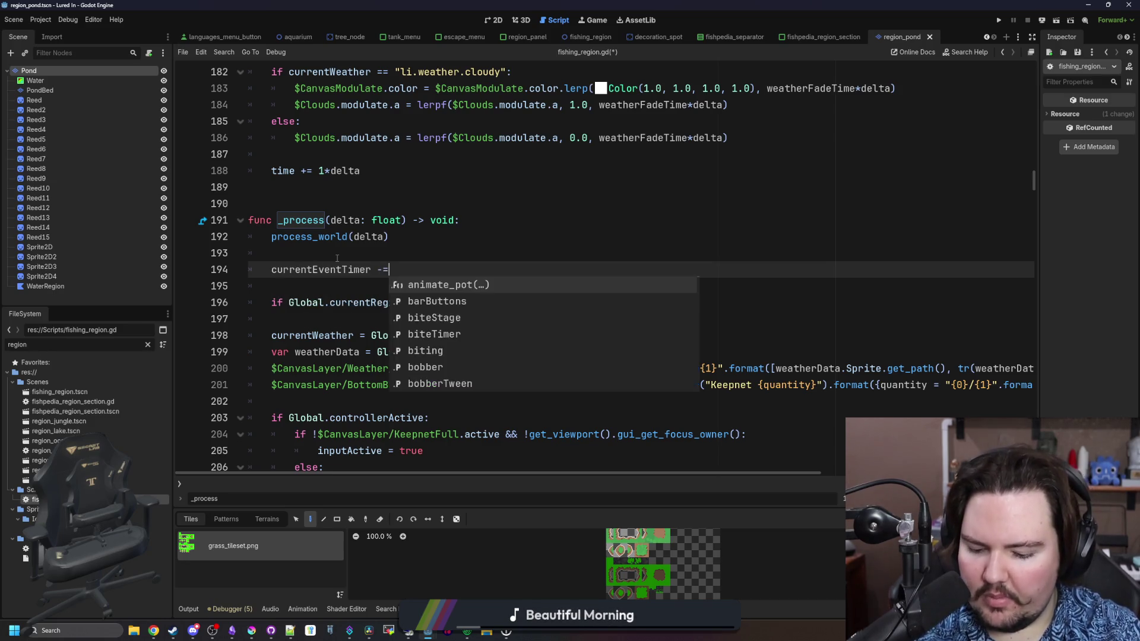
Add an 'if currentEventTimer <= 0:' check that resets currentEventTimer to eventTimer.
{"action": "key", "text": "Return"}
{"action": "type", "text": "if currentEventTimer <= 0"}
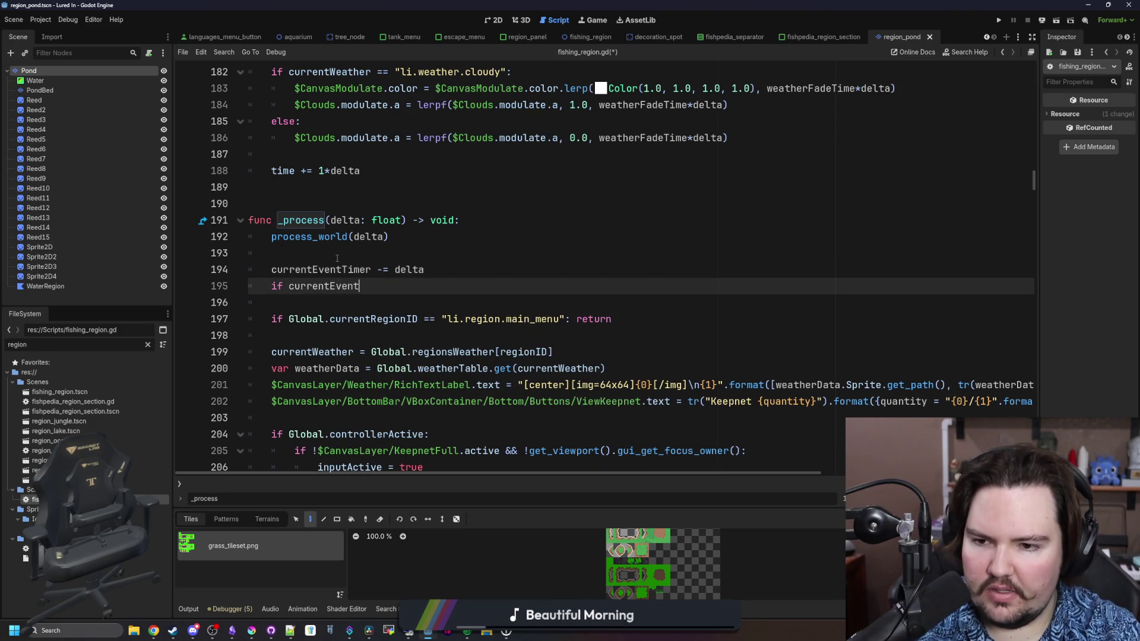
{"action": "type", "text": ":"}
{"action": "key", "text": "Return"}
{"action": "type", "text": "currentEventTimer = eventTimer"}
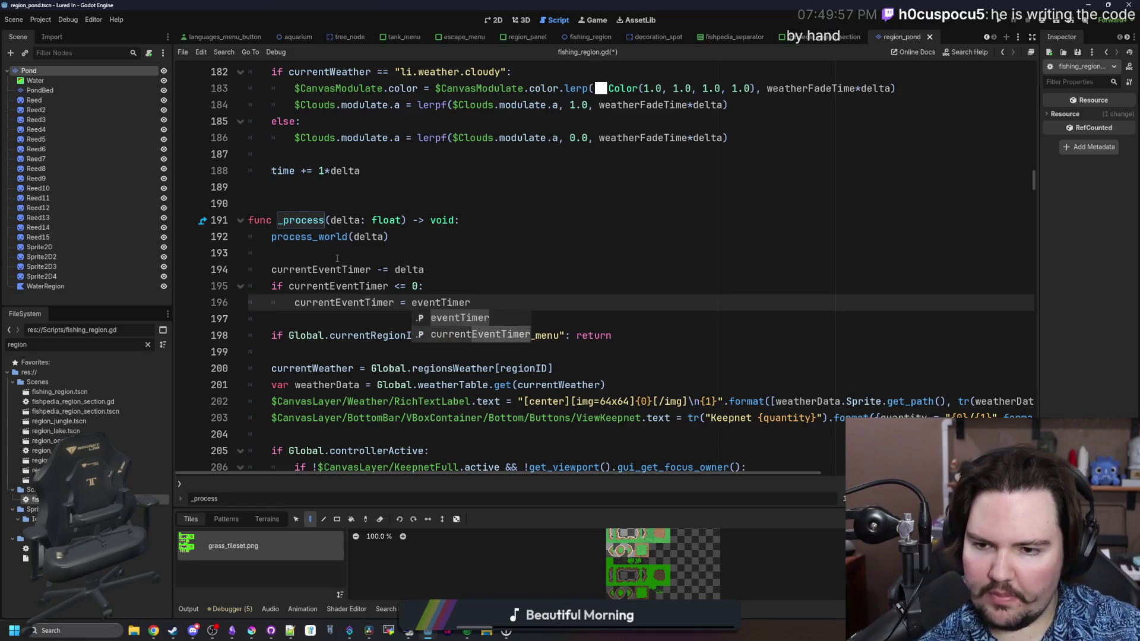
Add print('event') inside the reset block under the timer check.
{"action": "left_click", "coordinate": [336, 259]}
{"action": "left_click", "coordinate": [395, 270]}
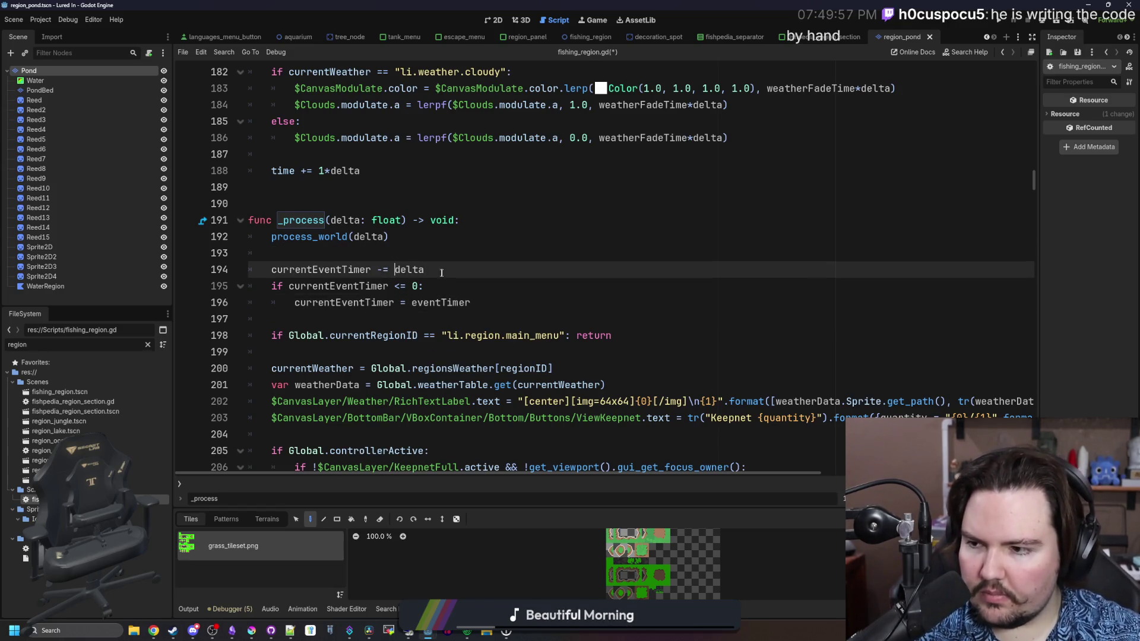
{"action": "key", "text": "Return"}
{"action": "left_click", "coordinate": [503, 319]}
{"action": "key", "text": "shift+Home"}
{"action": "key", "text": "BackSpace"}
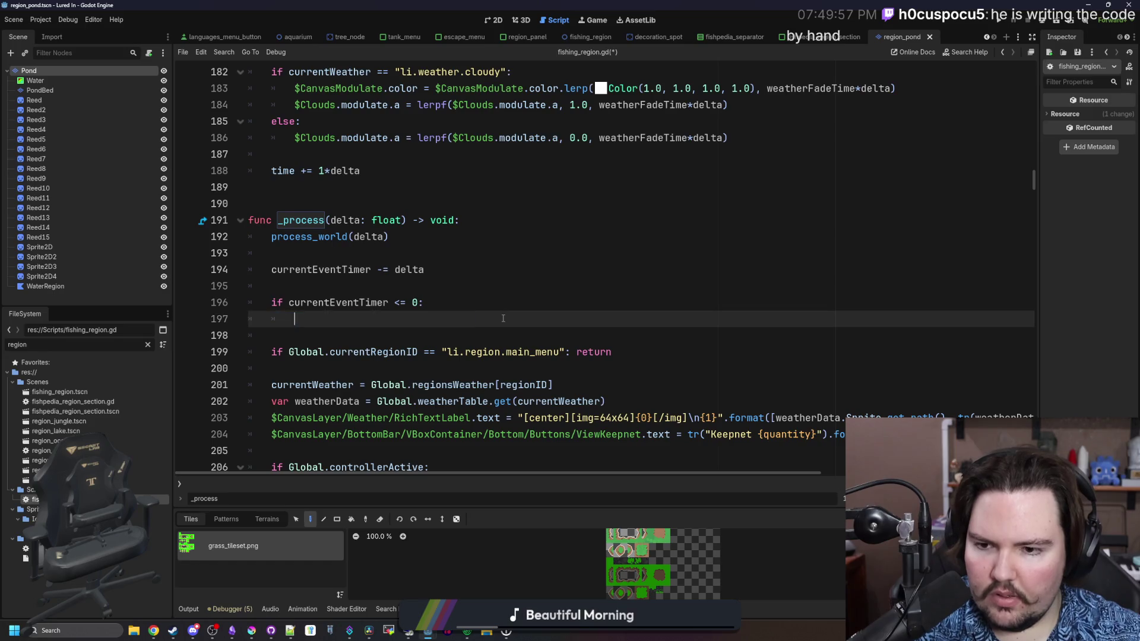
{"action": "key", "text": "ctrl+z"}
{"action": "key", "text": "Return"}
{"action": "type", "text": "print('even"}
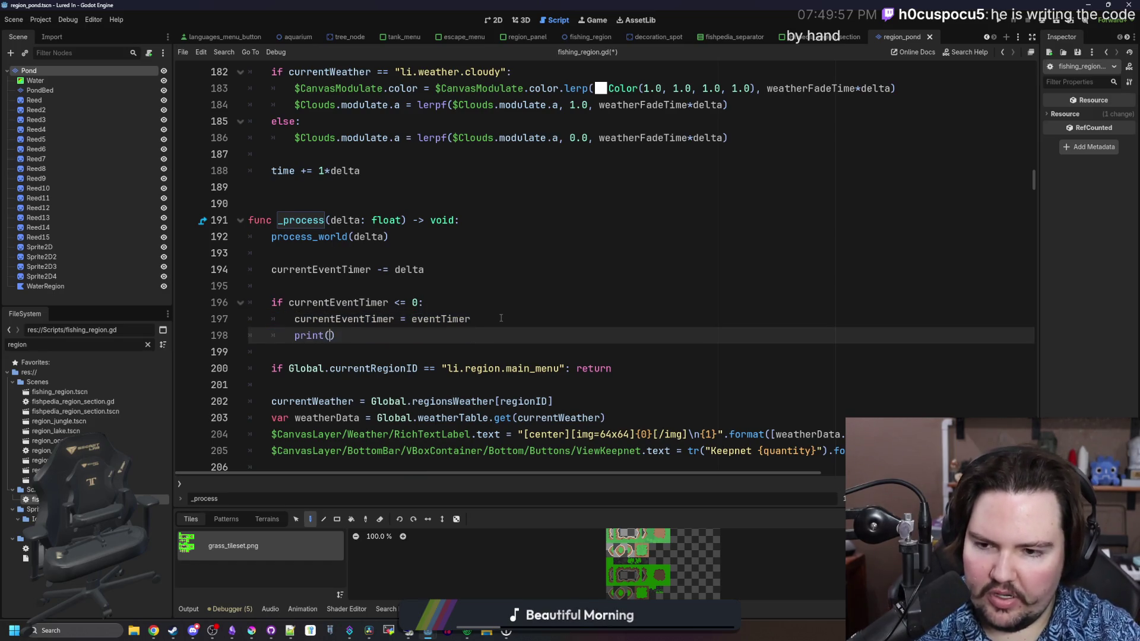
{"action": "type", "text": "t"}
{"action": "key", "text": "End"}
{"action": "key", "text": "Return"}
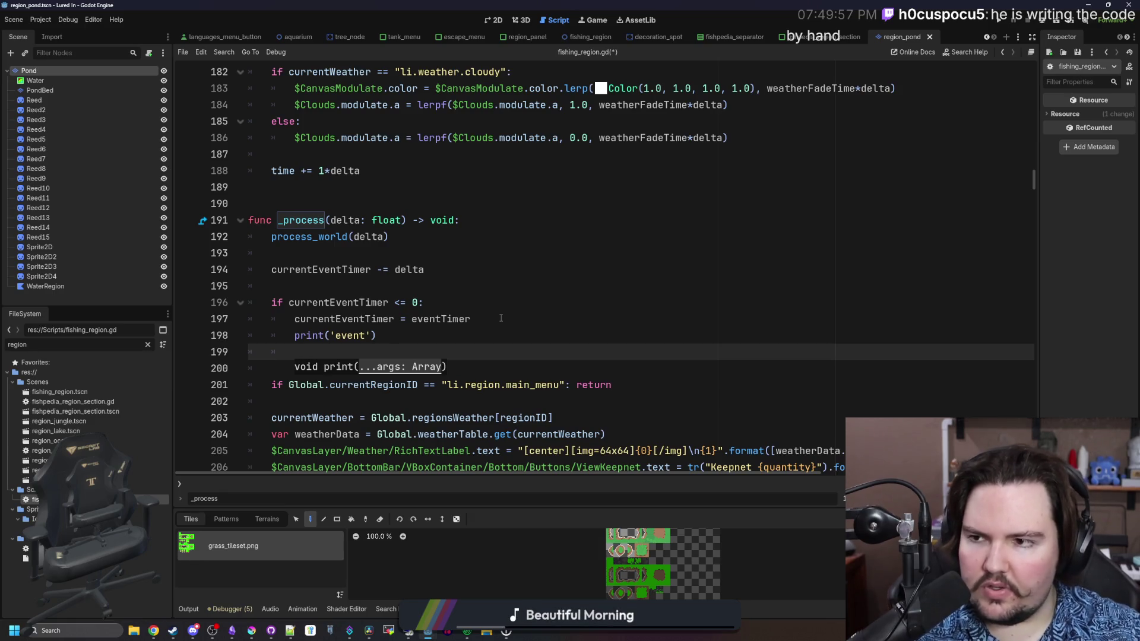
Save the script and the project changes with Ctrl+S.
{"action": "key", "text": "ctrl+s"}
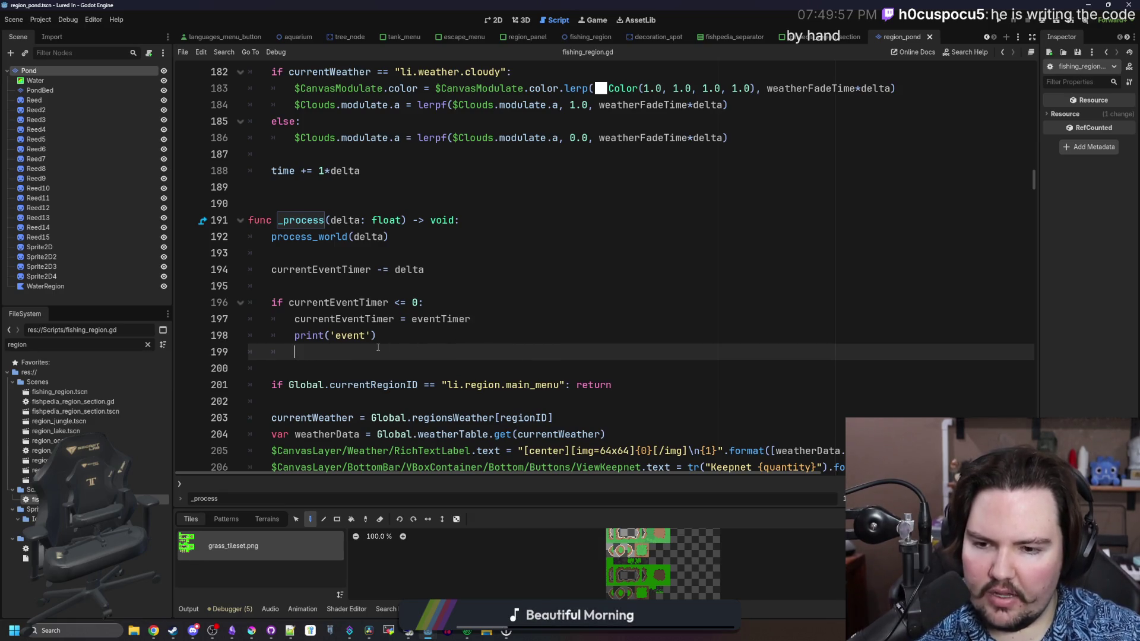
{"action": "key", "text": "ctrl+s"}
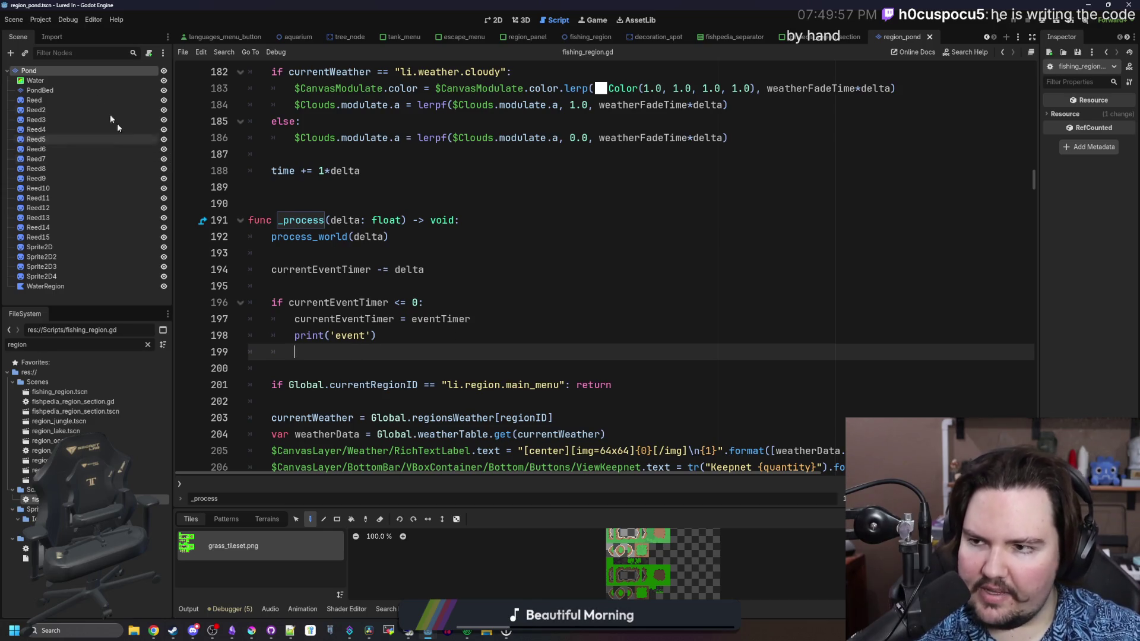
{"action": "left_click", "coordinate": [353, 303]}
{"action": "left_click", "coordinate": [353, 345]}
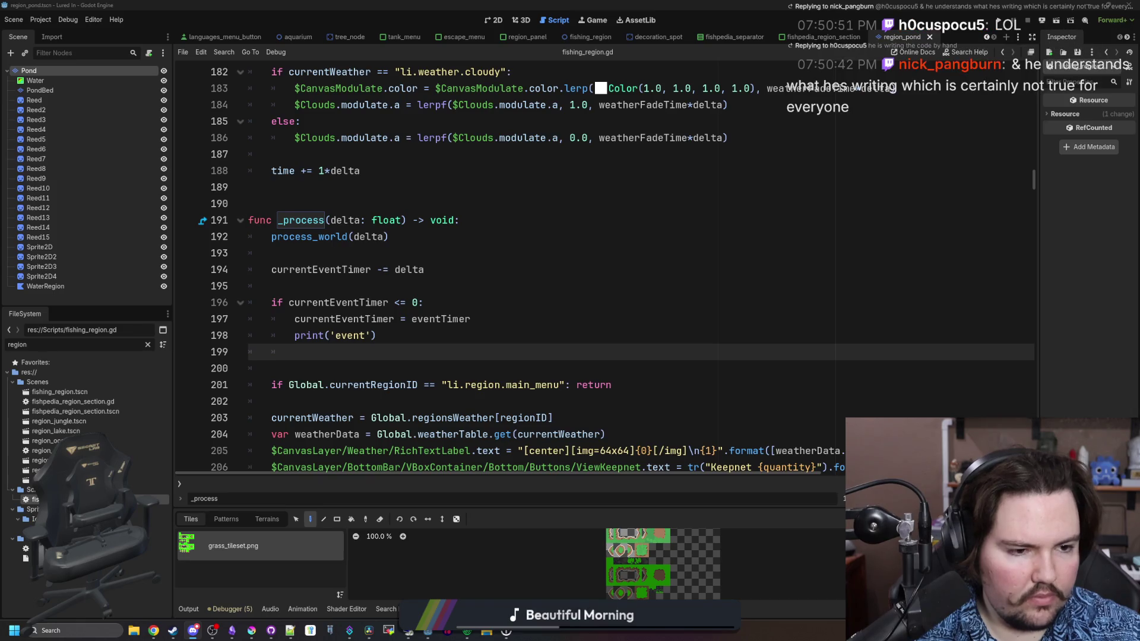
{"action": "left_click", "coordinate": [830, 267]}
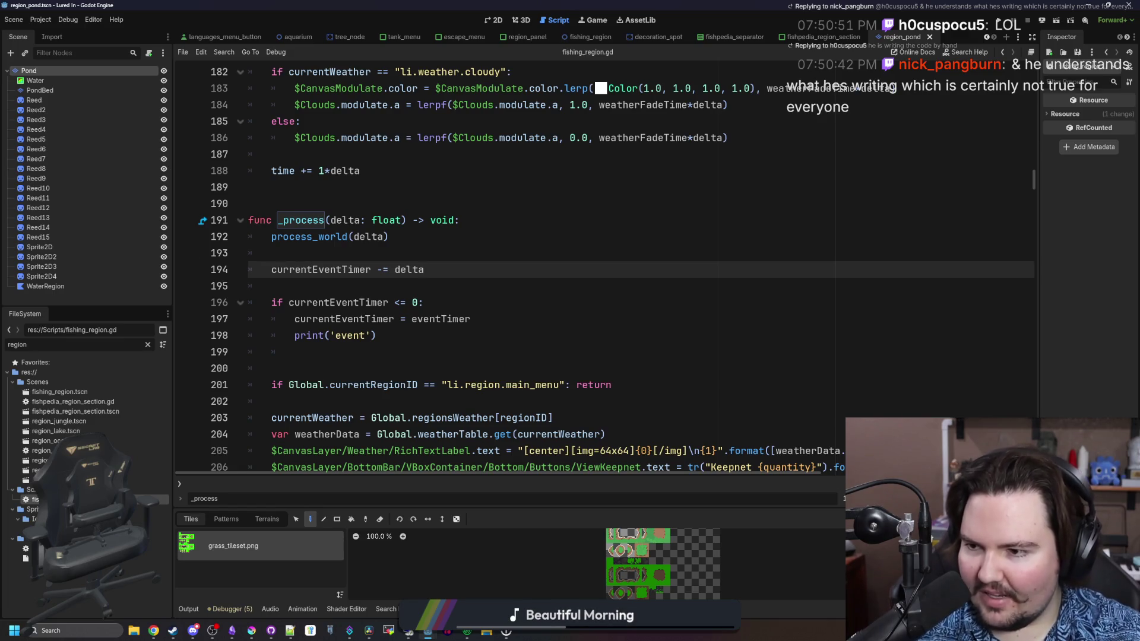
{"action": "left_click", "coordinate": [400, 336]}
{"action": "key", "text": "ctrl+s"}
{"action": "key", "text": "Down"}
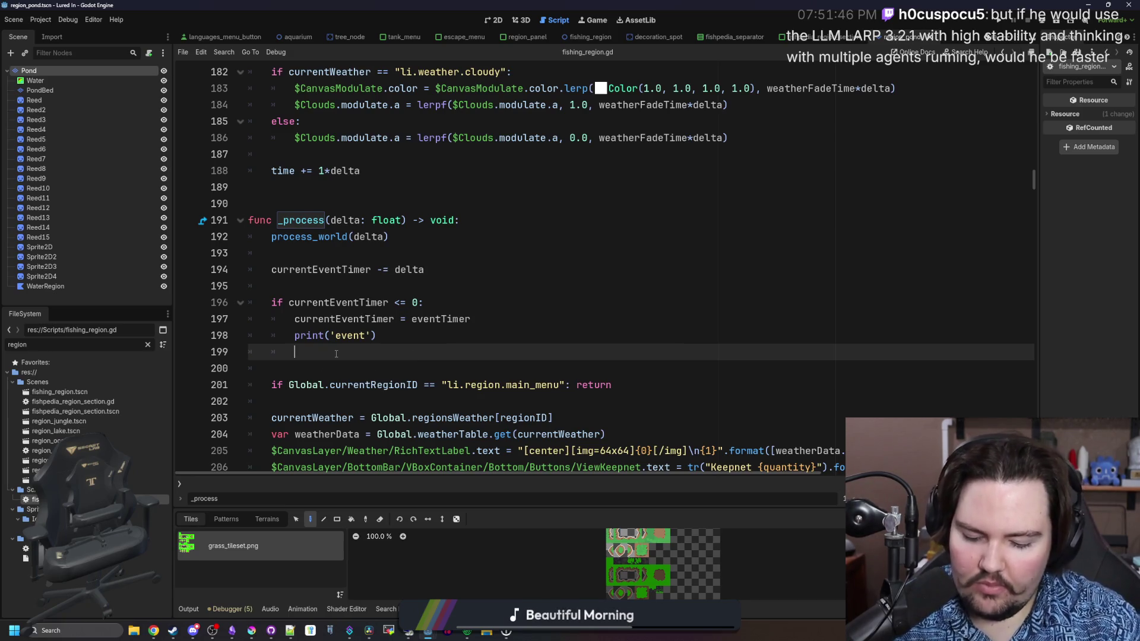
{"action": "type", "text": "preload(\""}
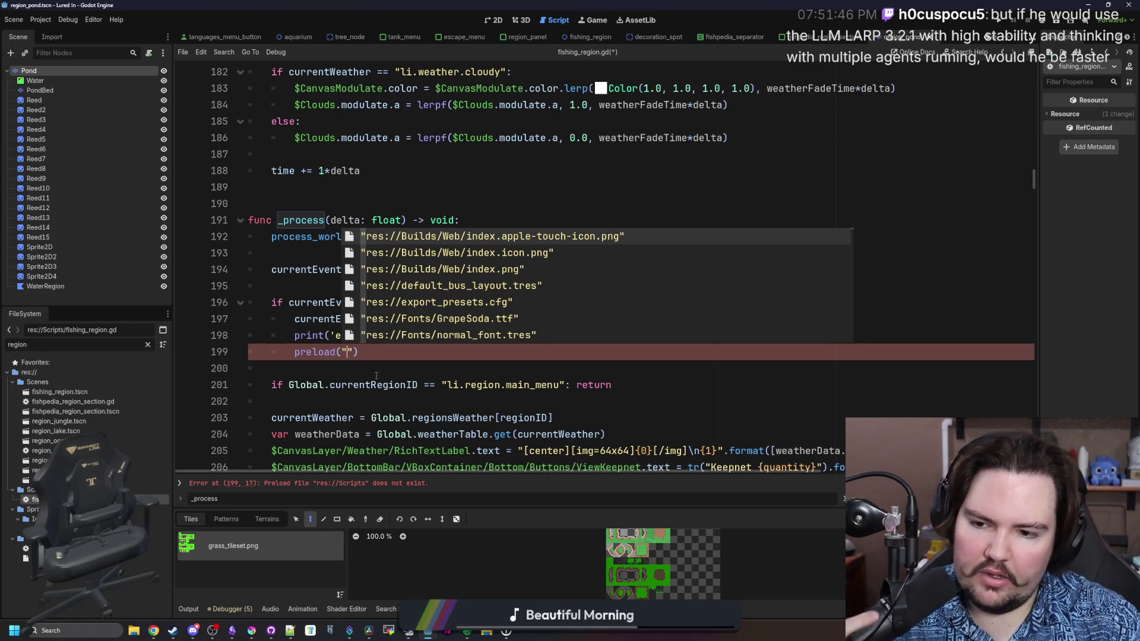
From the Scenes folder's context menu in FileSystem, choose Create New > Scene.
{"action": "key", "text": "Escape"}
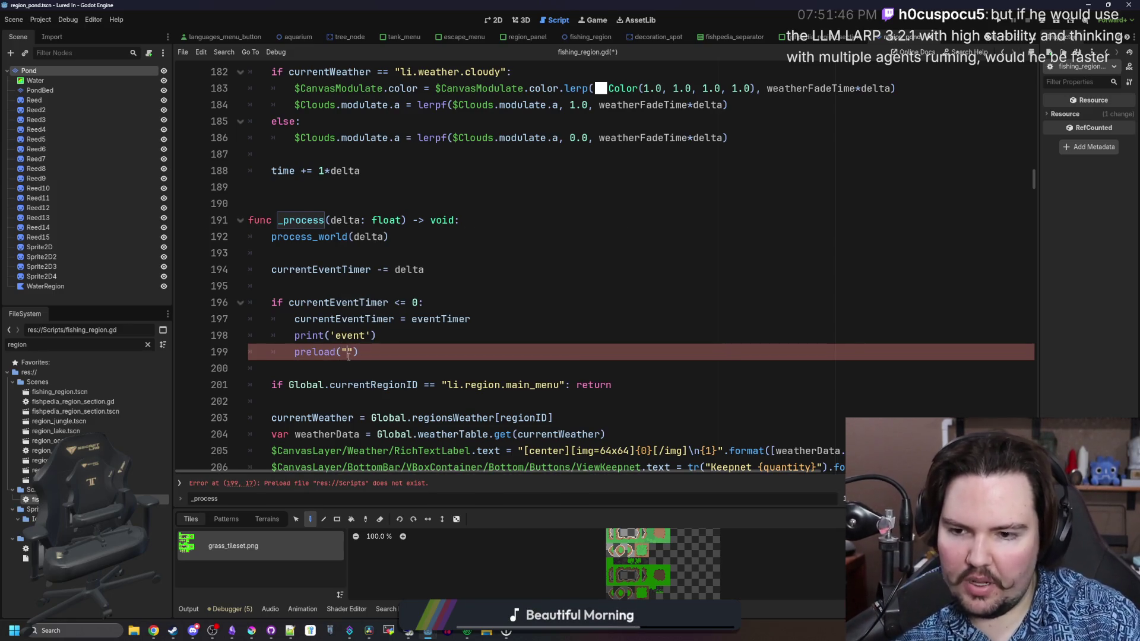
{"action": "right_click", "coordinate": [66, 383]}
{"action": "mouse_move", "coordinate": [121, 395]}
{"action": "left_click", "coordinate": [223, 403]}
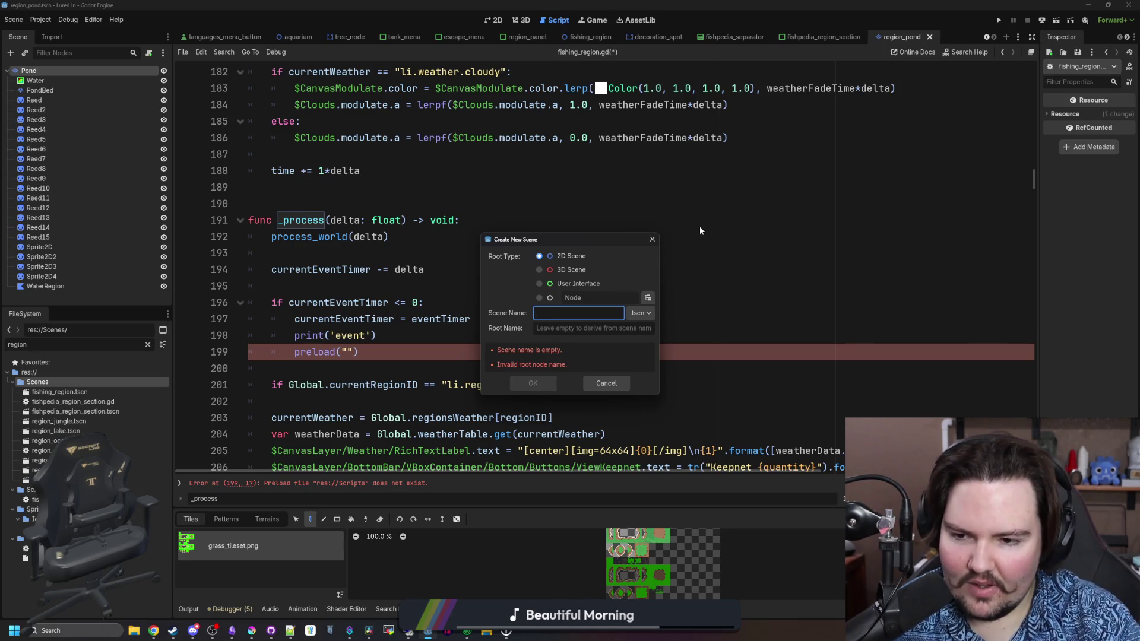
Create the fish_splash scene and change its FishSplash root to a Sprite2D.
{"action": "type", "text": "fish_splash"}
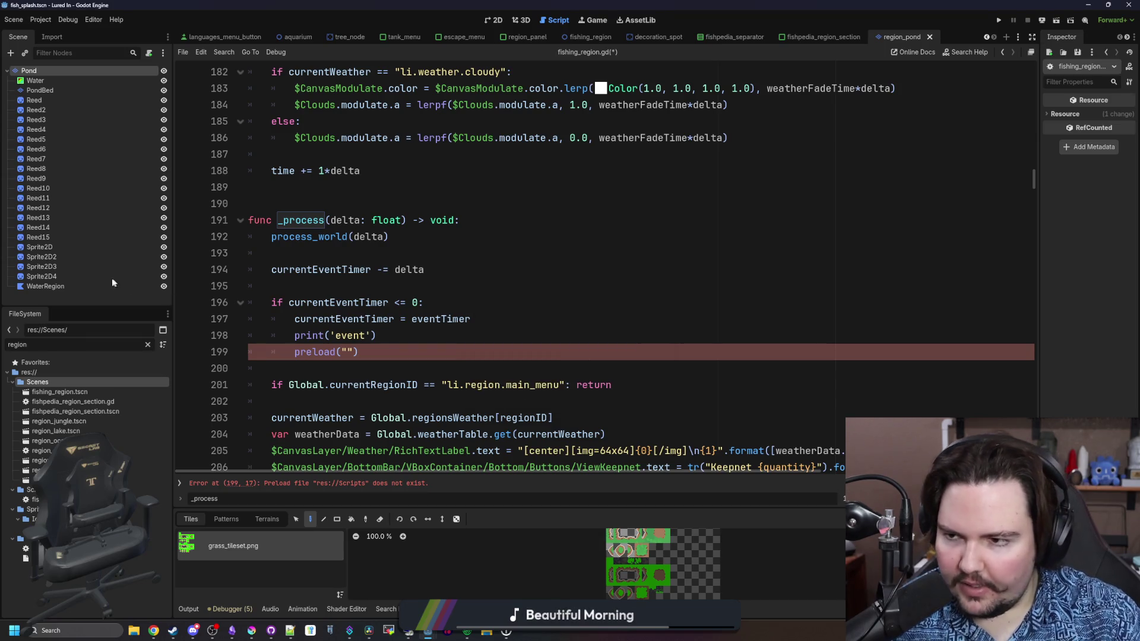
{"action": "left_click", "coordinate": [77, 72]}
{"action": "right_click", "coordinate": [77, 72]}
{"action": "left_click", "coordinate": [124, 186]}
{"action": "type", "text": "sprite"}
{"action": "key", "text": "Return"}
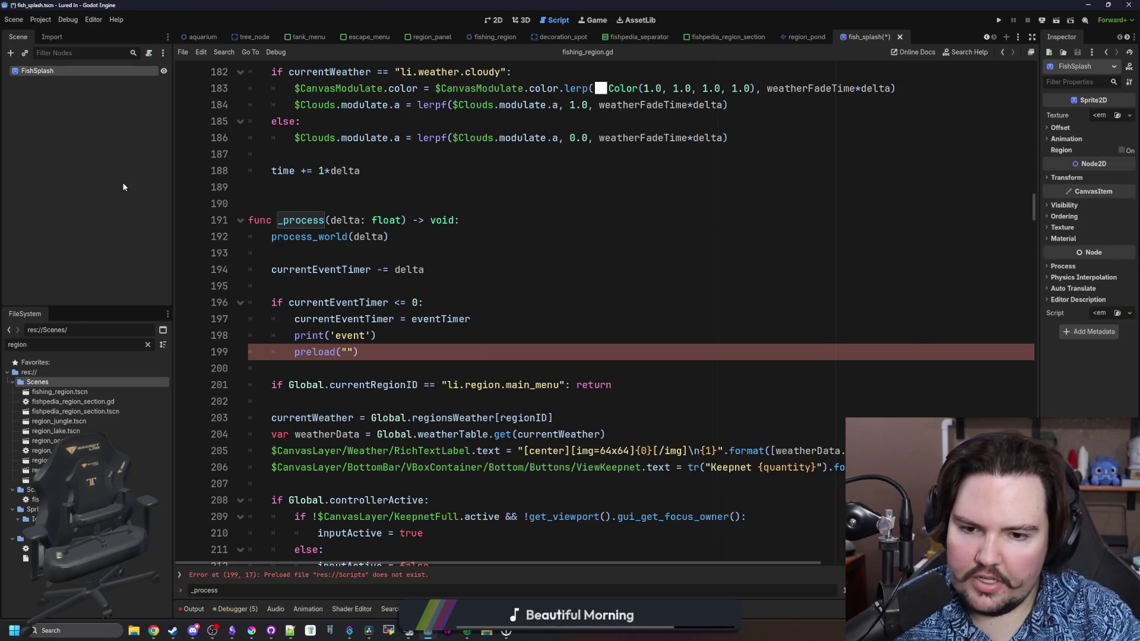
Quick Load the fish icon as the Sprite2D texture, then start typing the fish_splash path.
{"action": "left_click", "coordinate": [1089, 119]}
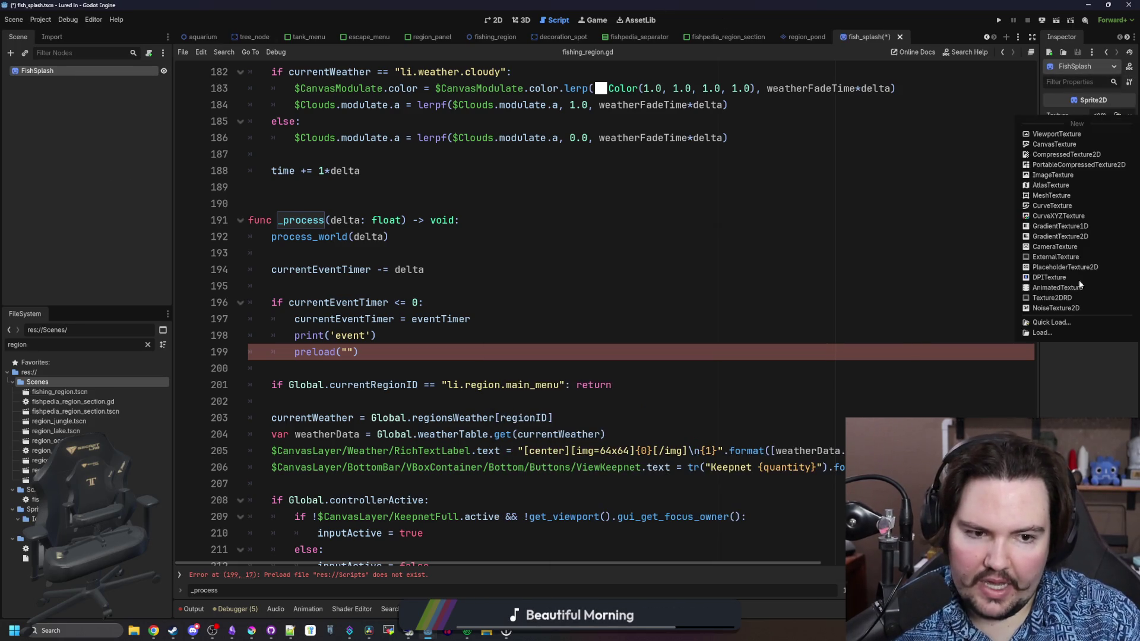
{"action": "left_click", "coordinate": [1056, 321]}
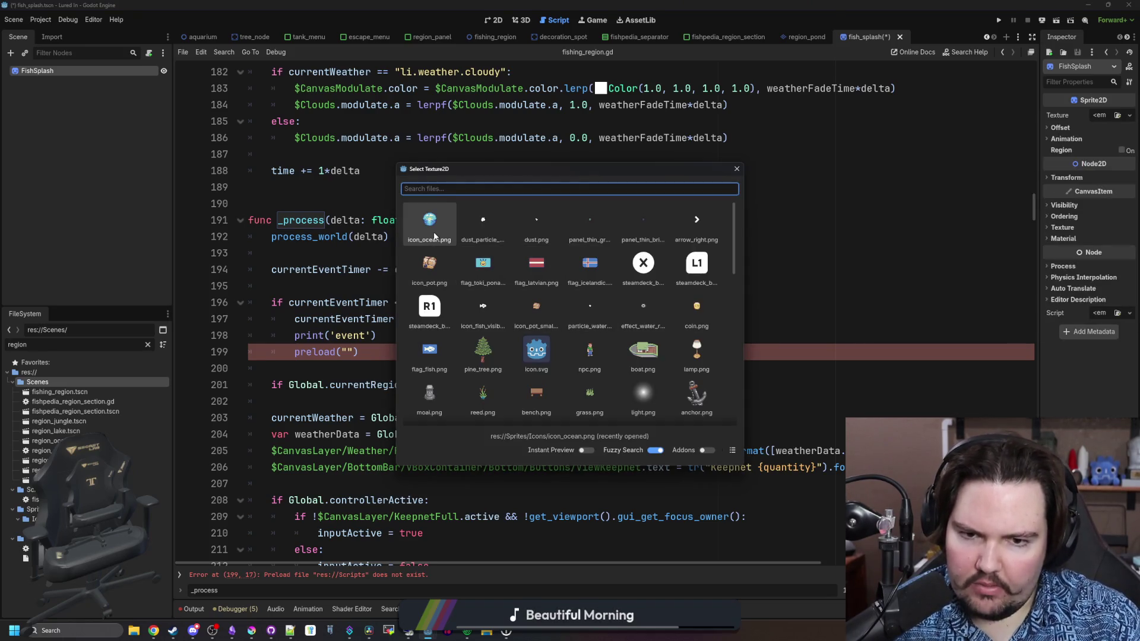
{"action": "double_click", "coordinate": [479, 314]}
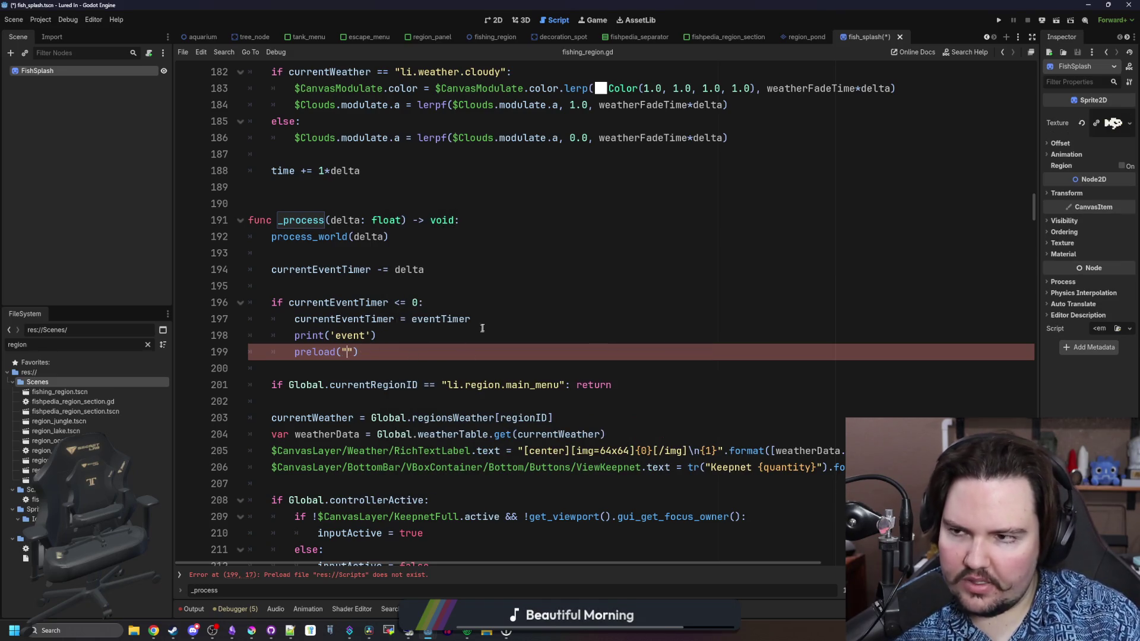
{"action": "type", "text": "fish"}
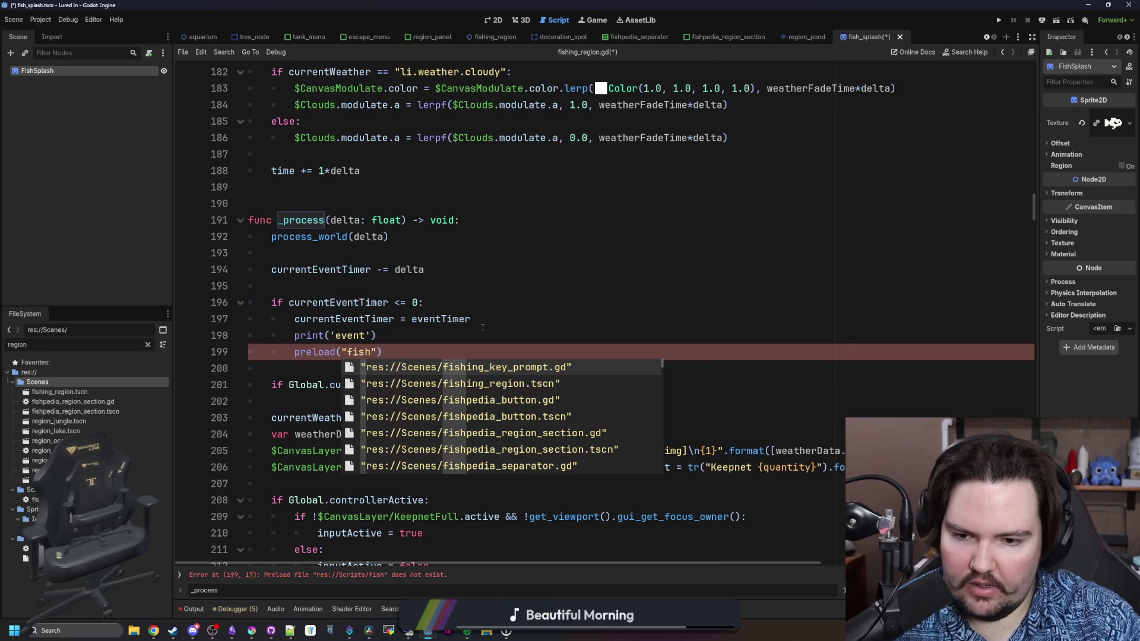
{"action": "type", "text": "_spl"}
Write var splash = preload("res://Scenes/fish_splash.tscn").instantiate() with add_child(splash) below it.
{"action": "key", "text": "Return"}
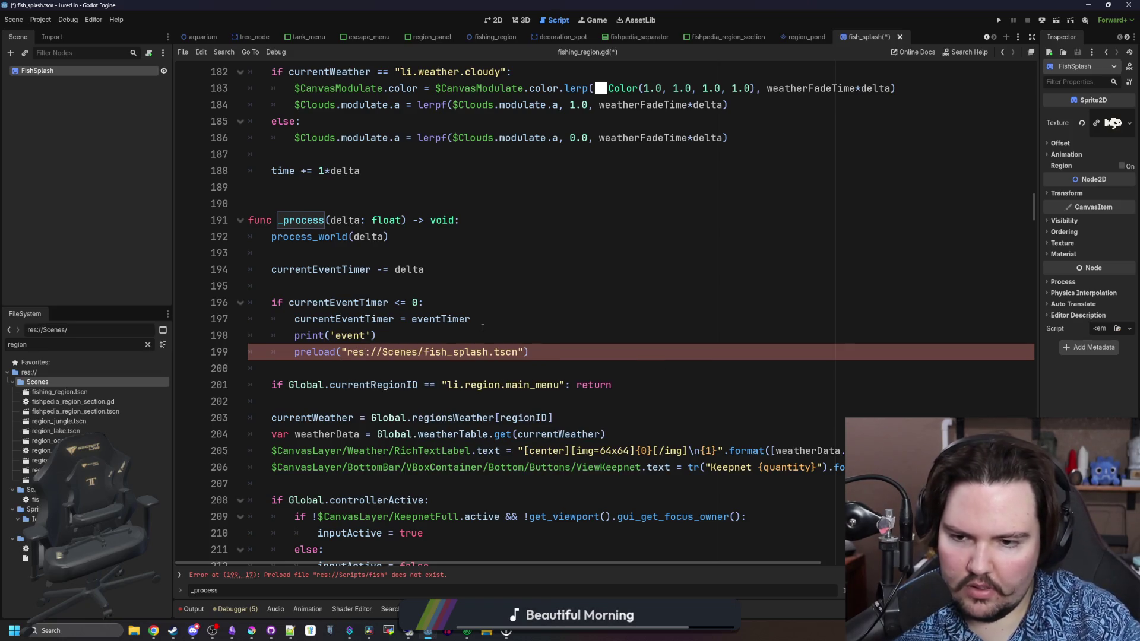
{"action": "type", "text": ".instantiate()"}
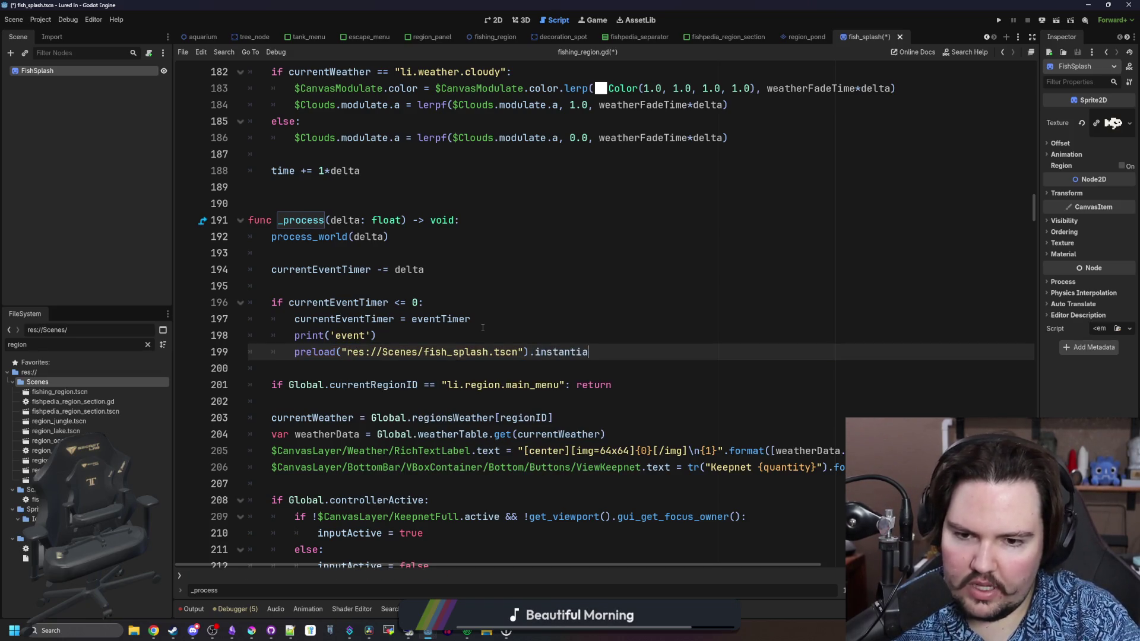
{"action": "key", "text": "Home"}
{"action": "type", "text": "var splash ="}
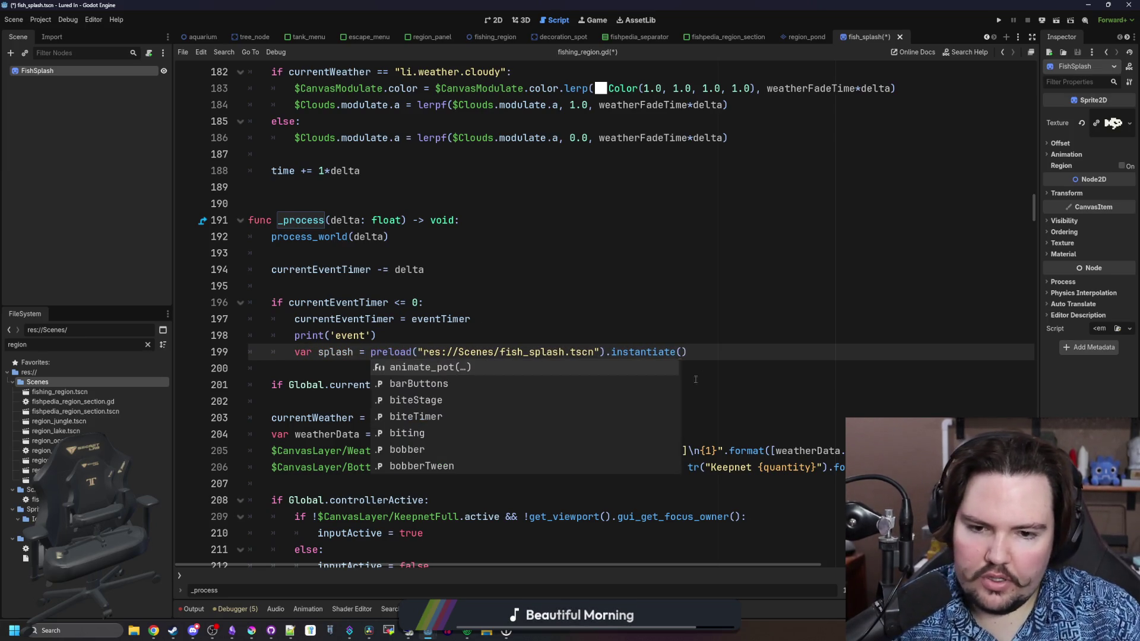
{"action": "left_click", "coordinate": [777, 344]}
{"action": "key", "text": "Return"}
{"action": "type", "text": "add_child(splash"}
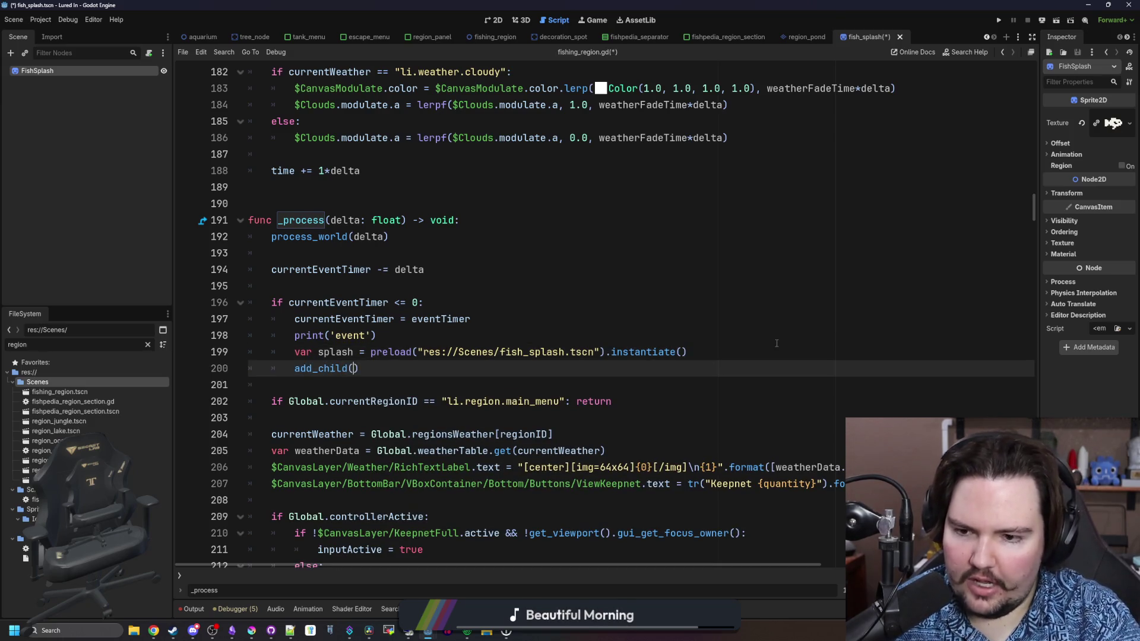
{"action": "left_click", "coordinate": [725, 363]}
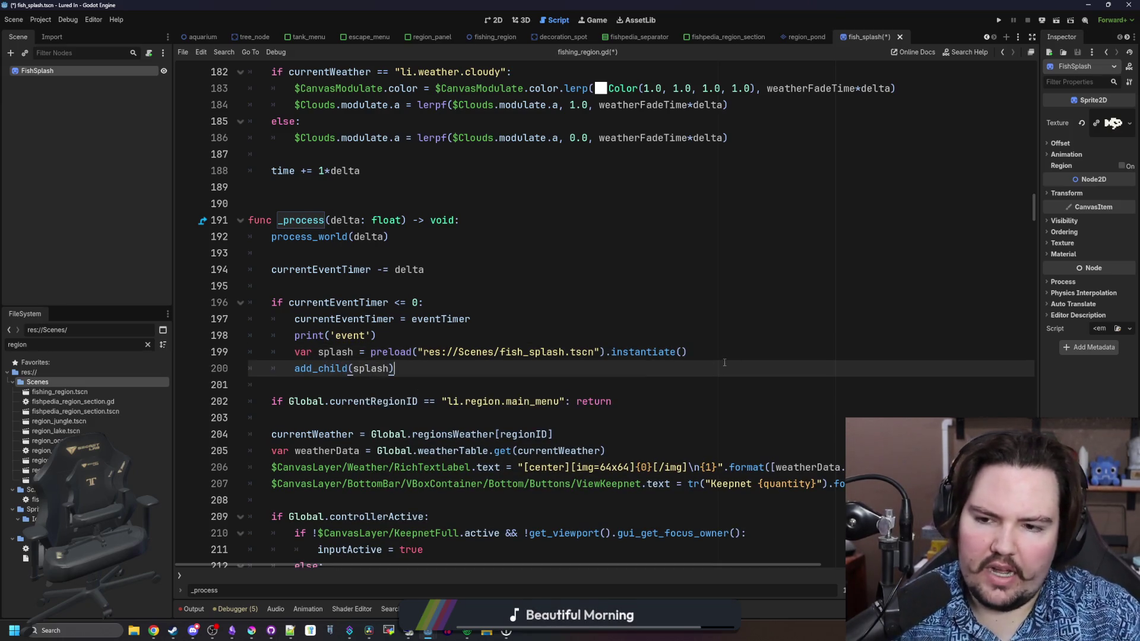
{"action": "left_click", "coordinate": [713, 357]}
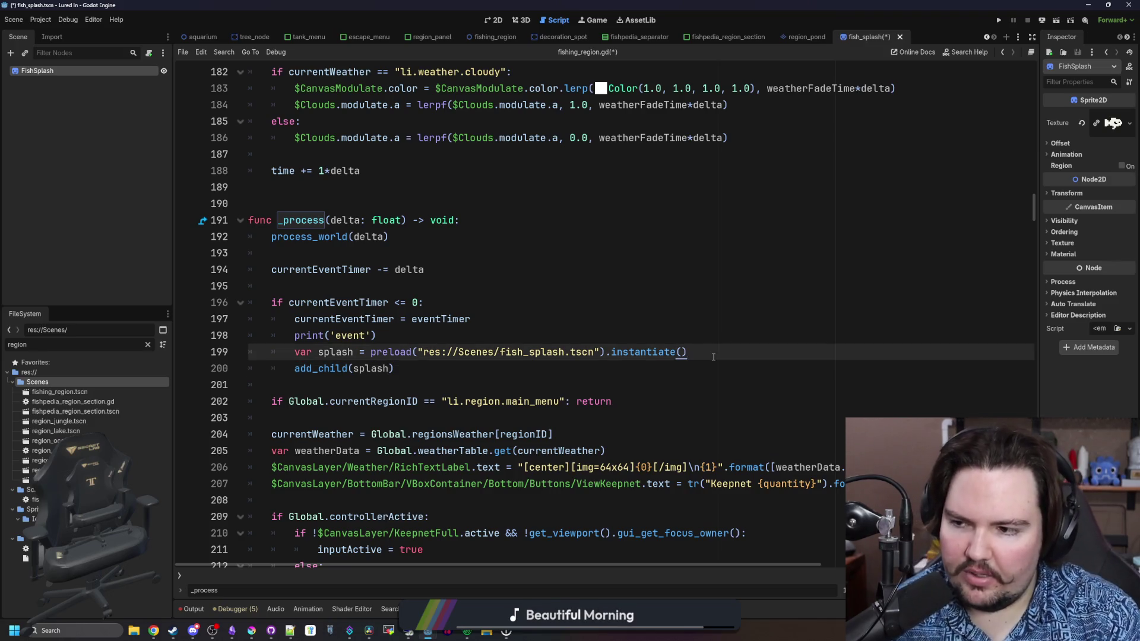
{"action": "key", "text": "Return"}
{"action": "key", "text": "Return"}
{"action": "key", "text": "Return"}
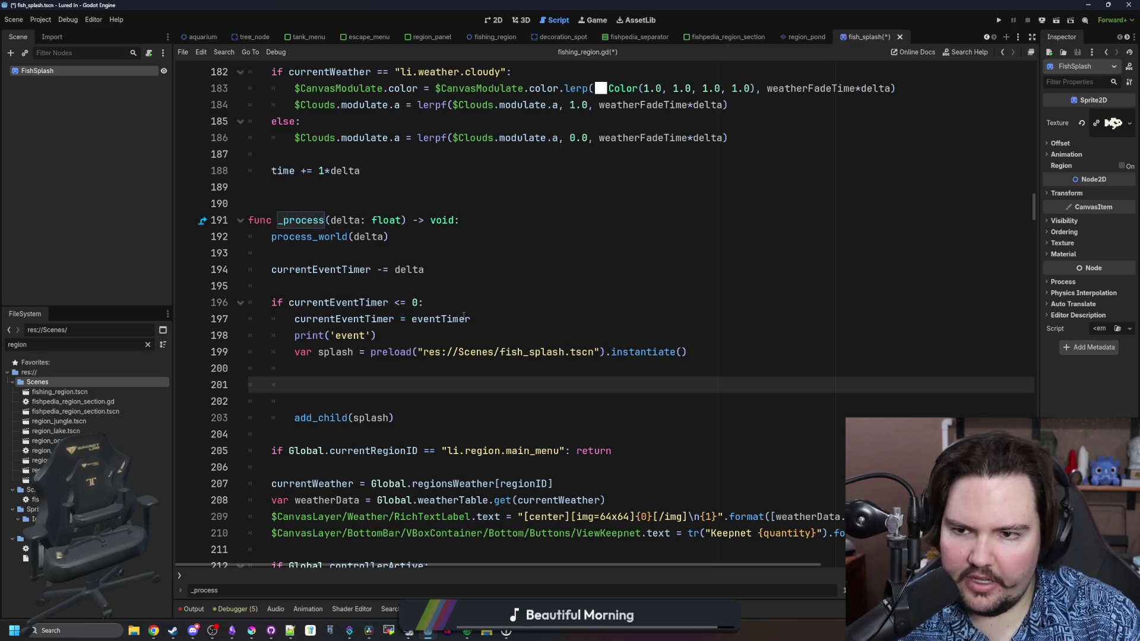
Search 'polygon', follow waterRegion to its declaration, and open the PackedVector2Array docs.
{"action": "scroll", "coordinate": [464, 316], "scroll_direction": "up", "scroll_amount": 5}
{"action": "scroll", "coordinate": [464, 316], "scroll_direction": "up", "scroll_amount": 14}
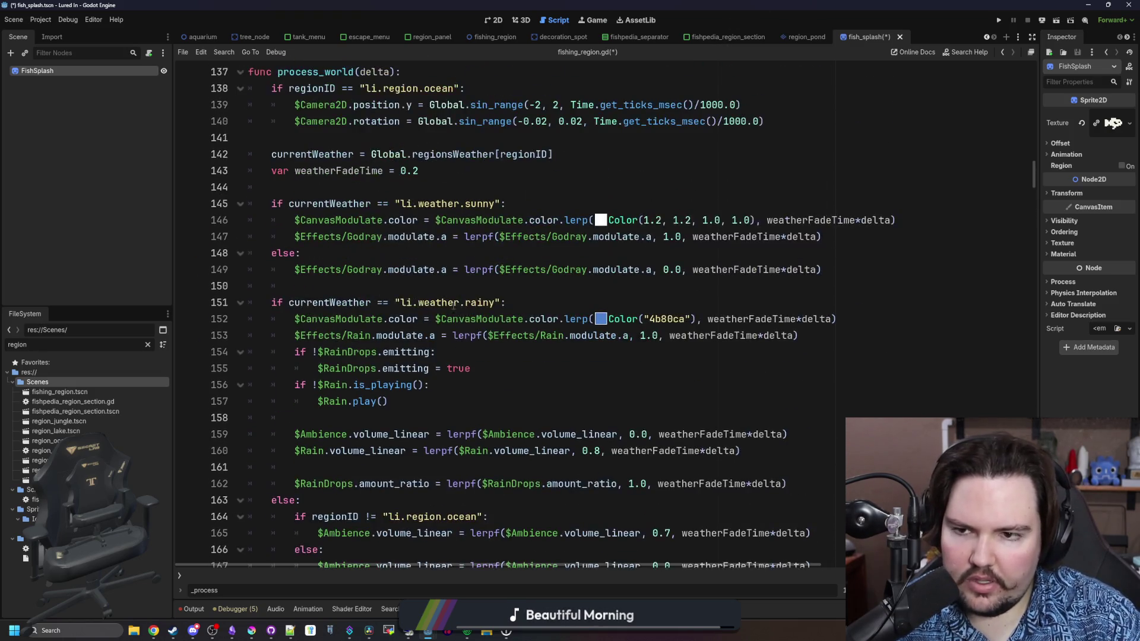
{"action": "scroll", "coordinate": [538, 301], "scroll_direction": "up", "scroll_amount": 11}
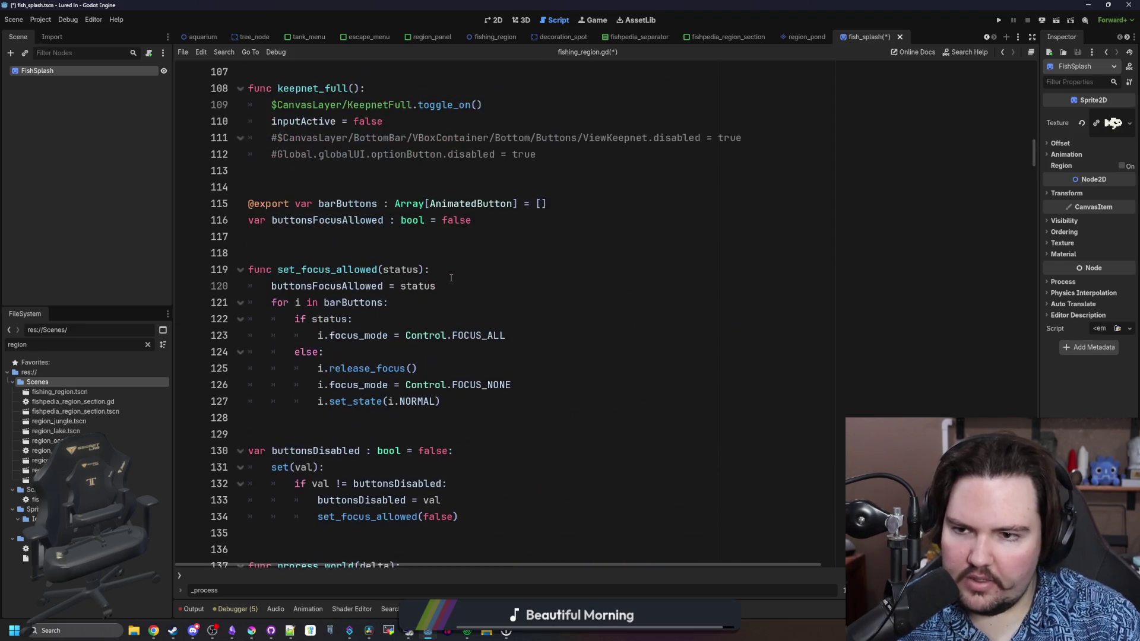
{"action": "scroll", "coordinate": [537, 302], "scroll_direction": "up", "scroll_amount": 17}
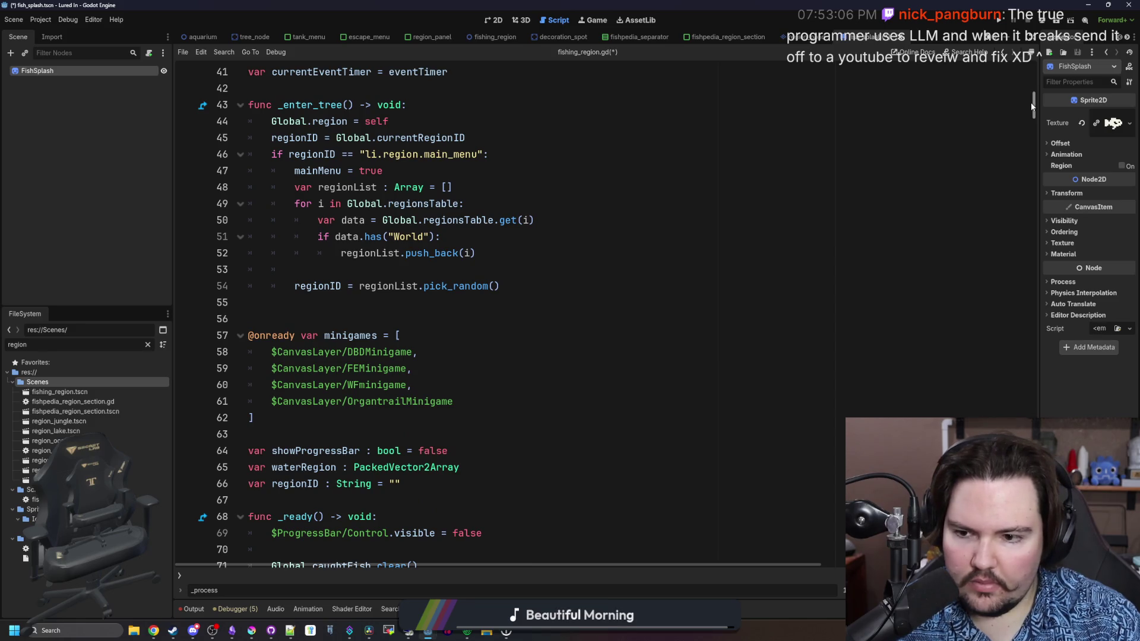
{"action": "scroll", "coordinate": [477, 377], "scroll_direction": "up", "scroll_amount": 6}
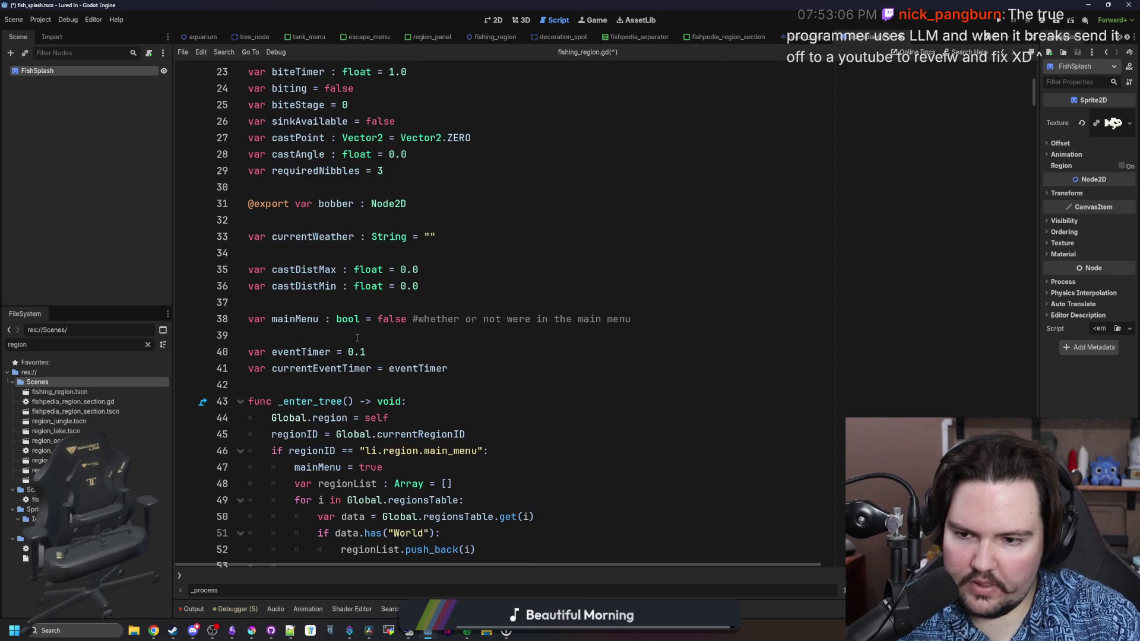
{"action": "scroll", "coordinate": [478, 356], "scroll_direction": "up", "scroll_amount": 7}
{"action": "scroll", "coordinate": [481, 310], "scroll_direction": "down", "scroll_amount": 2}
{"action": "scroll", "coordinate": [481, 310], "scroll_direction": "down", "scroll_amount": 10}
{"action": "key", "text": "ctrl+f"}
{"action": "type", "text": "polygon"}
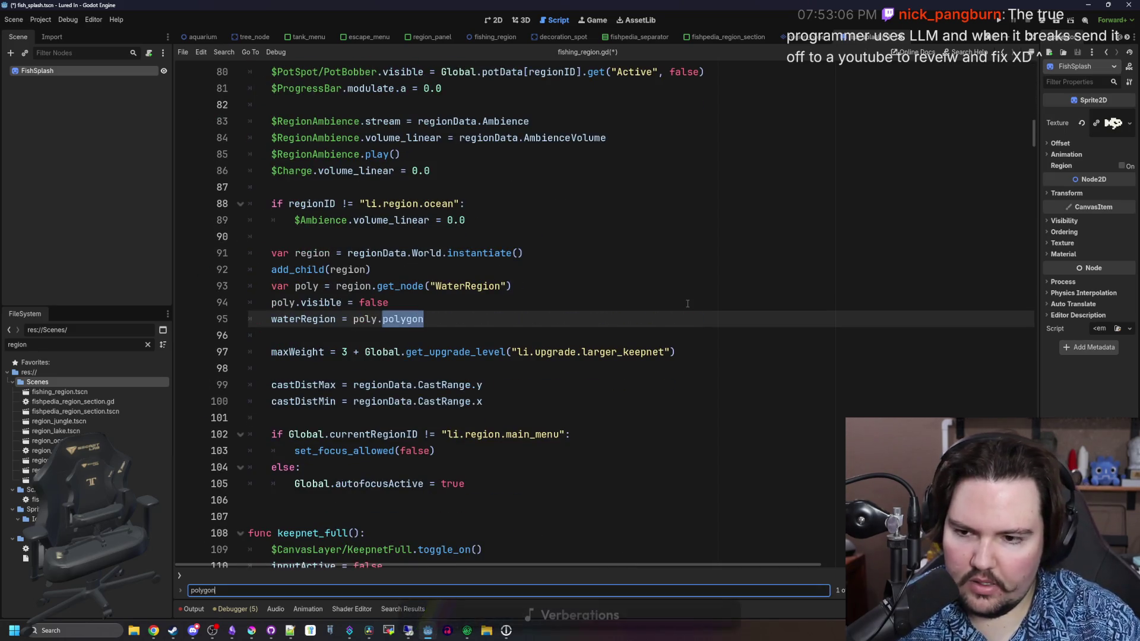
{"action": "left_click", "coordinate": [418, 316]}
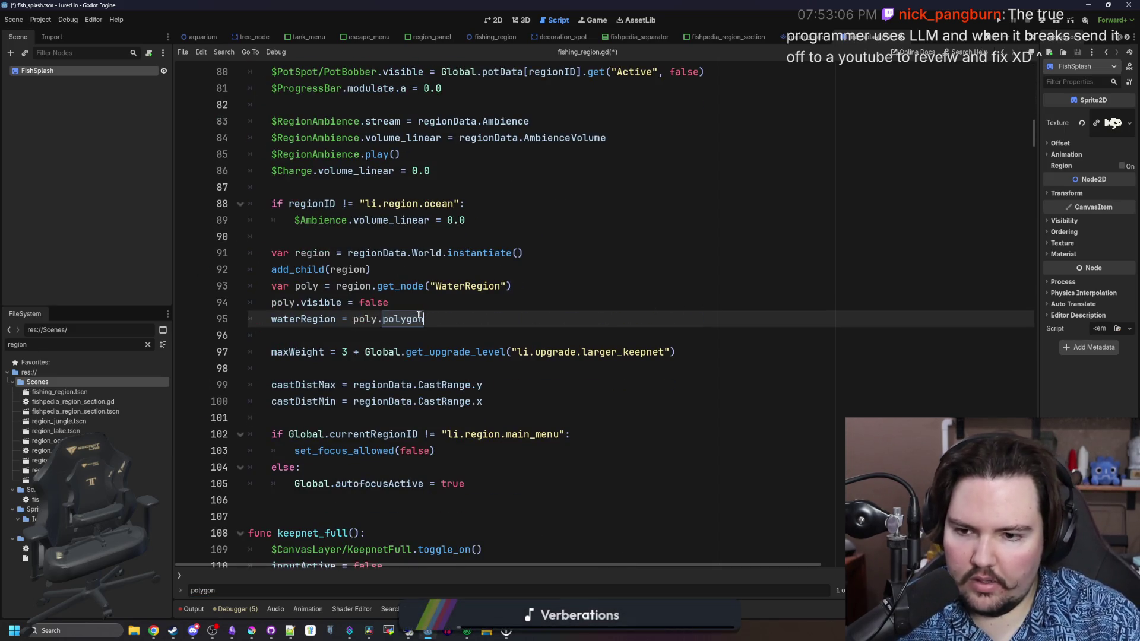
{"action": "left_click", "coordinate": [308, 321], "text": "ctrl"}
{"action": "left_click", "coordinate": [391, 325], "text": "ctrl"}
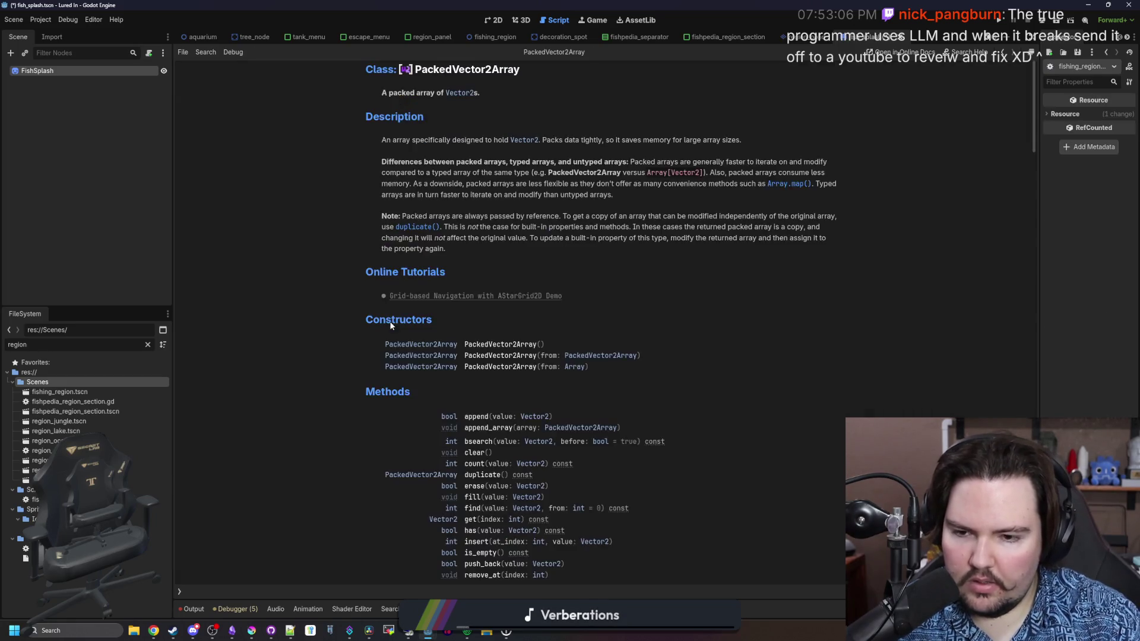
Read through the PackedVector2Array reference, then return to fishing_region.gd.
{"action": "scroll", "coordinate": [469, 313], "scroll_direction": "down", "scroll_amount": 3}
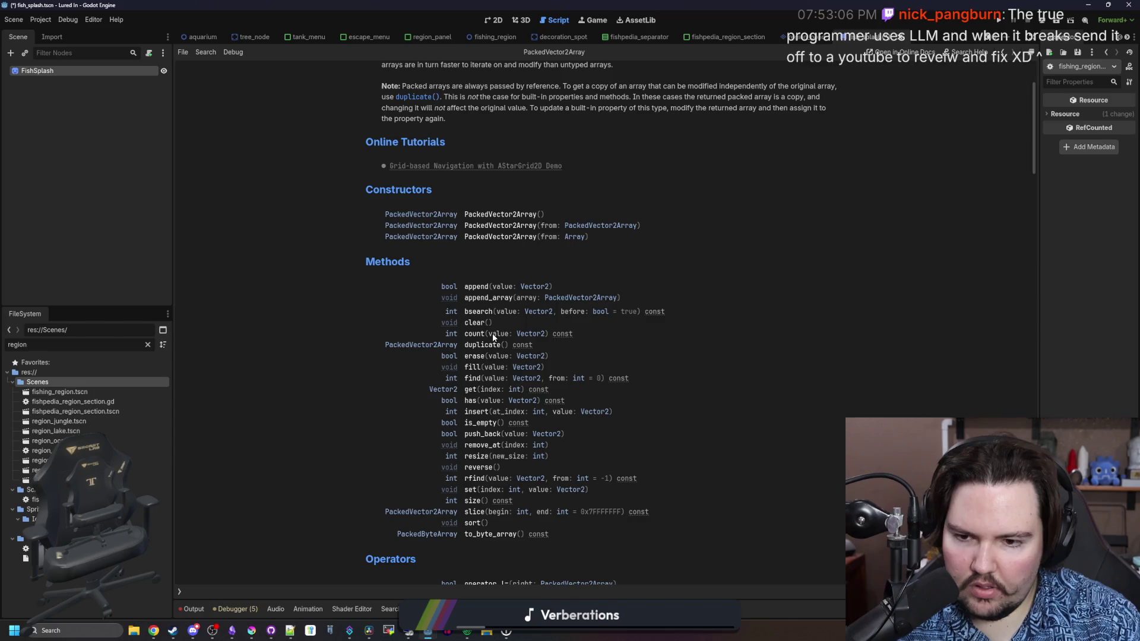
{"action": "scroll", "coordinate": [501, 469], "scroll_direction": "down", "scroll_amount": 3}
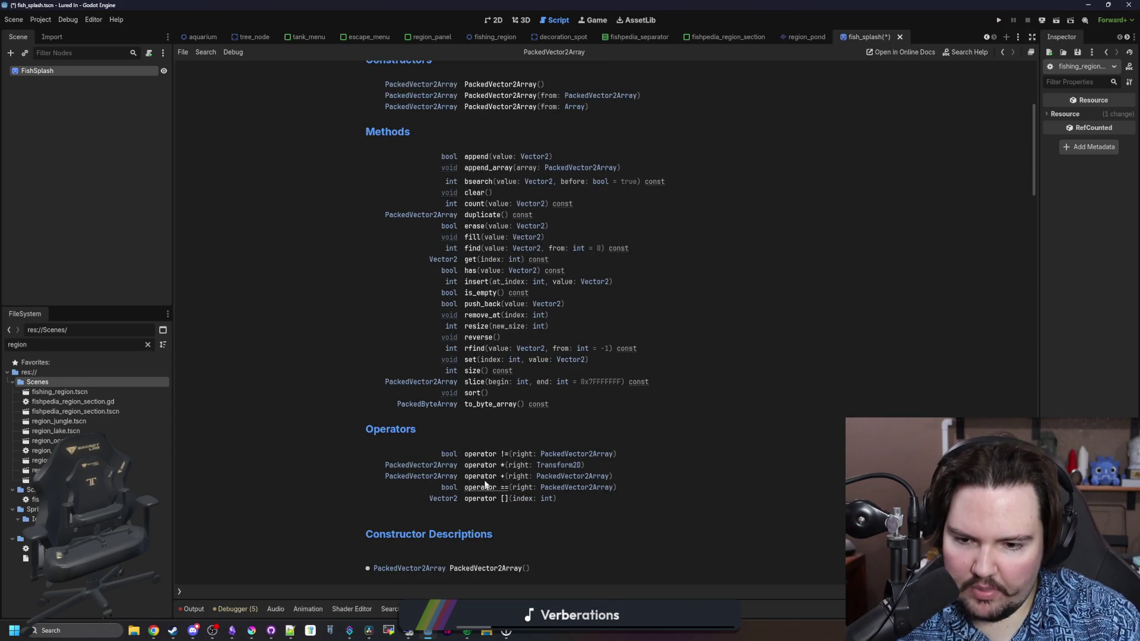
{"action": "scroll", "coordinate": [487, 491], "scroll_direction": "up", "scroll_amount": 3}
{"action": "scroll", "coordinate": [500, 309], "scroll_direction": "up", "scroll_amount": 3}
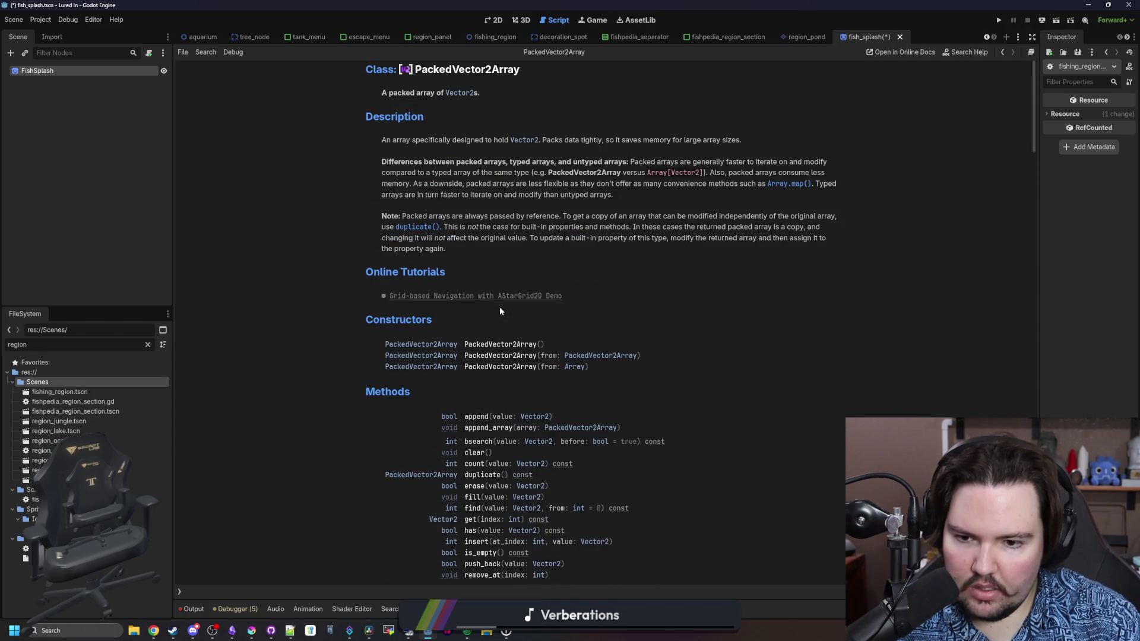
{"action": "scroll", "coordinate": [422, 324], "scroll_direction": "down", "scroll_amount": 8}
{"action": "scroll", "coordinate": [422, 320], "scroll_direction": "down", "scroll_amount": 15}
{"action": "scroll", "coordinate": [475, 317], "scroll_direction": "up", "scroll_amount": 20}
{"action": "key", "text": "alt+Left"}
Search 'polygon' again and reopen the PackedVector2Array docs from the waterRegion declaration.
{"action": "left_click", "coordinate": [471, 352]}
{"action": "key", "text": "ctrl+f"}
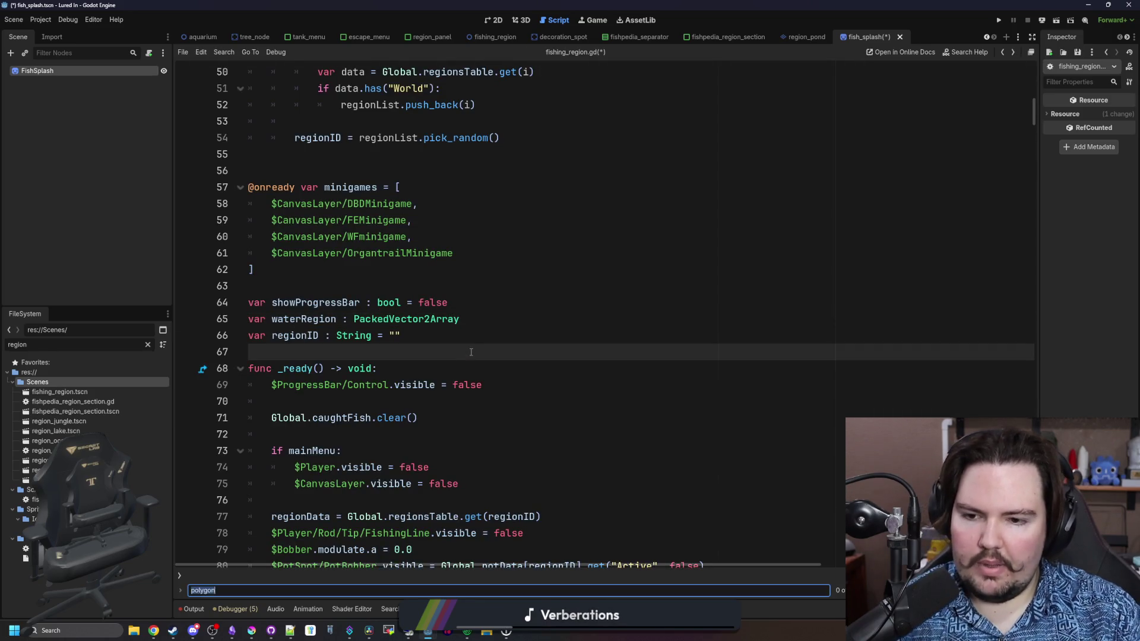
{"action": "type", "text": "polygon"}
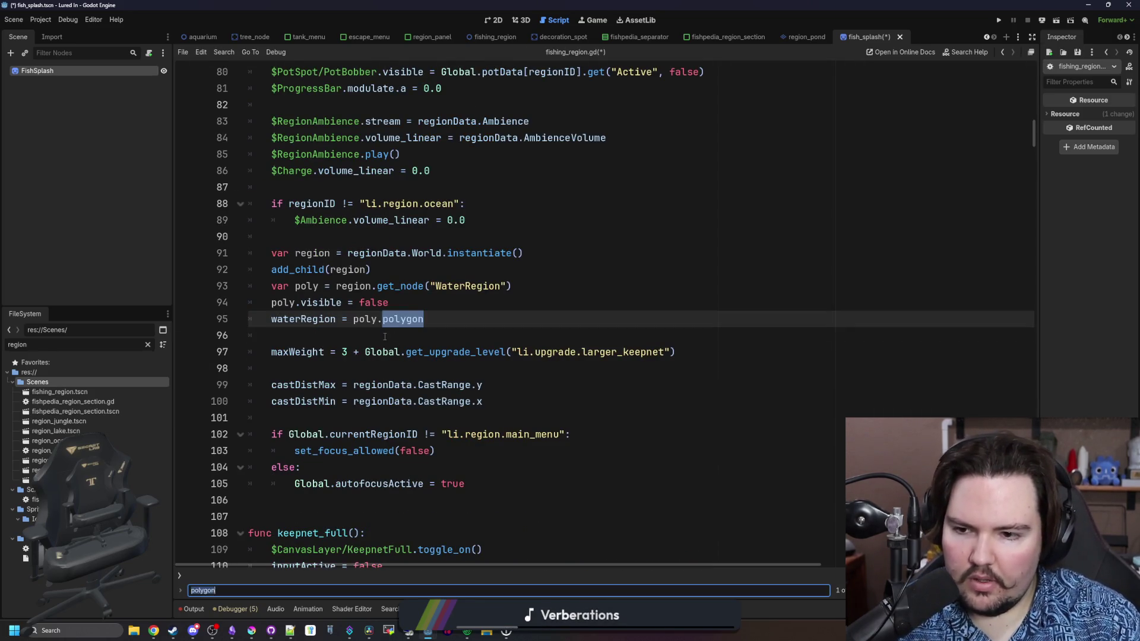
{"action": "left_click", "coordinate": [385, 337]}
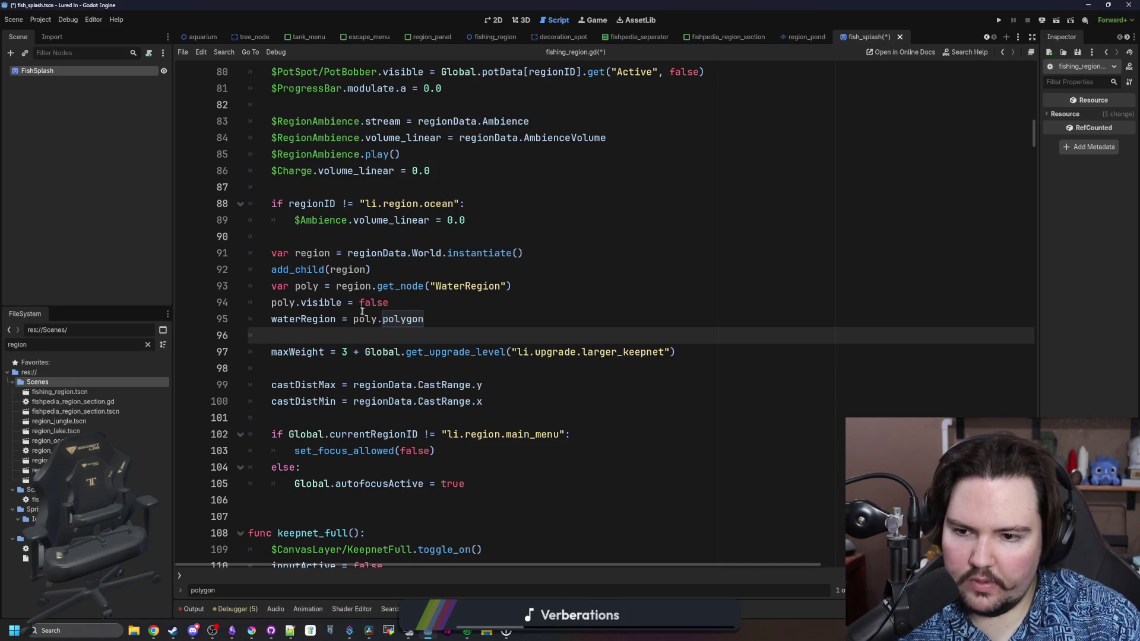
{"action": "left_click", "coordinate": [374, 320]}
{"action": "scroll", "coordinate": [375, 321], "scroll_direction": "up", "scroll_amount": 1}
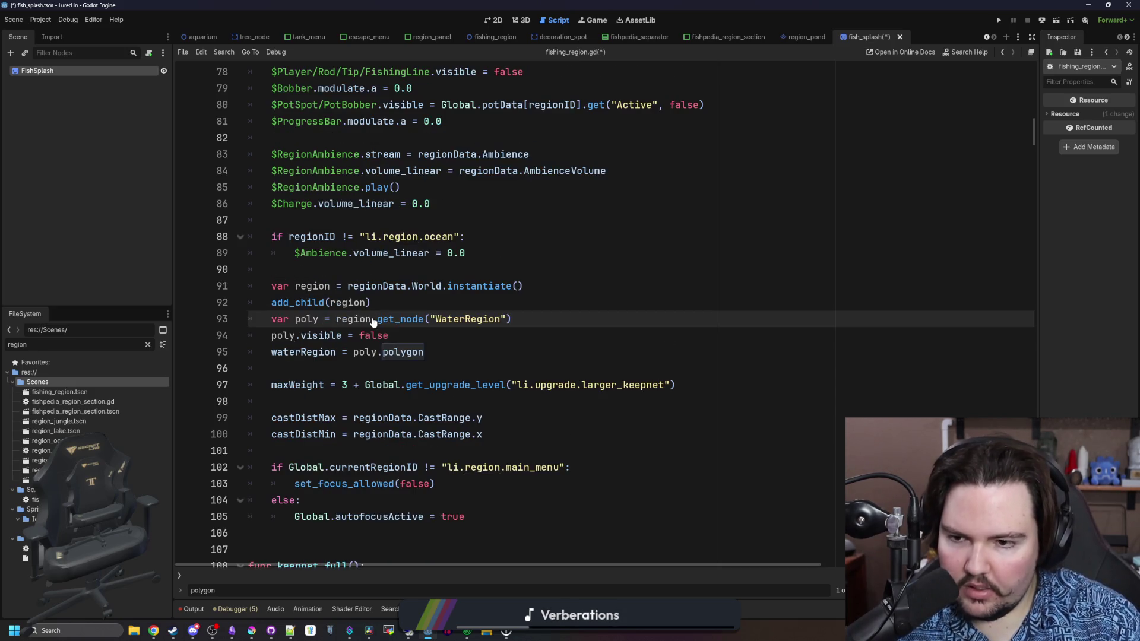
{"action": "key", "text": "Up"}
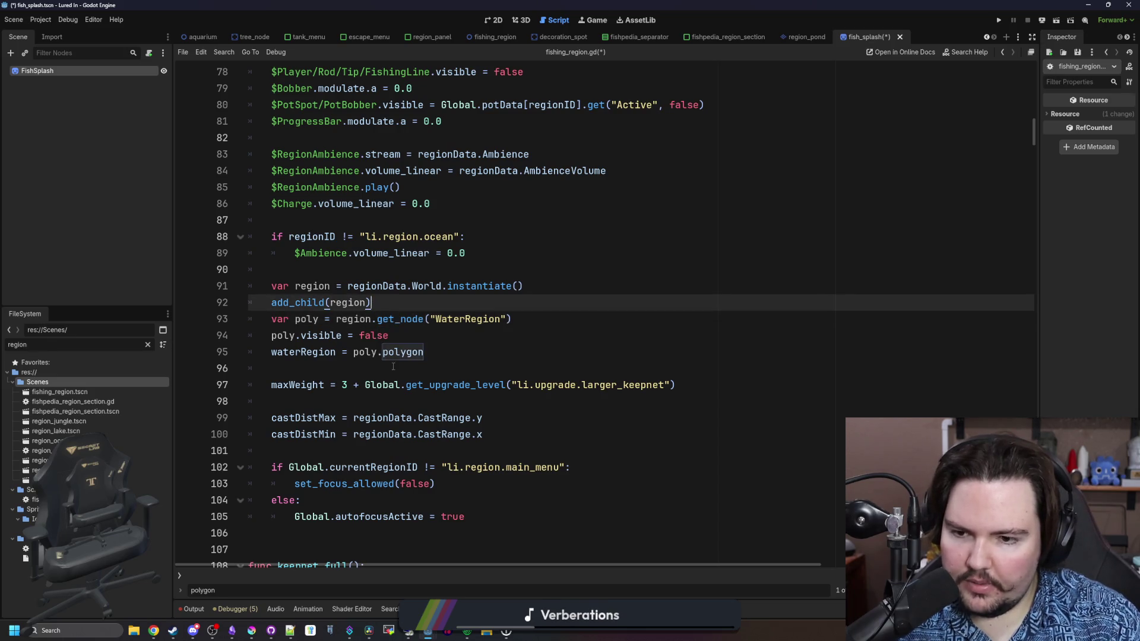
{"action": "left_click", "coordinate": [303, 352], "text": "ctrl"}
{"action": "left_click", "coordinate": [408, 322], "text": "ctrl"}
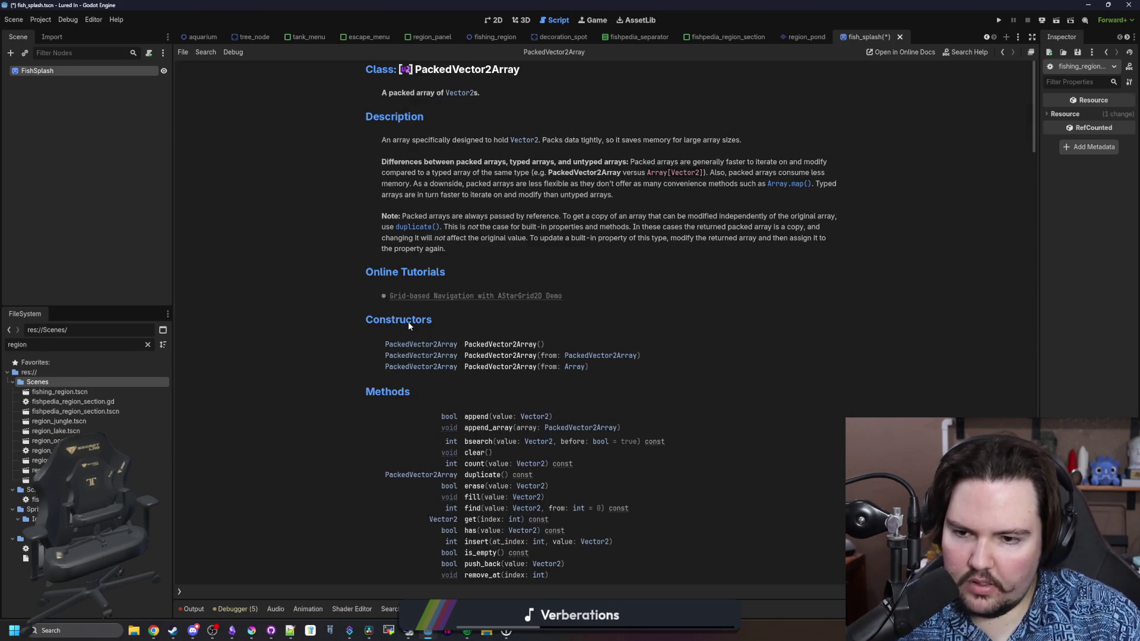
Review the PackedVector2Array constructors and operators, then go back to the script.
{"action": "scroll", "coordinate": [408, 323], "scroll_direction": "down", "scroll_amount": 3}
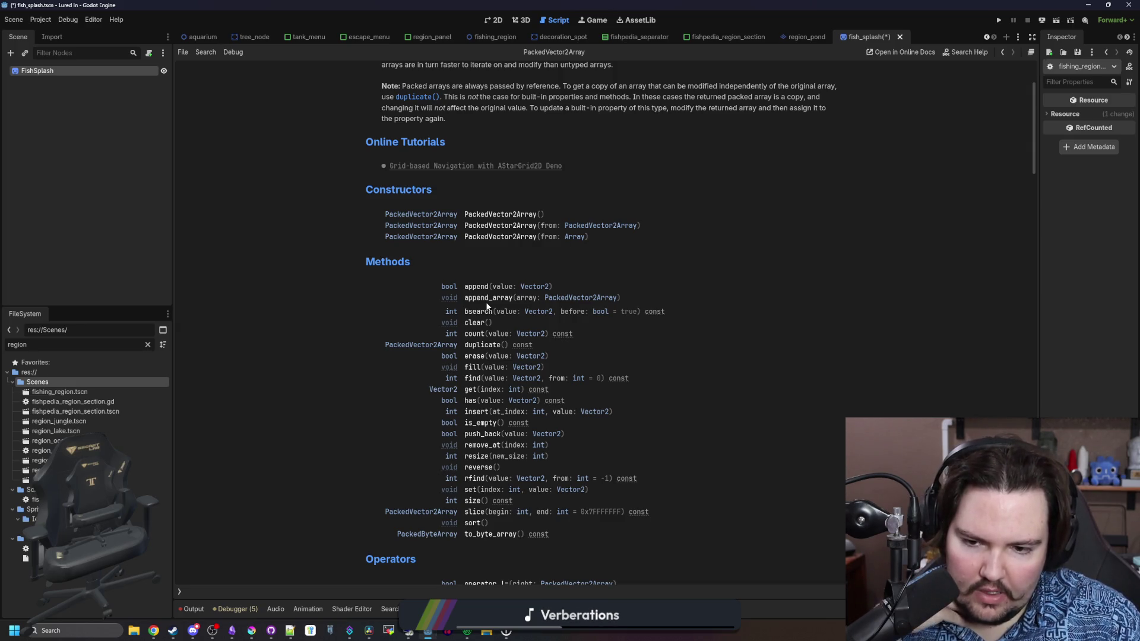
{"action": "scroll", "coordinate": [487, 306], "scroll_direction": "down", "scroll_amount": 5}
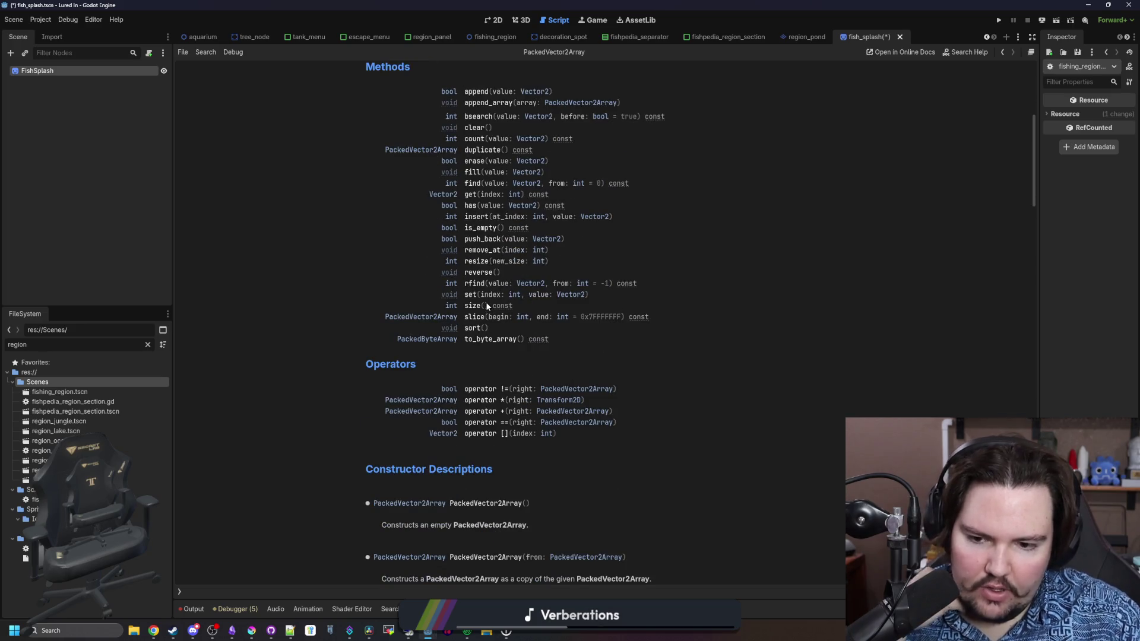
{"action": "scroll", "coordinate": [487, 306], "scroll_direction": "down", "scroll_amount": 3}
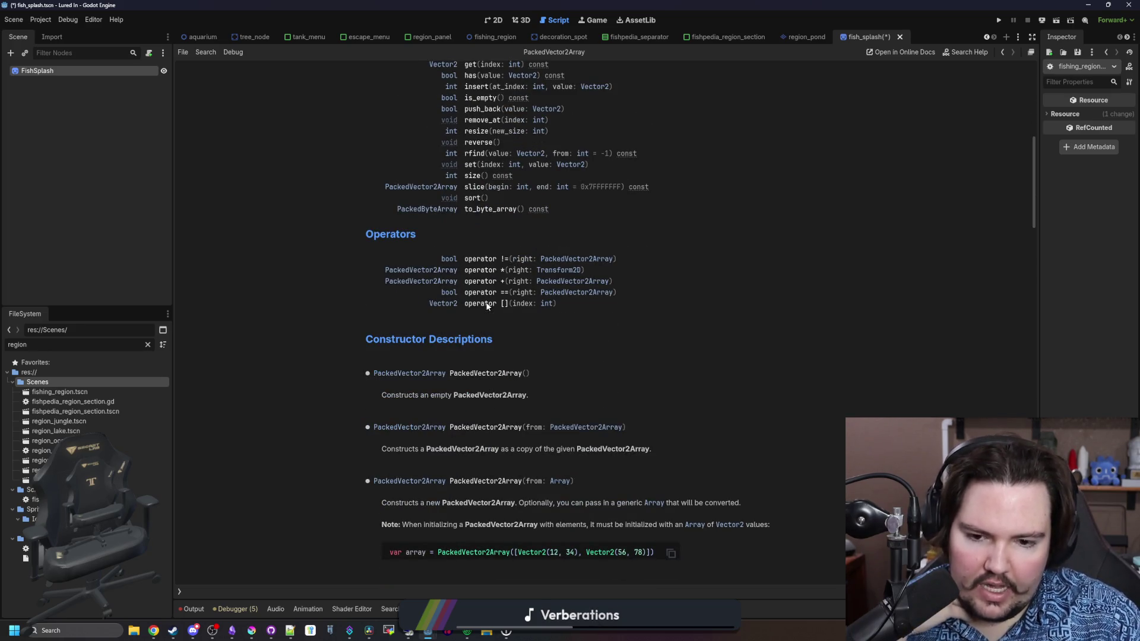
{"action": "key", "text": "alt+Left"}
{"action": "left_click", "coordinate": [131, 70]}
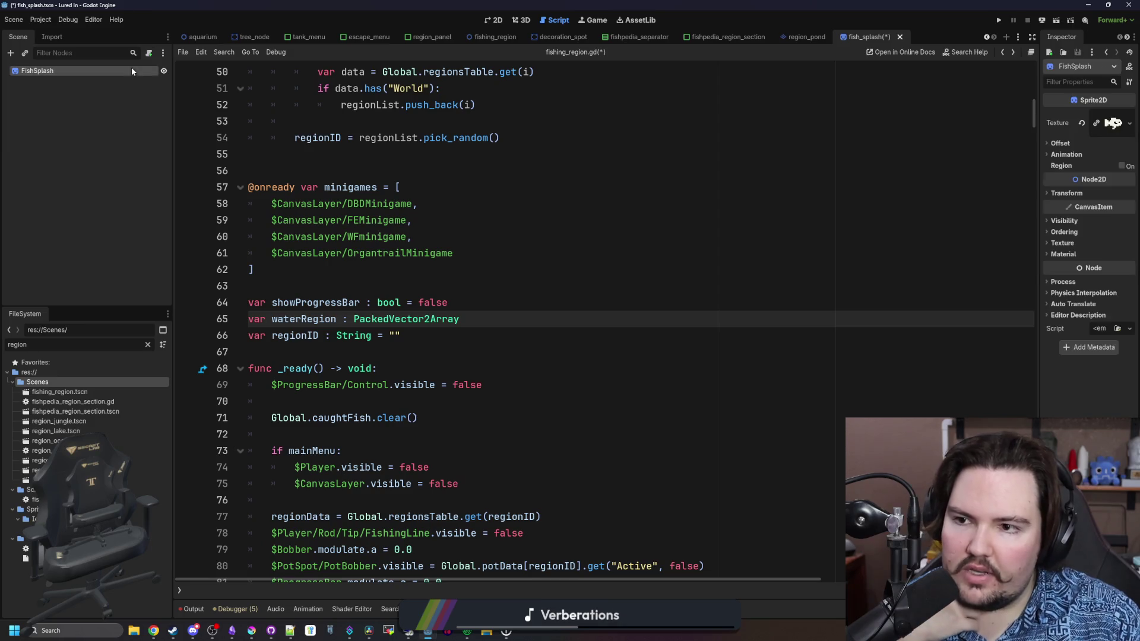
{"action": "left_click", "coordinate": [148, 345]}
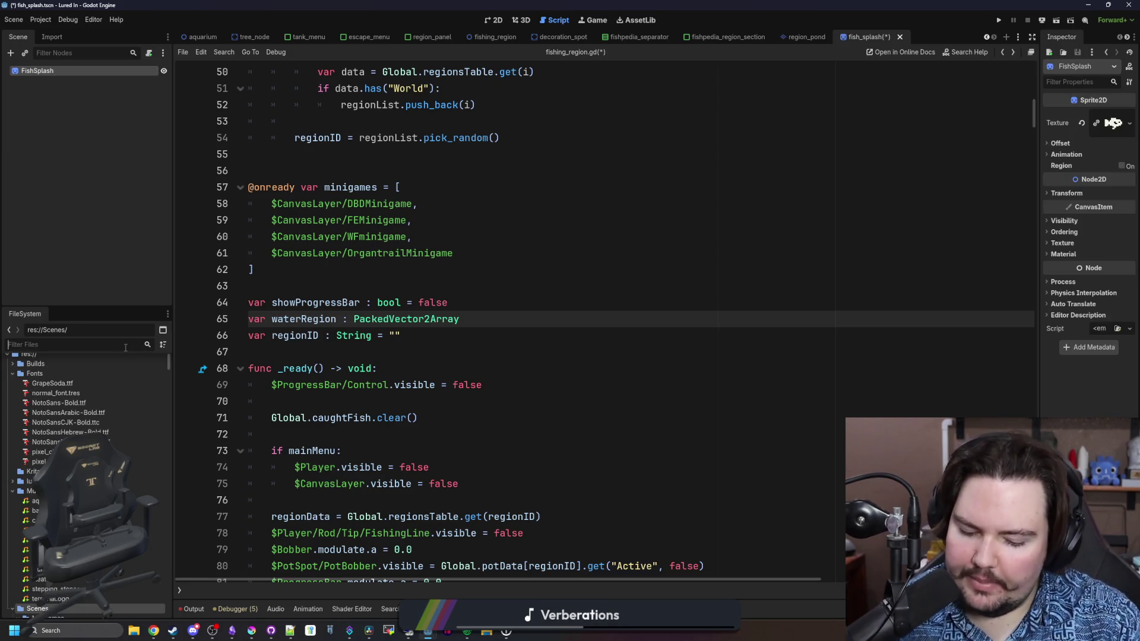
{"action": "type", "text": "player"}
{"action": "double_click", "coordinate": [65, 408]}
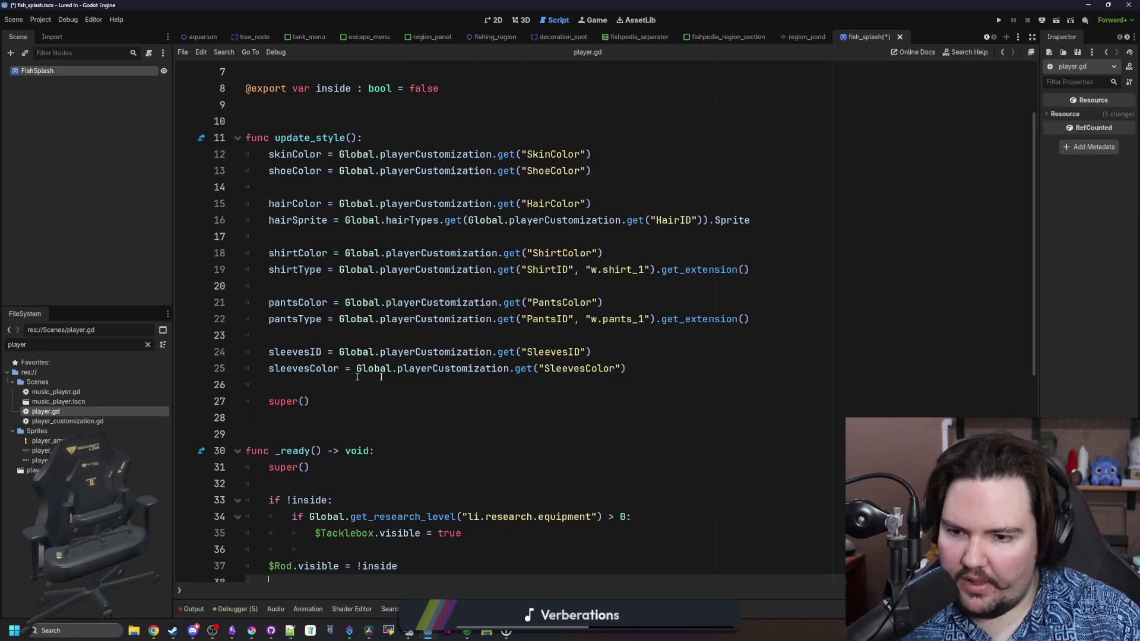
{"action": "left_click", "coordinate": [148, 344]}
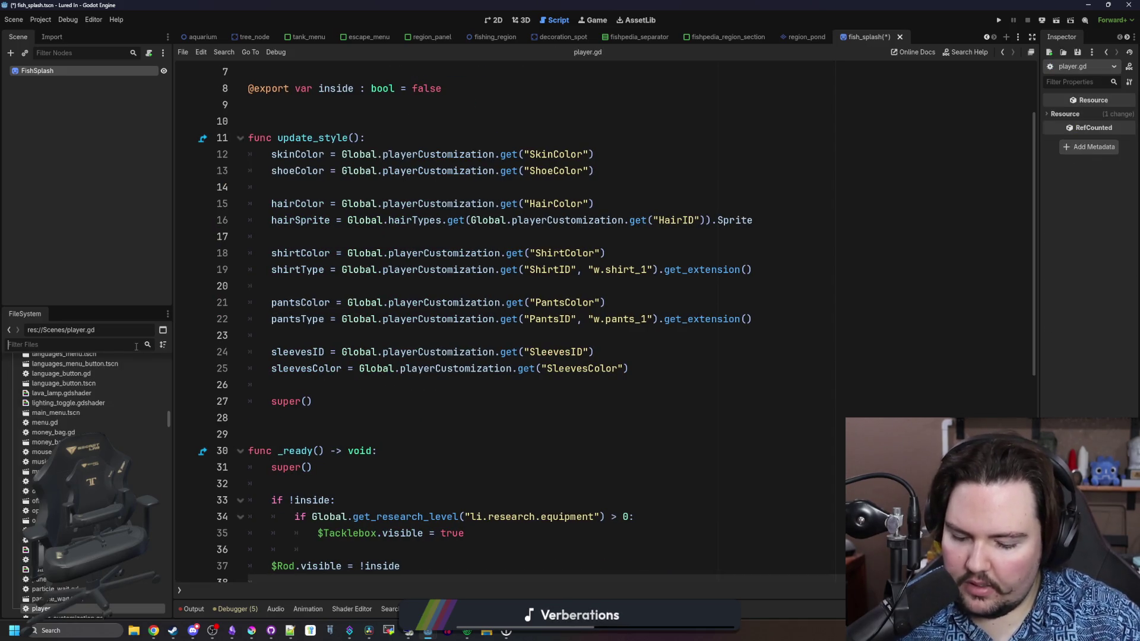
{"action": "type", "text": "fishing_re"}
{"action": "double_click", "coordinate": [113, 412]}
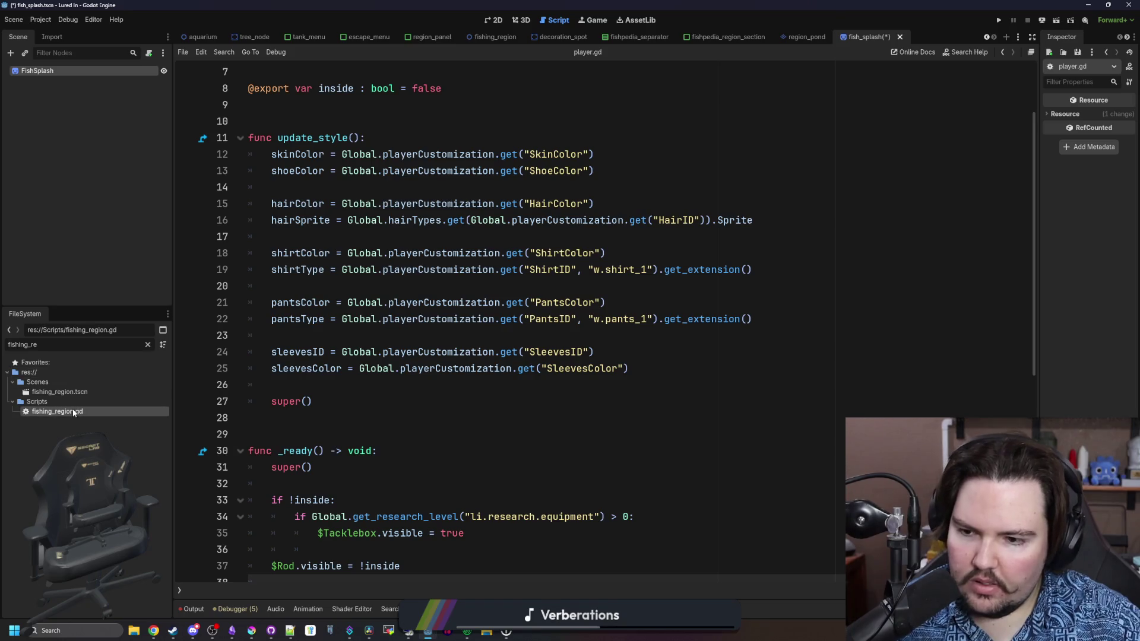
{"action": "scroll", "coordinate": [450, 362], "scroll_direction": "down", "scroll_amount": 15}
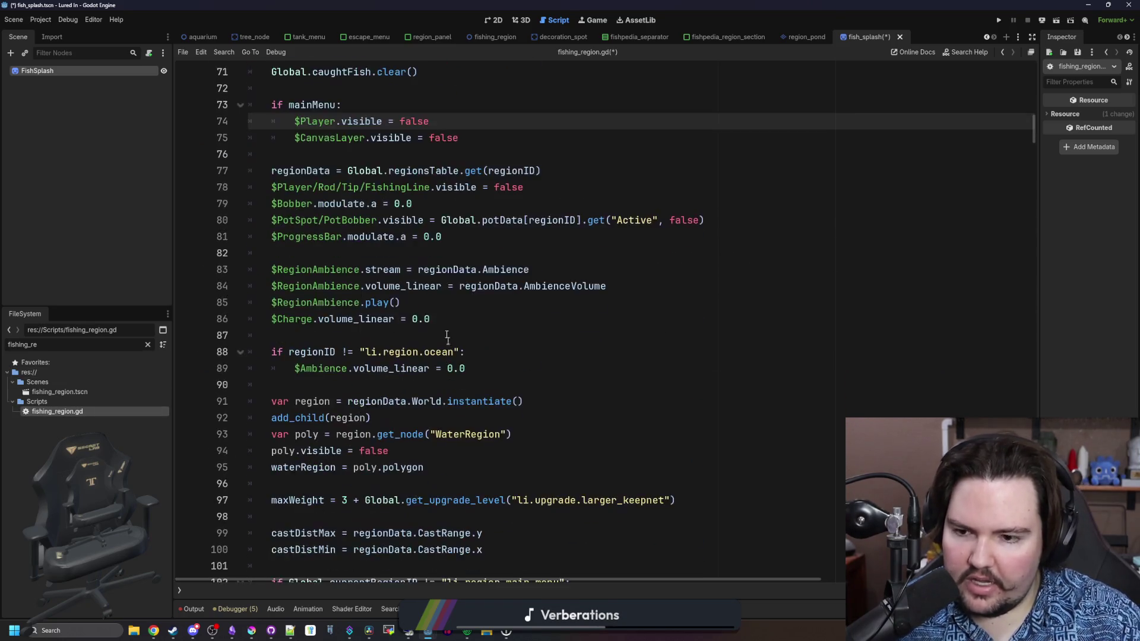
{"action": "scroll", "coordinate": [447, 330], "scroll_direction": "down", "scroll_amount": 14}
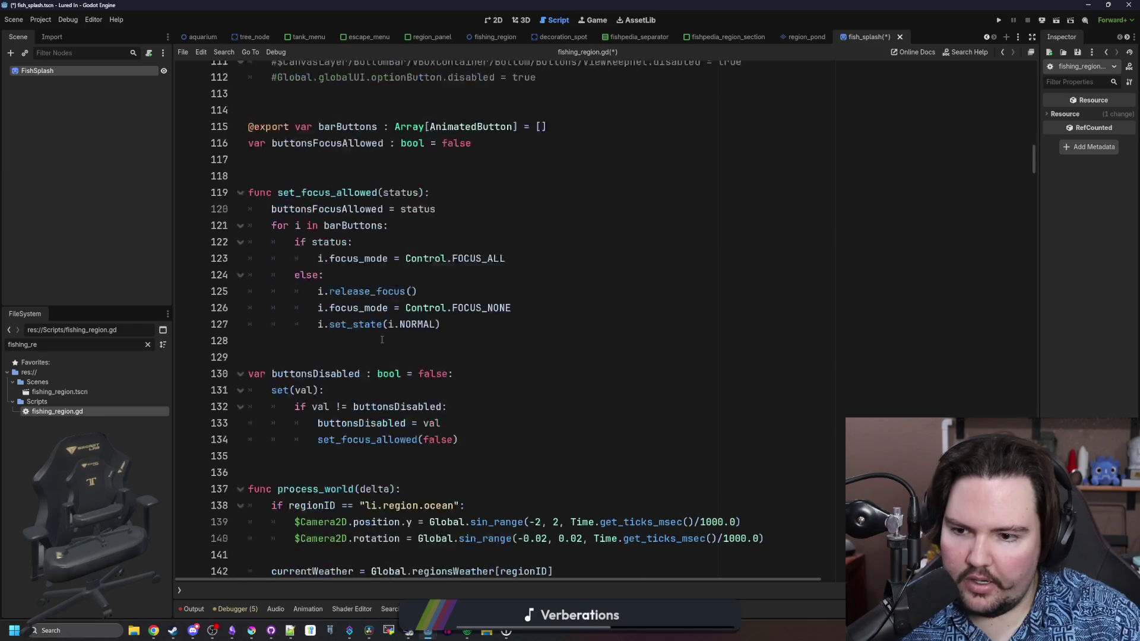
{"action": "scroll", "coordinate": [382, 338], "scroll_direction": "down", "scroll_amount": 14}
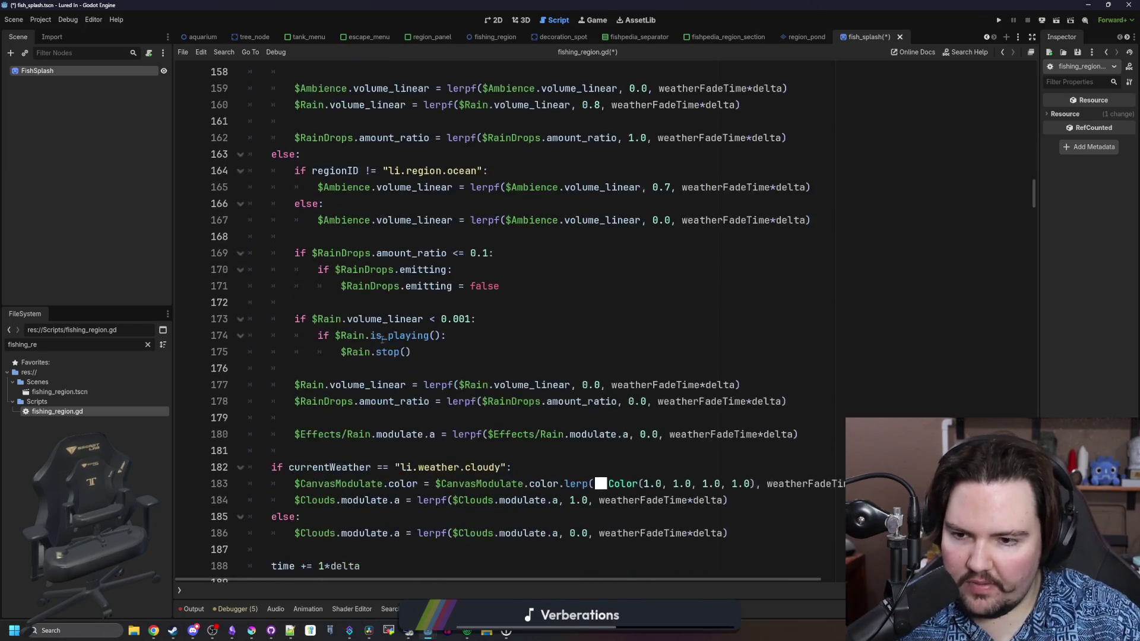
{"action": "left_click", "coordinate": [581, 329]}
{"action": "key", "text": "ctrl+f"}
{"action": "type", "text": "poly"}
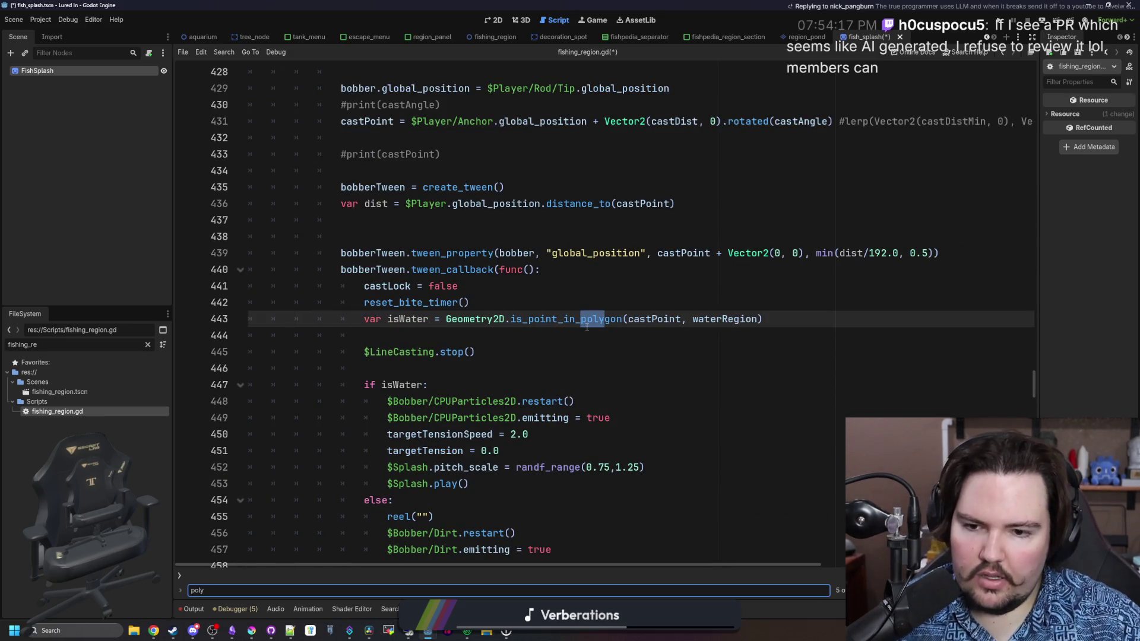
Copy the isWater is_point_in_polygon line and paste it into the _process timer block at line 200.
{"action": "left_click", "coordinate": [583, 340]}
{"action": "left_click_drag", "start_coordinate": [765, 318], "coordinate": [364, 319]}
{"action": "left_click", "coordinate": [535, 289]}
{"action": "key", "text": "ctrl+f"}
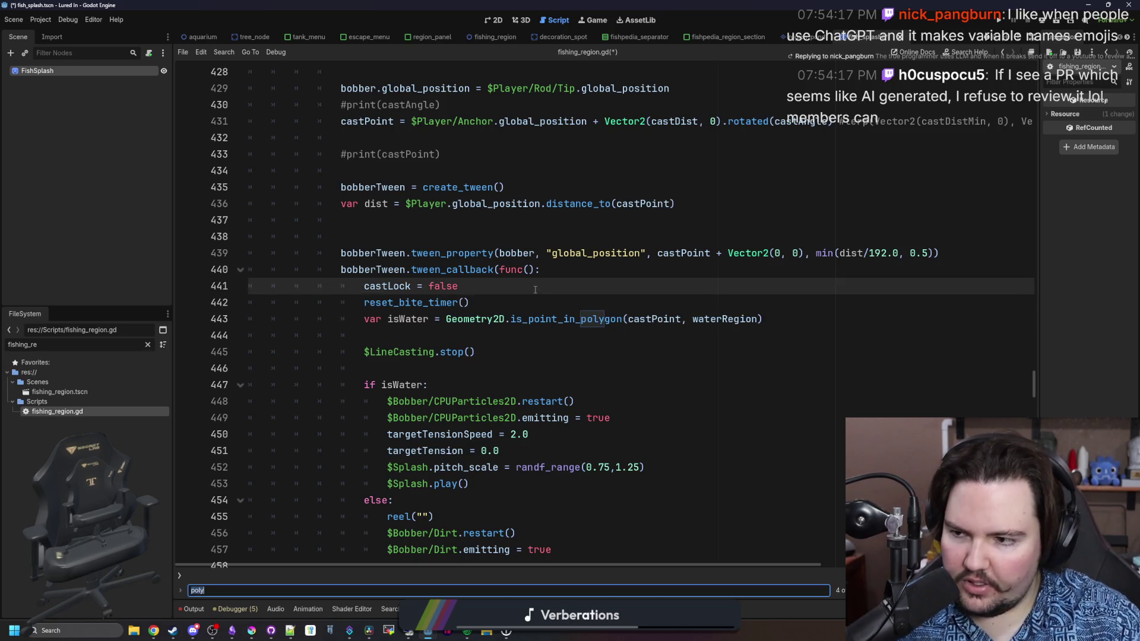
{"action": "type", "text": "_process"}
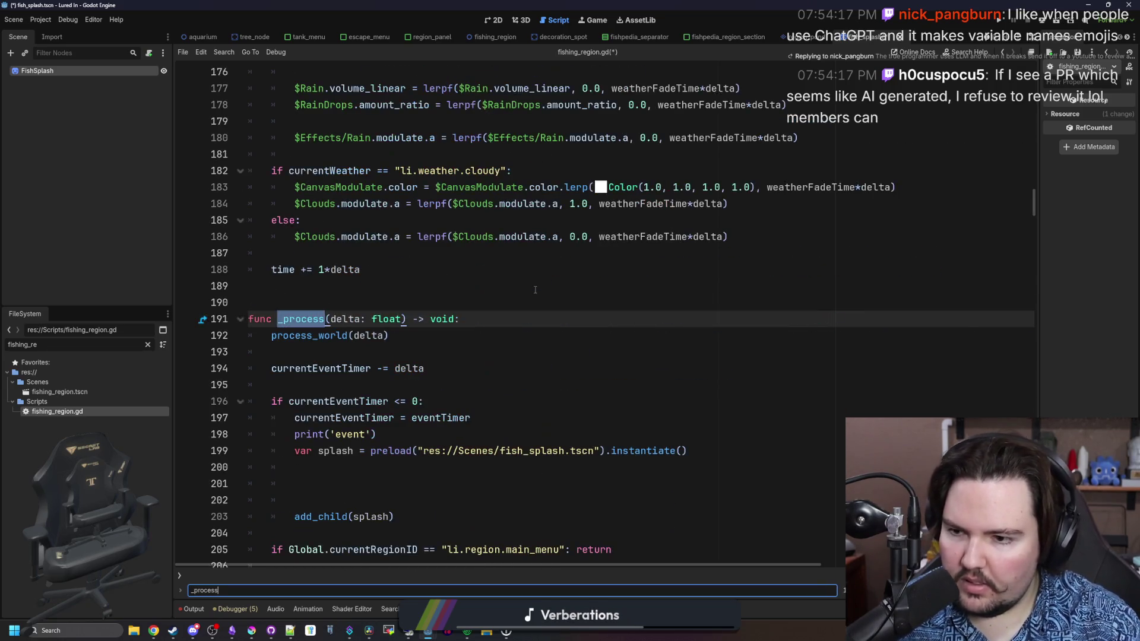
{"action": "scroll", "coordinate": [347, 364], "scroll_direction": "down", "scroll_amount": 2}
{"action": "left_click", "coordinate": [372, 369]}
{"action": "type", "text": "var isWater = Geometry2D.is_point_in_polygon(castPoint, waterRegion)"}
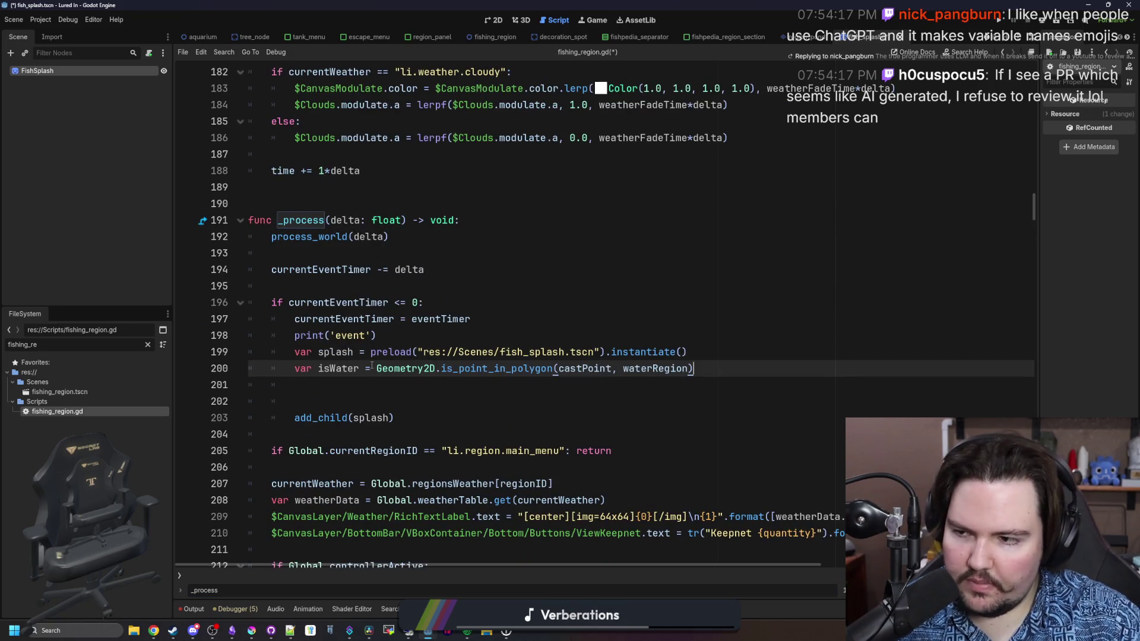
{"action": "left_click", "coordinate": [354, 389]}
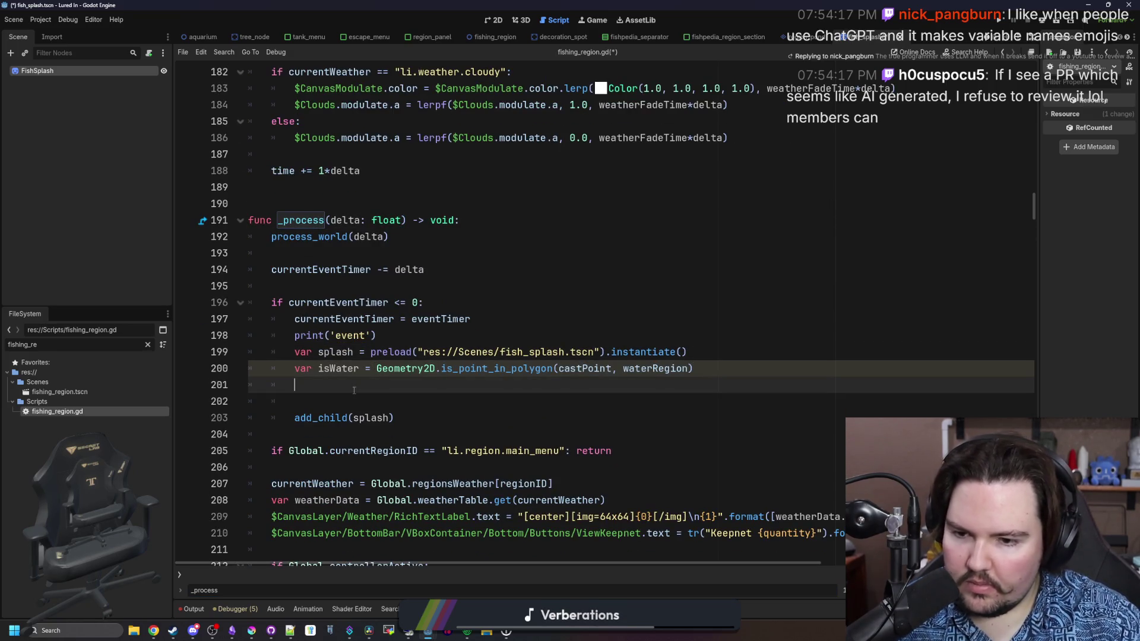
{"action": "mouse_move", "coordinate": [516, 372]}
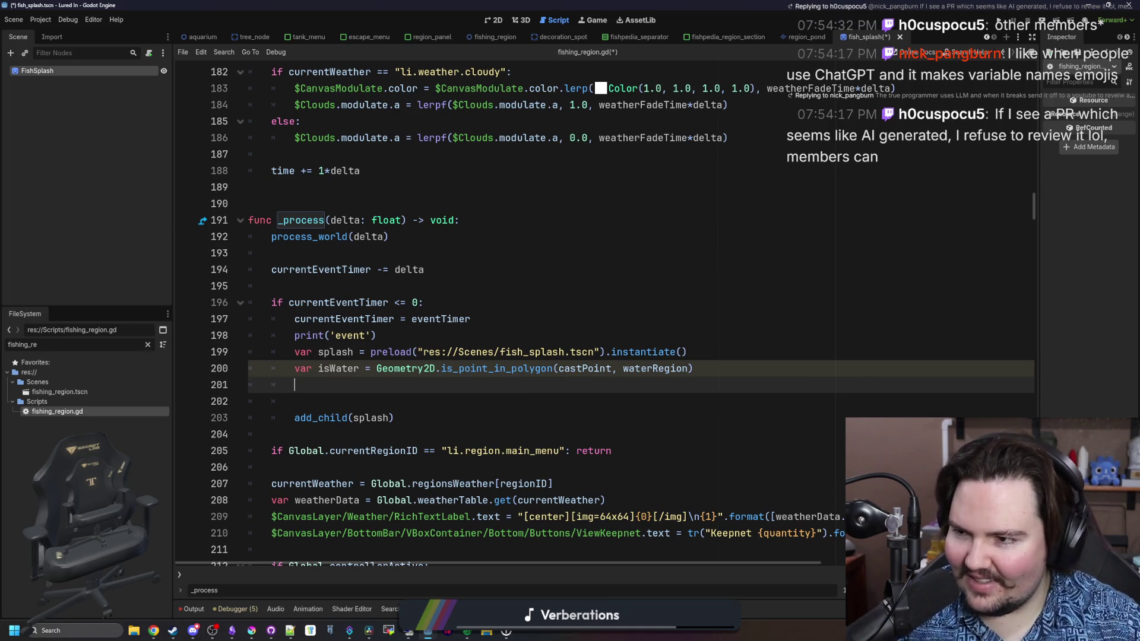
{"action": "left_click", "coordinate": [488, 371]}
{"action": "left_click", "coordinate": [488, 371], "text": "ctrl"}
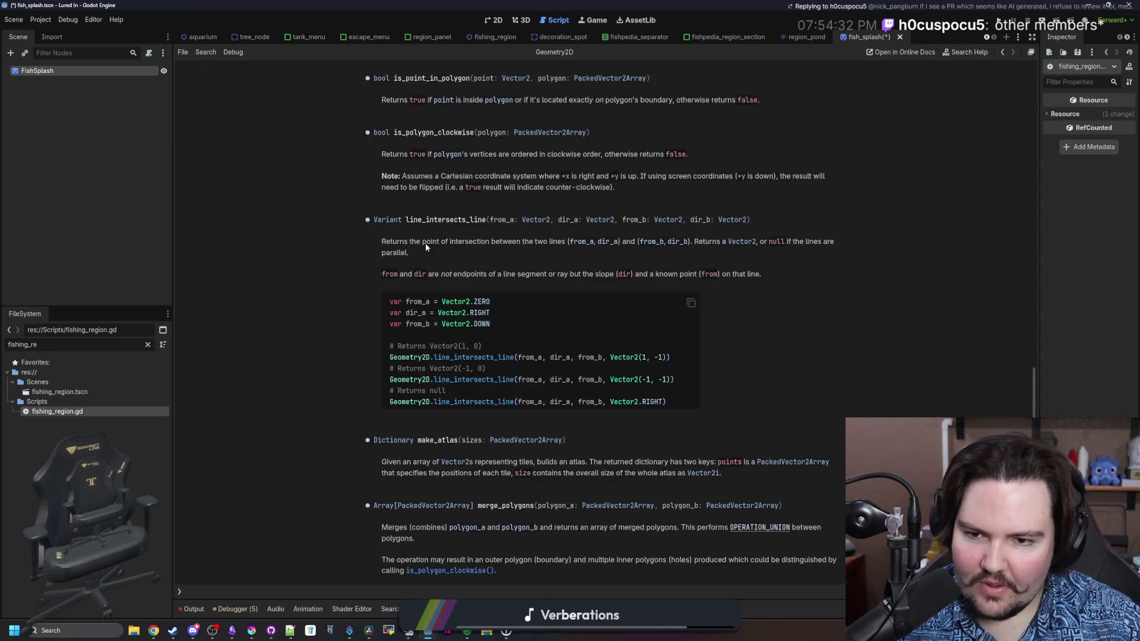
{"action": "scroll", "coordinate": [417, 199], "scroll_direction": "up", "scroll_amount": 15}
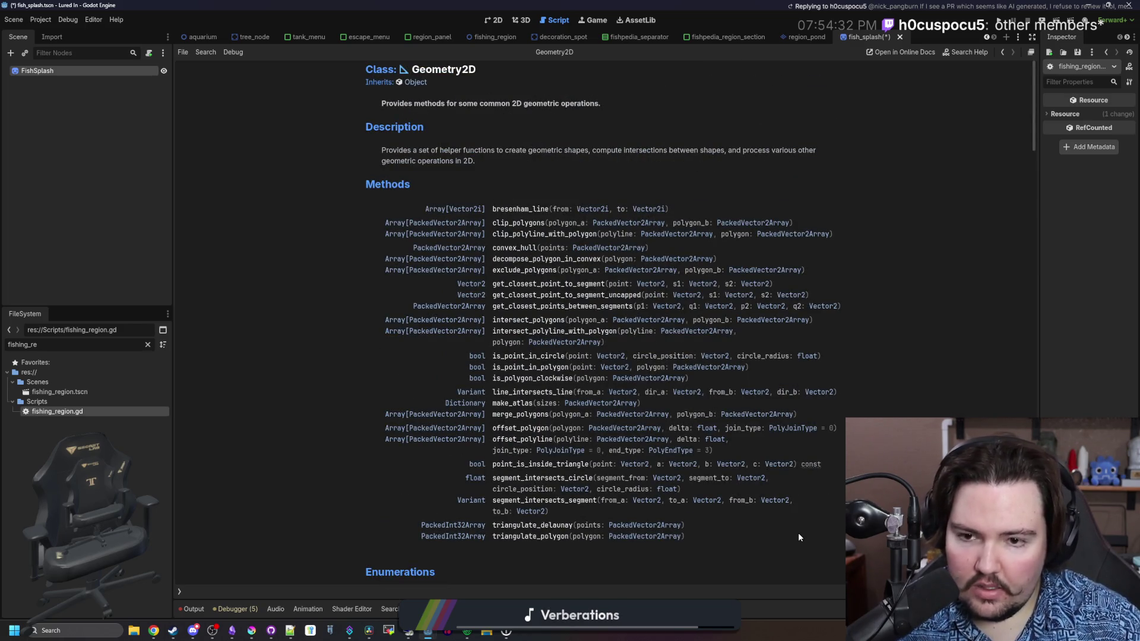
{"action": "left_click", "coordinate": [521, 209]}
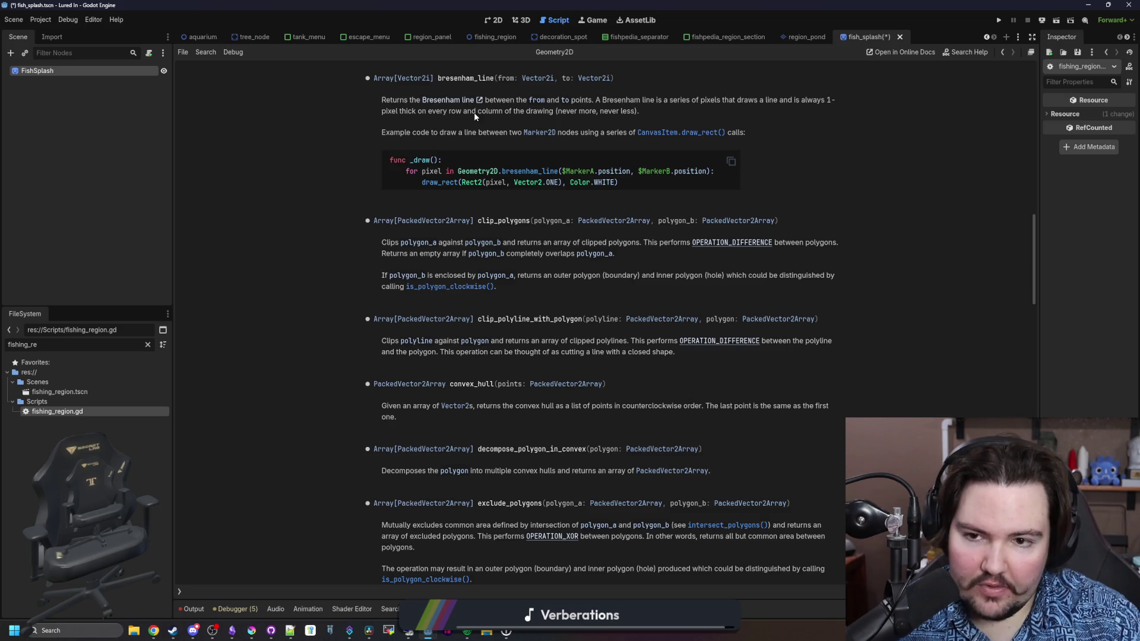
{"action": "key", "text": "alt+Left"}
{"action": "left_click", "coordinate": [402, 369], "text": "ctrl"}
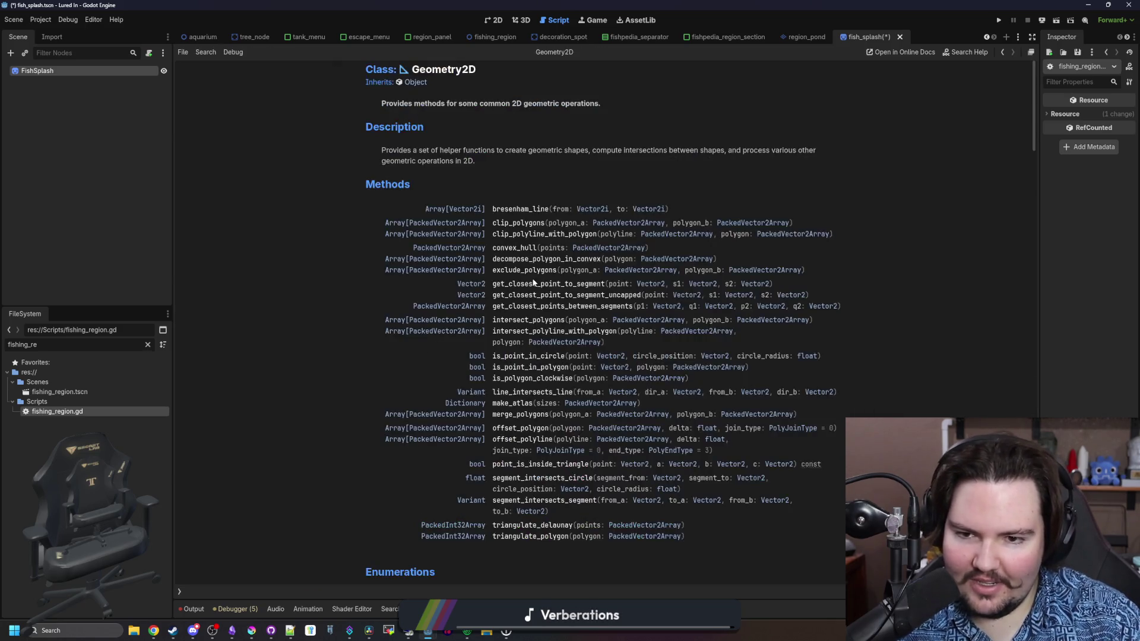
{"action": "scroll", "coordinate": [741, 315], "scroll_direction": "down", "scroll_amount": 2}
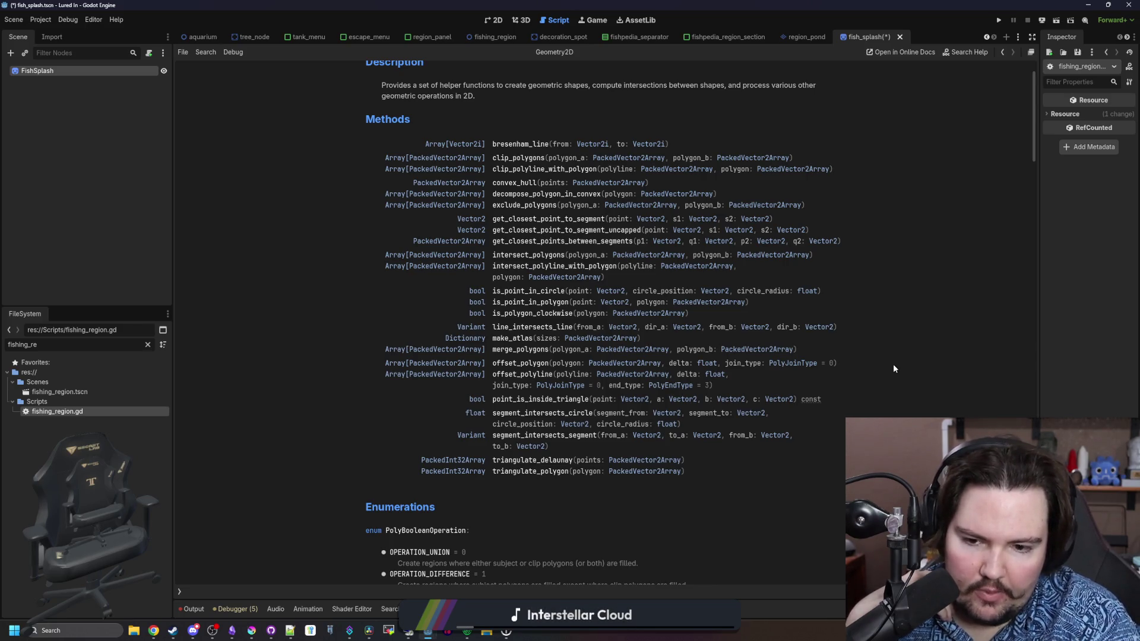
{"action": "scroll", "coordinate": [708, 351], "scroll_direction": "down", "scroll_amount": 5}
{"action": "scroll", "coordinate": [689, 351], "scroll_direction": "up", "scroll_amount": 6}
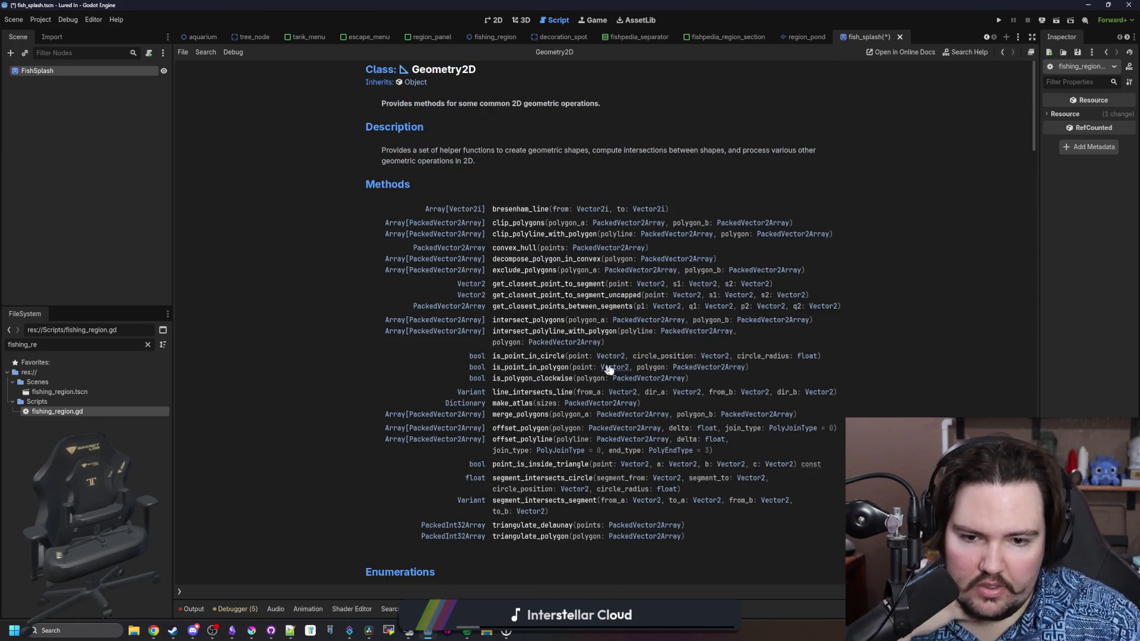
{"action": "left_click", "coordinate": [710, 367]}
{"action": "scroll", "coordinate": [593, 298], "scroll_direction": "down", "scroll_amount": 5}
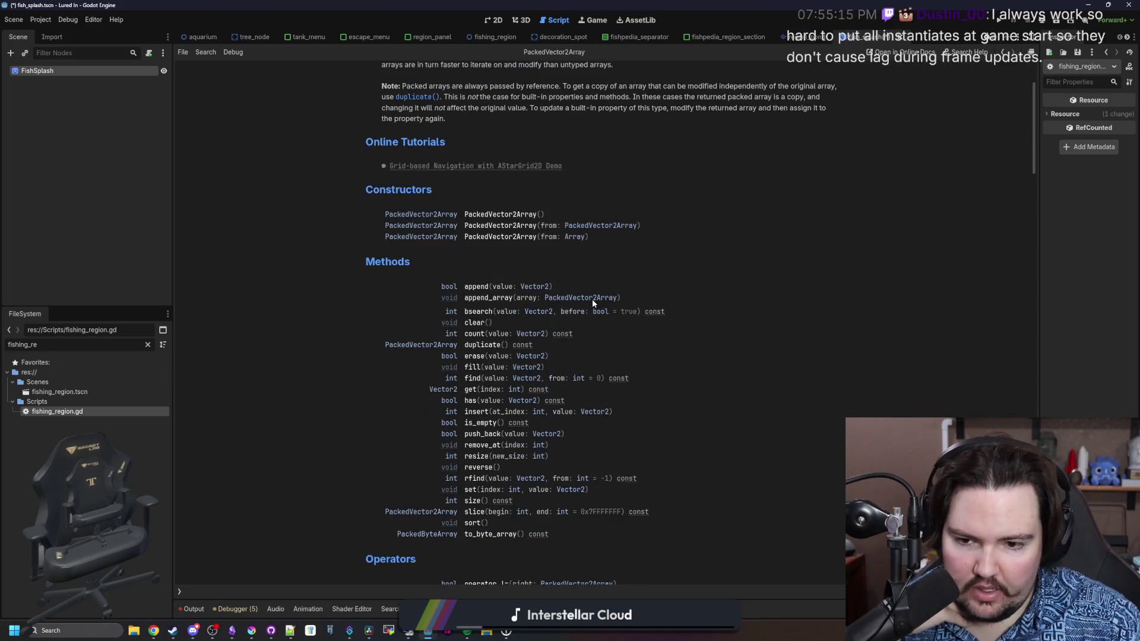
{"action": "key", "text": "alt+Left"}
{"action": "key", "text": "alt+Left"}
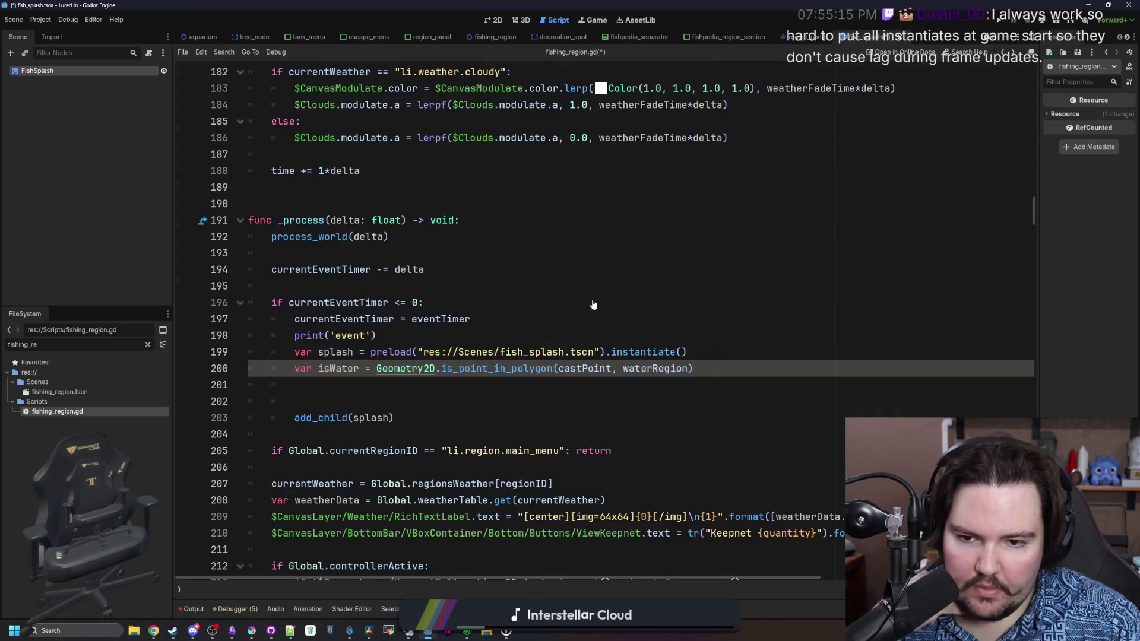
On new line 201, write var point = Vector2(512, 0).rotate(randf_range(0, TAU)).
{"action": "left_click", "coordinate": [350, 391]}
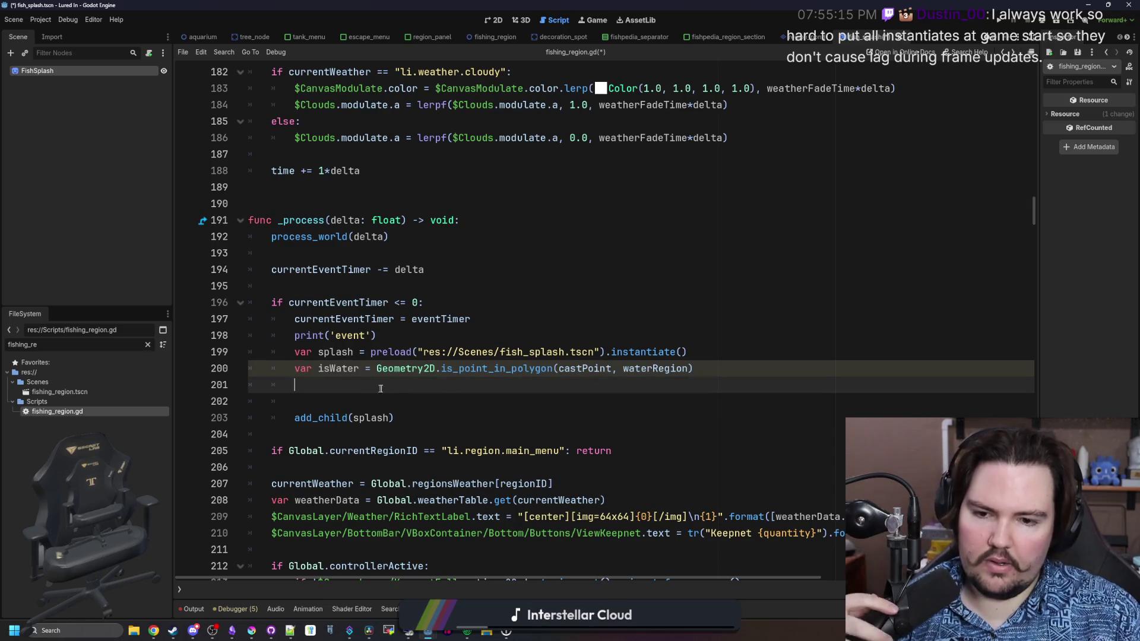
{"action": "left_click", "coordinate": [721, 352]}
{"action": "key", "text": "Return"}
{"action": "key", "text": "Return"}
{"action": "key", "text": "Return"}
{"action": "left_click", "coordinate": [561, 389]}
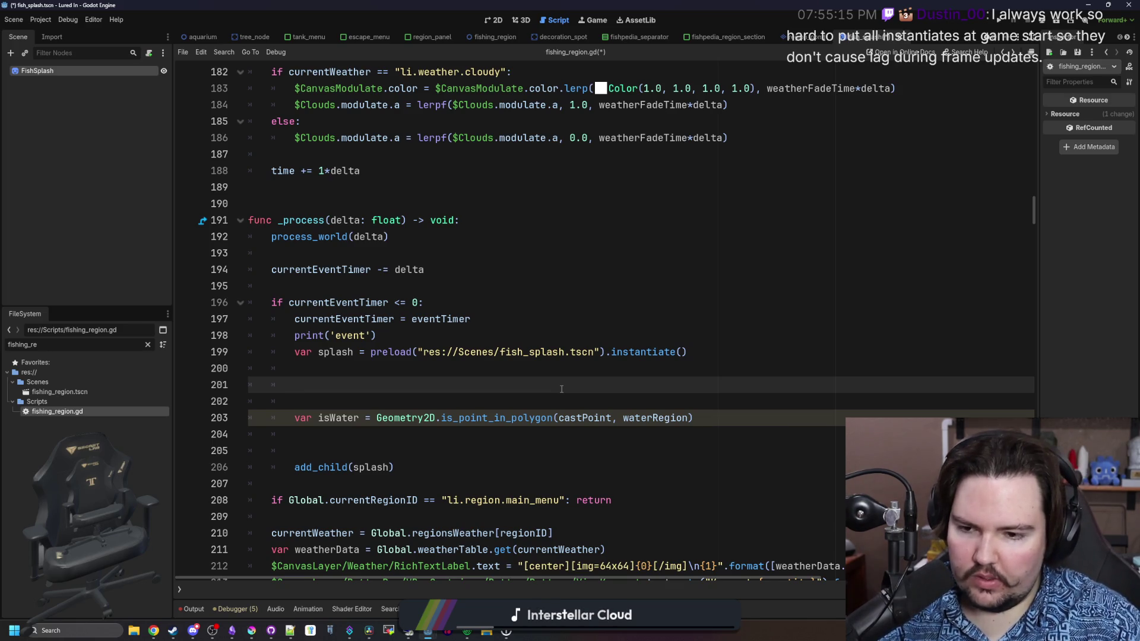
{"action": "type", "text": "far point -="}
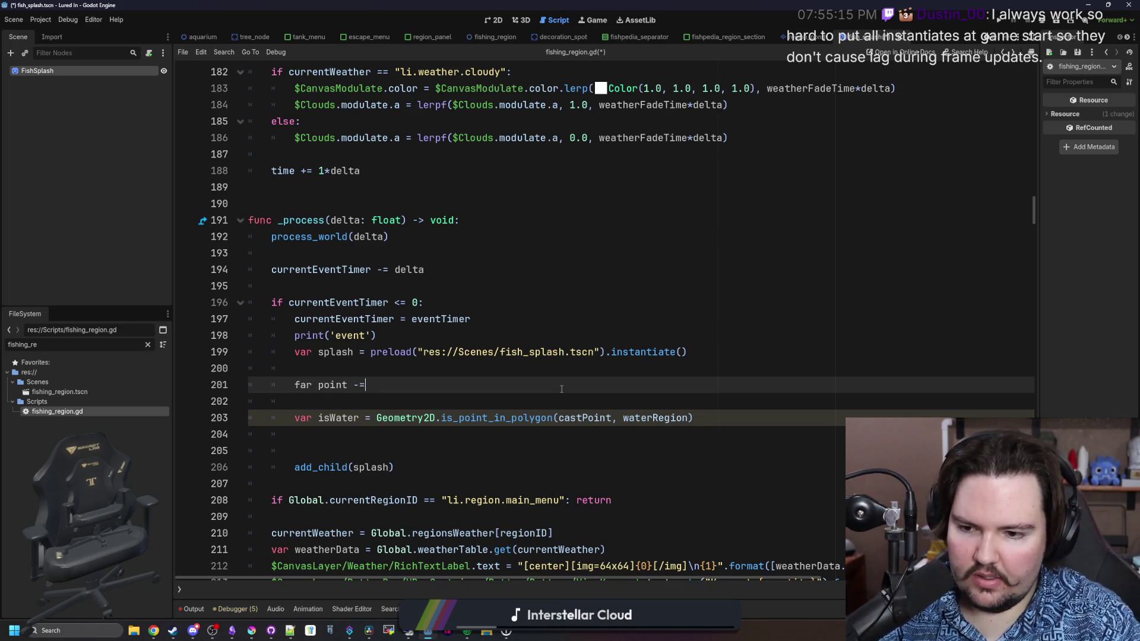
{"action": "key", "text": "BackSpace"}
{"action": "key", "text": "BackSpace"}
{"action": "key", "text": "BackSpace"}
{"action": "type", "text": "var point "}
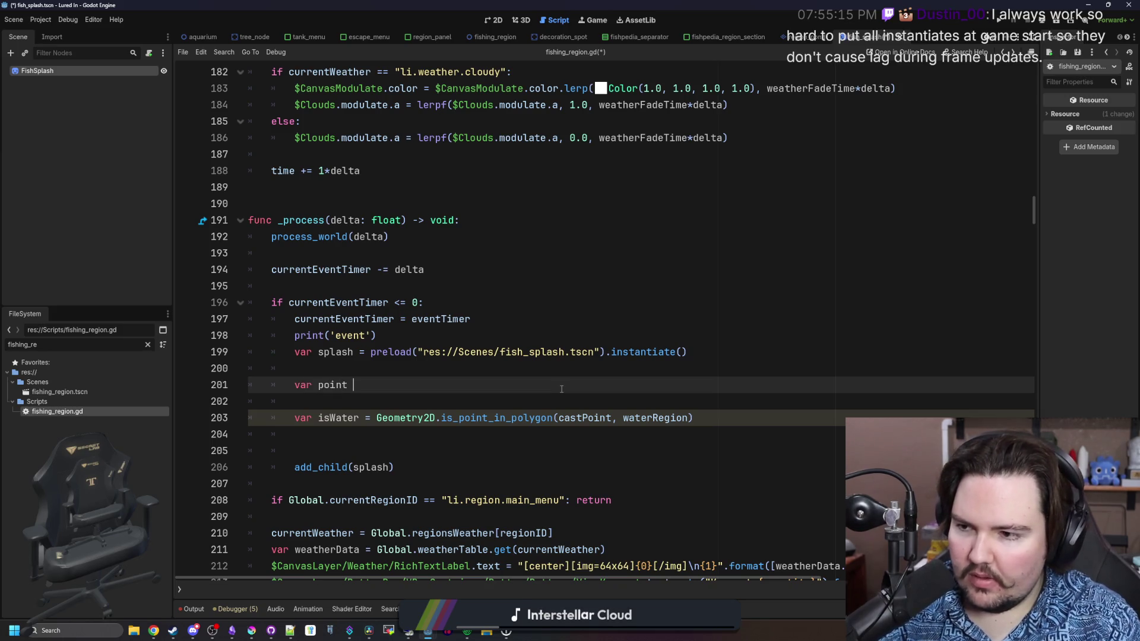
{"action": "type", "text": "= Vector2(5"}
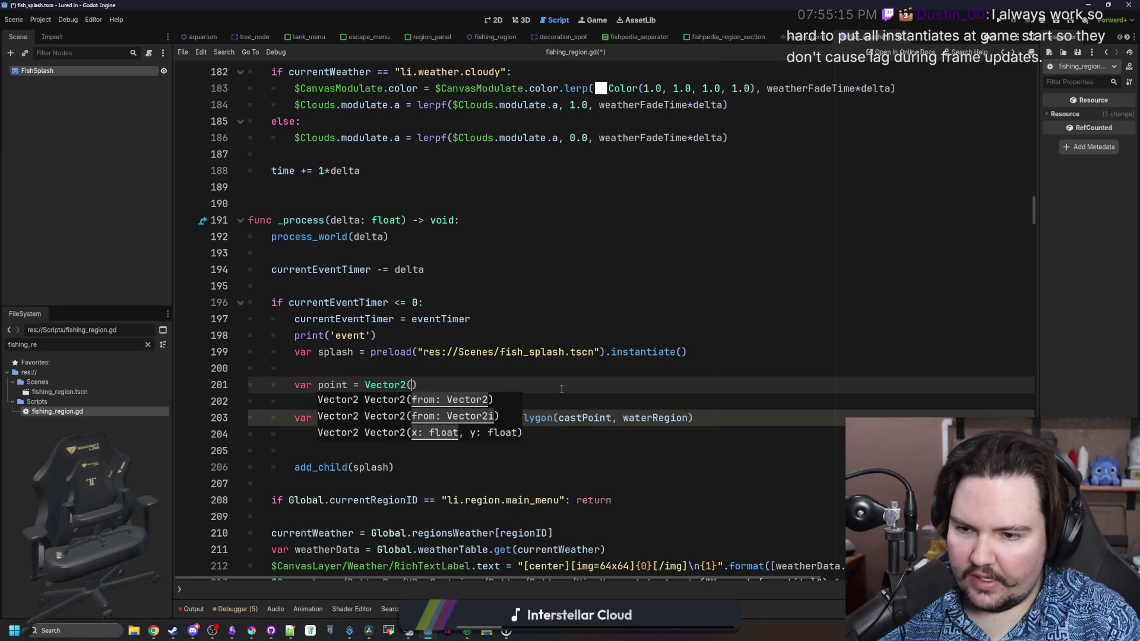
{"action": "type", "text": "12, 0)"}
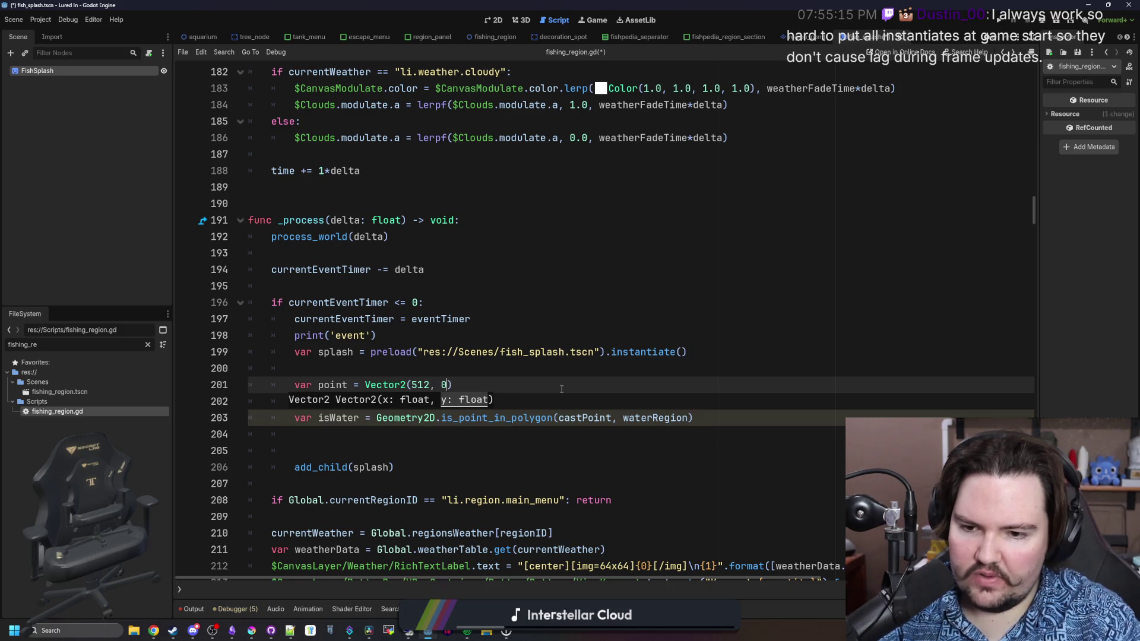
{"action": "type", "text": ".rotate(ra"}
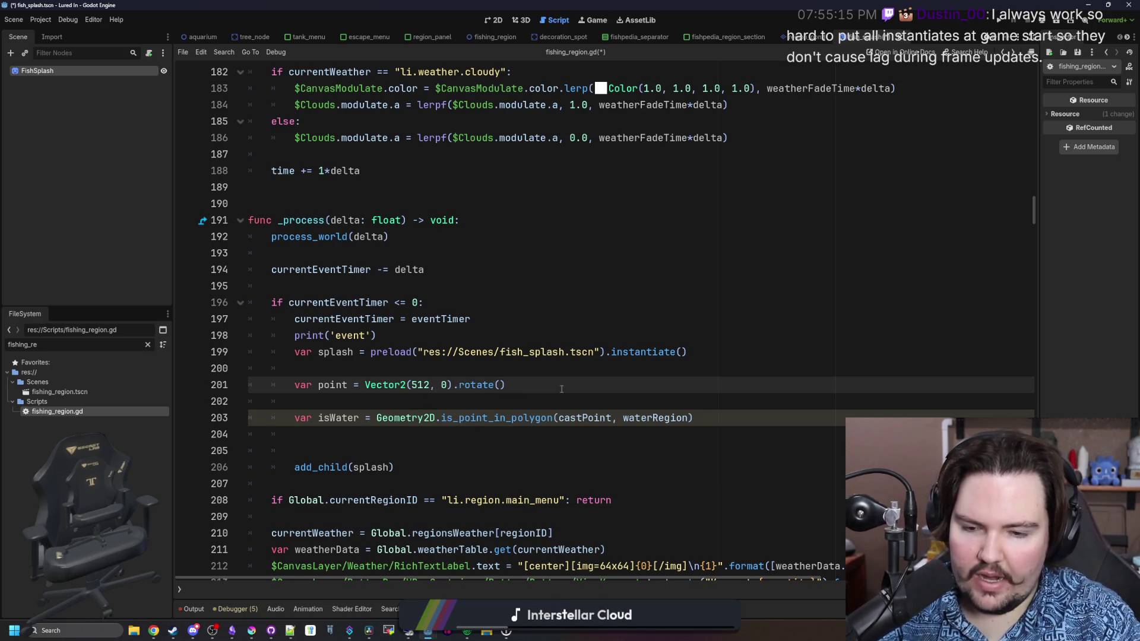
{"action": "type", "text": "ndf_range(0"}
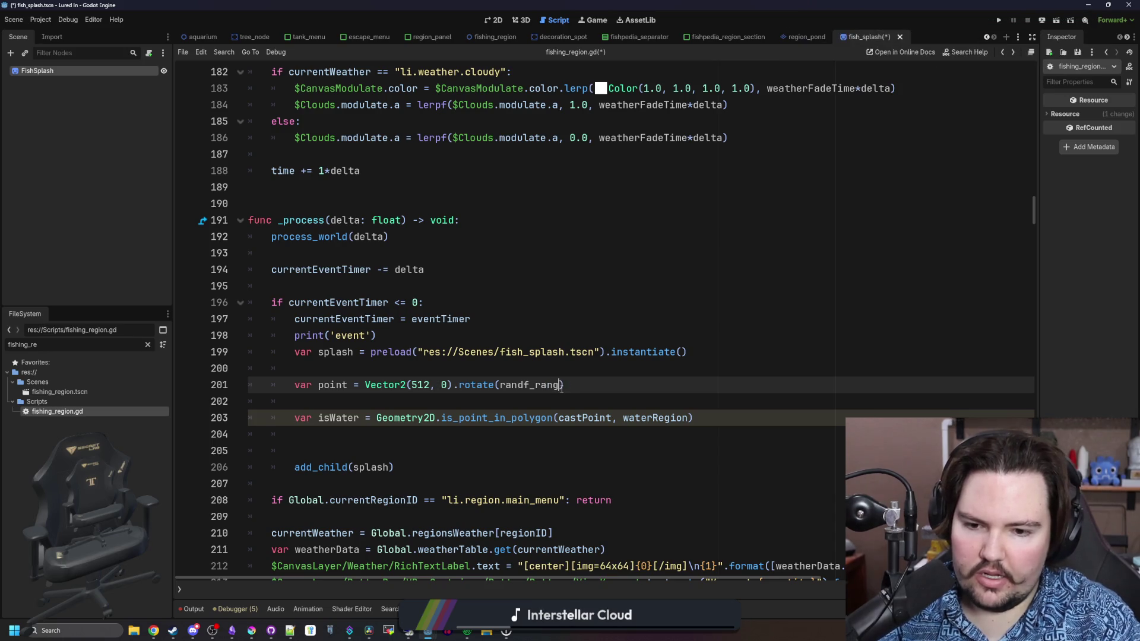
{"action": "type", "text": ", TAU"}
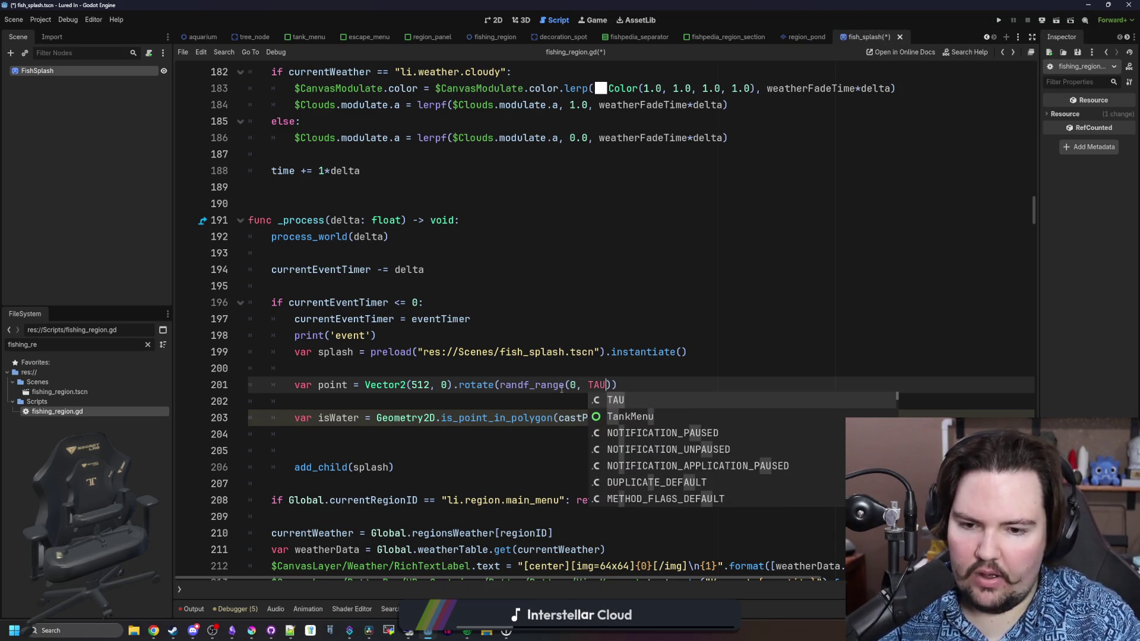
{"action": "left_click", "coordinate": [375, 403]}
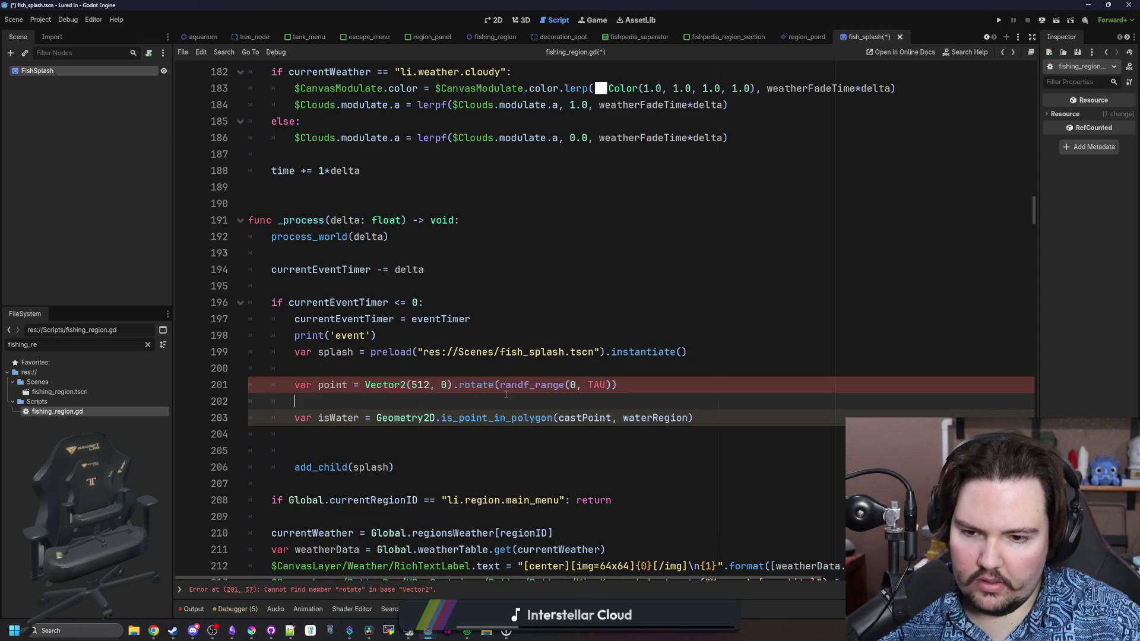
Change 'rotate' to 'rotated' on line 201 to clear the error.
{"action": "double_click", "coordinate": [478, 385]}
{"action": "type", "text": "r"}
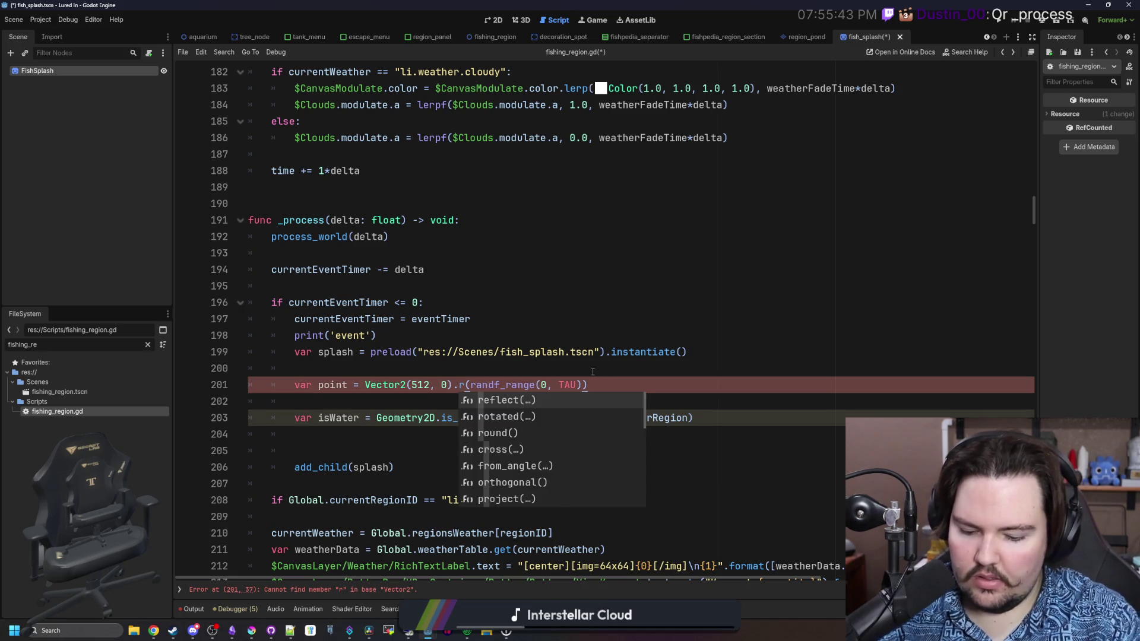
{"action": "type", "text": "otated"}
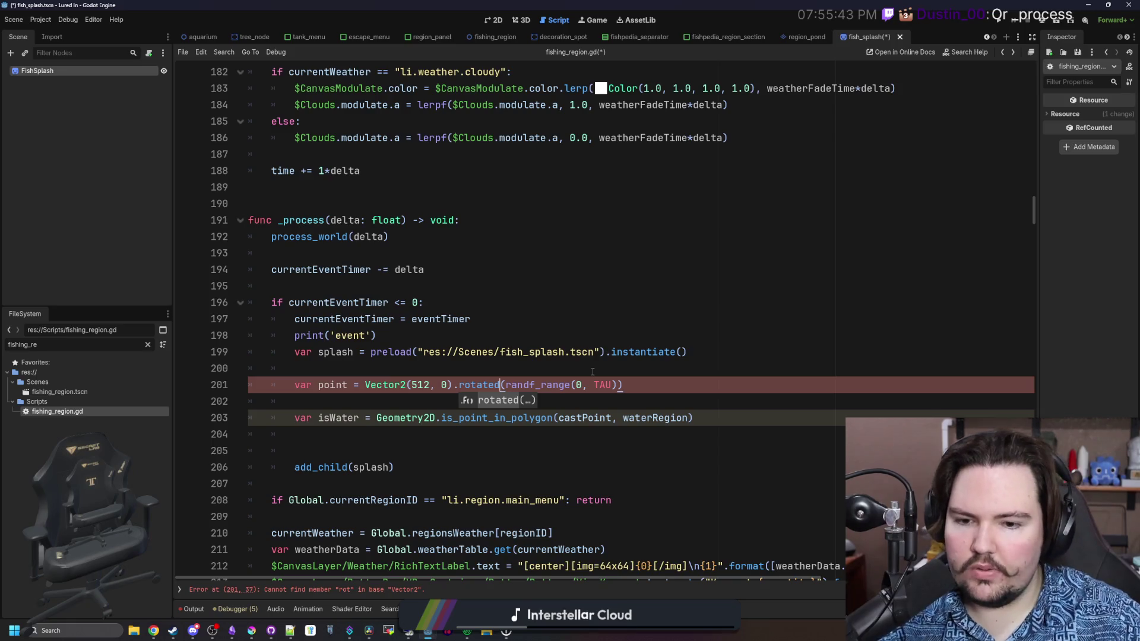
{"action": "left_click", "coordinate": [387, 403]}
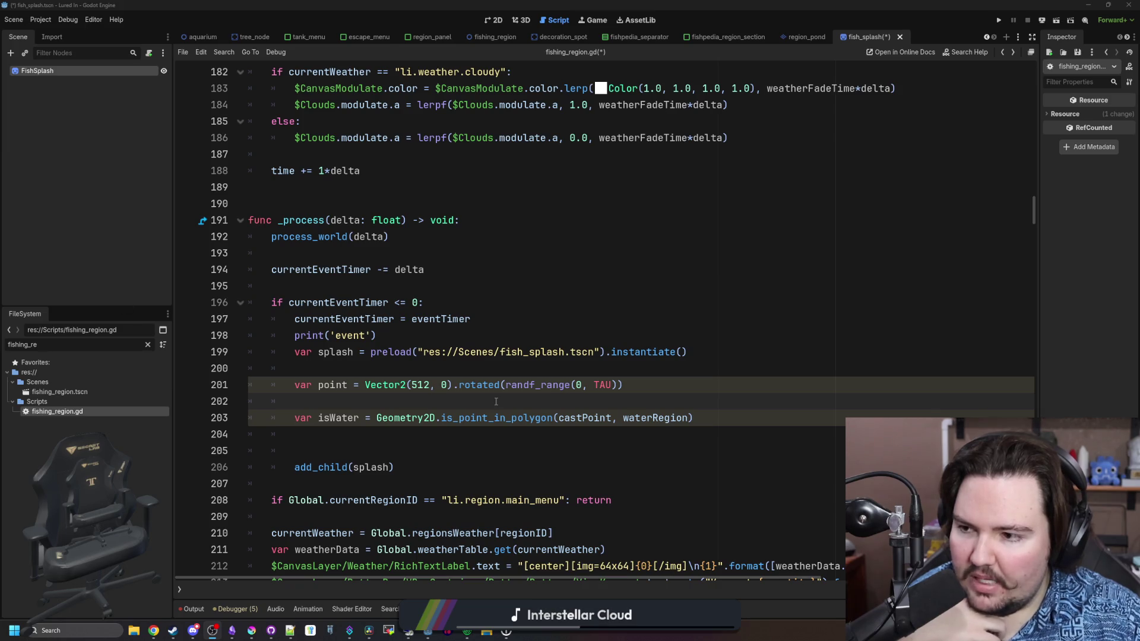
{"action": "left_click", "coordinate": [398, 399]}
{"action": "mouse_move", "coordinate": [428, 371]}
{"action": "left_mouse_down"}
{"action": "mouse_move", "coordinate": [380, 352]}
{"action": "mouse_move", "coordinate": [294, 352]}
{"action": "left_mouse_up"}
{"action": "left_click", "coordinate": [439, 338]}
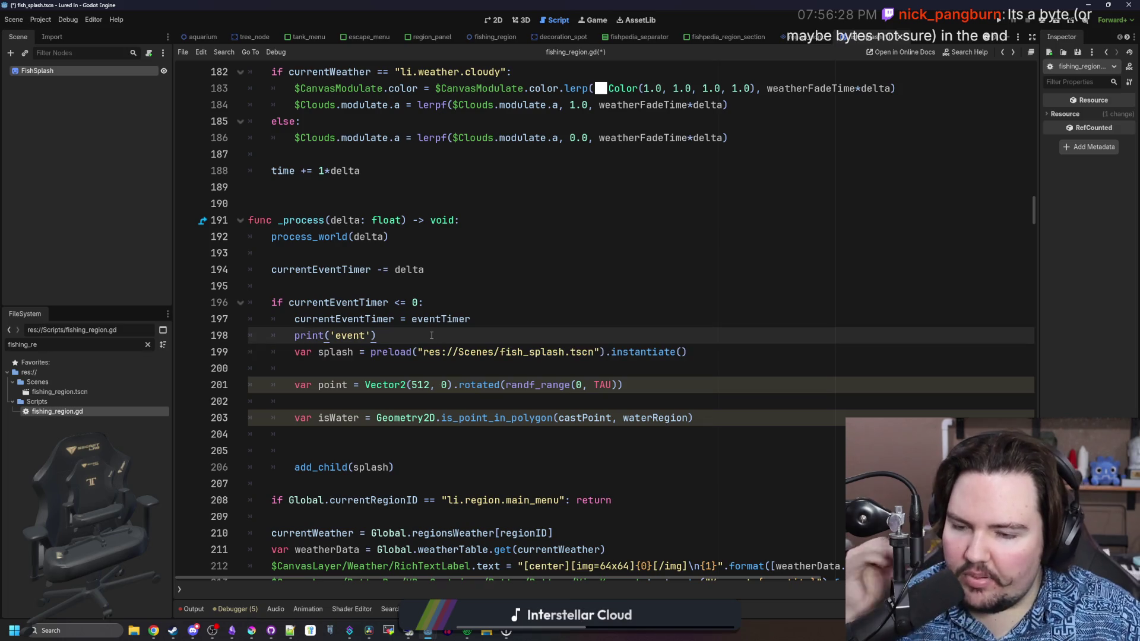
{"action": "left_click", "coordinate": [321, 198]}
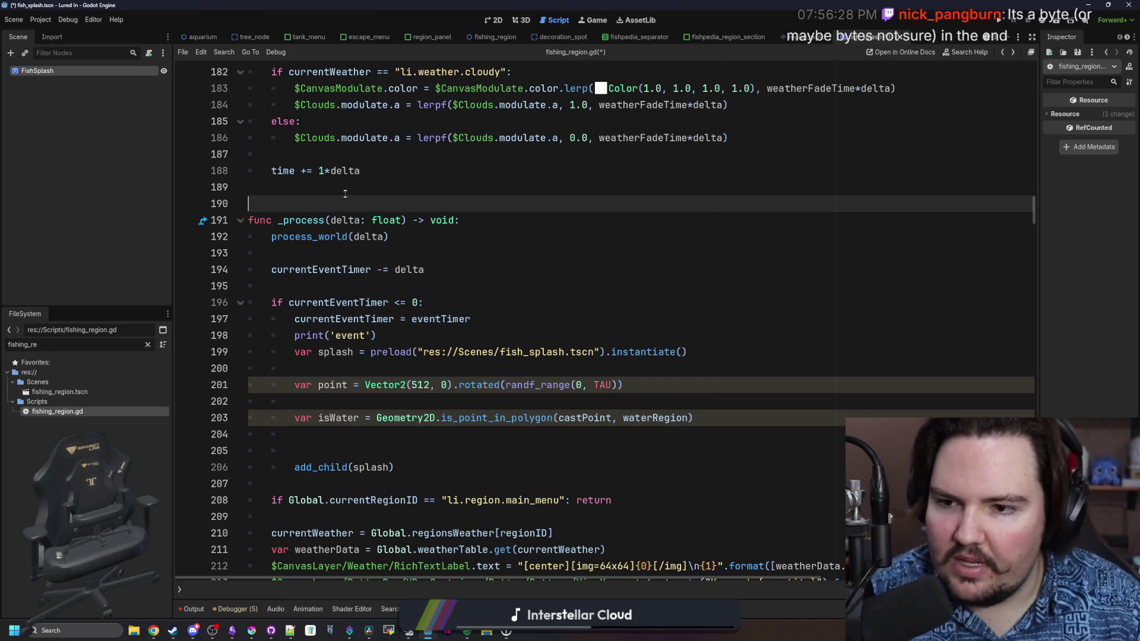
{"action": "key", "text": "Up"}
{"action": "left_click", "coordinate": [306, 211]}
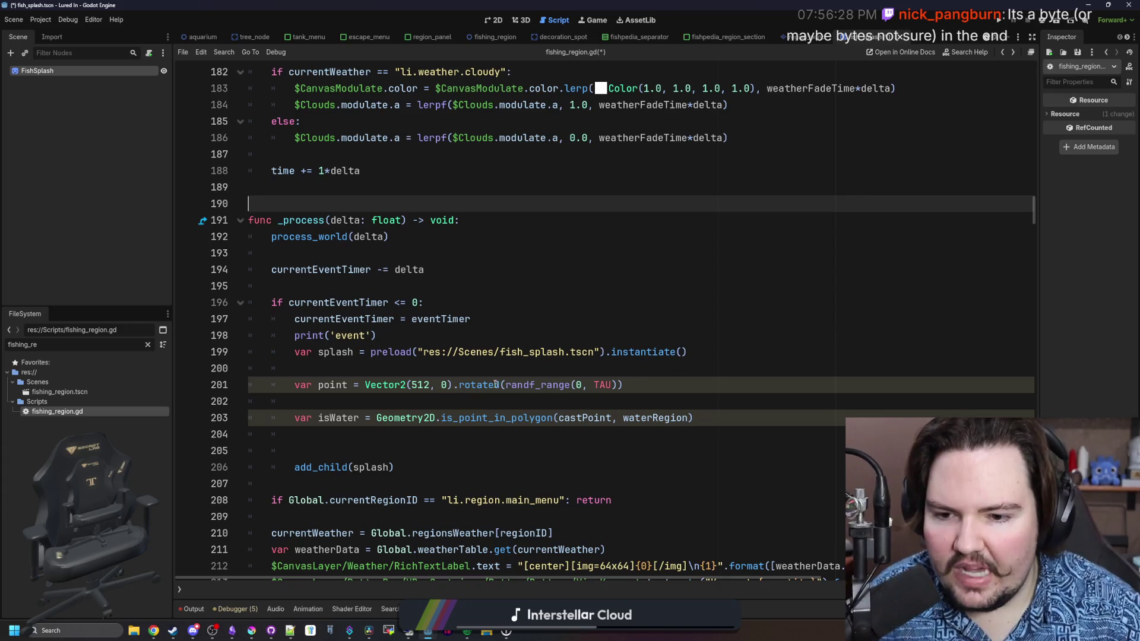
{"action": "mouse_move", "coordinate": [371, 352]}
{"action": "left_mouse_down"}
{"action": "mouse_move", "coordinate": [294, 369]}
{"action": "mouse_move", "coordinate": [701, 351]}
{"action": "left_mouse_up"}
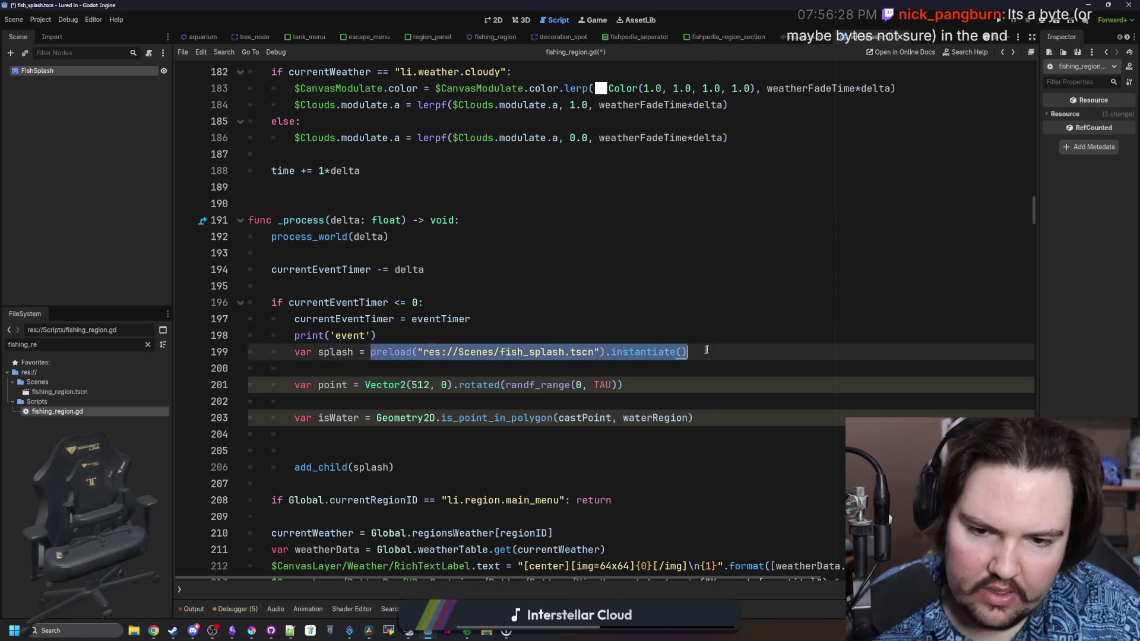
{"action": "left_click", "coordinate": [711, 350]}
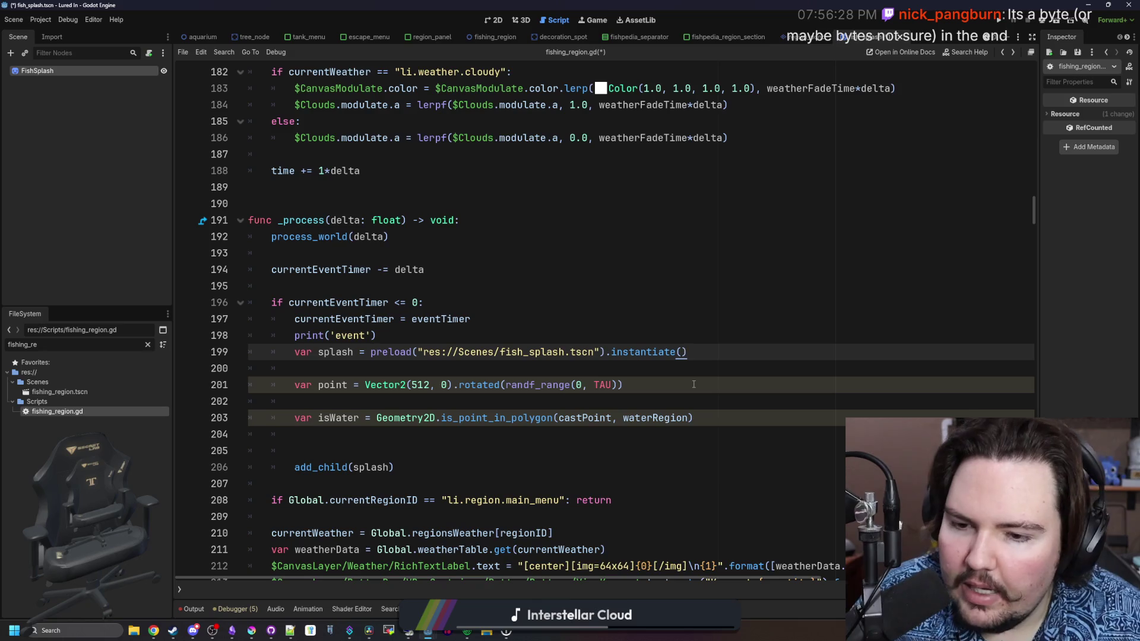
{"action": "mouse_move", "coordinate": [688, 352]}
{"action": "left_mouse_down"}
{"action": "mouse_move", "coordinate": [357, 352]}
{"action": "mouse_move", "coordinate": [607, 352]}
{"action": "left_mouse_up"}
{"action": "left_click", "coordinate": [371, 352]}
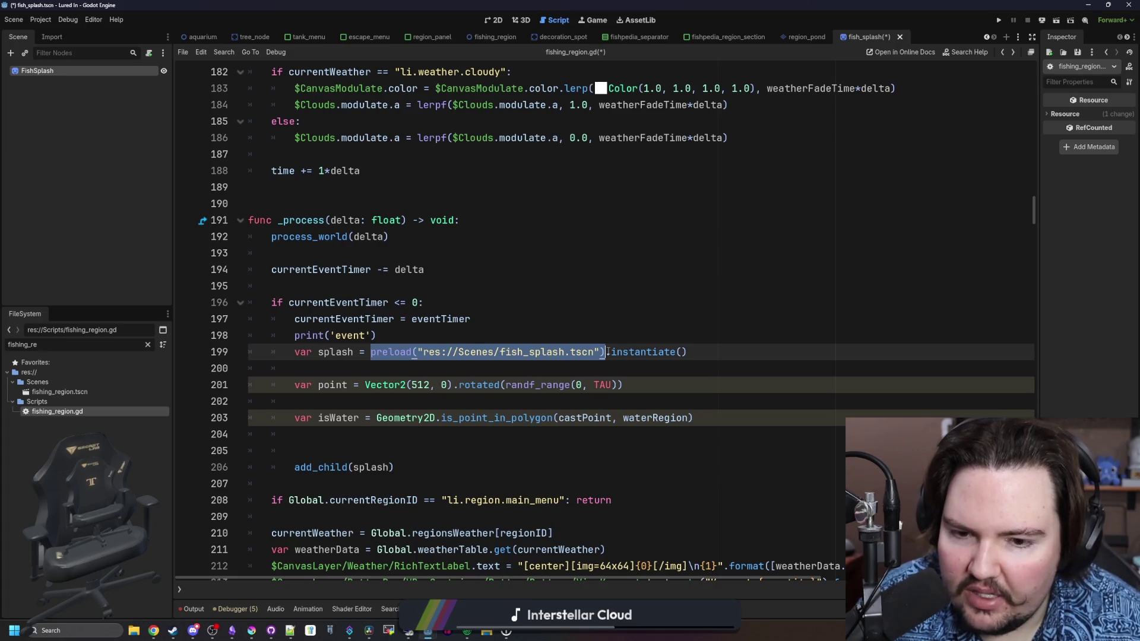
{"action": "left_click", "coordinate": [421, 369]}
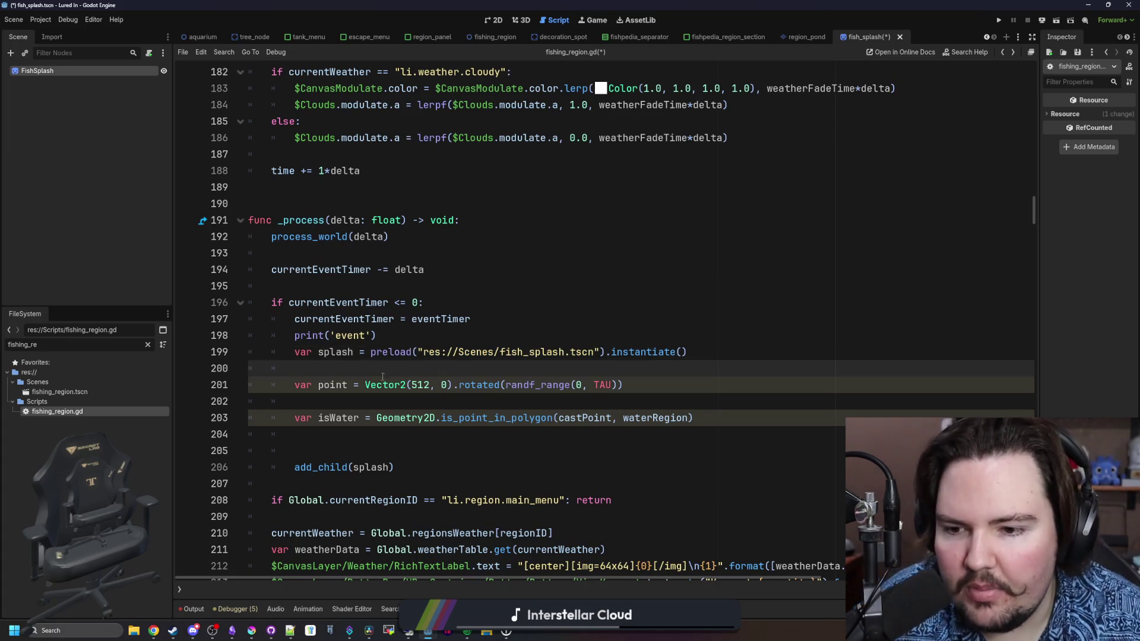
{"action": "mouse_move", "coordinate": [371, 352]}
{"action": "left_mouse_down"}
{"action": "mouse_move", "coordinate": [625, 348]}
{"action": "mouse_move", "coordinate": [371, 352]}
{"action": "left_mouse_up"}
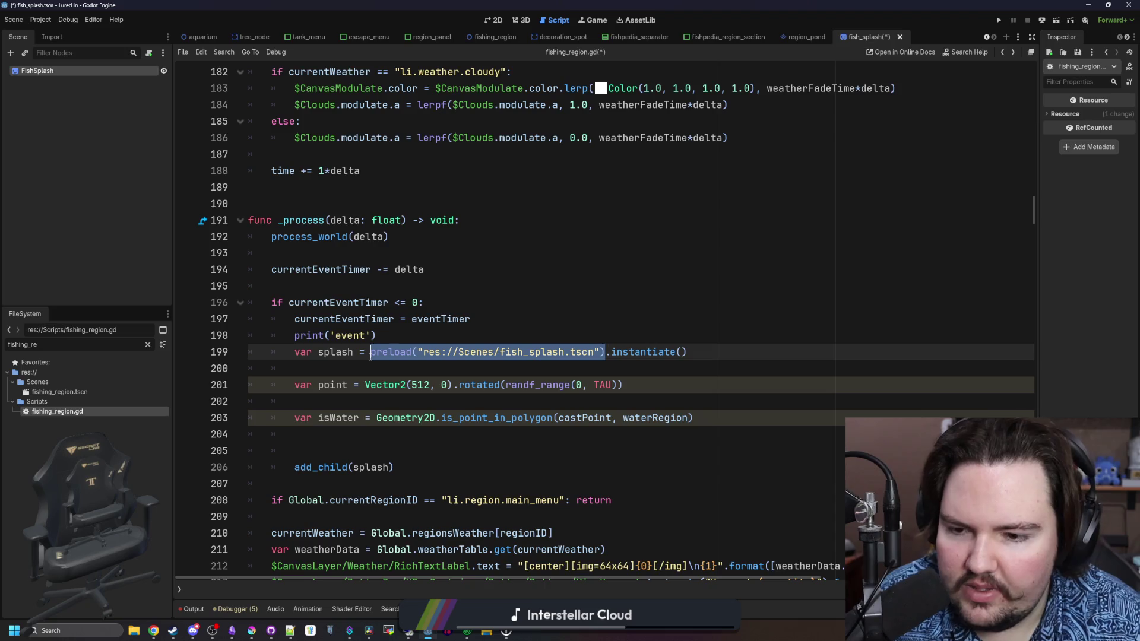
{"action": "left_click", "coordinate": [549, 331]}
{"action": "left_click_drag", "start_coordinate": [604, 352], "coordinate": [370, 353]}
{"action": "left_click", "coordinate": [407, 336]}
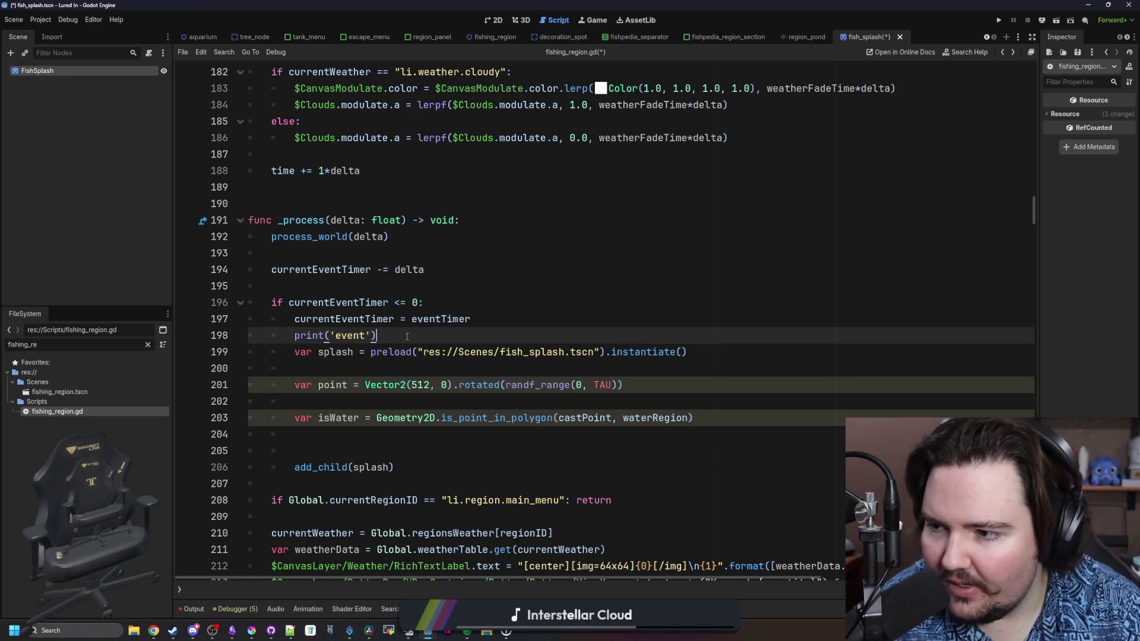
{"action": "left_click", "coordinate": [497, 378]}
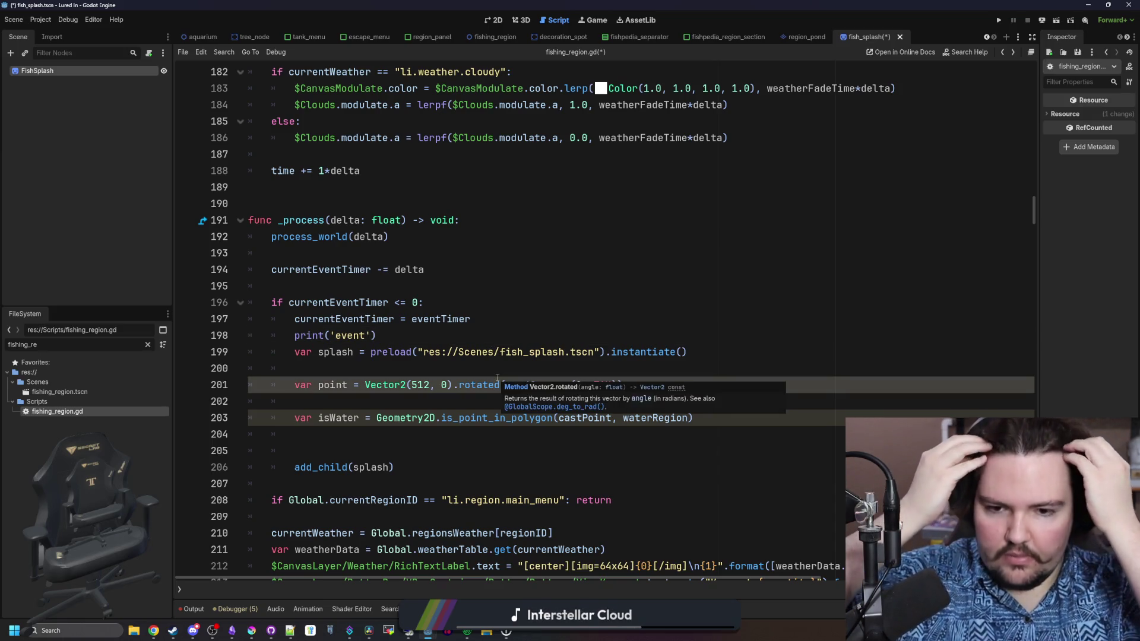
{"action": "left_click", "coordinate": [498, 375]}
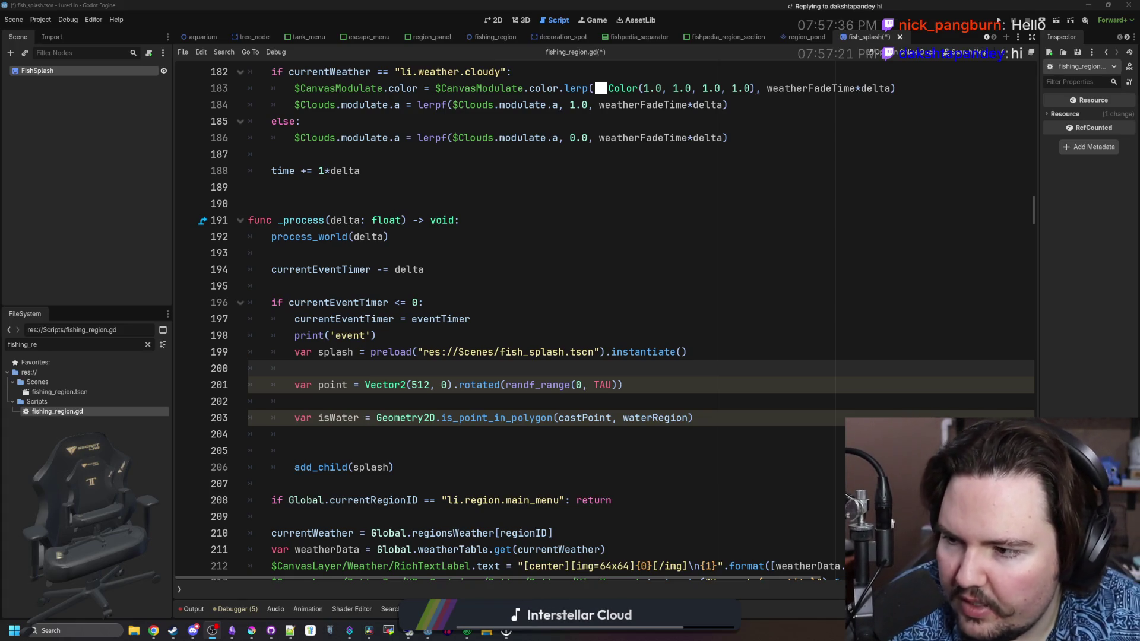
{"action": "scroll", "coordinate": [529, 361], "scroll_direction": "down", "scroll_amount": 1}
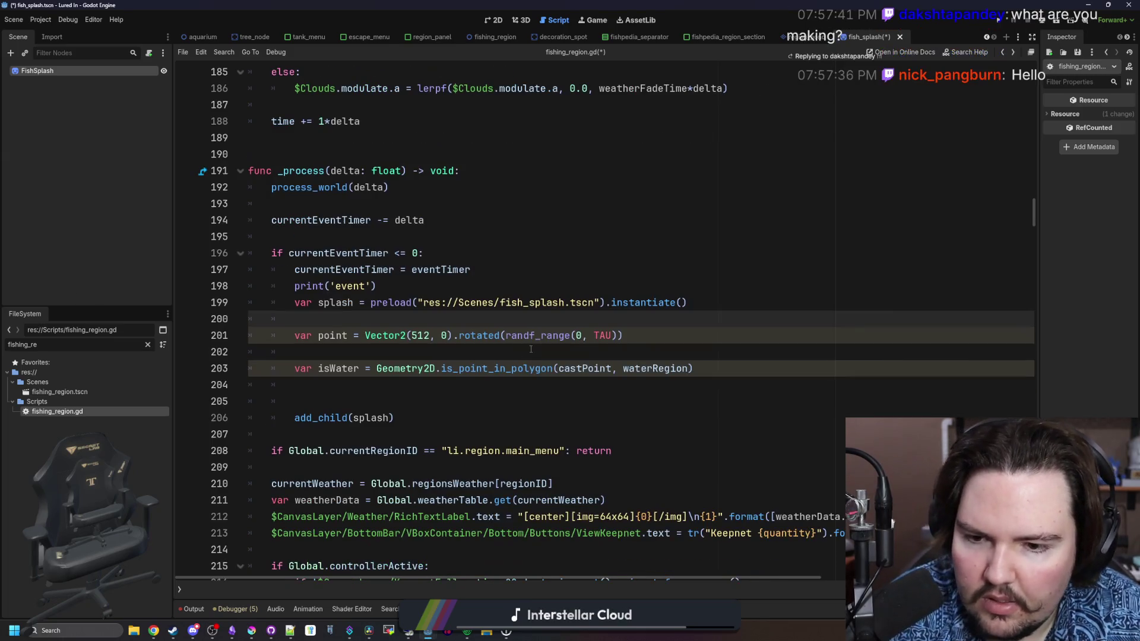
Replace castPoint with point in the isWater polygon check.
{"action": "left_click", "coordinate": [531, 351]}
{"action": "key", "text": "ctrl+s"}
{"action": "left_click", "coordinate": [336, 369]}
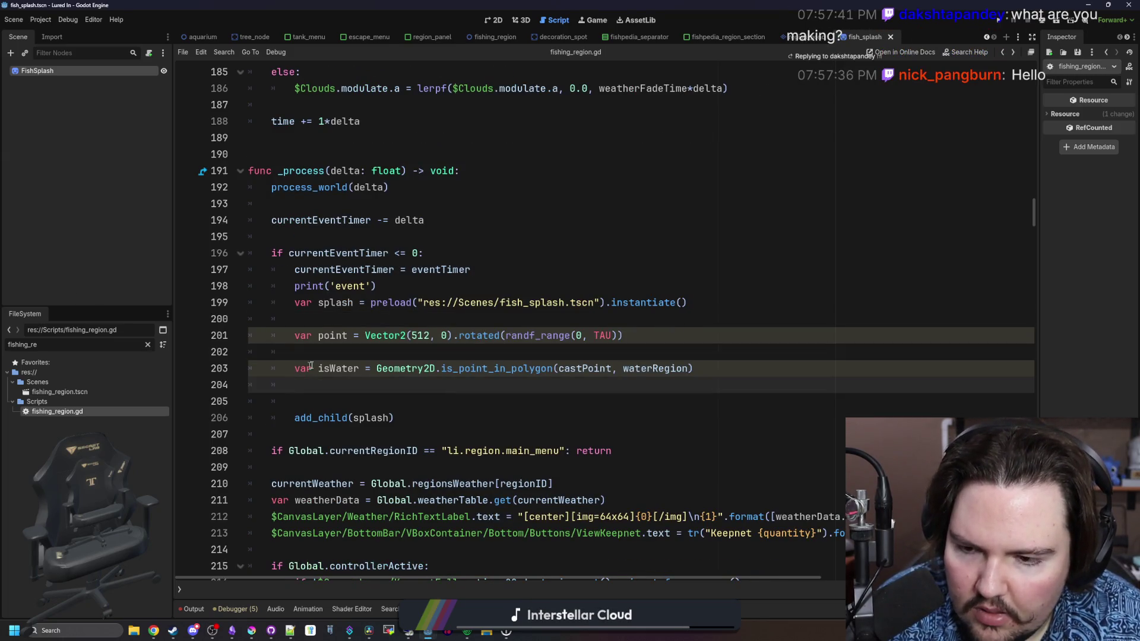
{"action": "double_click", "coordinate": [332, 336]}
{"action": "key", "text": "ctrl+c"}
{"action": "double_click", "coordinate": [585, 369]}
{"action": "key", "text": "ctrl+v"}
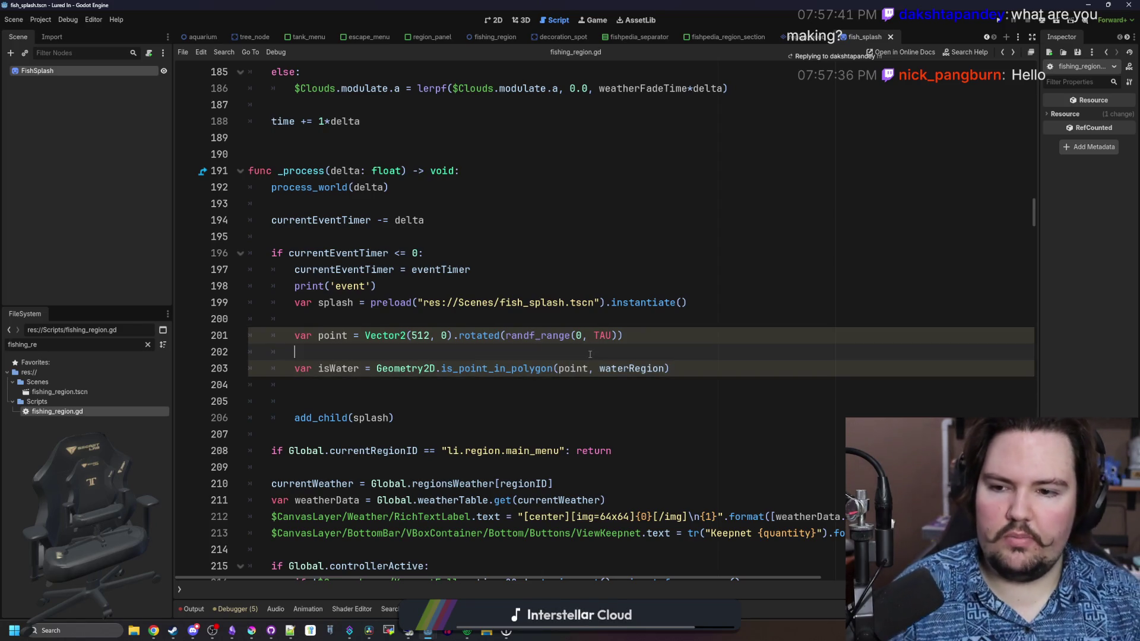
{"action": "left_click", "coordinate": [590, 354]}
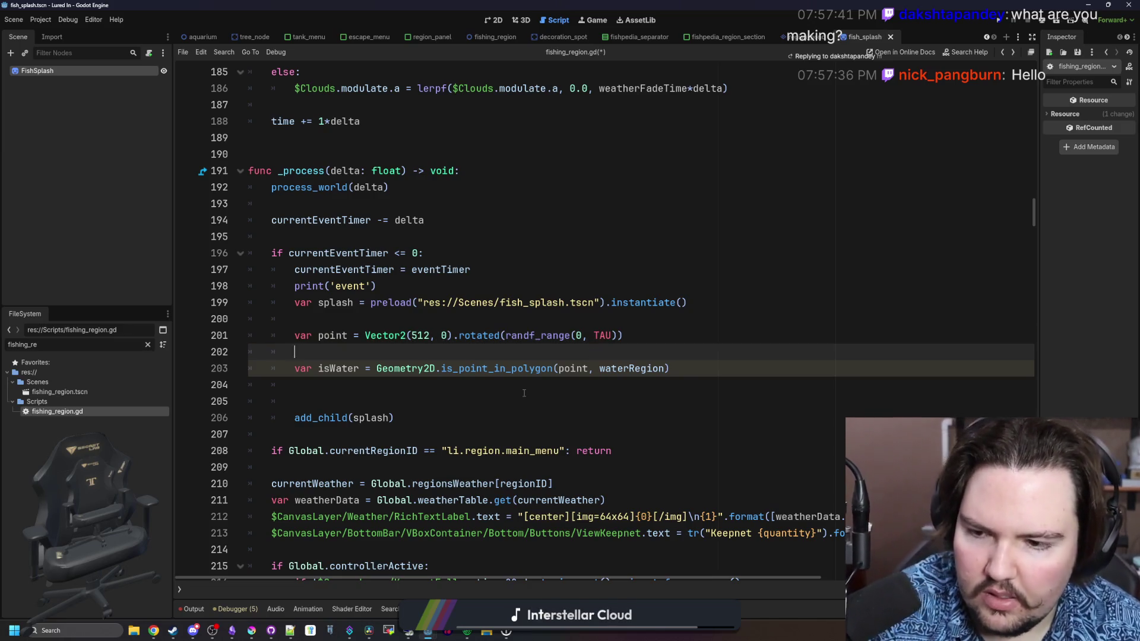
{"action": "key", "text": "BackSpace"}
Wrap add_child(splash) in an 'if isWater:' block.
{"action": "left_click", "coordinate": [392, 368]}
{"action": "key", "text": "Return"}
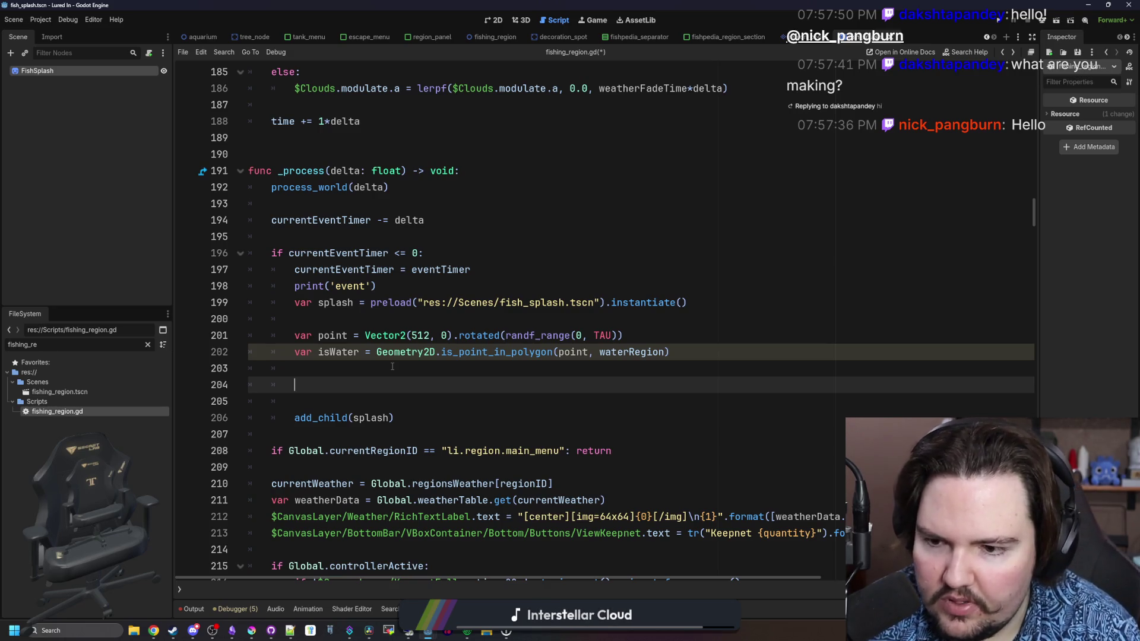
{"action": "type", "text": "if isWater:"}
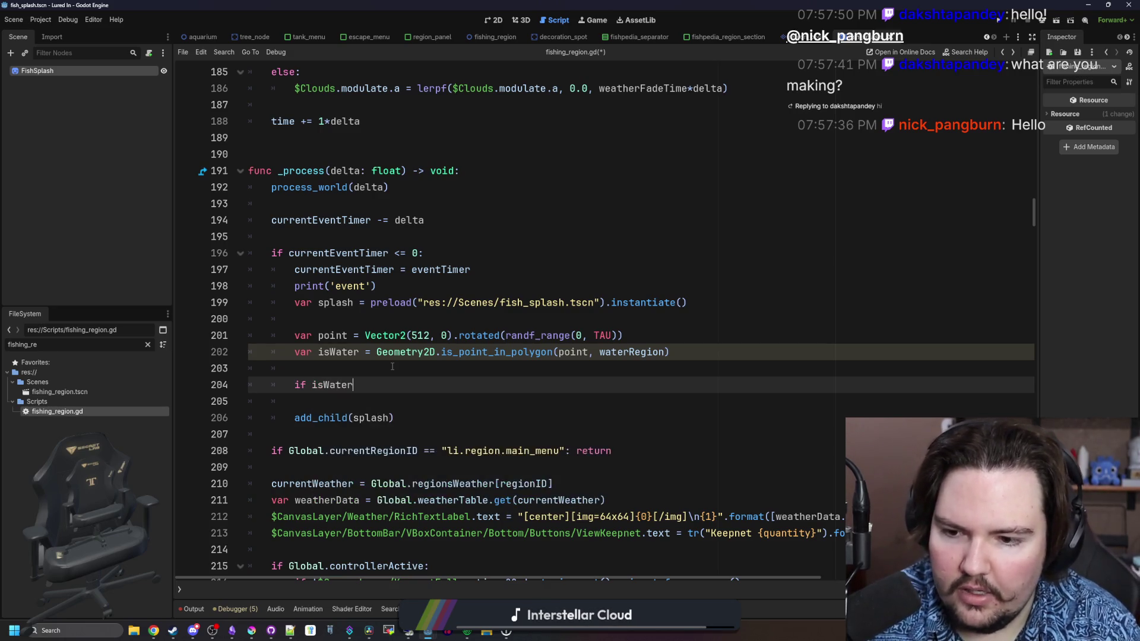
{"action": "key", "text": "Return"}
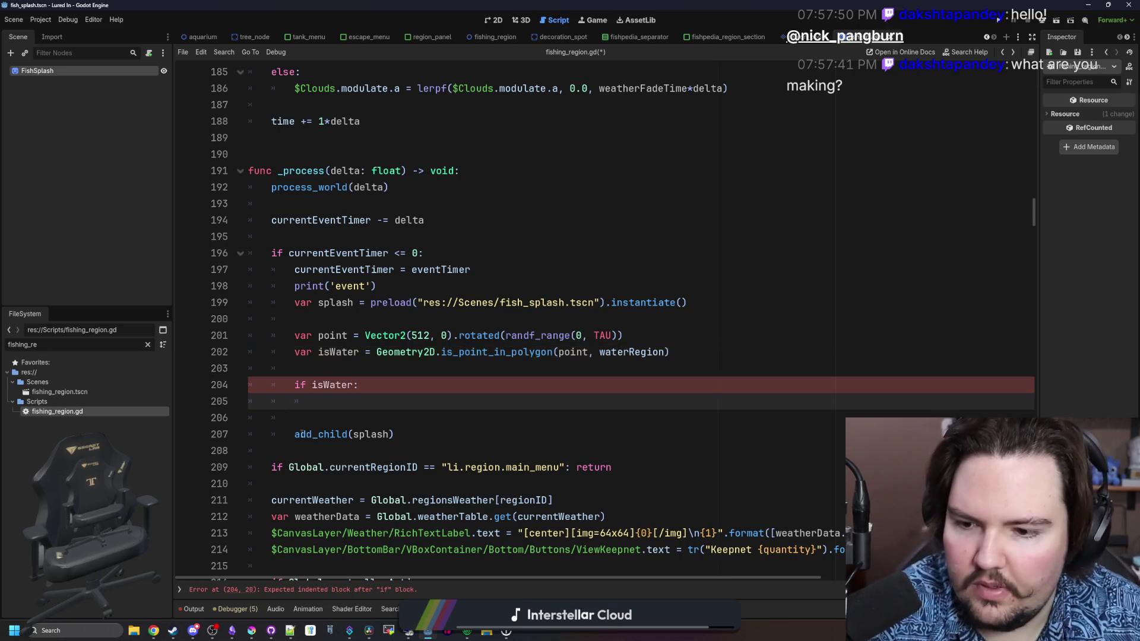
{"action": "left_click", "coordinate": [299, 434]}
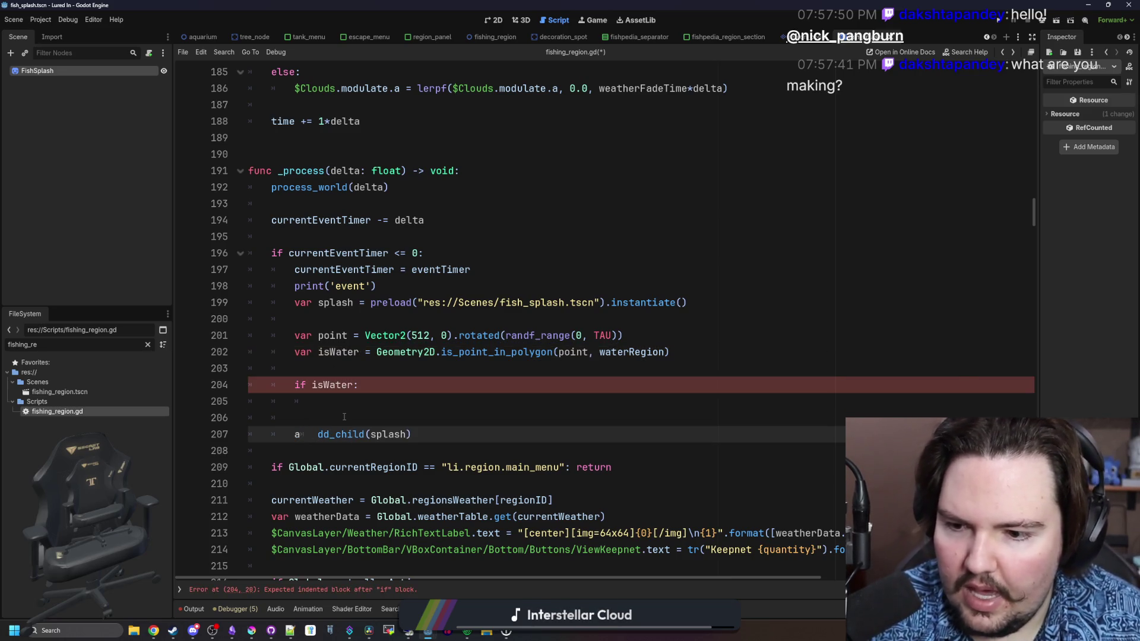
{"action": "mouse_move", "coordinate": [394, 434]}
{"action": "left_mouse_down"}
{"action": "mouse_move", "coordinate": [294, 434]}
{"action": "mouse_move", "coordinate": [240, 402]}
{"action": "left_mouse_up"}
{"action": "key", "text": "Tab"}
{"action": "key", "text": "BackSpace"}
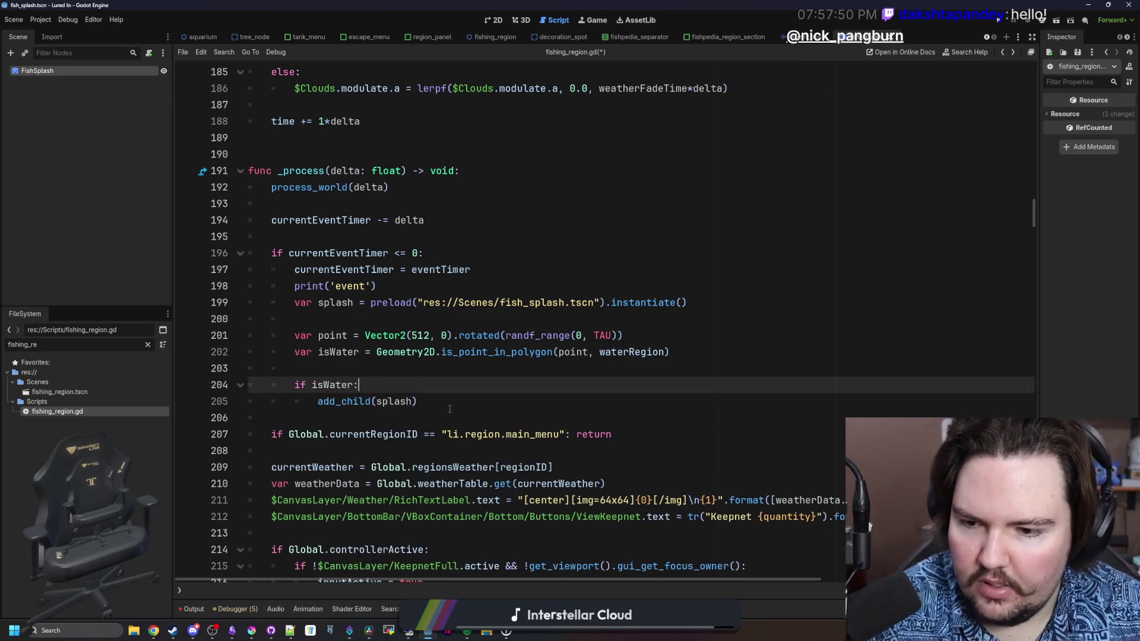
Add splash.global_position = point under add_child and save the script.
{"action": "left_click", "coordinate": [450, 409]}
{"action": "key", "text": "Return"}
{"action": "type", "text": "SPLASH"}
{"action": "key", "text": "BackSpace"}
{"action": "key", "text": "BackSpace"}
{"action": "key", "text": "BackSpace"}
{"action": "type", "text": "splash.g"}
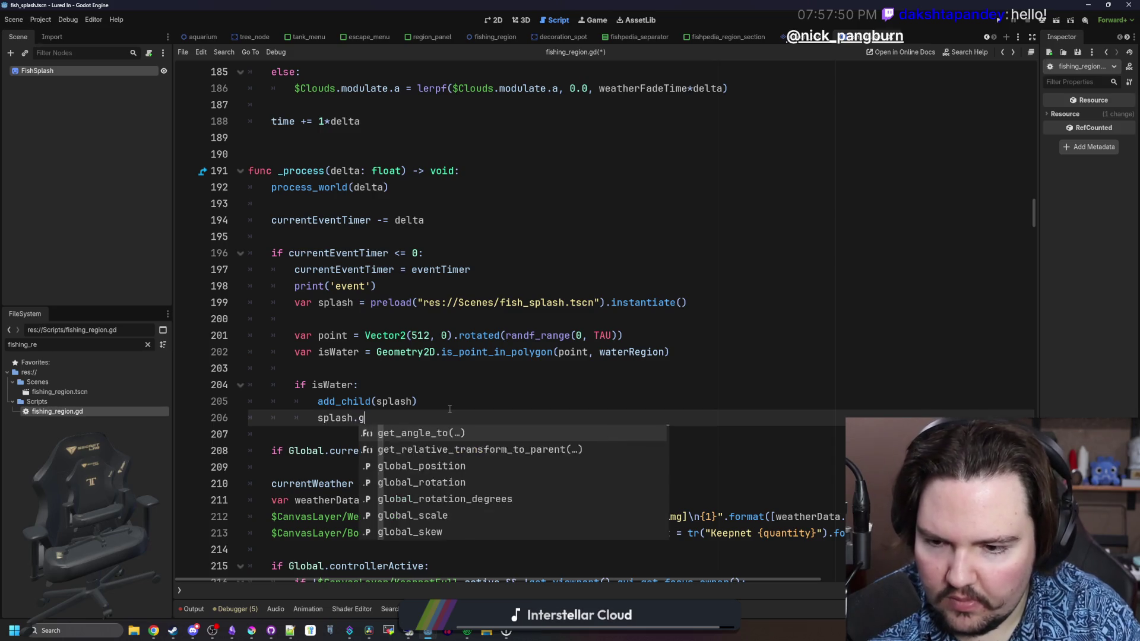
{"action": "type", "text": "lobal_position = point"}
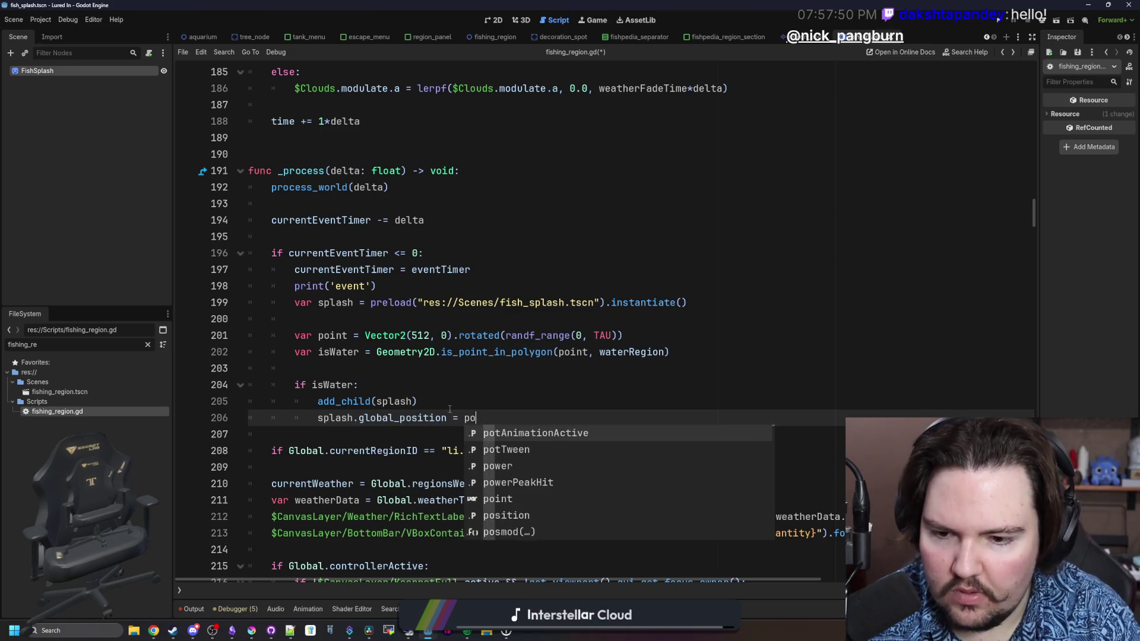
{"action": "left_click", "coordinate": [452, 410]}
{"action": "key", "text": "ctrl+s"}
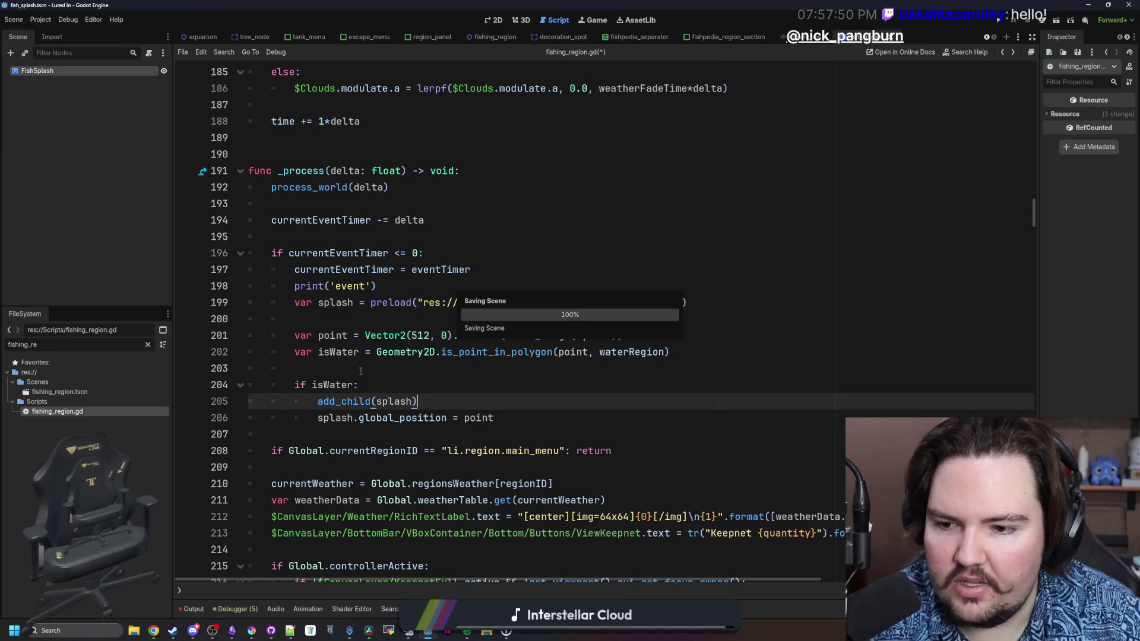
Filter the FileSystem to 'fishing_reg' and open the fishing_region scene in the 2D view.
{"action": "key", "text": "Up"}
{"action": "key", "text": "Up"}
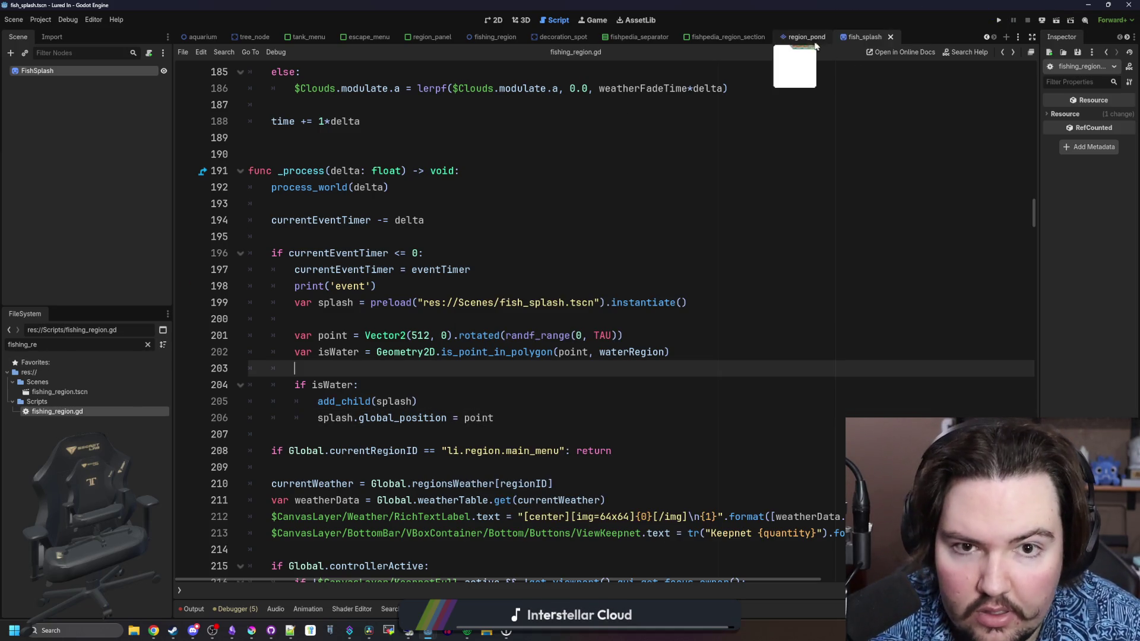
{"action": "left_click", "coordinate": [427, 318]}
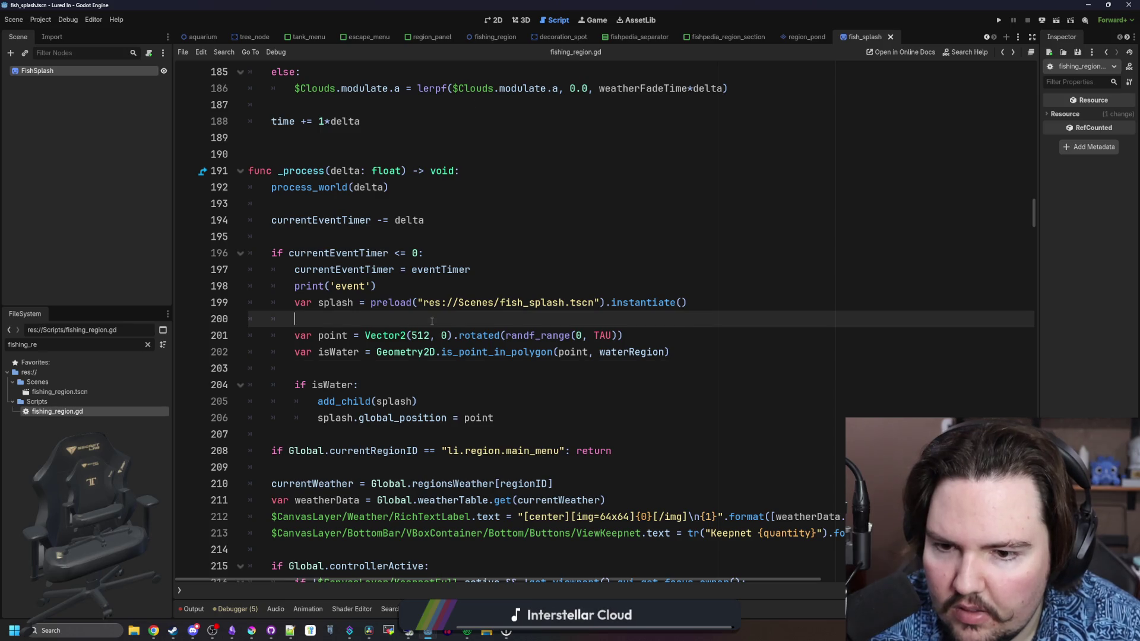
{"action": "left_click", "coordinate": [155, 344]}
{"action": "key", "text": "BackSpace"}
{"action": "key", "text": "BackSpace"}
{"action": "key", "text": "BackSpace"}
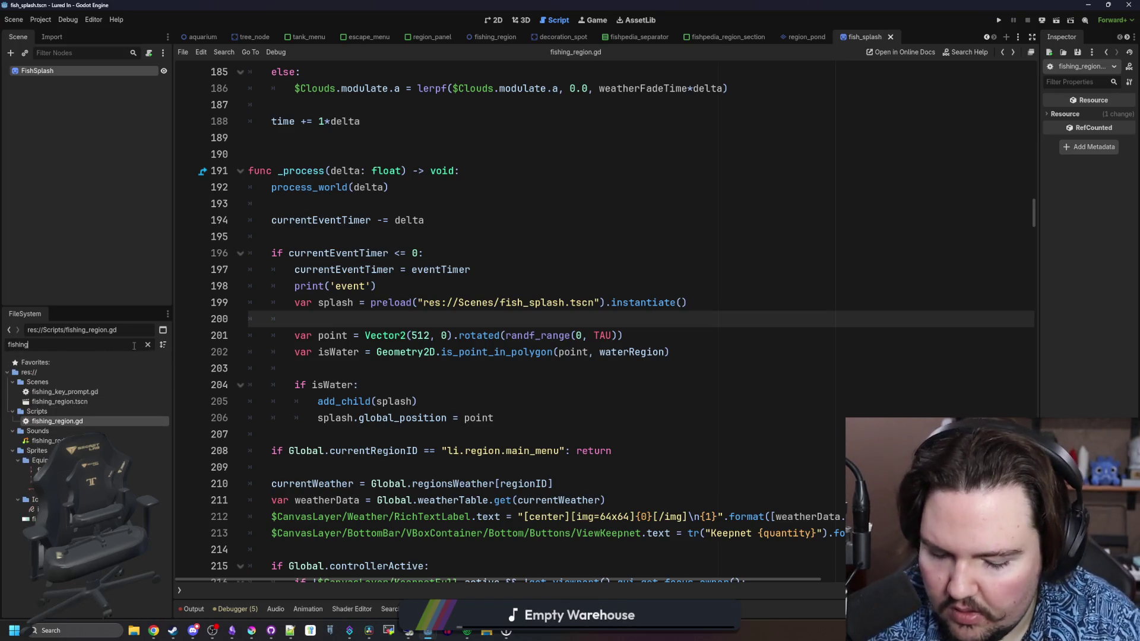
{"action": "type", "text": "_reg"}
{"action": "double_click", "coordinate": [63, 393]}
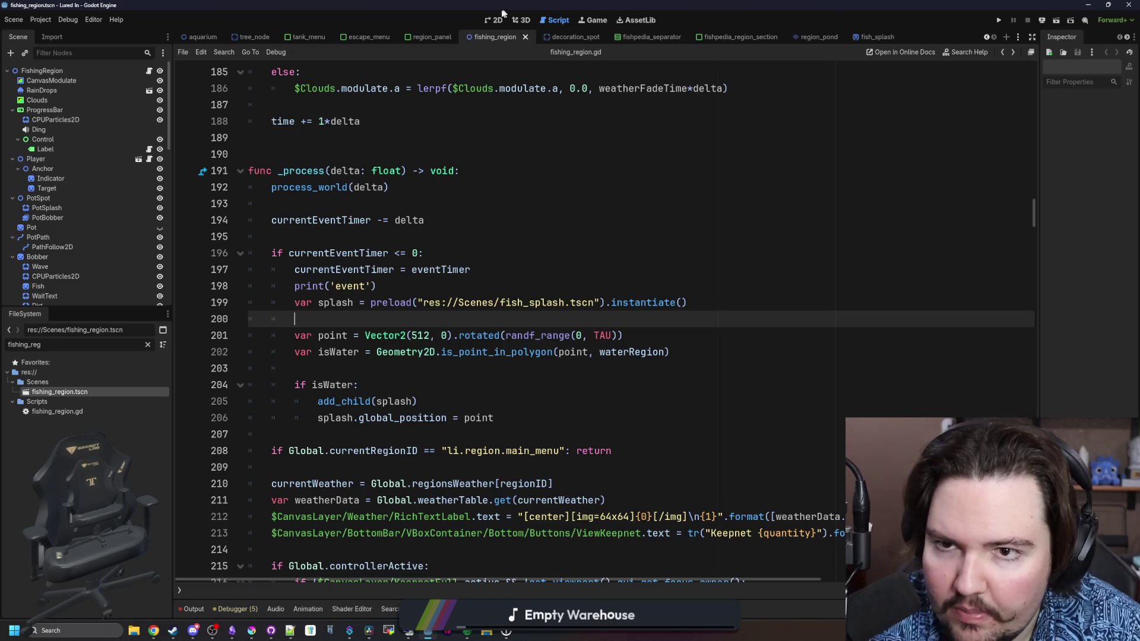
{"action": "left_click", "coordinate": [498, 20]}
{"action": "scroll", "coordinate": [594, 327], "scroll_direction": "down", "scroll_amount": 2}
{"action": "scroll", "coordinate": [432, 276], "scroll_direction": "up", "scroll_amount": 2}
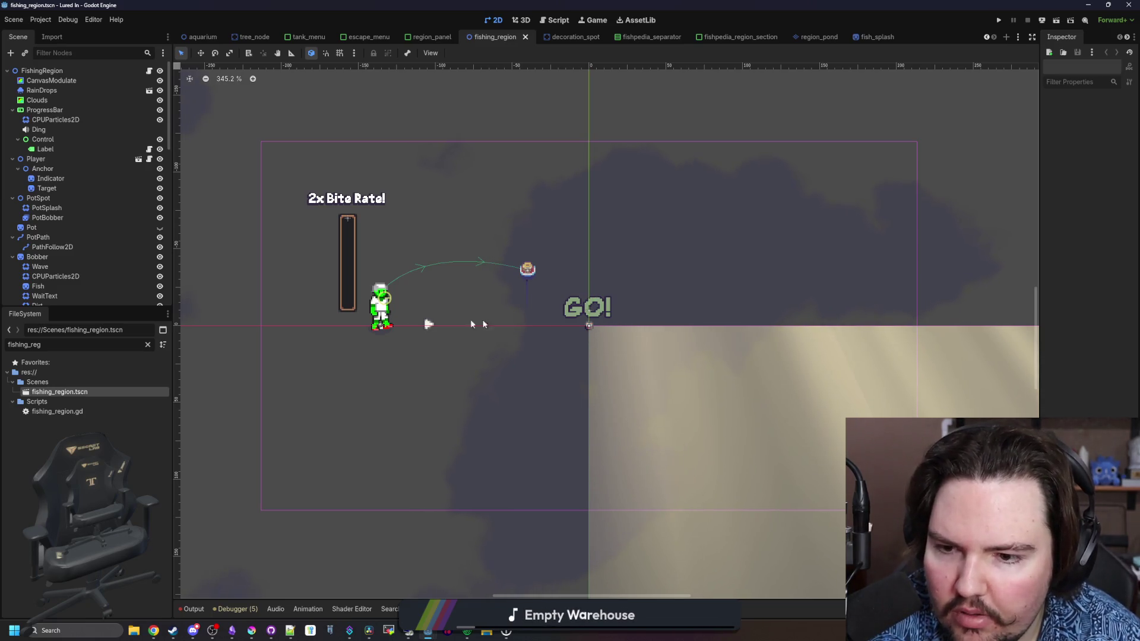
Save fishing_region.gd and the scene, then run the project with F5.
{"action": "left_click", "coordinate": [149, 71]}
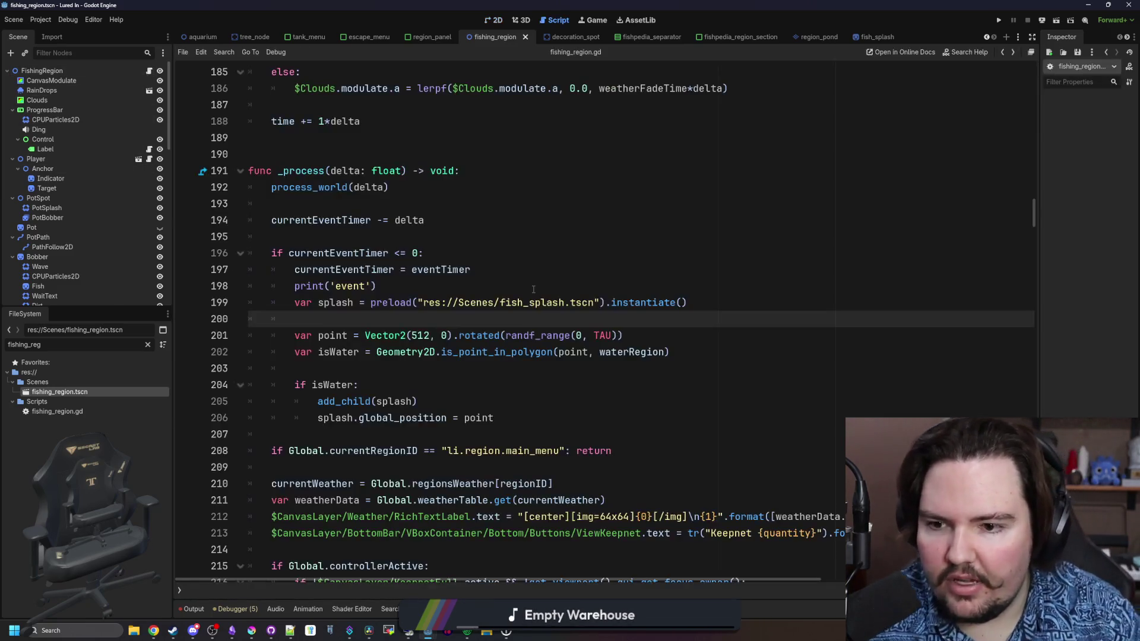
{"action": "key", "text": "ctrl+s"}
{"action": "left_click", "coordinate": [331, 355]}
{"action": "key", "text": "Down"}
{"action": "key", "text": "ctrl+s"}
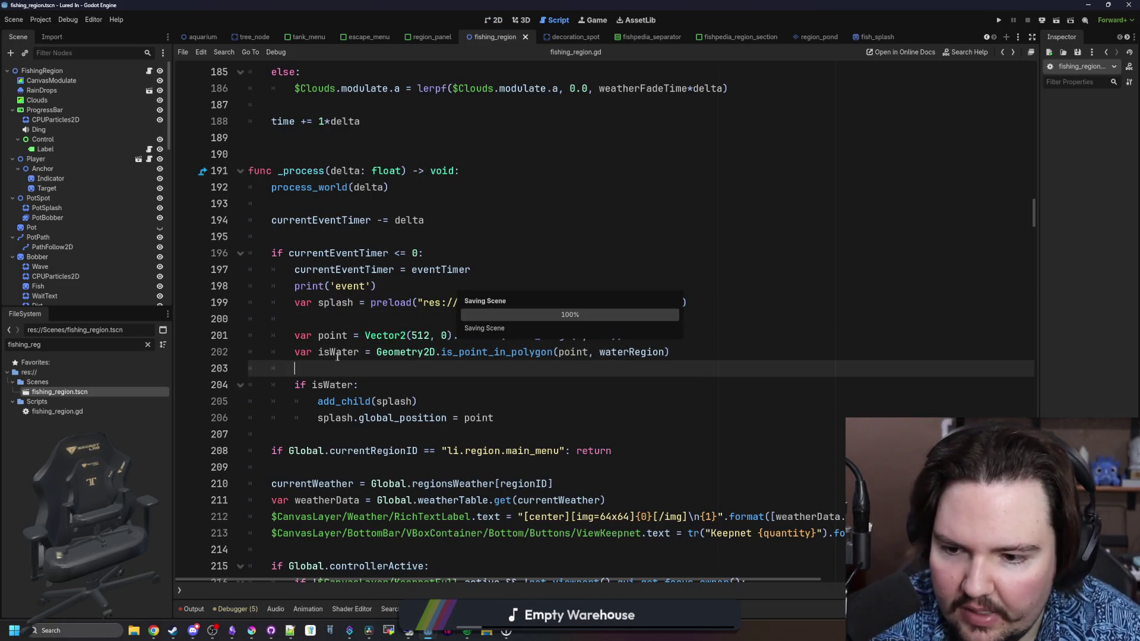
{"action": "key", "text": "F5"}
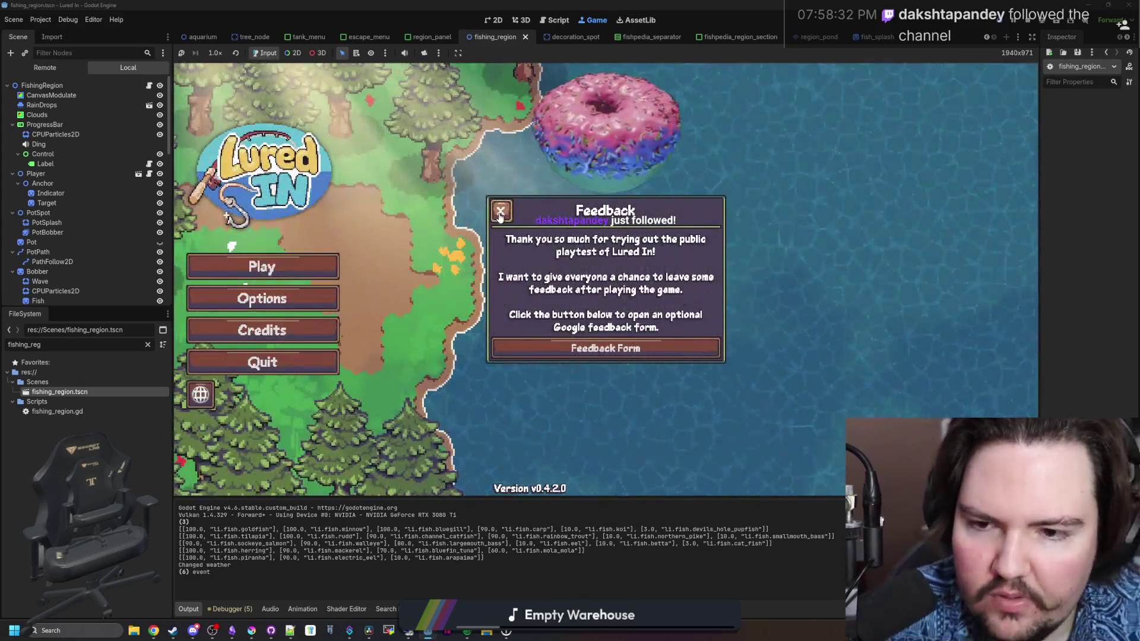
In the game, close Feedback, start play, browse the shop's upgrades, and travel to the pond.
{"action": "left_click", "coordinate": [502, 210]}
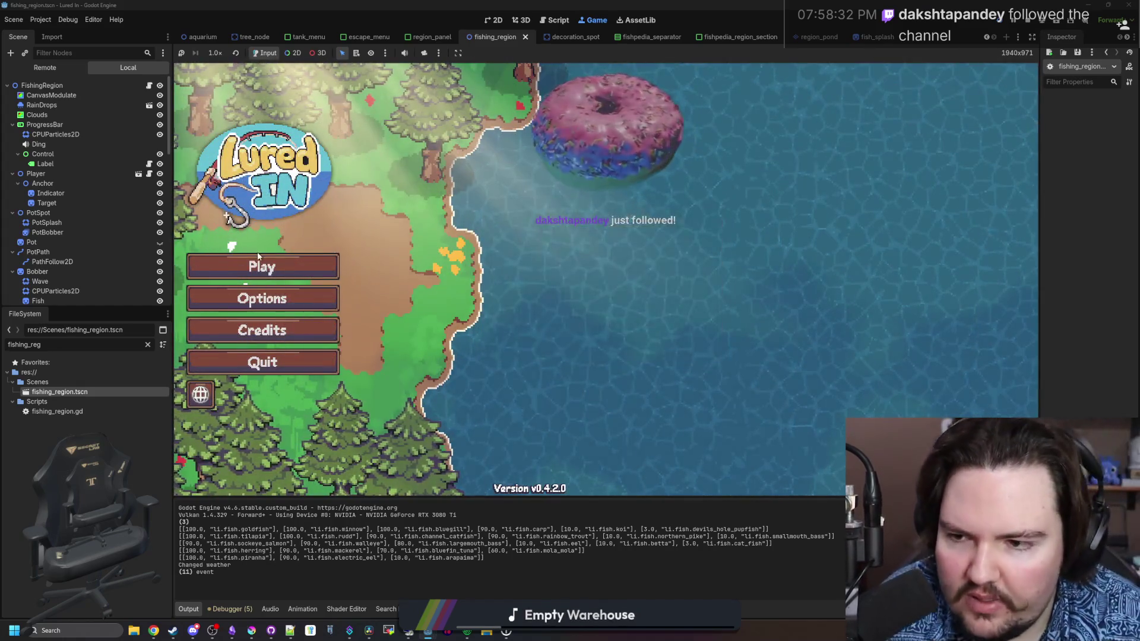
{"action": "left_click", "coordinate": [258, 261]}
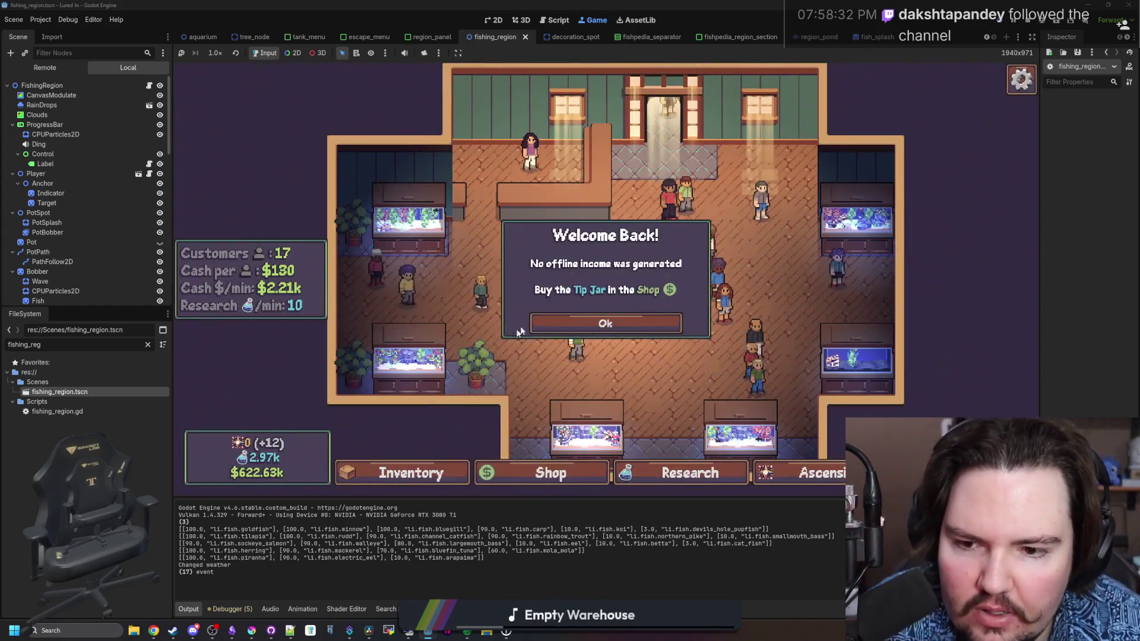
{"action": "left_click", "coordinate": [604, 323]}
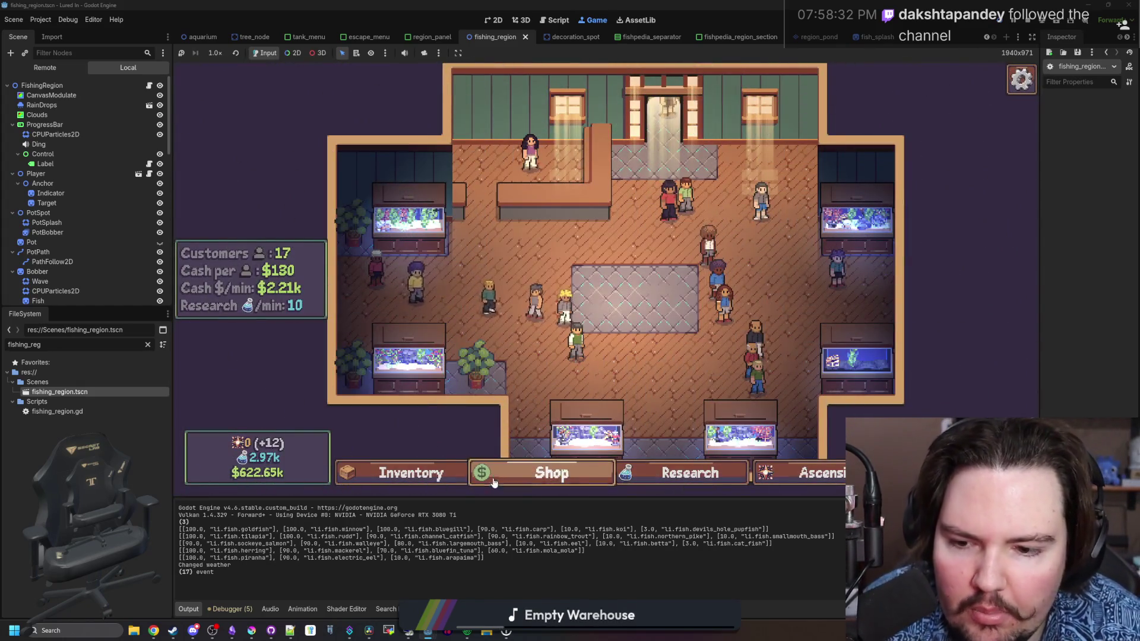
{"action": "left_click", "coordinate": [552, 473]}
{"action": "left_click", "coordinate": [569, 175]}
{"action": "left_click", "coordinate": [628, 176]}
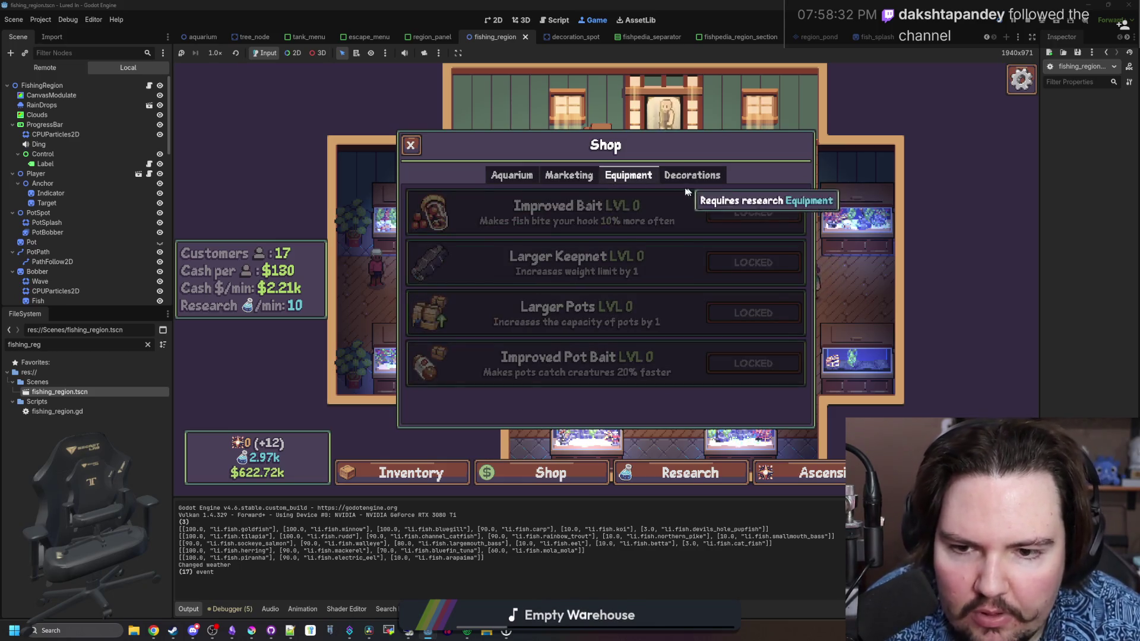
{"action": "left_click", "coordinate": [410, 145]}
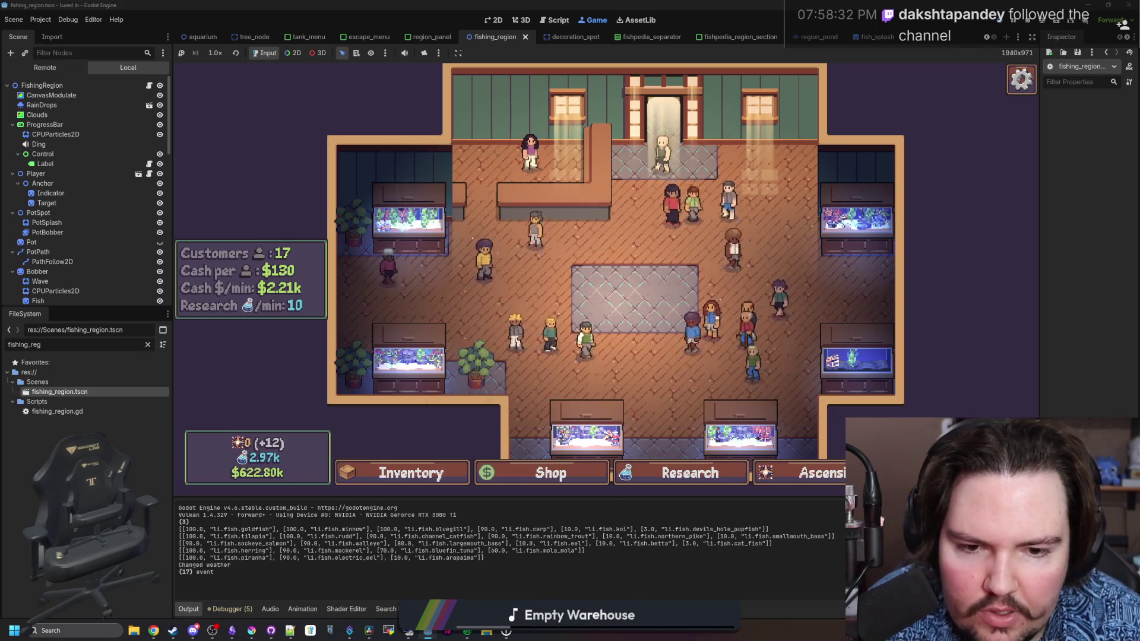
{"action": "left_click", "coordinate": [682, 205]}
{"action": "left_click", "coordinate": [734, 208]}
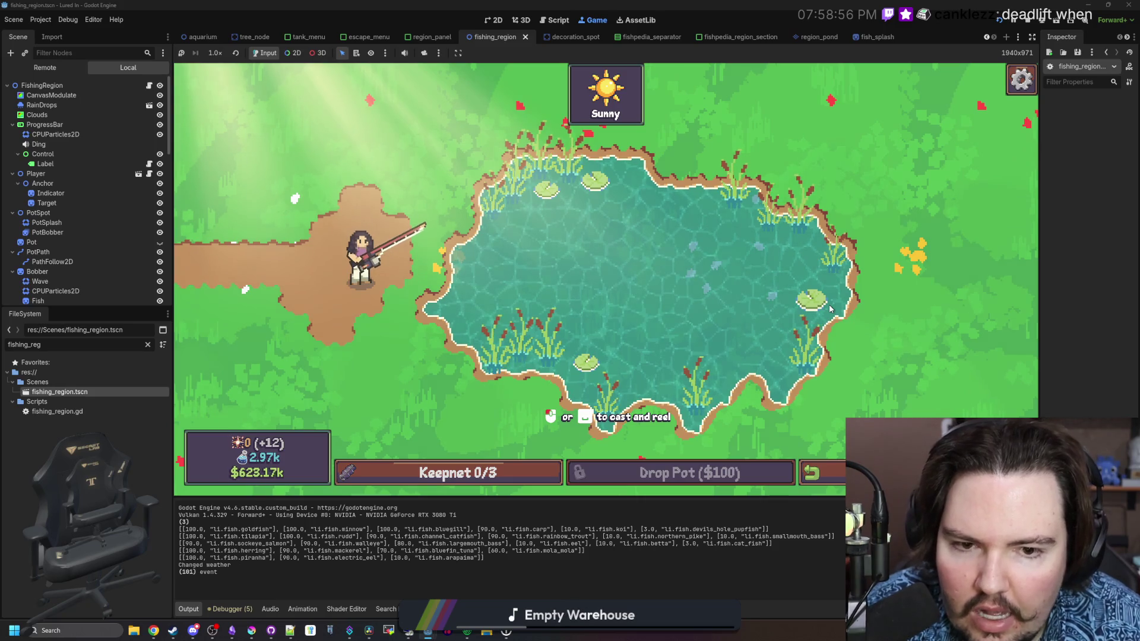
Return to the fishing_region.gd script at empty line 203.
{"action": "left_click", "coordinate": [149, 85]}
{"action": "left_click", "coordinate": [350, 321]}
{"action": "scroll", "coordinate": [349, 321], "scroll_direction": "down", "scroll_amount": 1}
{"action": "left_click", "coordinate": [350, 322]}
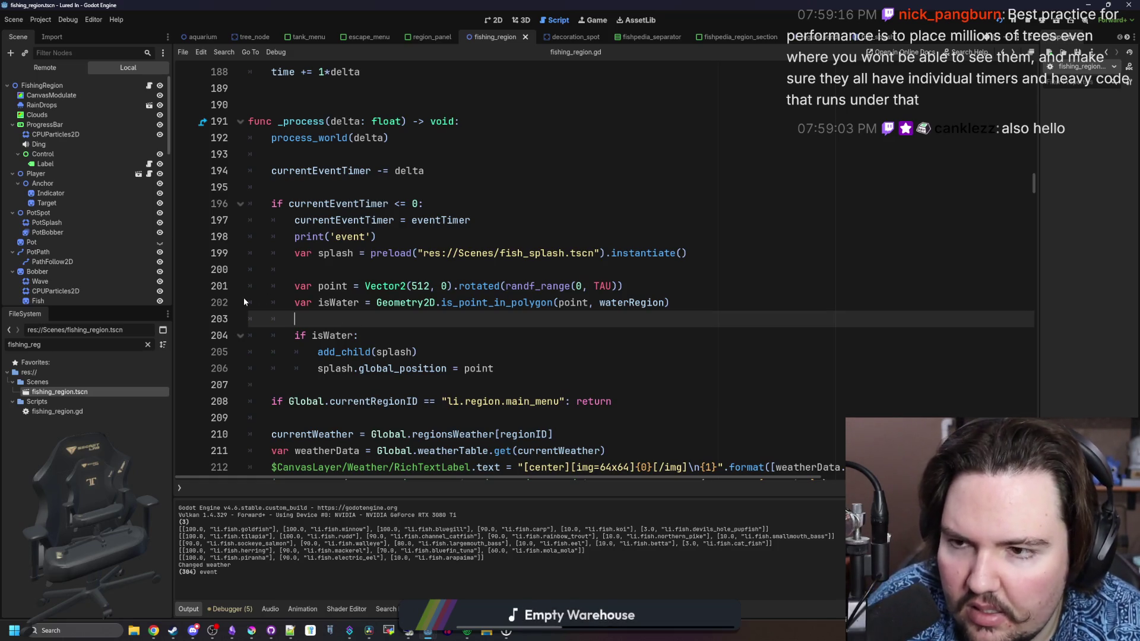
Try Z Index 106 on fish_splash, reset it to 0, and save the scene.
{"action": "left_click", "coordinate": [863, 39]}
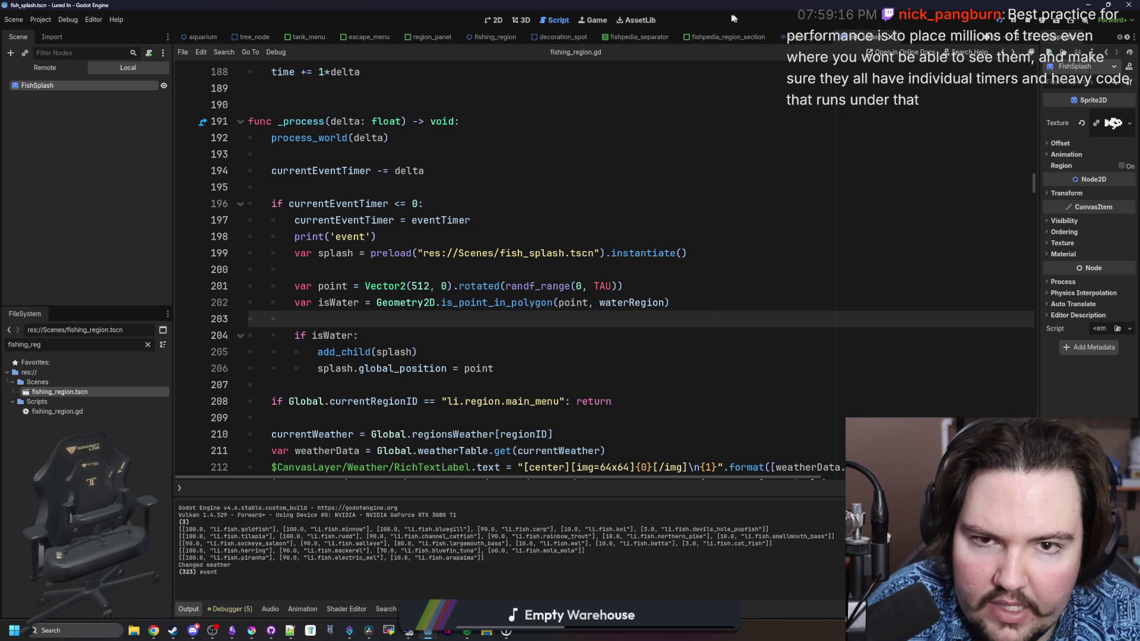
{"action": "left_click", "coordinate": [594, 20]}
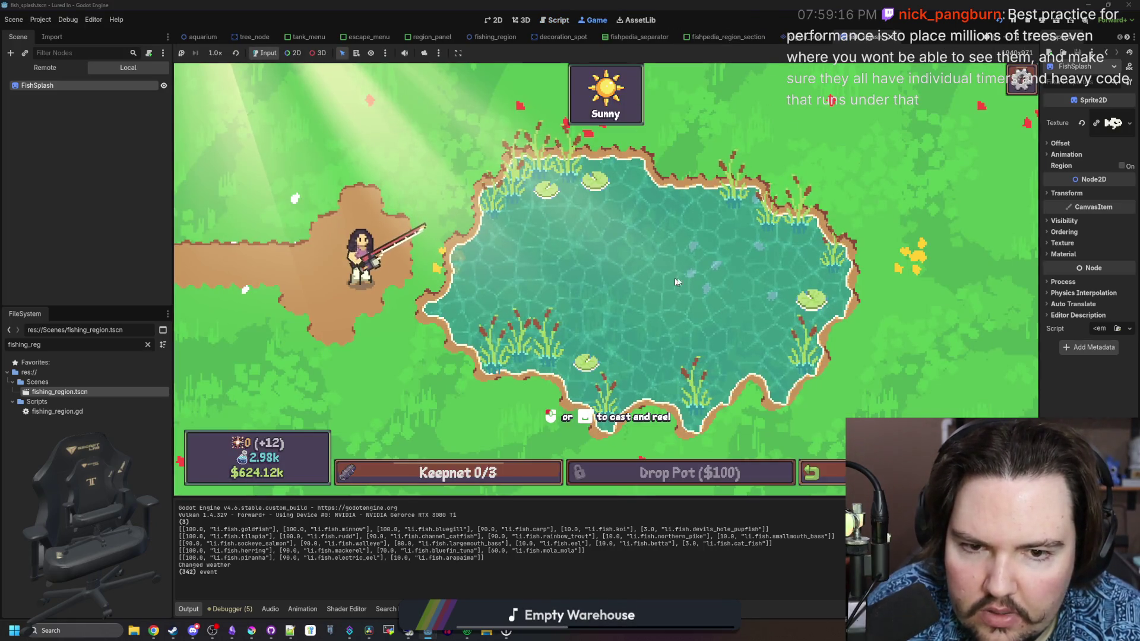
{"action": "left_click_drag", "start_coordinate": [1038, 271], "coordinate": [919, 271]}
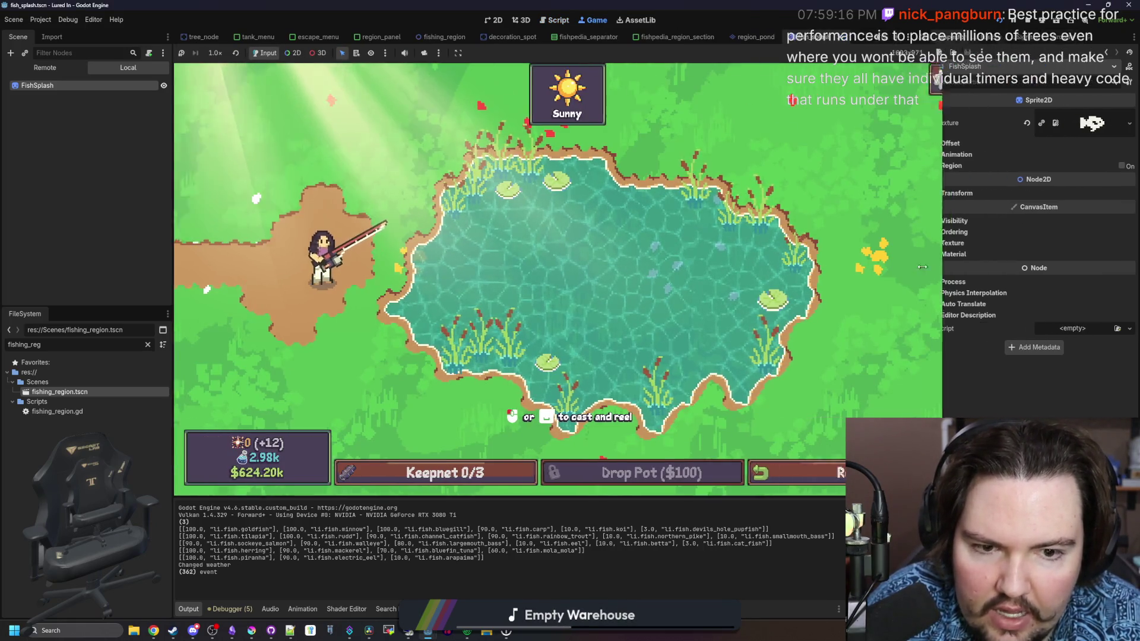
{"action": "left_click", "coordinate": [943, 231]}
{"action": "left_click_drag", "start_coordinate": [1046, 244], "coordinate": [1069, 243]}
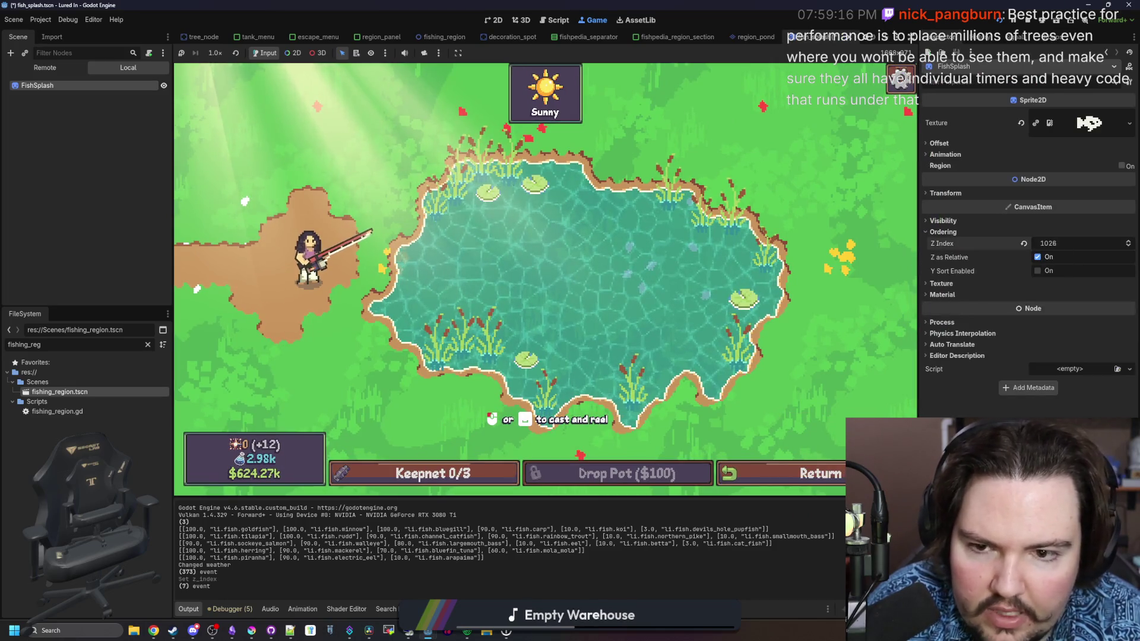
{"action": "left_click", "coordinate": [1024, 244]}
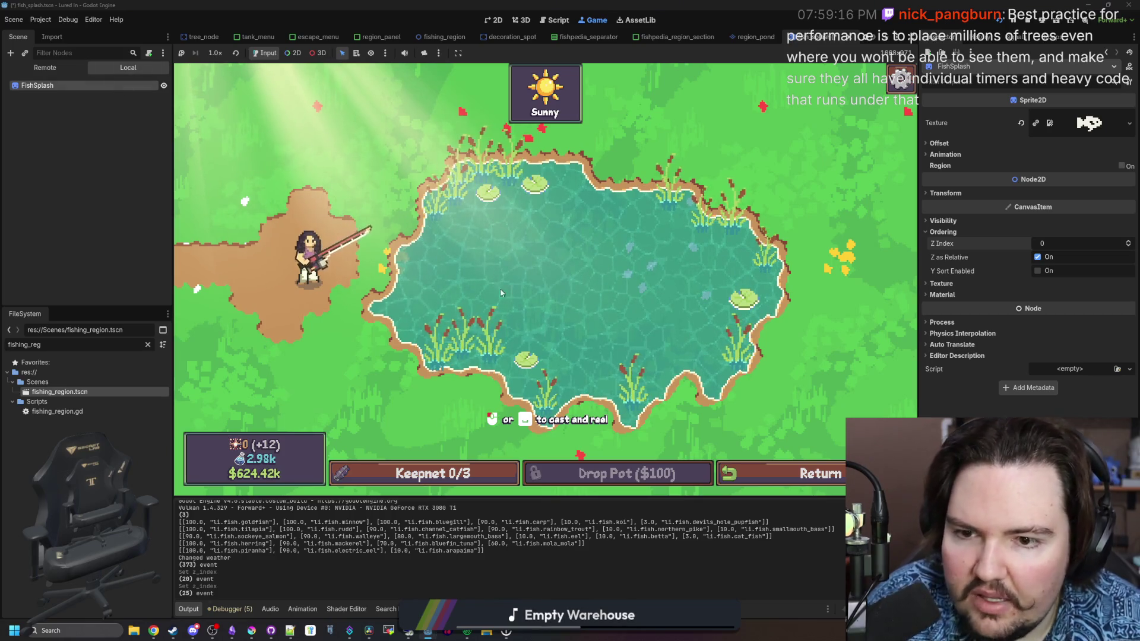
{"action": "key", "text": "ctrl+s"}
Change line 201's spawn distance from 512 to 32, save, and check the splashes in-game.
{"action": "left_click", "coordinate": [757, 37]}
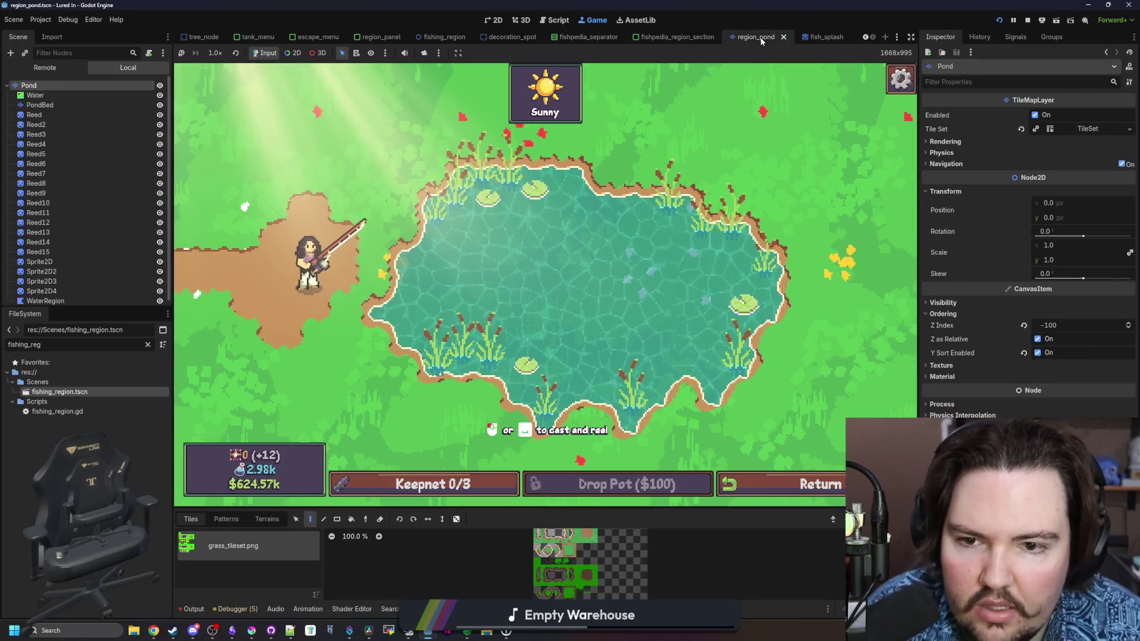
{"action": "double_click", "coordinate": [57, 412]}
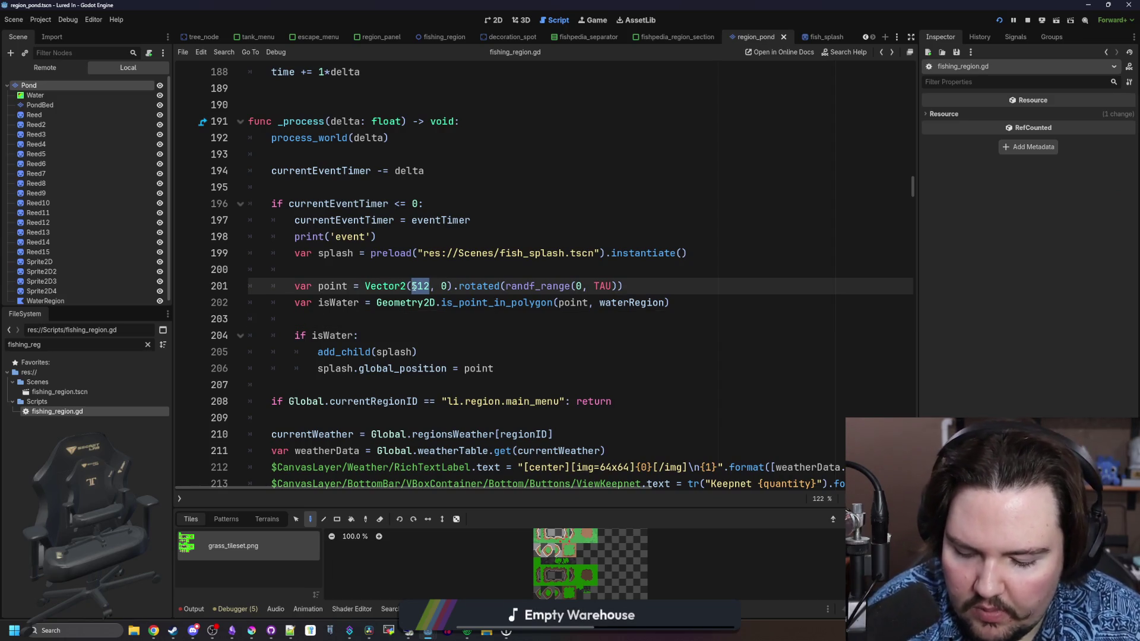
{"action": "type", "text": "32"}
{"action": "key", "text": "Up"}
{"action": "key", "text": "ctrl+s"}
{"action": "left_click", "coordinate": [592, 21]}
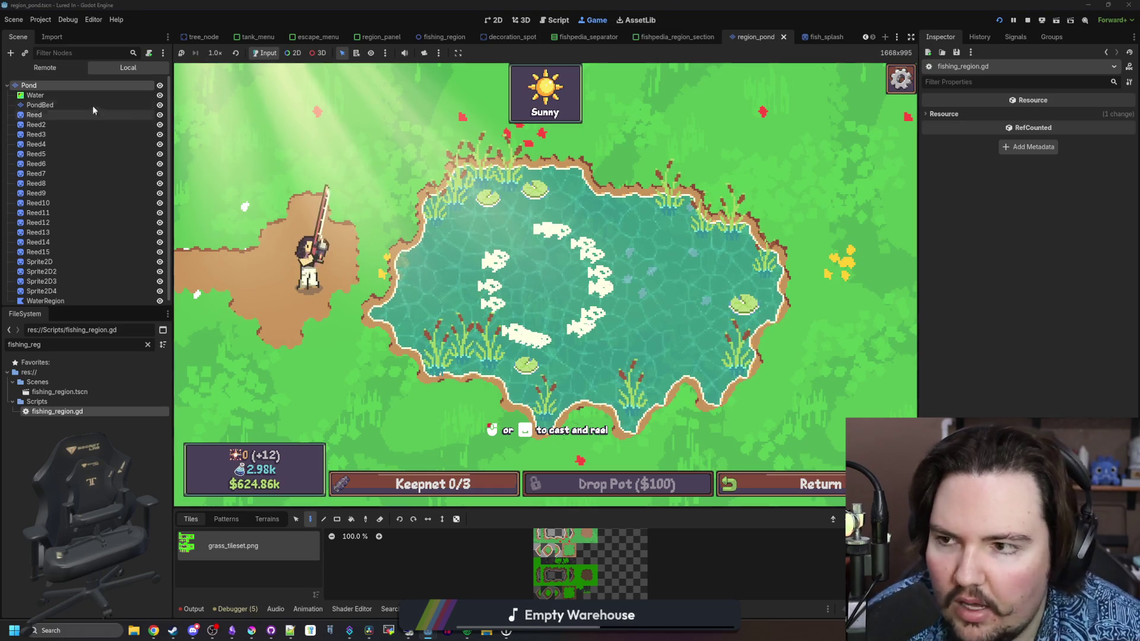
{"action": "double_click", "coordinate": [60, 413]}
{"action": "double_click", "coordinate": [418, 287]}
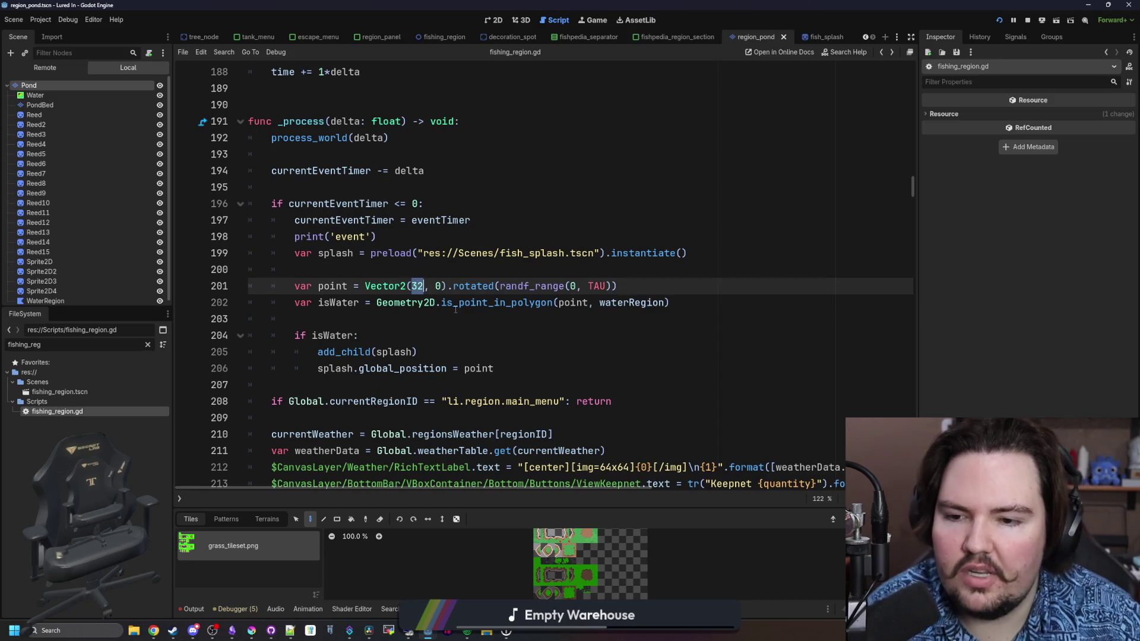
Replace the 32 distance on line 201 with randf_range(0, 256) and save the script.
{"action": "type", "text": "rand"}
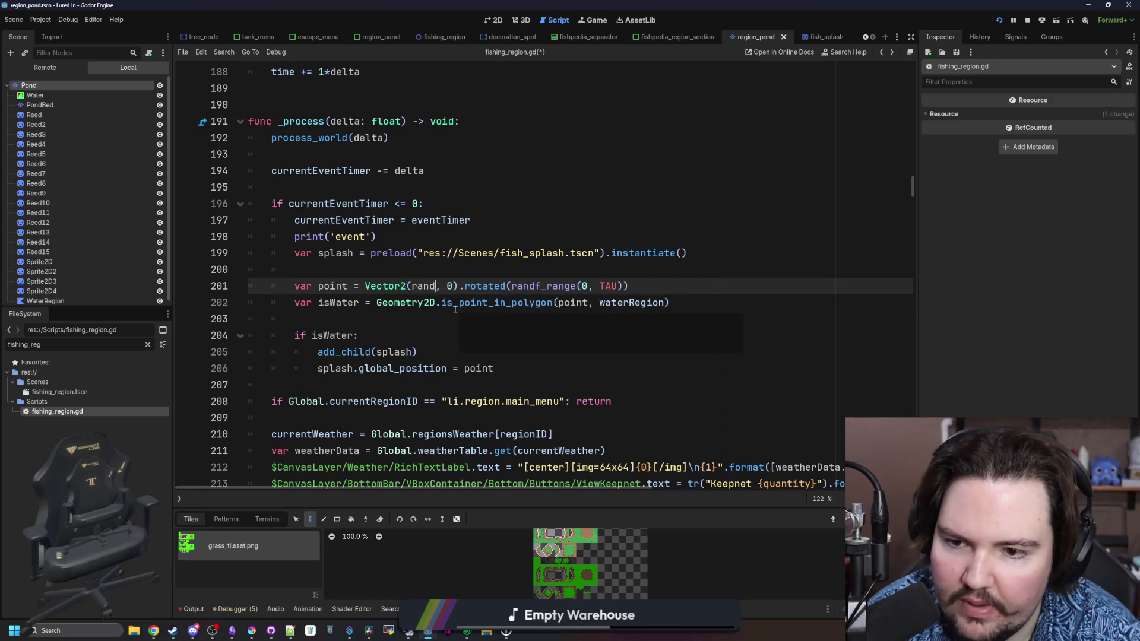
{"action": "type", "text": ","}
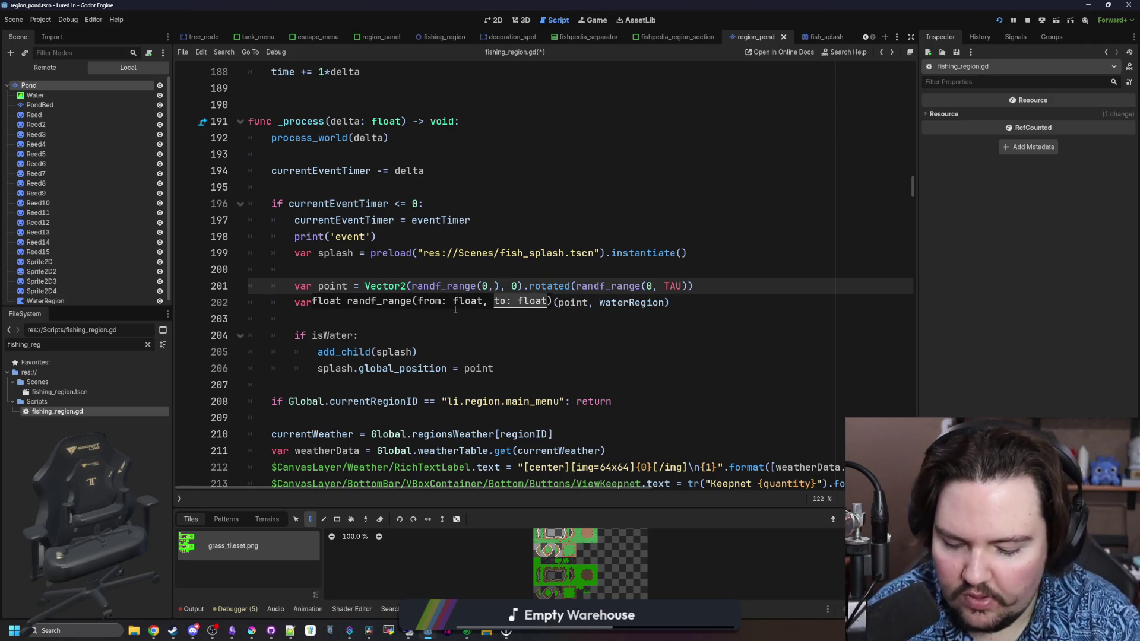
{"action": "left_click", "coordinate": [534, 233]}
{"action": "key", "text": "ctrl+s"}
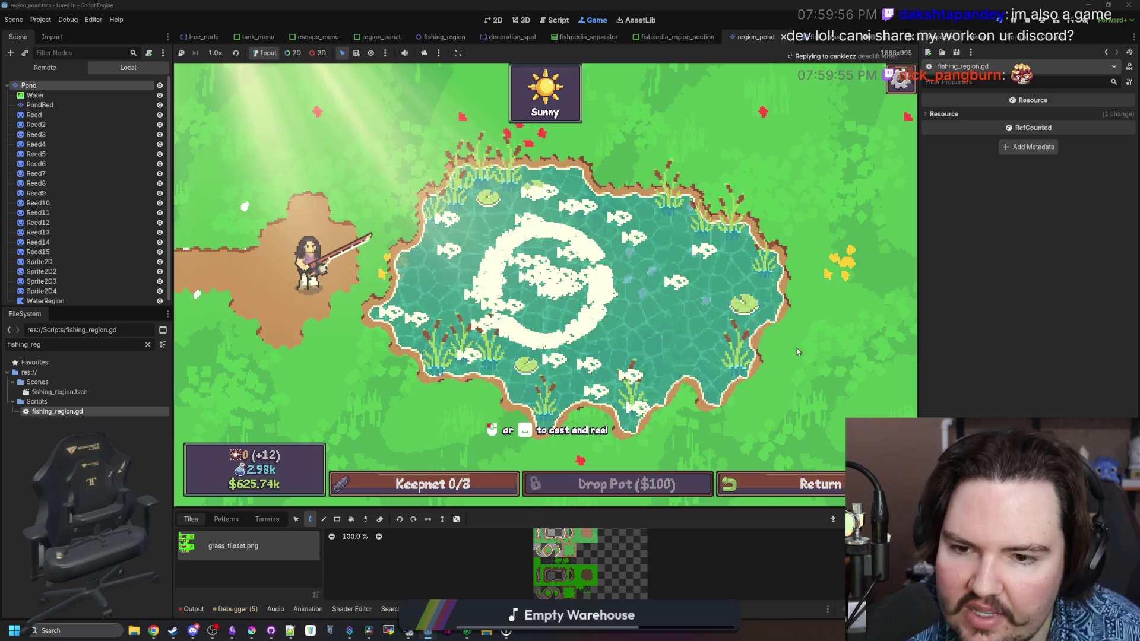
Charge a cast, then leave the pond and travel to the Ocean for $10k.
{"action": "key", "text": "space"}
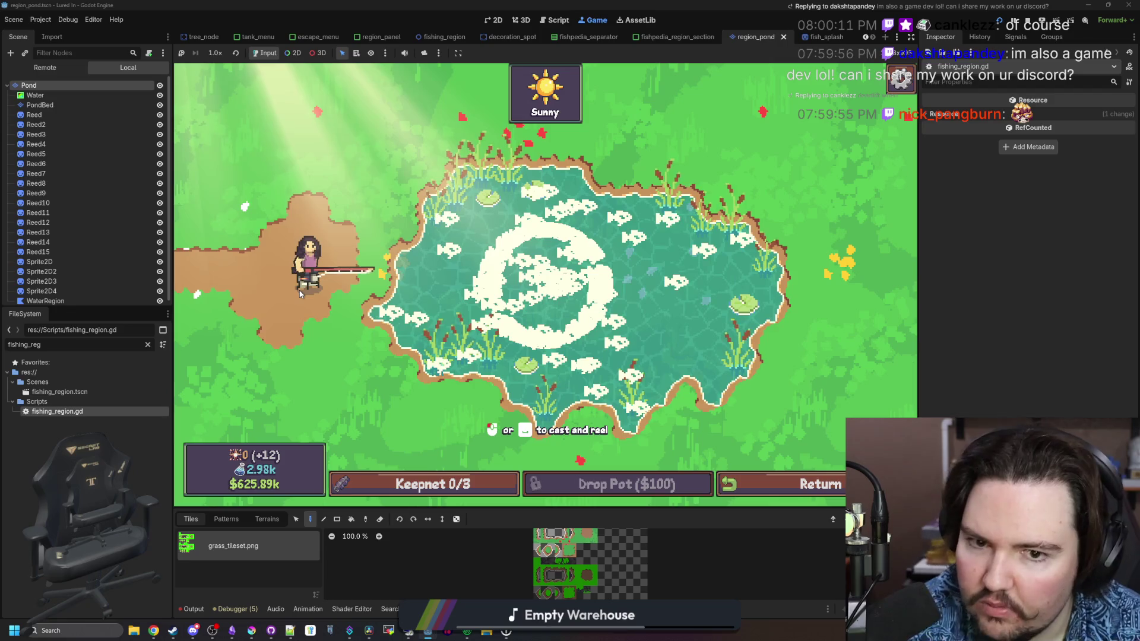
{"action": "left_click", "coordinate": [828, 496]}
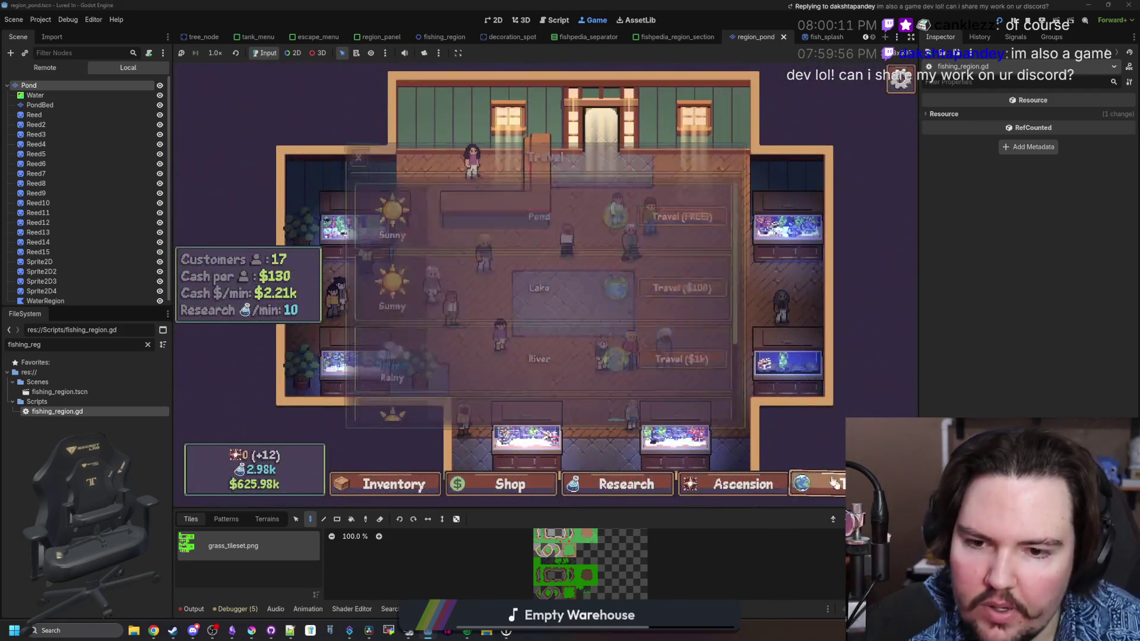
{"action": "scroll", "coordinate": [564, 347], "scroll_direction": "down", "scroll_amount": 2}
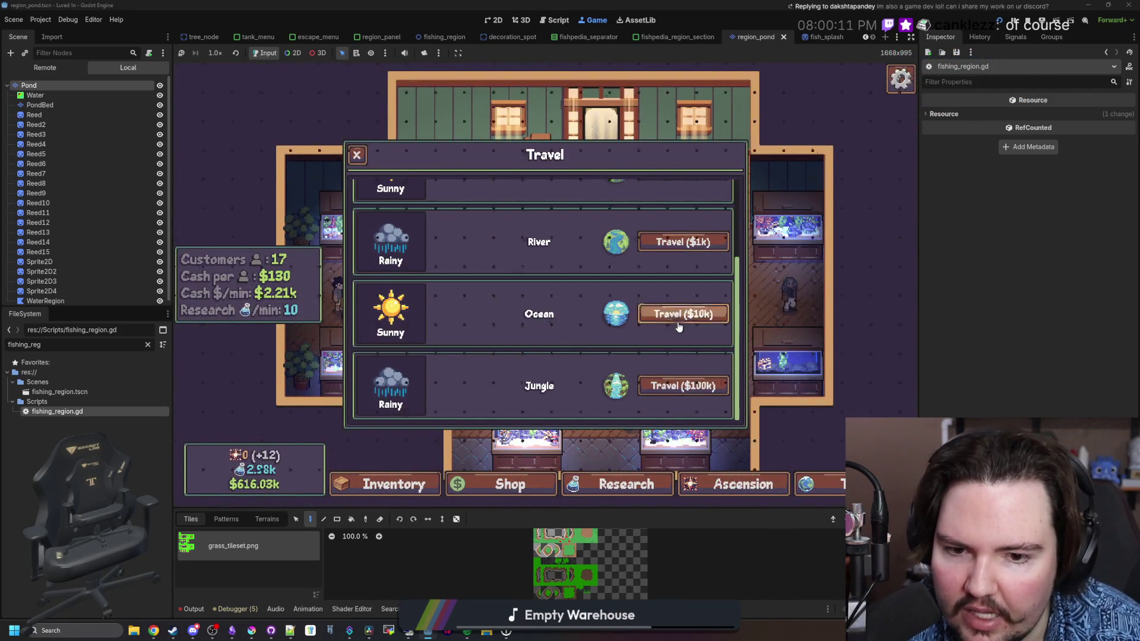
{"action": "left_click", "coordinate": [683, 314]}
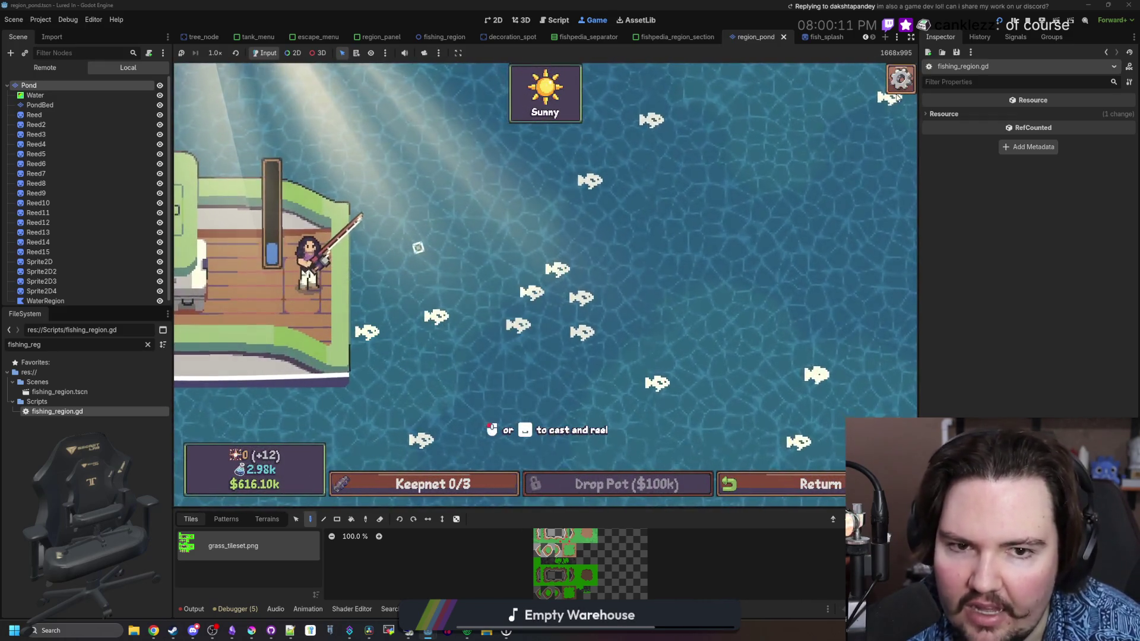
Cast and reel the line several times at the fish, then bring up the roachwalk.png browser window.
{"action": "key", "text": "space"}
{"action": "key", "text": "space"}
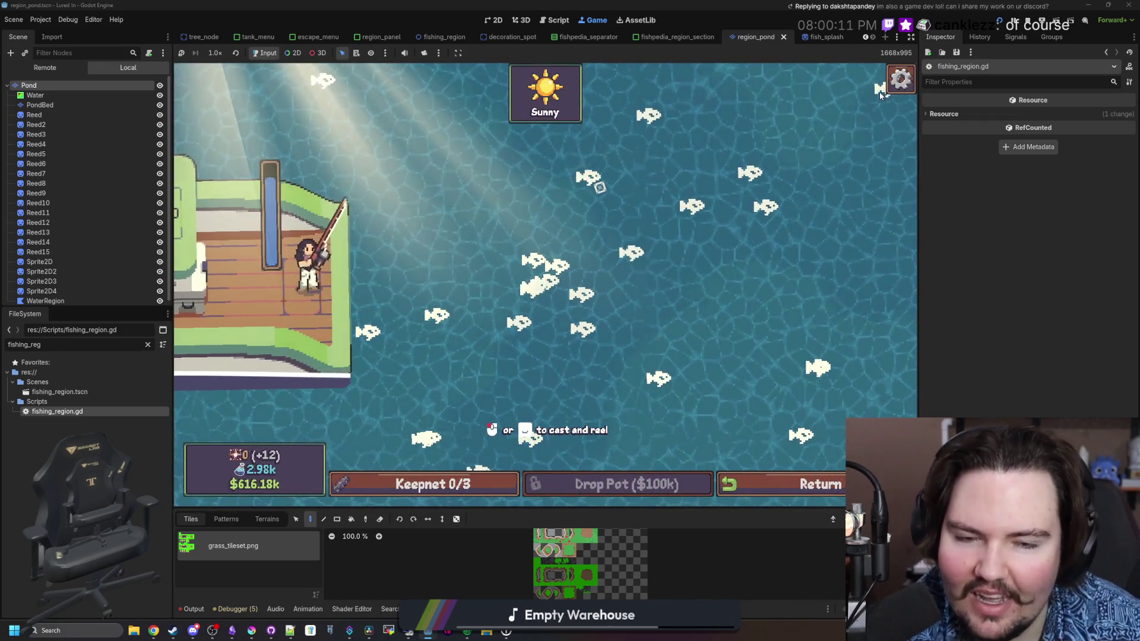
{"action": "key", "text": "space"}
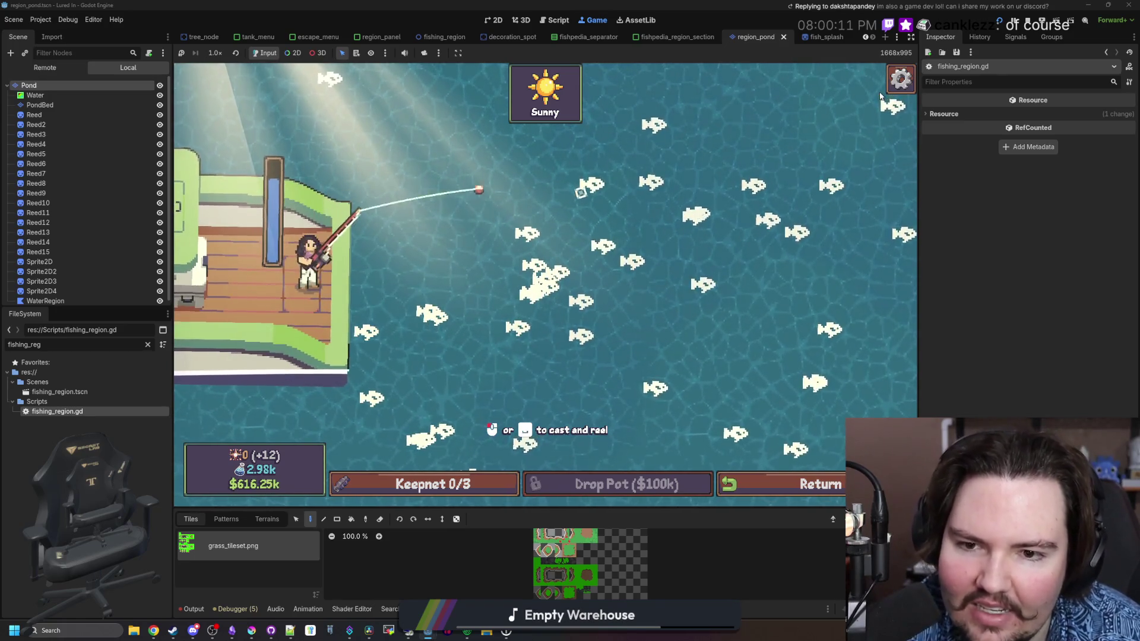
{"action": "key", "text": "space"}
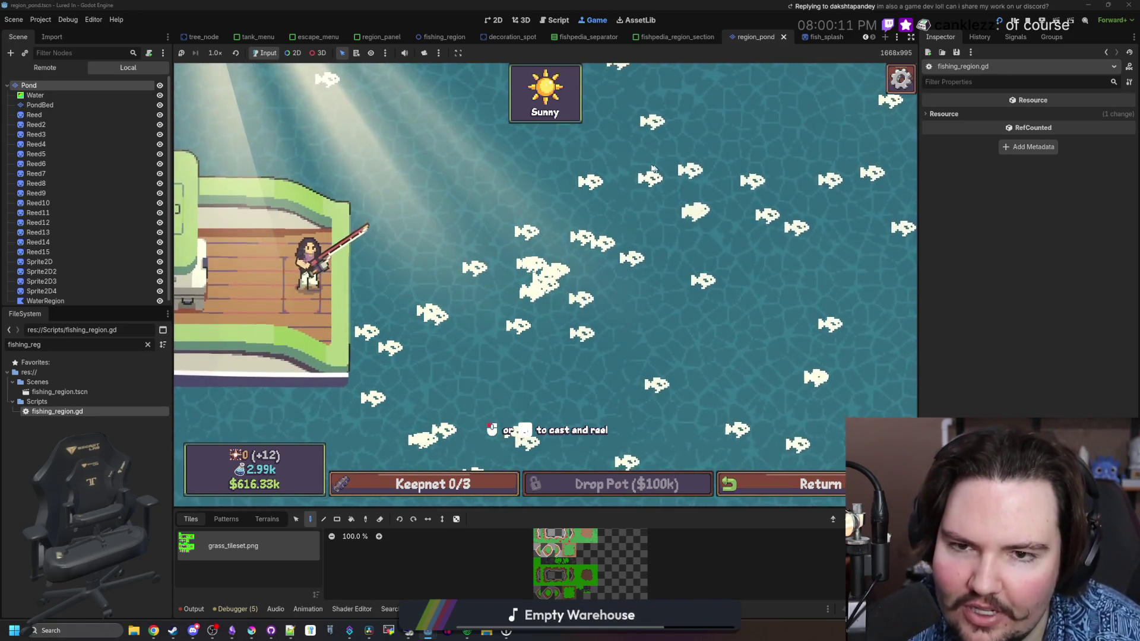
{"action": "key", "text": "space"}
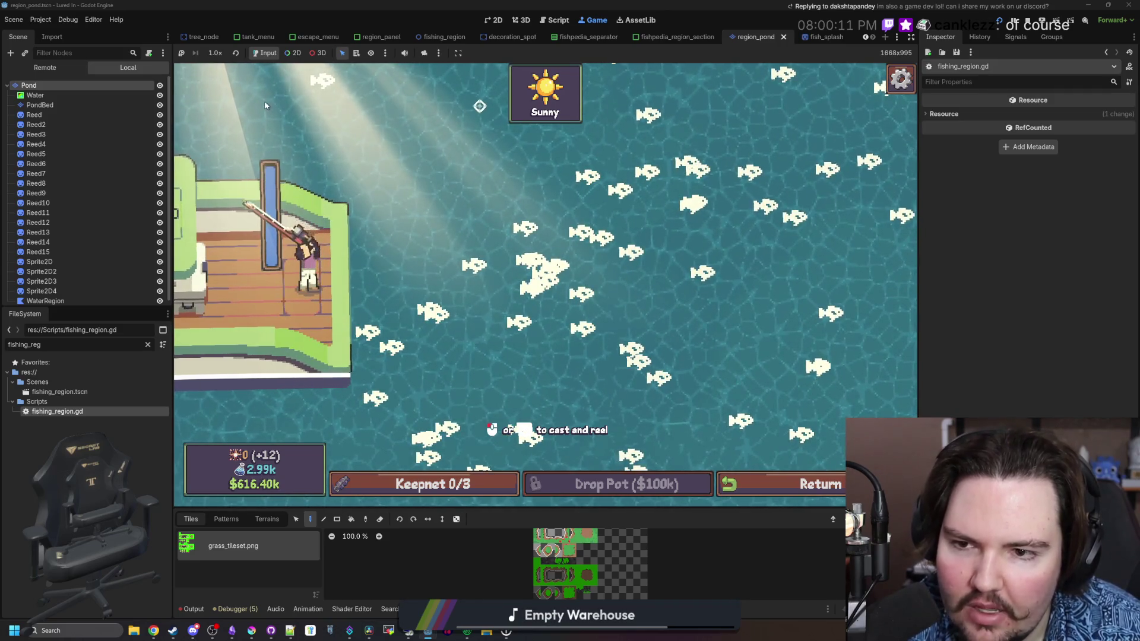
{"action": "key", "text": "space"}
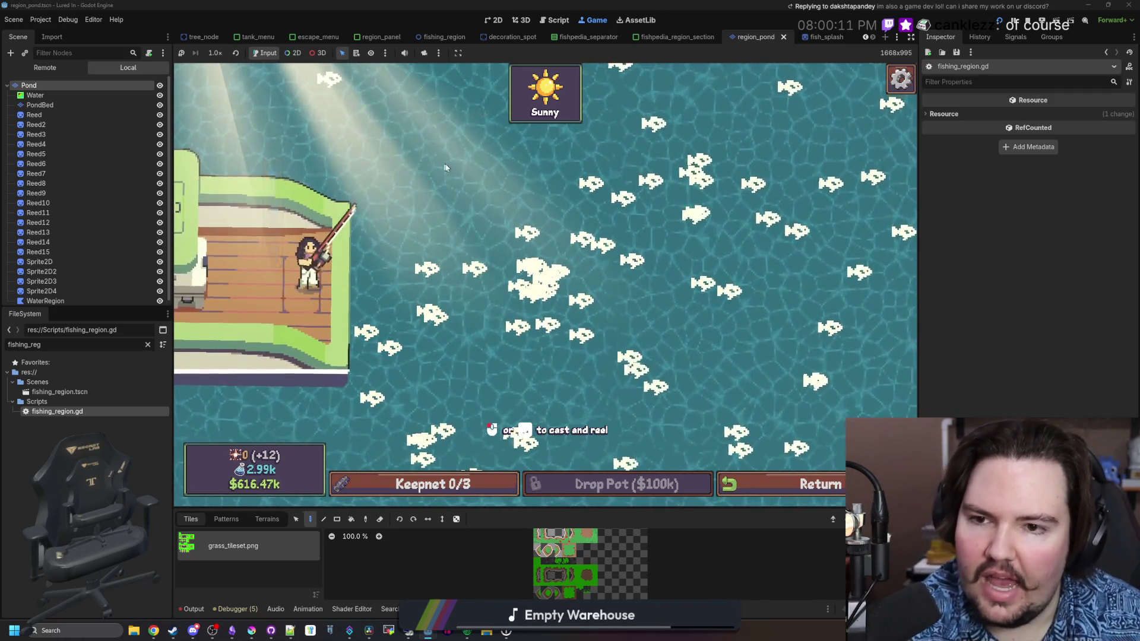
{"action": "key", "text": "space"}
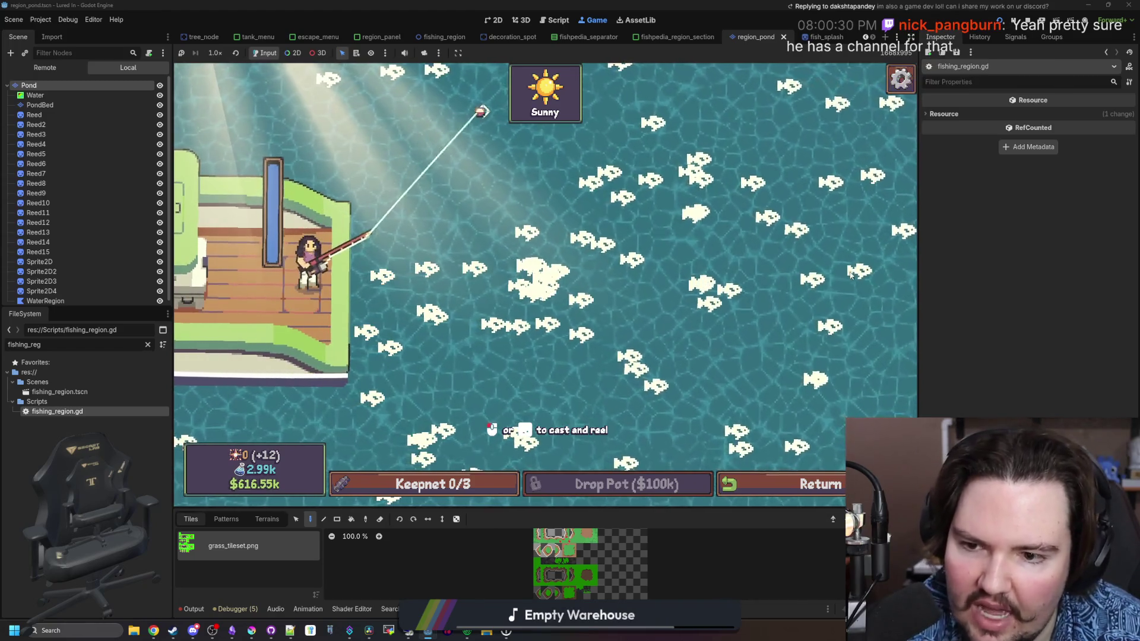
{"action": "key", "text": "space"}
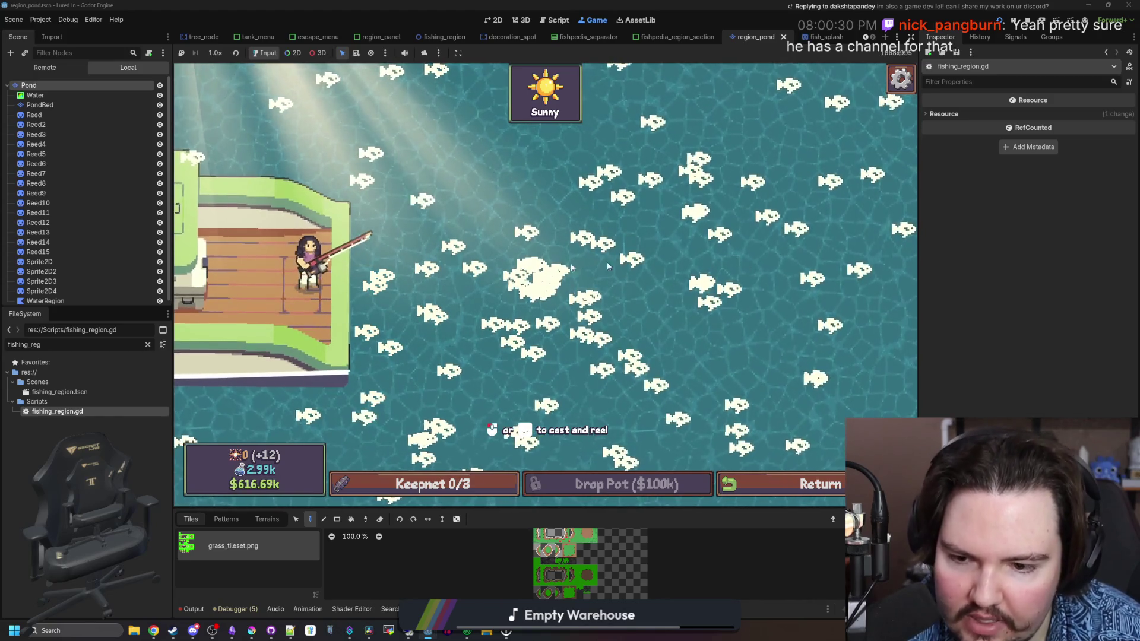
{"action": "left_click", "coordinate": [480, 222]}
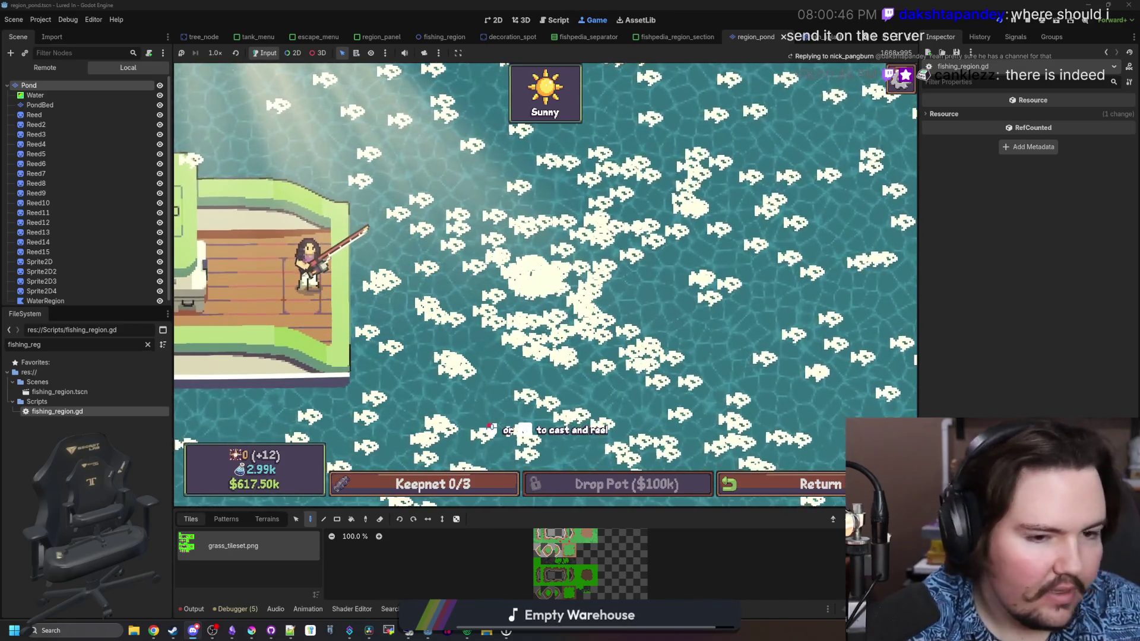
{"action": "key", "text": "alt+Tab"}
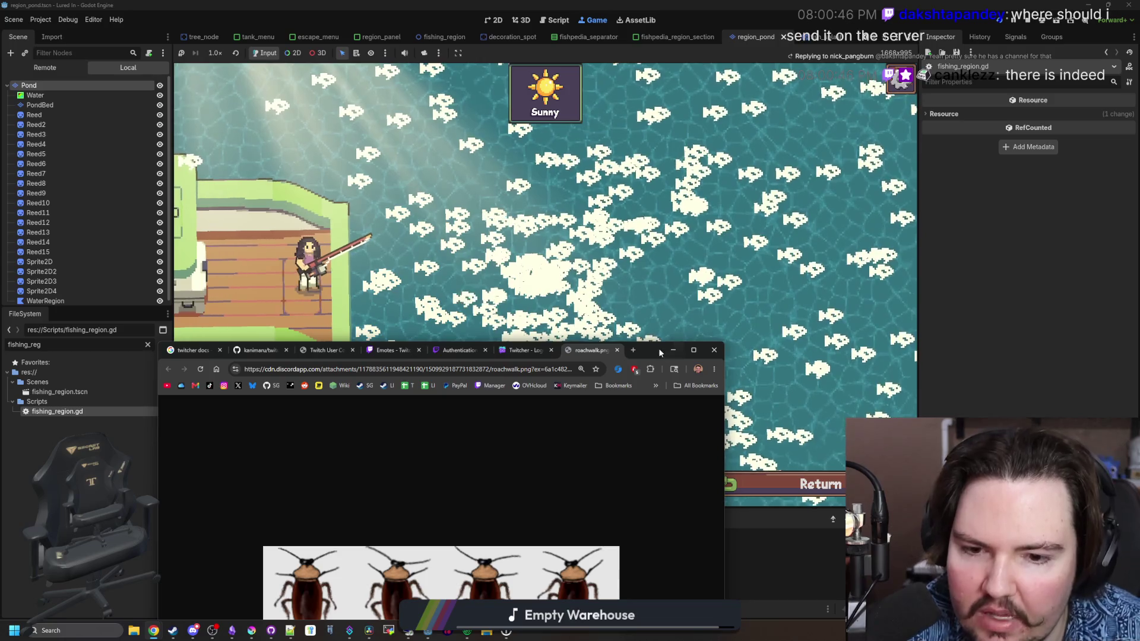
Maximize the browser, open metal.rar's metal folder past the license reminder, and view roughmetal.png.
{"action": "double_click", "coordinate": [658, 348]}
{"action": "scroll", "coordinate": [601, 367], "scroll_direction": "up", "scroll_amount": 4}
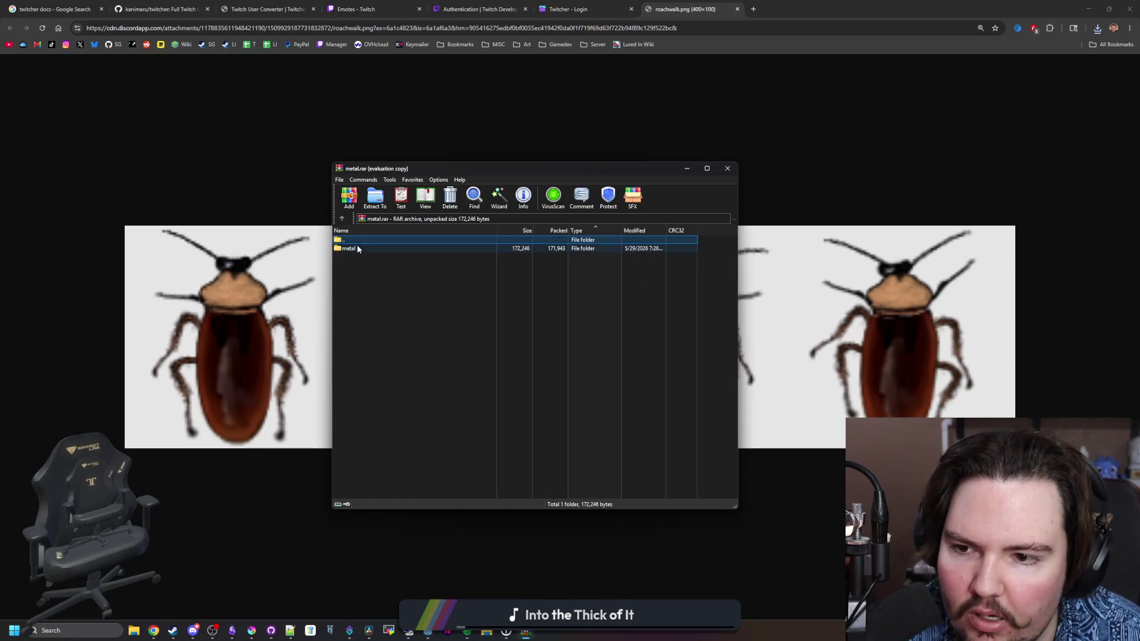
{"action": "left_click", "coordinate": [358, 247]}
{"action": "left_click", "coordinate": [601, 302]}
{"action": "double_click", "coordinate": [358, 247]}
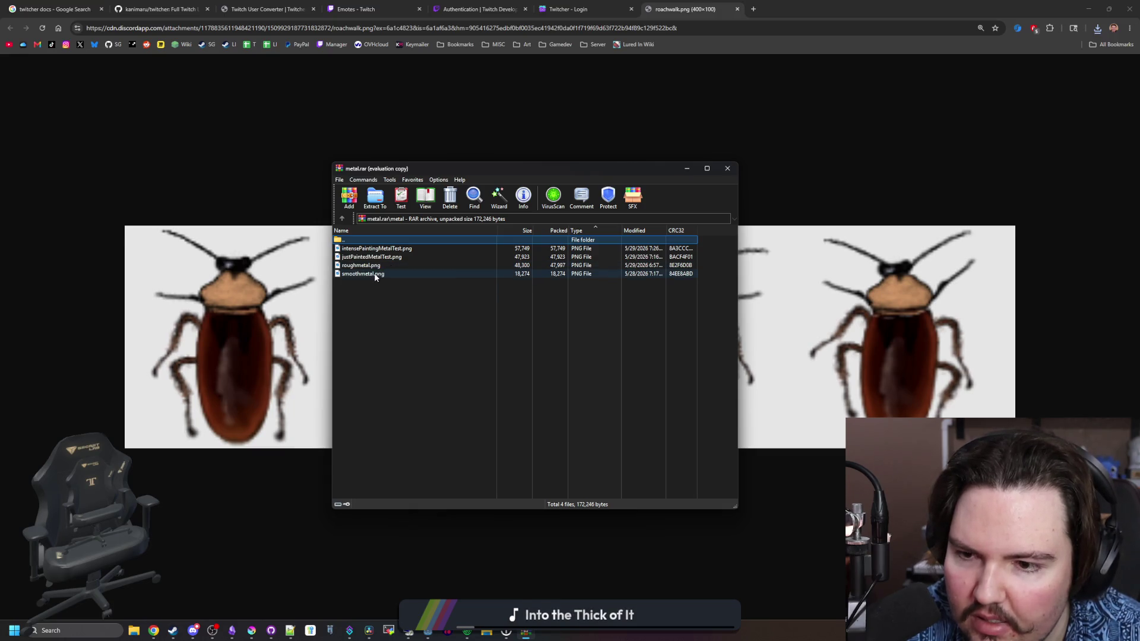
{"action": "double_click", "coordinate": [372, 266]}
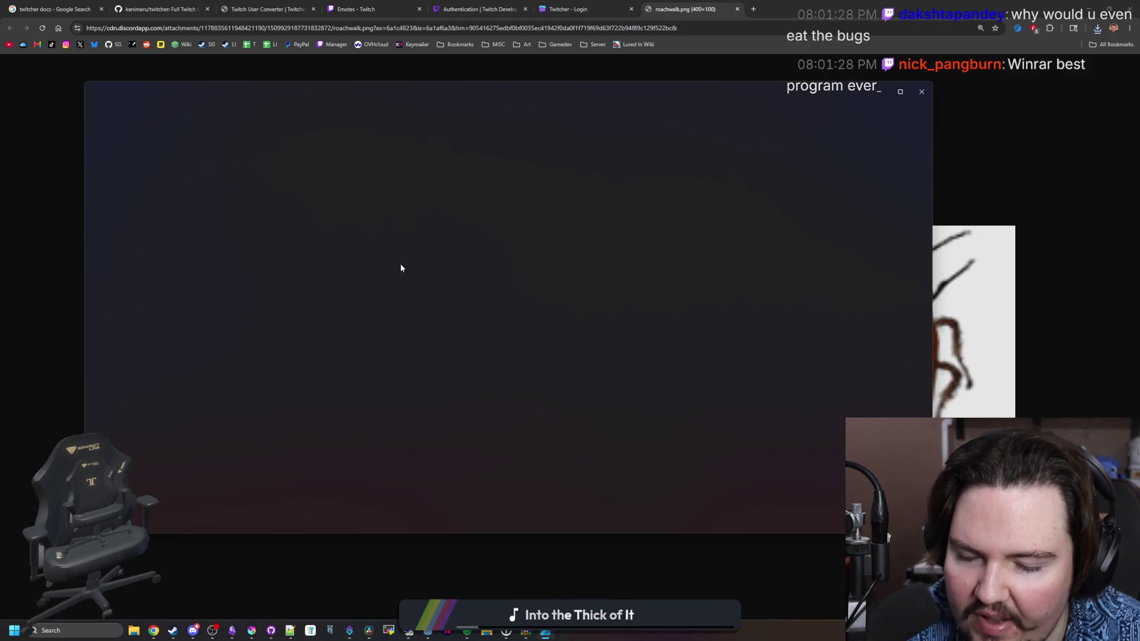
Close roughmetal.png, then preview and zoom into smoothmetal.png before closing it.
{"action": "scroll", "coordinate": [677, 275], "scroll_direction": "down", "scroll_amount": 5}
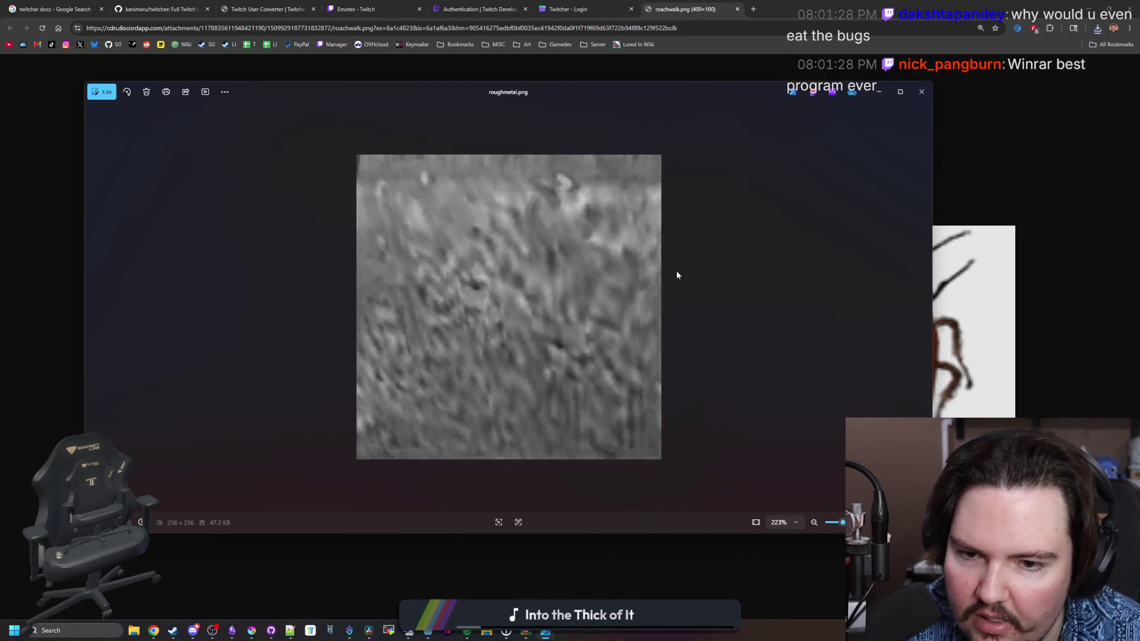
{"action": "left_click", "coordinate": [922, 92]}
{"action": "double_click", "coordinate": [369, 275]}
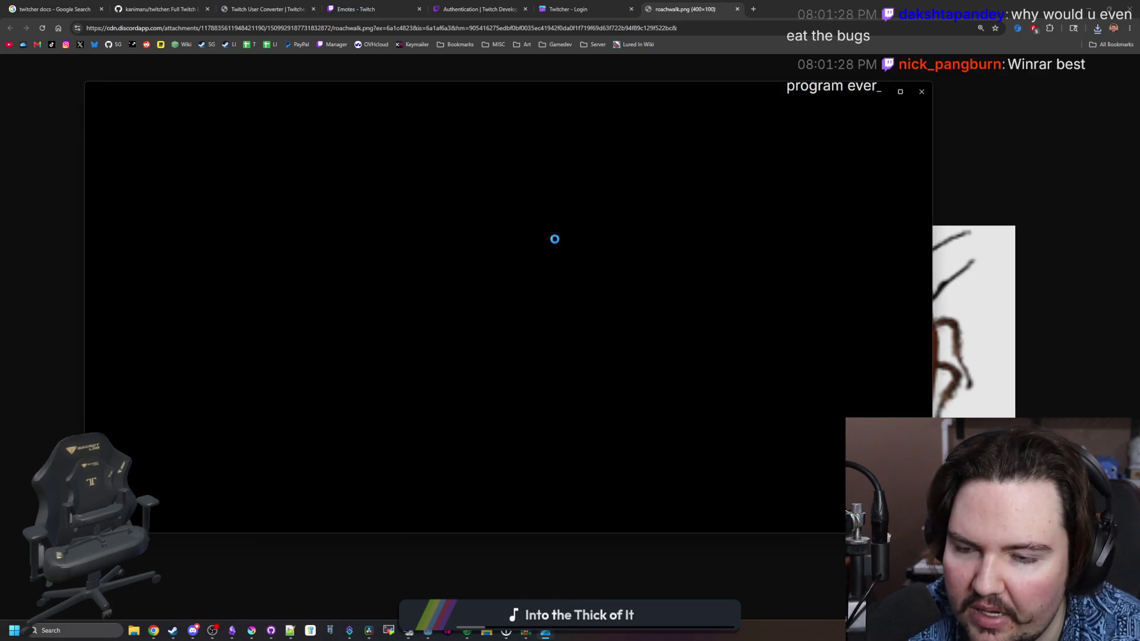
{"action": "scroll", "coordinate": [562, 288], "scroll_direction": "down", "scroll_amount": 1}
{"action": "scroll", "coordinate": [562, 288], "scroll_direction": "up", "scroll_amount": 1}
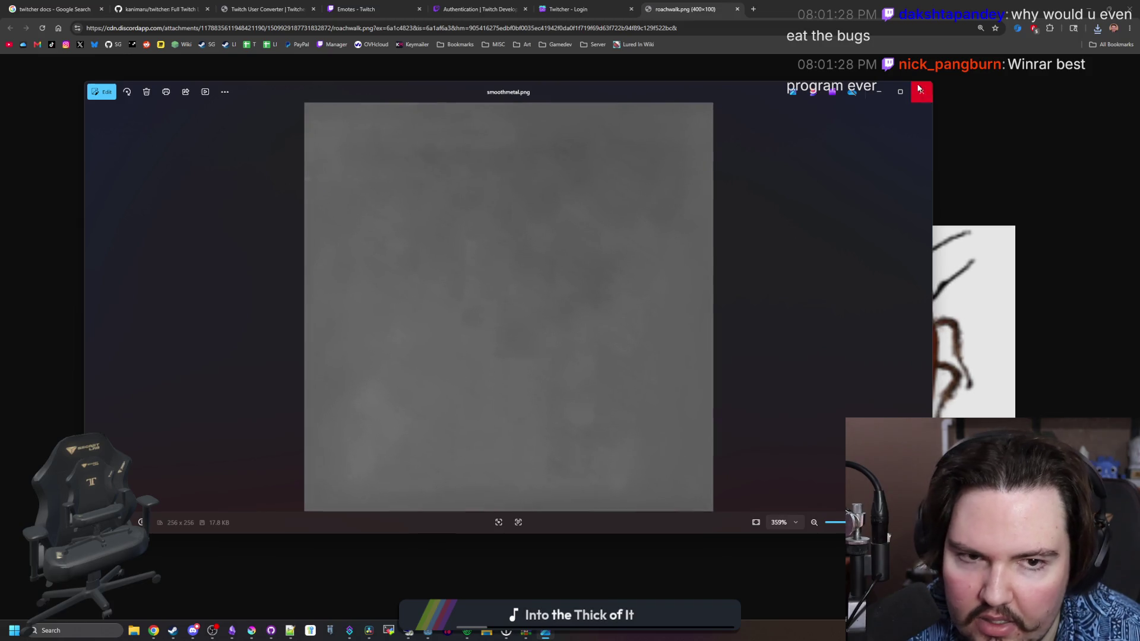
{"action": "left_click", "coordinate": [922, 91]}
Preview justPaintedMetalTest.png and intensePaintingMetalTest.png, zooming in, then close the viewer.
{"action": "double_click", "coordinate": [355, 258]}
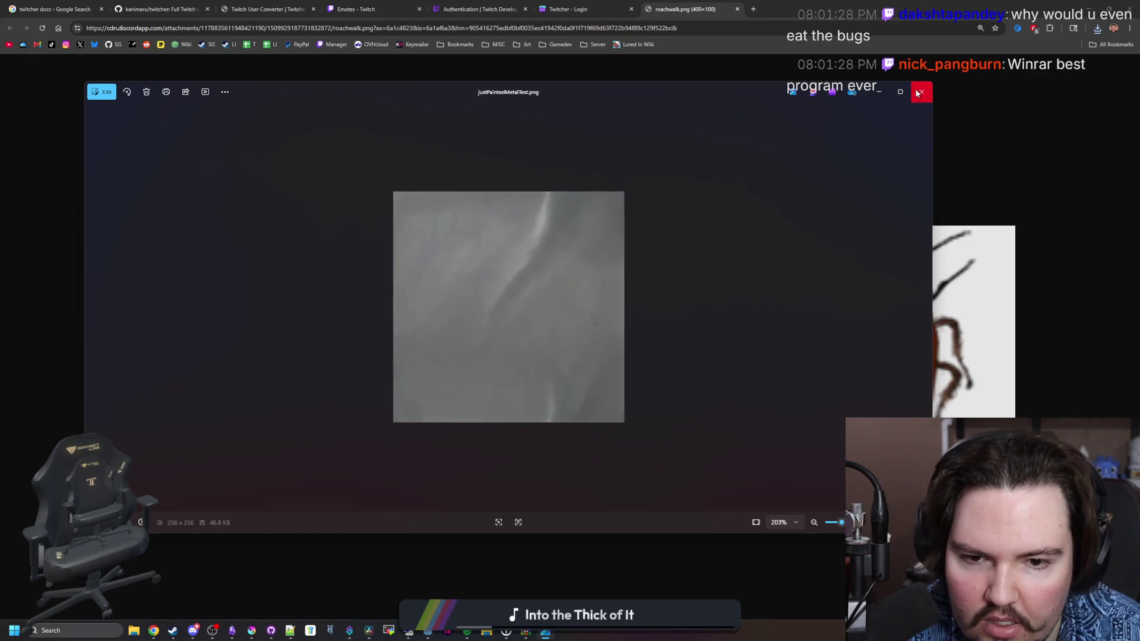
{"action": "left_click", "coordinate": [919, 93]}
{"action": "double_click", "coordinate": [368, 249]}
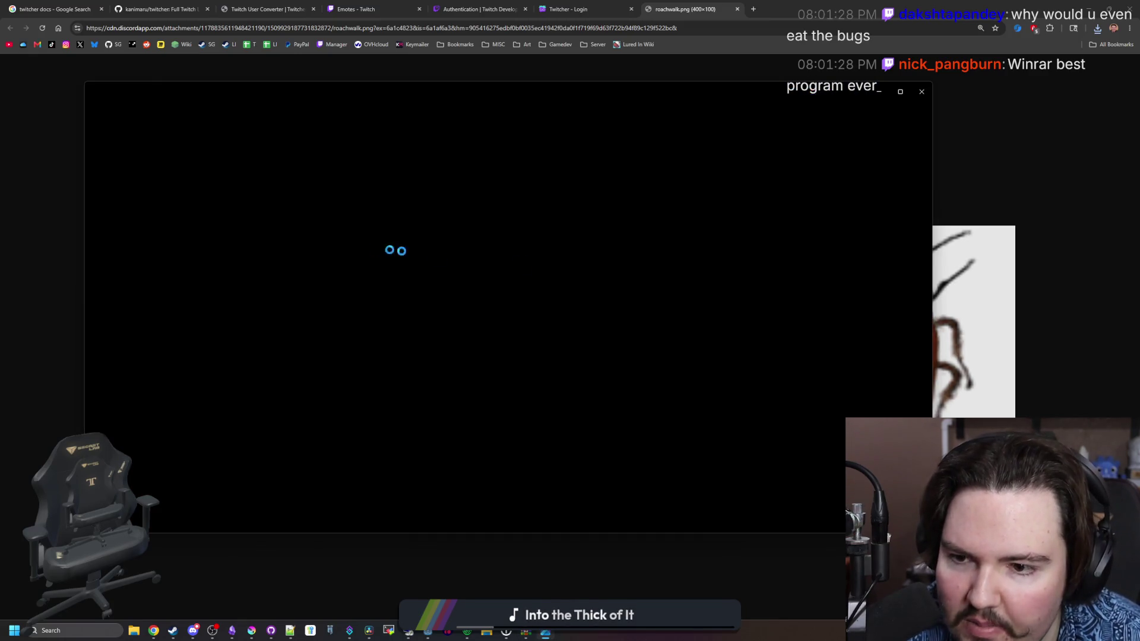
{"action": "scroll", "coordinate": [497, 269], "scroll_direction": "down", "scroll_amount": 5}
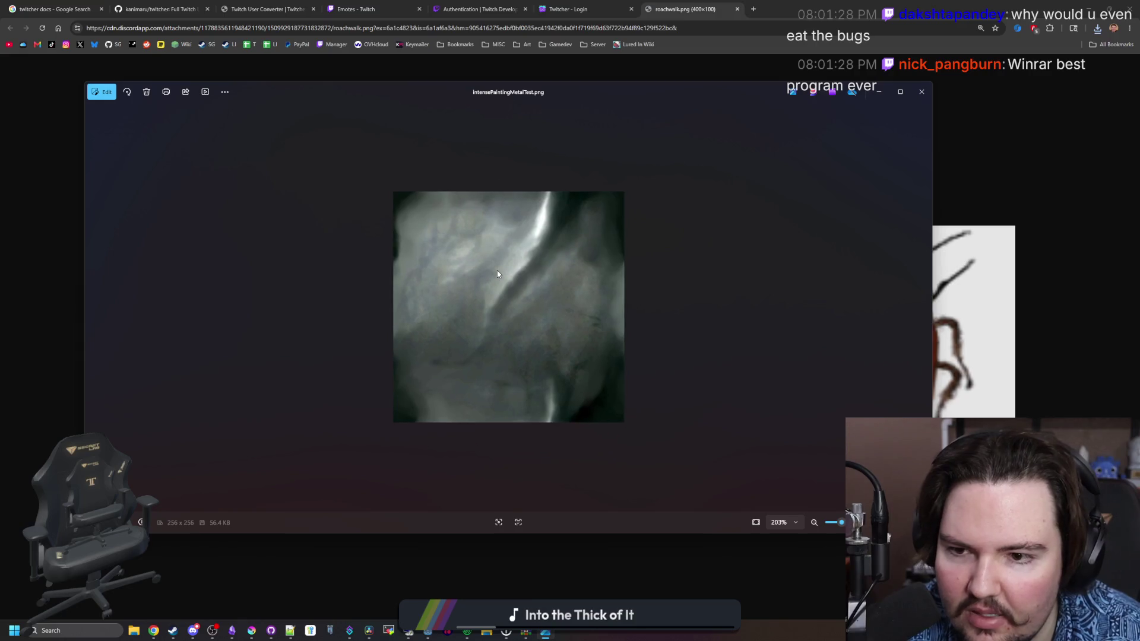
{"action": "scroll", "coordinate": [508, 338], "scroll_direction": "down", "scroll_amount": 1}
{"action": "scroll", "coordinate": [497, 301], "scroll_direction": "up", "scroll_amount": 9}
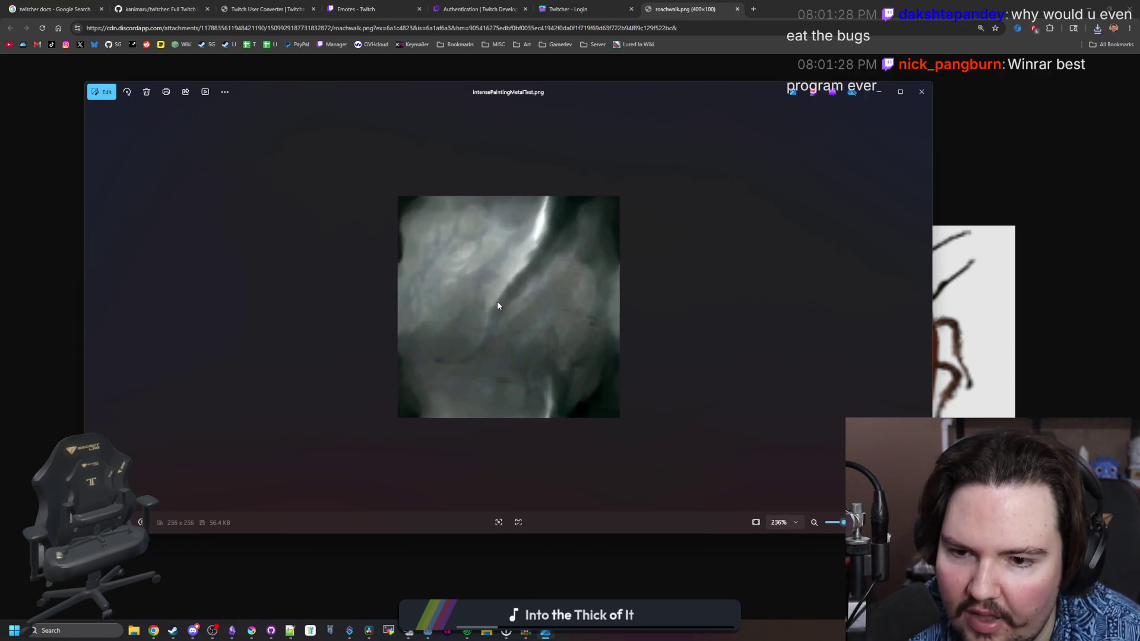
{"action": "scroll", "coordinate": [501, 301], "scroll_direction": "down", "scroll_amount": 3}
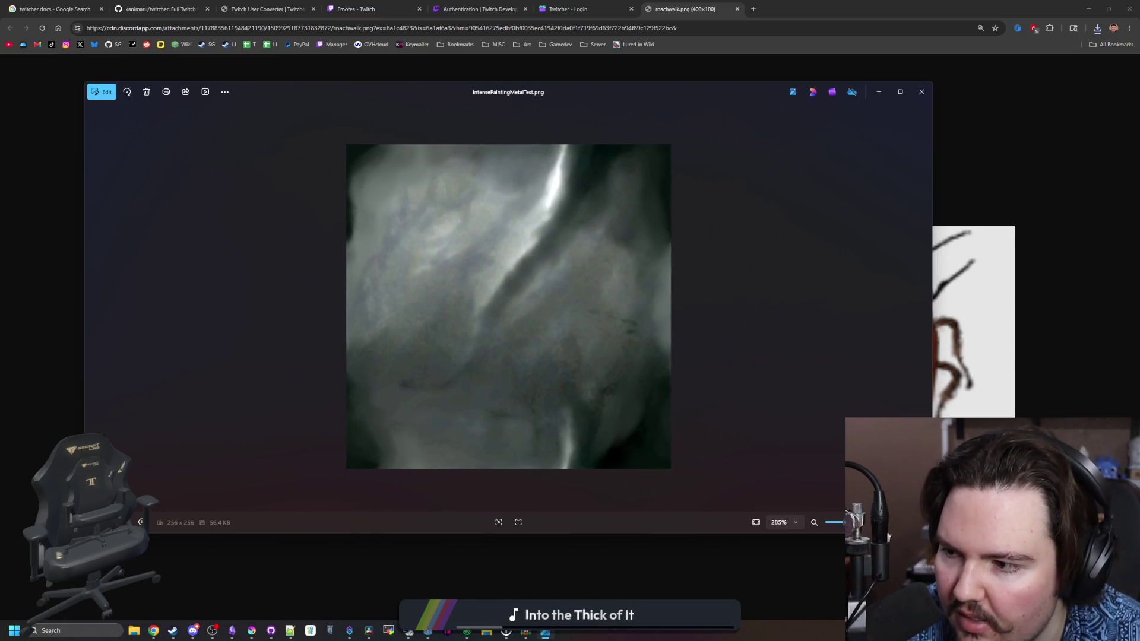
{"action": "scroll", "coordinate": [569, 309], "scroll_direction": "down", "scroll_amount": 2}
{"action": "left_click", "coordinate": [921, 89]}
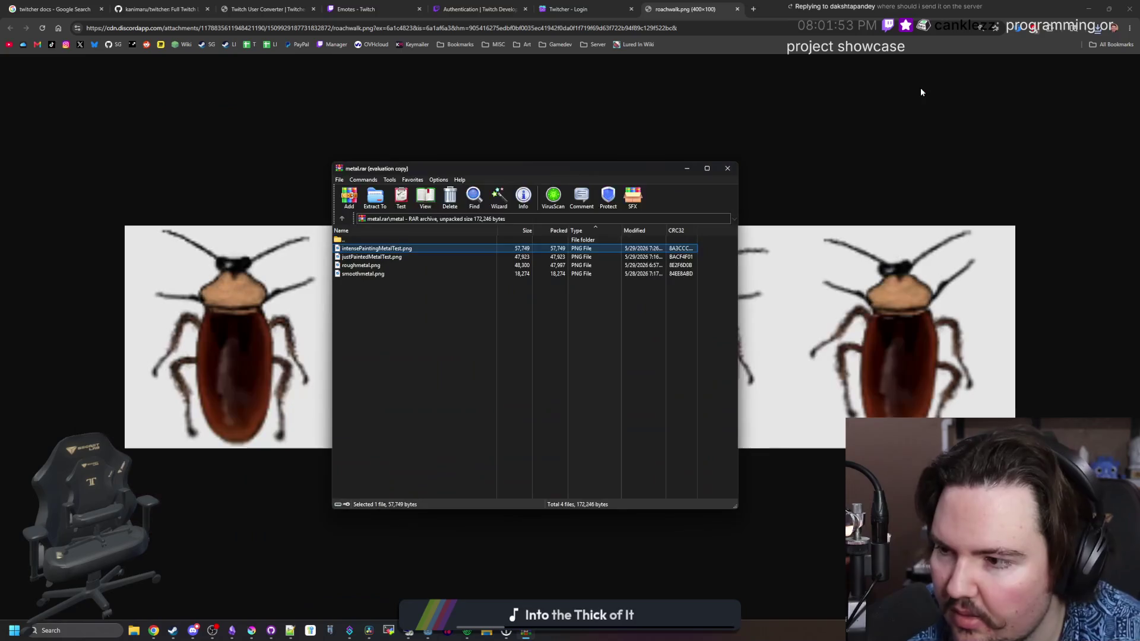
Deselect intensePaintingMetalTest.png in WinRAR and switch over to Discord.
{"action": "left_click", "coordinate": [651, 303]}
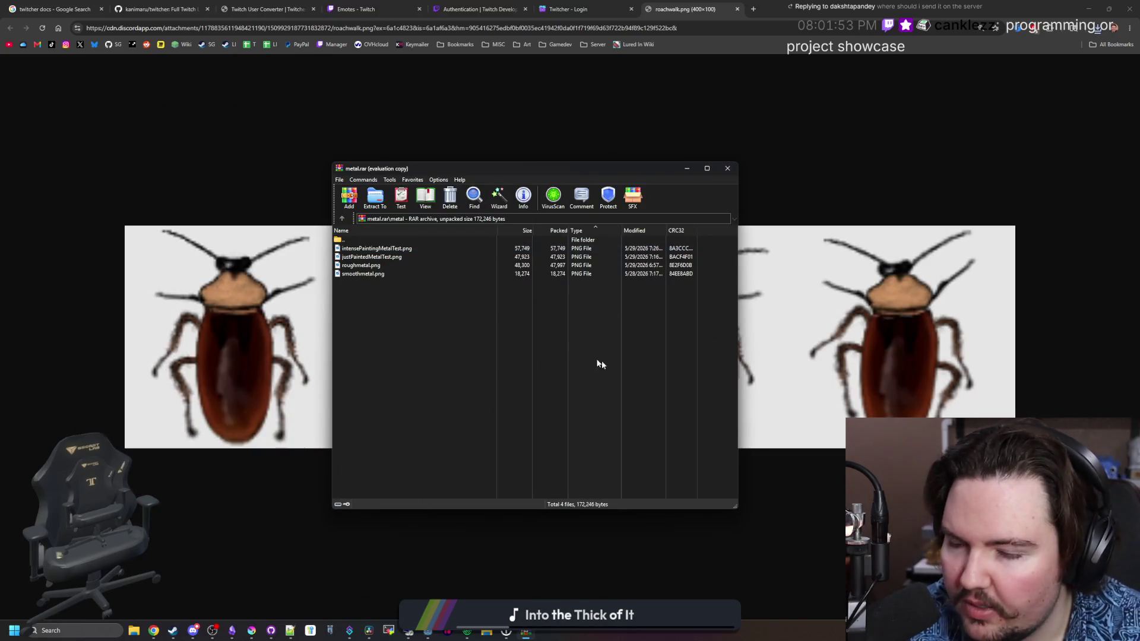
{"action": "key", "text": "alt+Tab"}
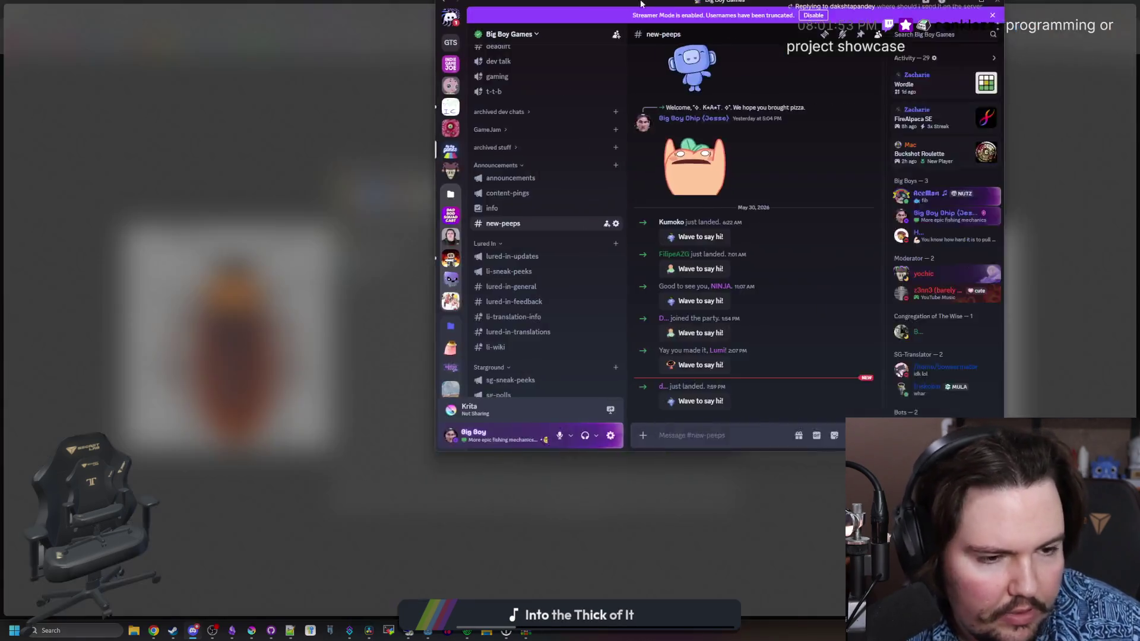
Open #project-showcase and view the short book sequence and 3D Action Platformer posts.
{"action": "scroll", "coordinate": [133, 306], "scroll_direction": "down", "scroll_amount": 2}
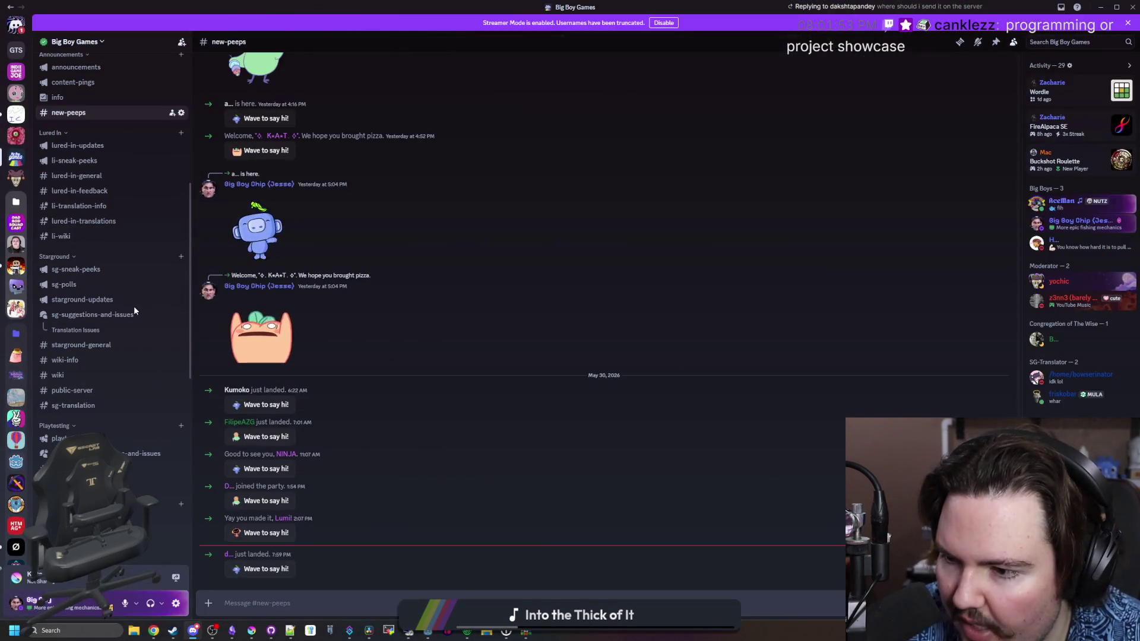
{"action": "scroll", "coordinate": [113, 460], "scroll_direction": "down", "scroll_amount": 6}
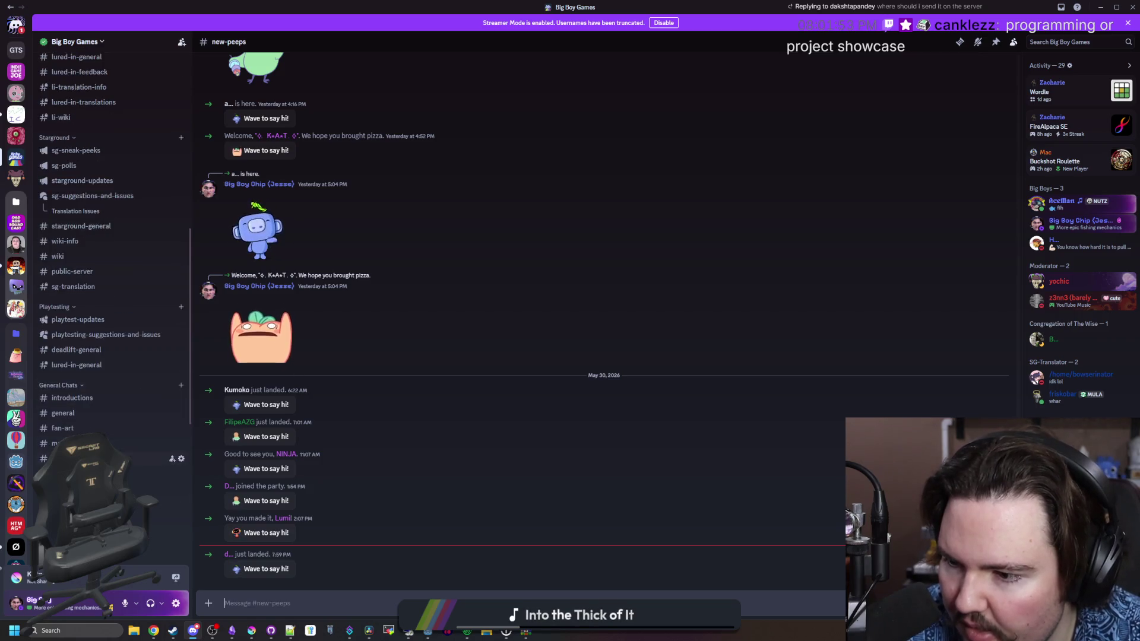
{"action": "left_click", "coordinate": [89, 460]}
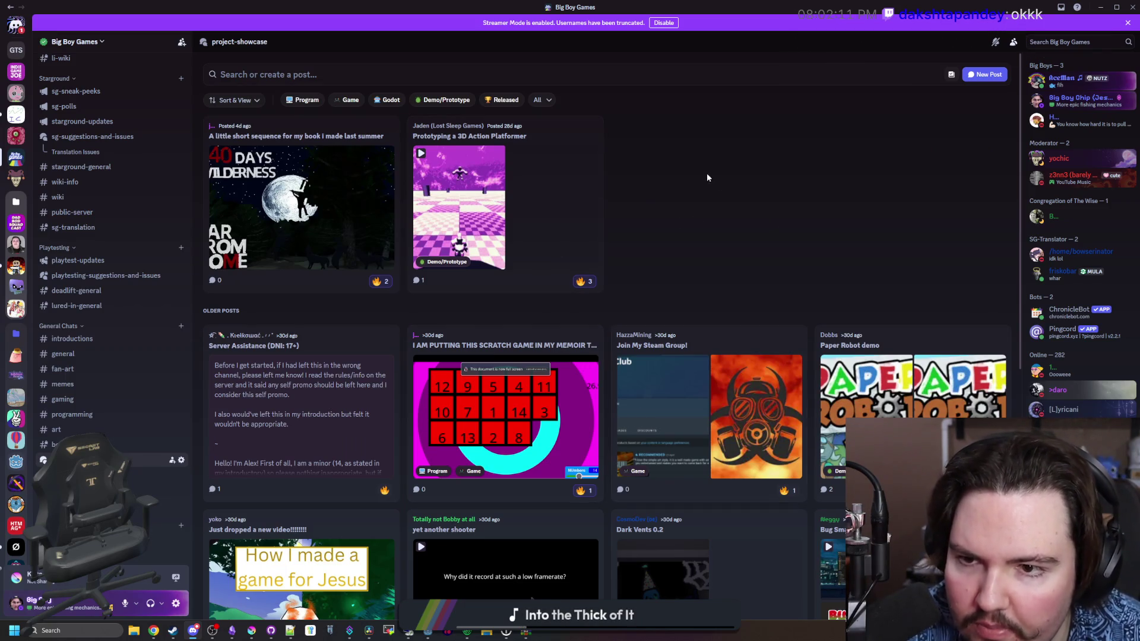
{"action": "left_click", "coordinate": [309, 137]}
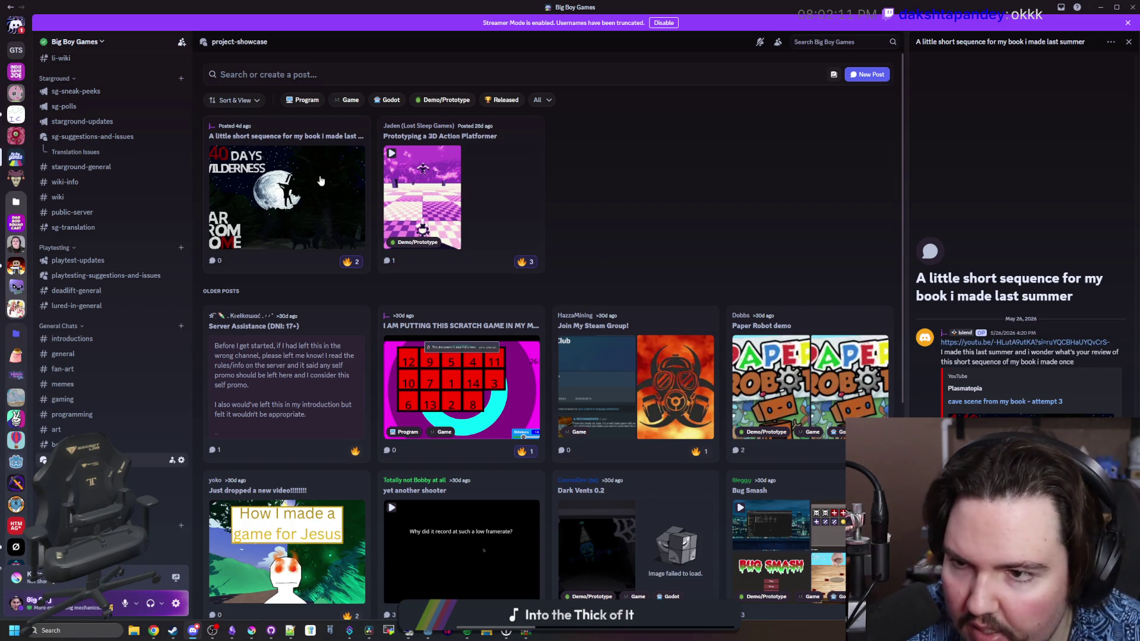
{"action": "left_click", "coordinate": [450, 134]}
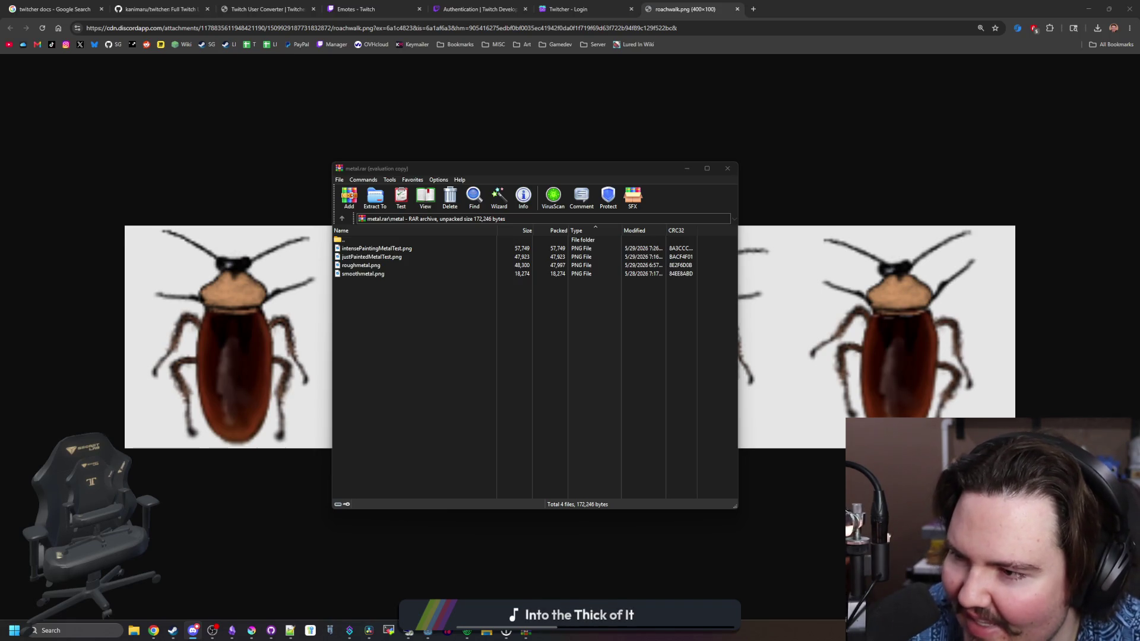
{"action": "left_click", "coordinate": [574, 365]}
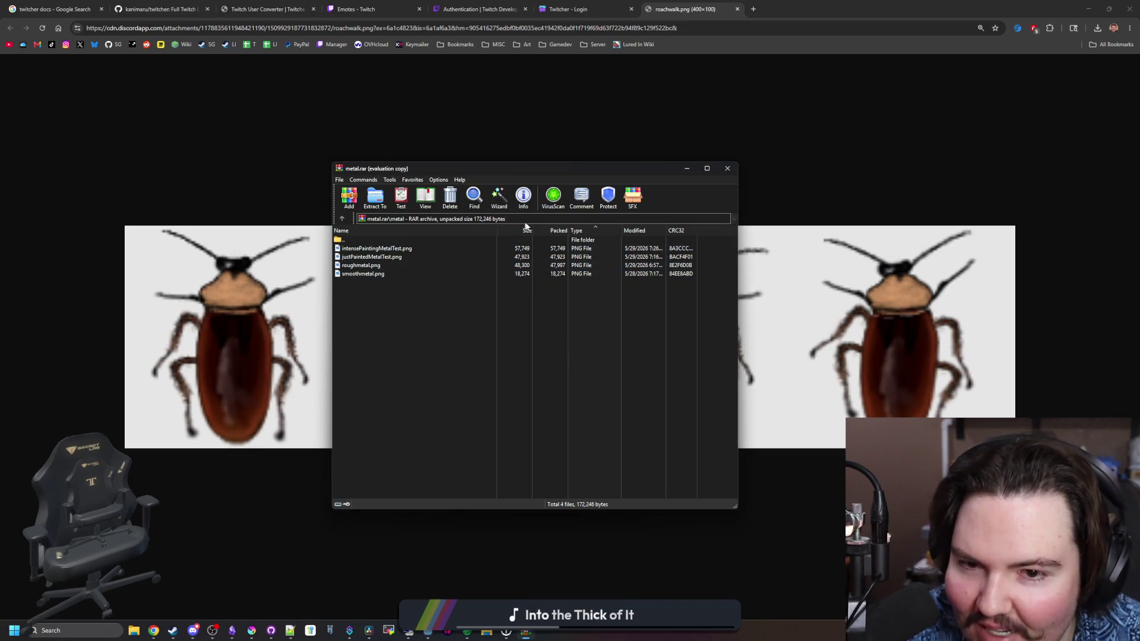
{"action": "left_click", "coordinate": [340, 180]}
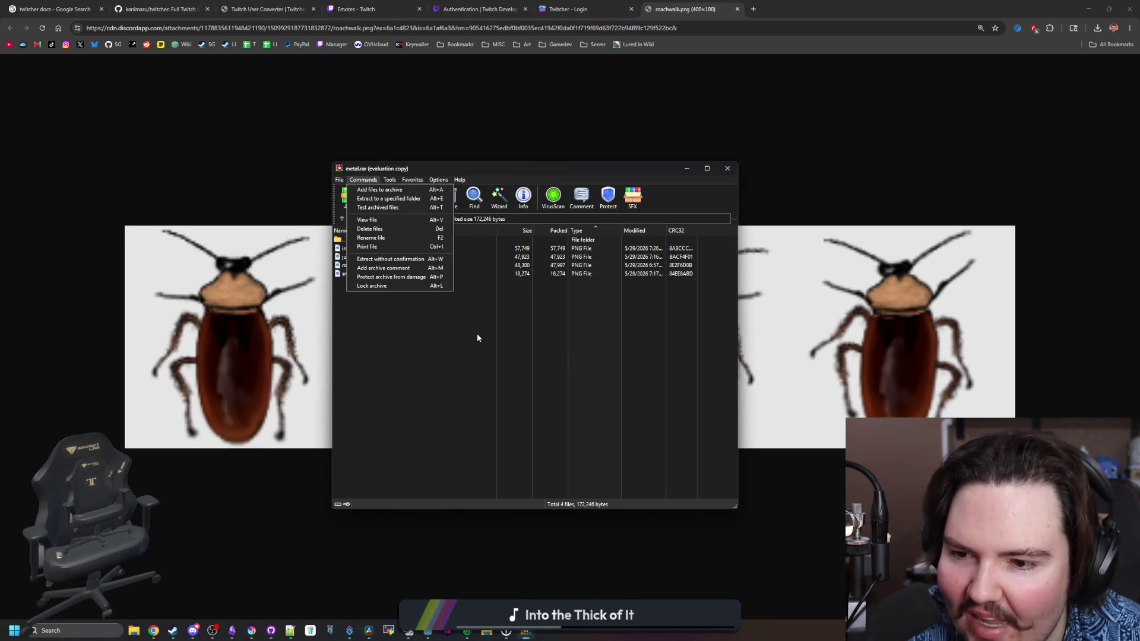
{"action": "left_click", "coordinate": [435, 314]}
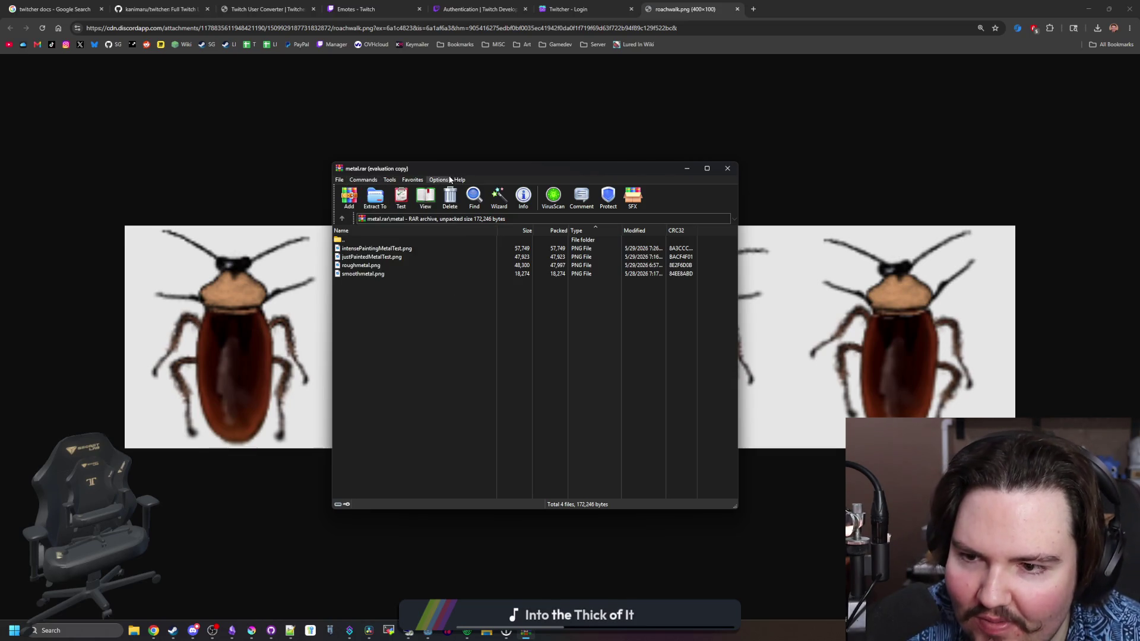
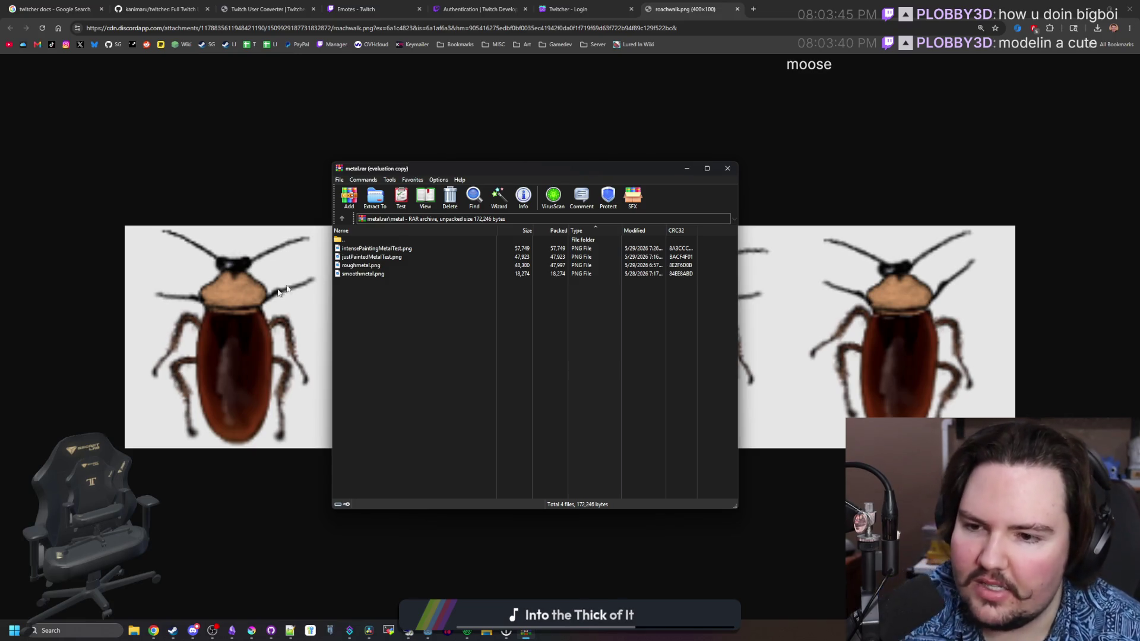
Preview and close smoothmetal, roughmetal, justPaintedMetalTest and intensePaintingMetalTest PNGs from metal.rar.
{"action": "double_click", "coordinate": [360, 273]}
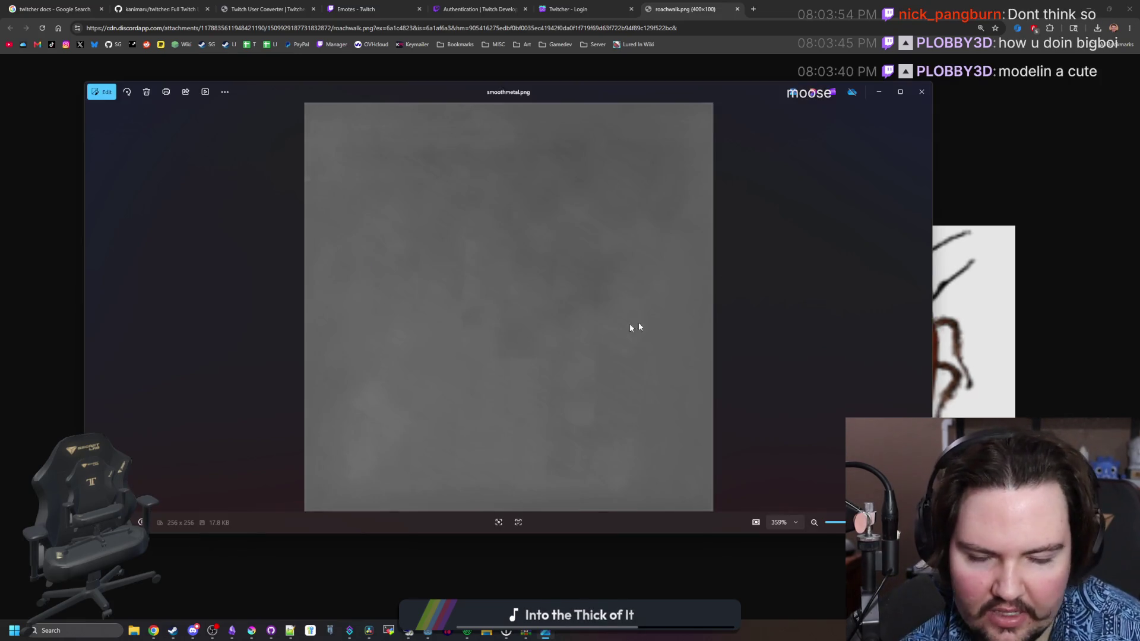
{"action": "left_click", "coordinate": [922, 91]}
{"action": "double_click", "coordinate": [352, 264]}
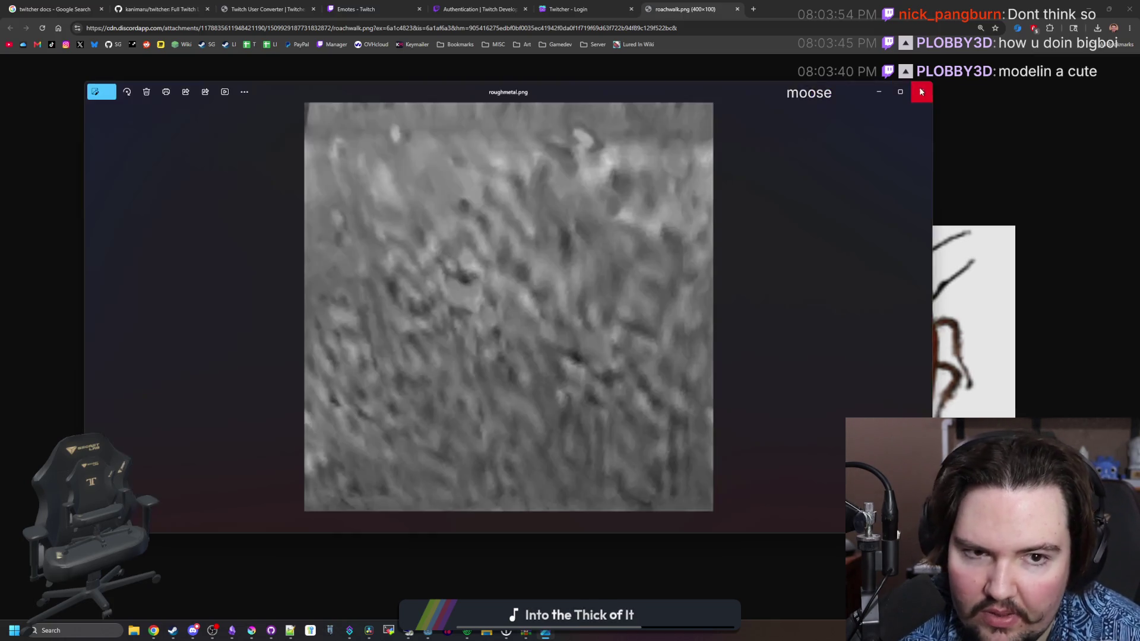
{"action": "left_click", "coordinate": [922, 91]}
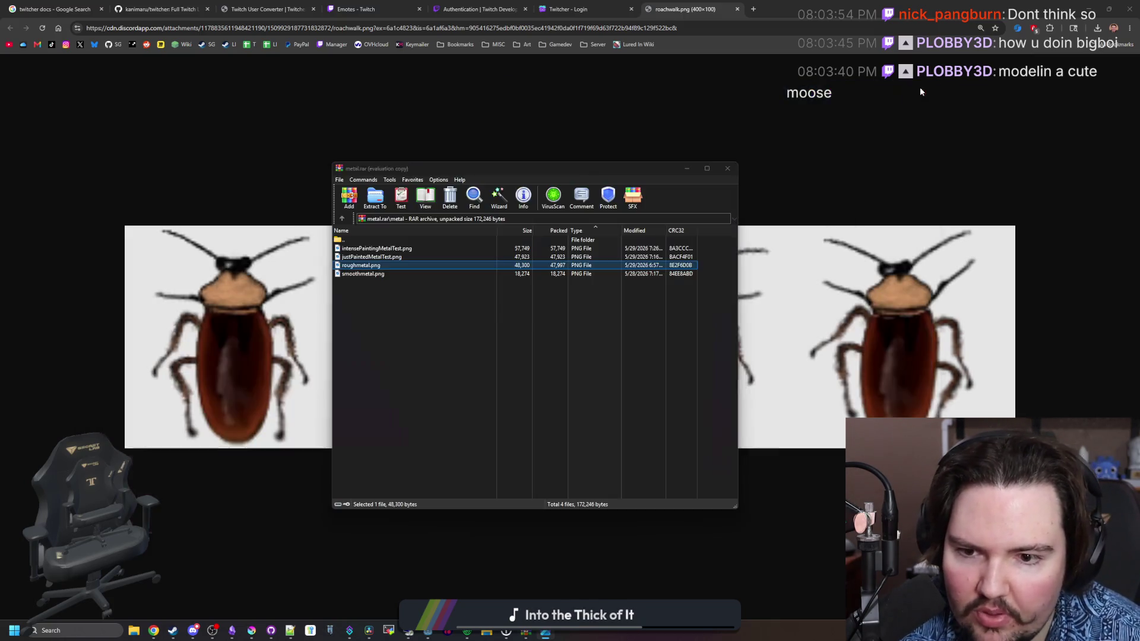
{"action": "double_click", "coordinate": [372, 257]}
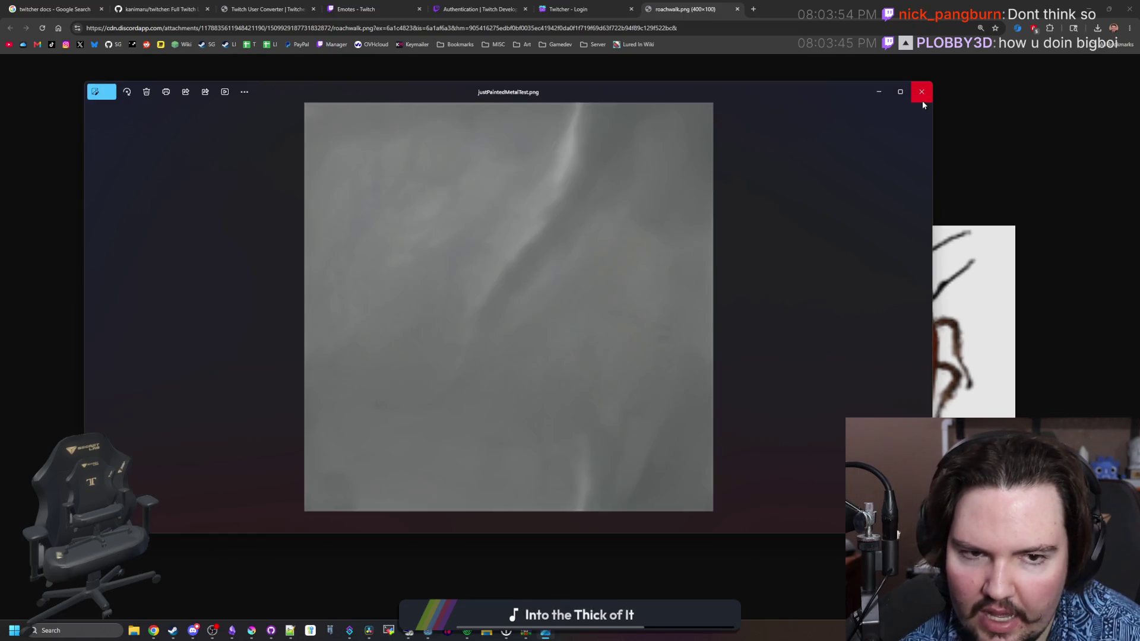
{"action": "left_click", "coordinate": [921, 95]}
{"action": "double_click", "coordinate": [402, 249]}
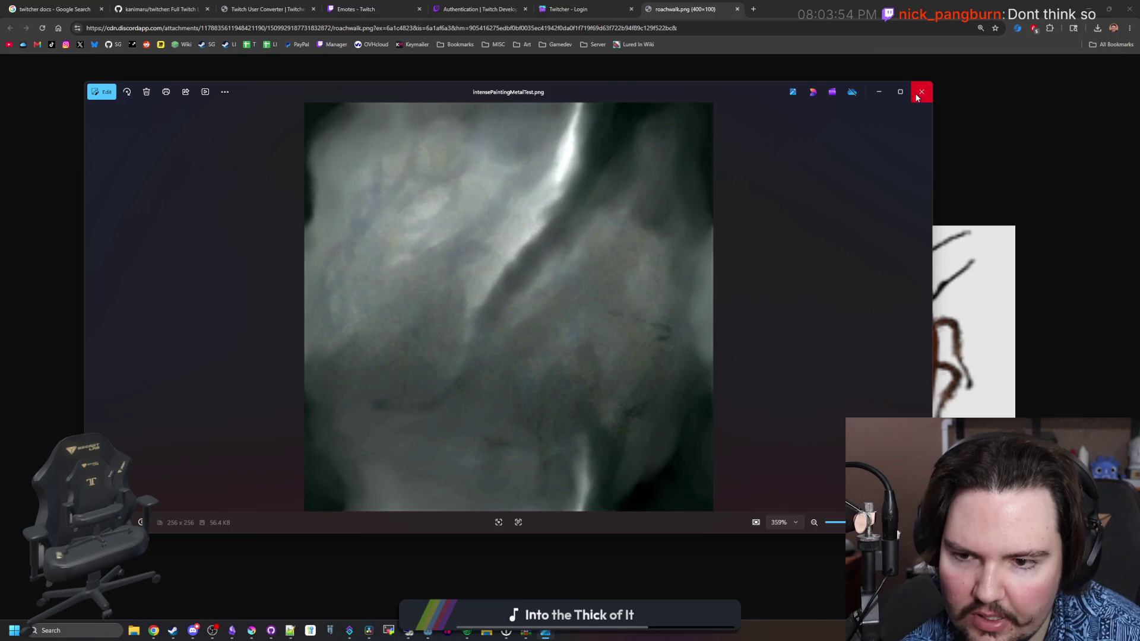
{"action": "left_click", "coordinate": [922, 94]}
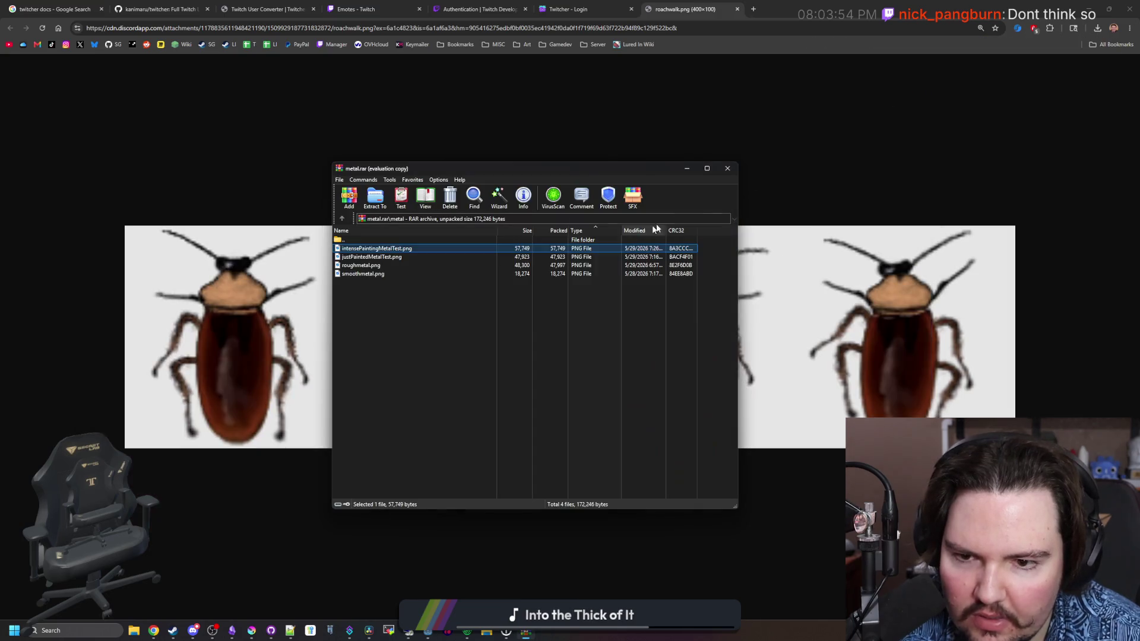
Close the metal.rar archive, move the browser aside and bring Godot to the front.
{"action": "left_click", "coordinate": [729, 167]}
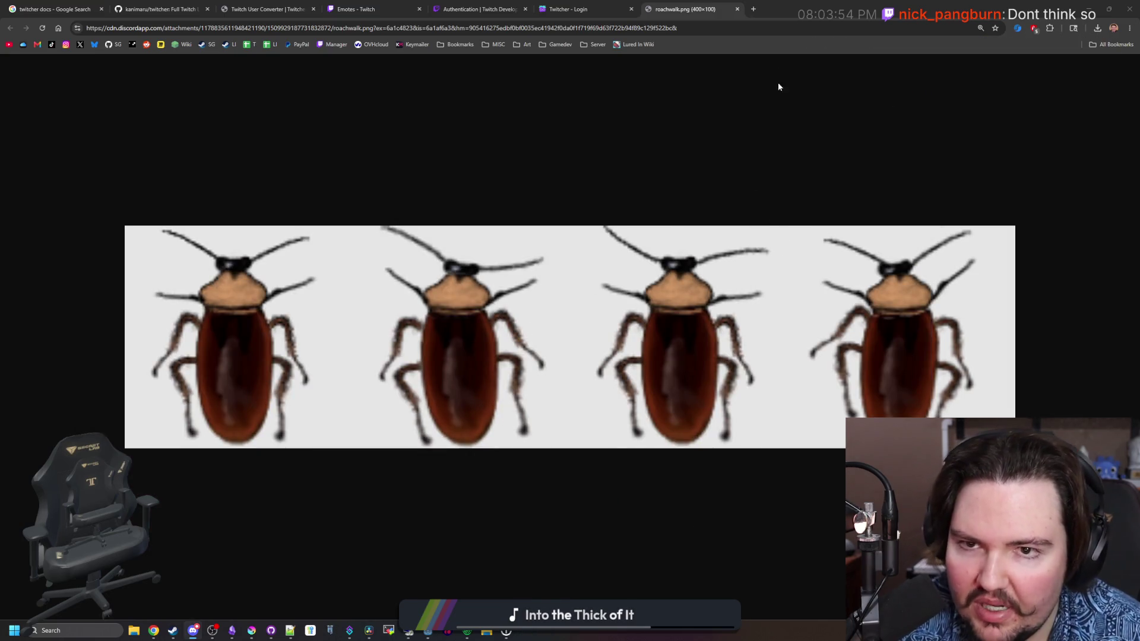
{"action": "left_click_drag", "start_coordinate": [872, 3], "coordinate": [600, 279]}
{"action": "left_click", "coordinate": [984, 314]}
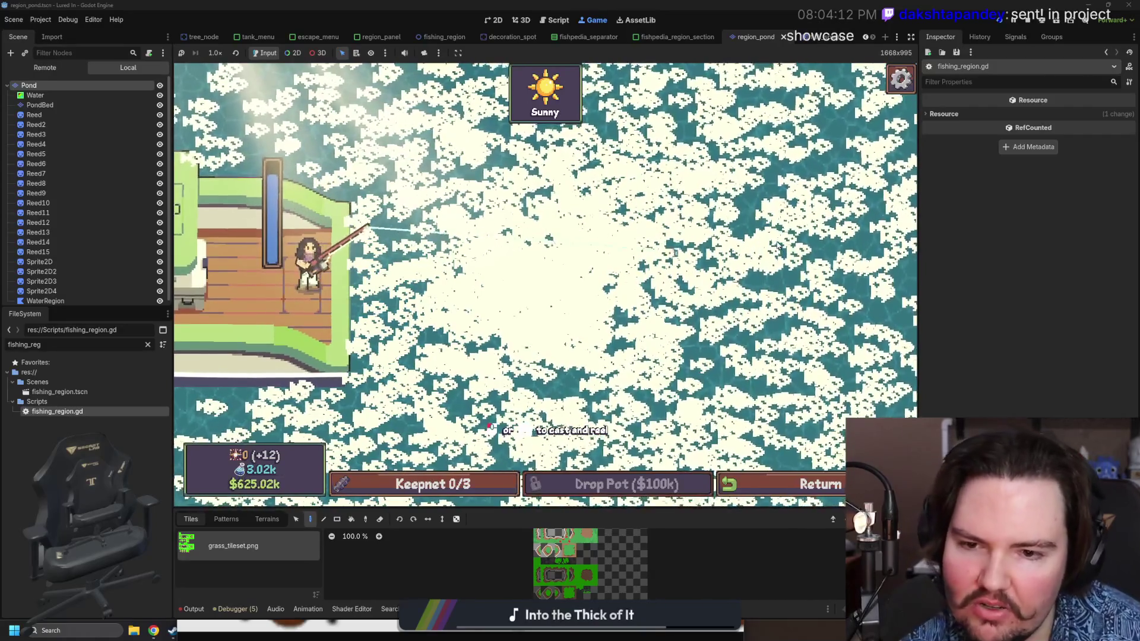
Charge and release a cast so the angler's line lands out over the pond.
{"action": "key", "text": "space"}
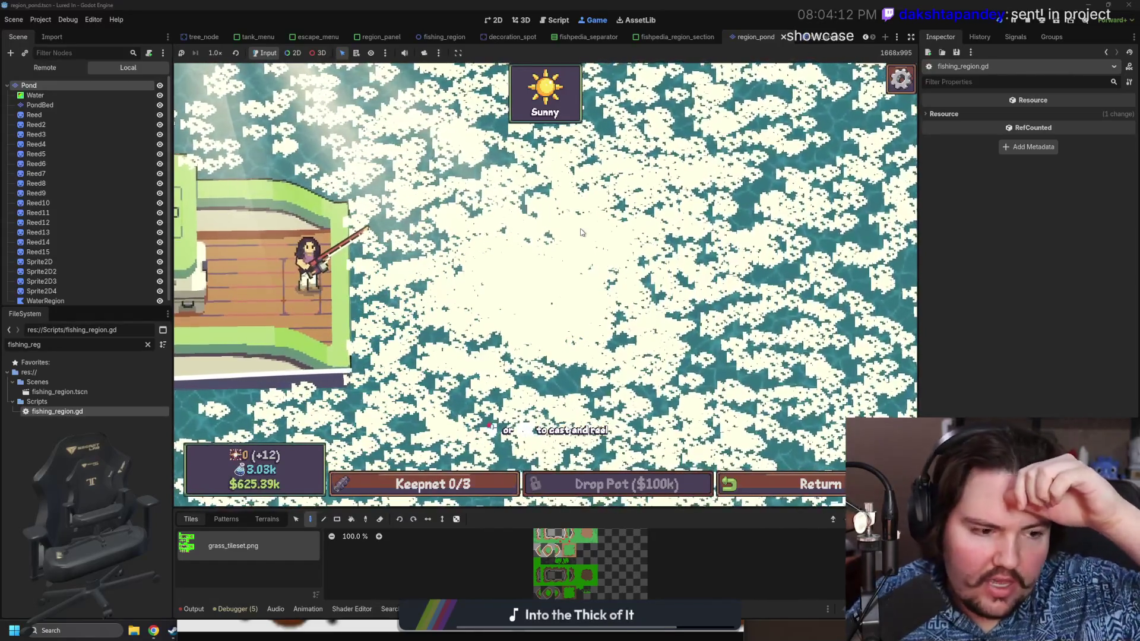
{"action": "mouse_move", "coordinate": [559, 248]}
{"action": "left_mouse_down"}
{"action": "mouse_move", "coordinate": [493, 297]}
{"action": "mouse_move", "coordinate": [482, 284]}
{"action": "left_mouse_up"}
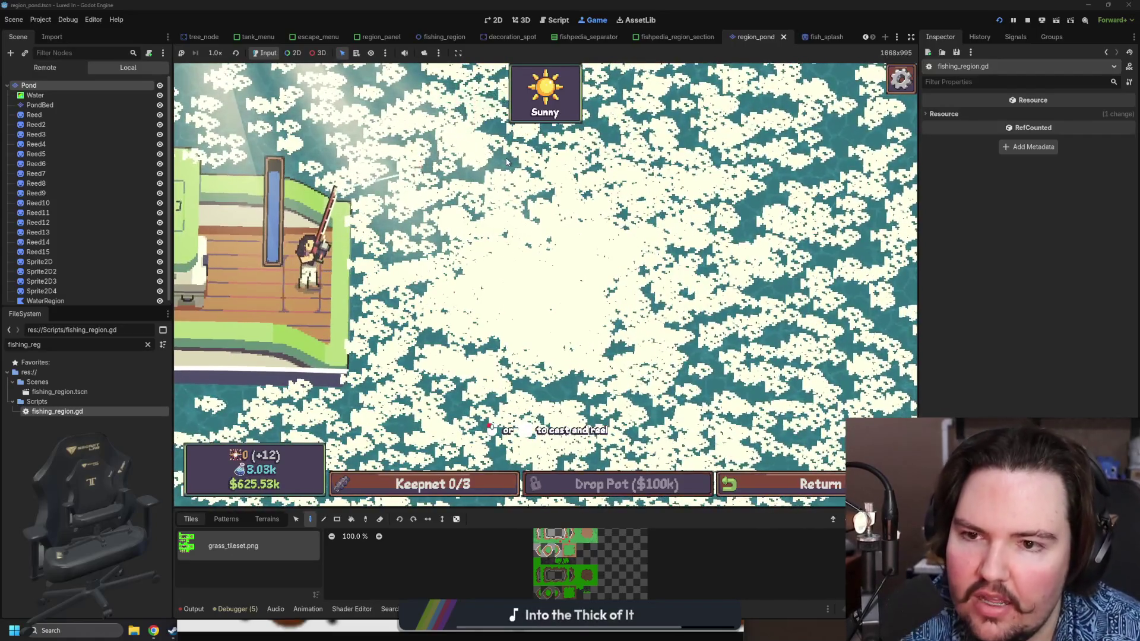
{"action": "left_click_drag", "start_coordinate": [451, 243], "coordinate": [451, 243]}
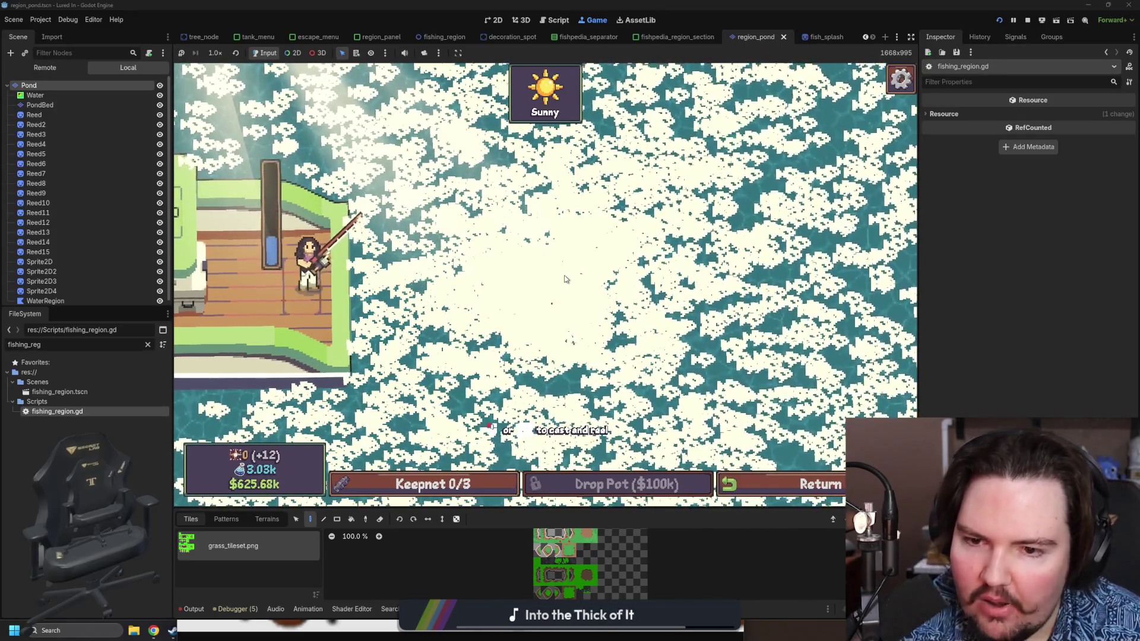
{"action": "left_click_drag", "start_coordinate": [594, 272], "coordinate": [606, 269]}
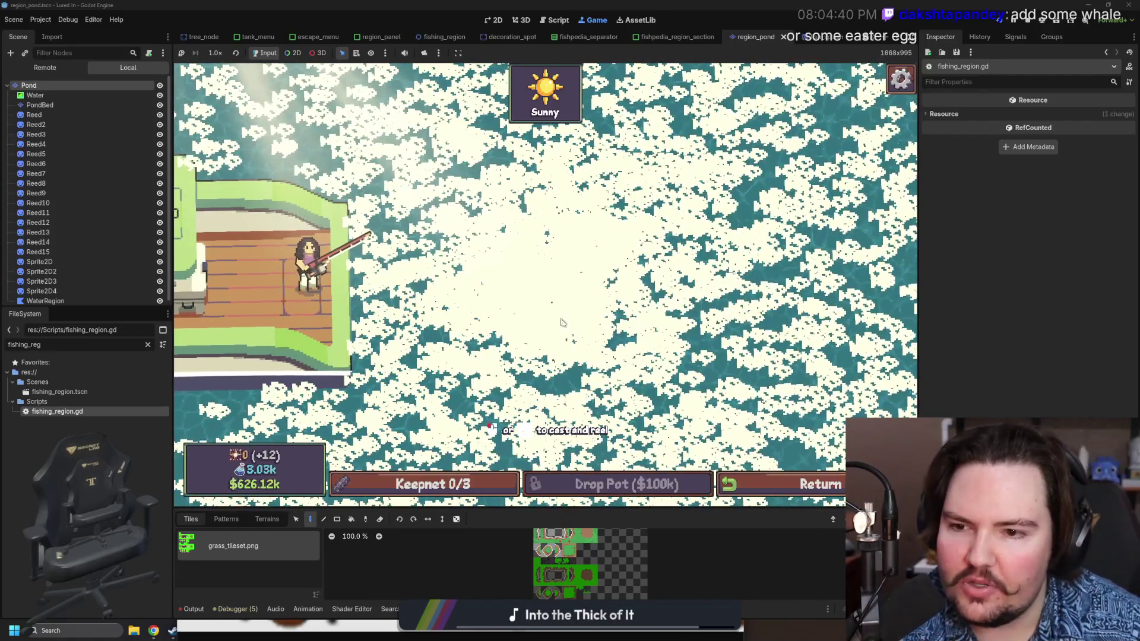
Cast into the pond and reel back in repeatedly, finishing with a released charged cast.
{"action": "left_click", "coordinate": [651, 355]}
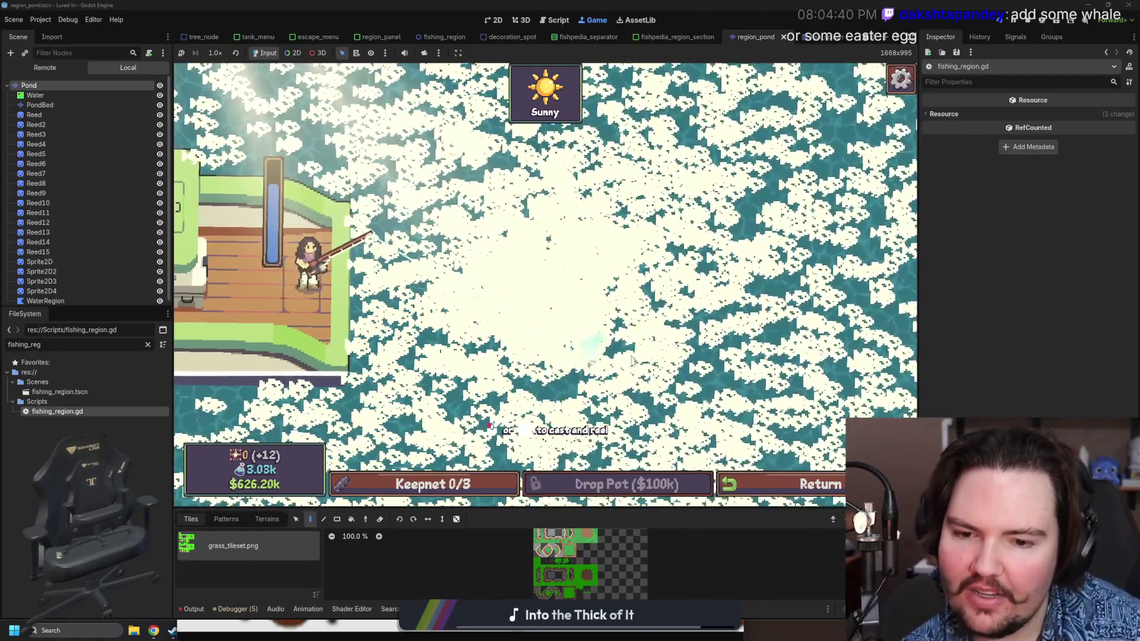
{"action": "left_click_drag", "start_coordinate": [600, 380], "coordinate": [598, 368]}
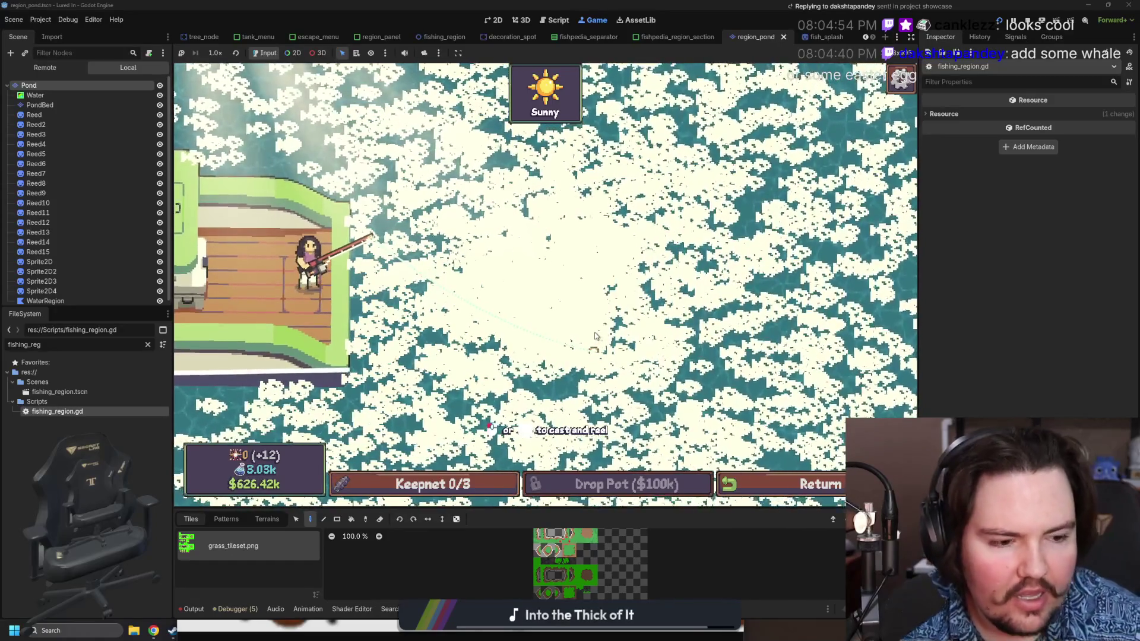
{"action": "left_click", "coordinate": [594, 333]}
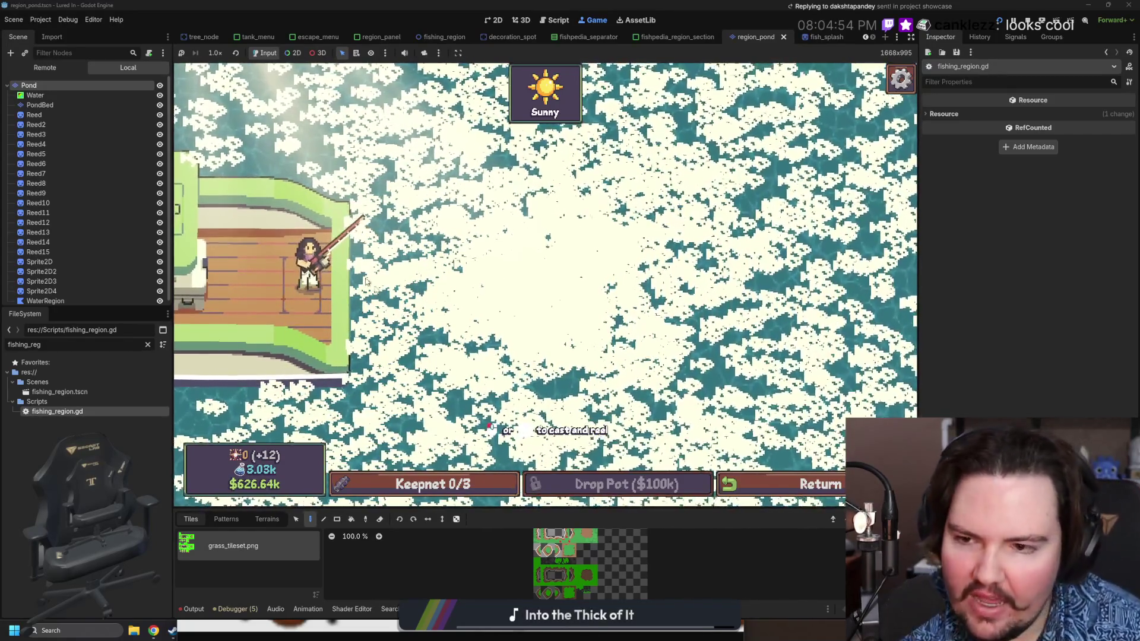
{"action": "left_click", "coordinate": [476, 295]}
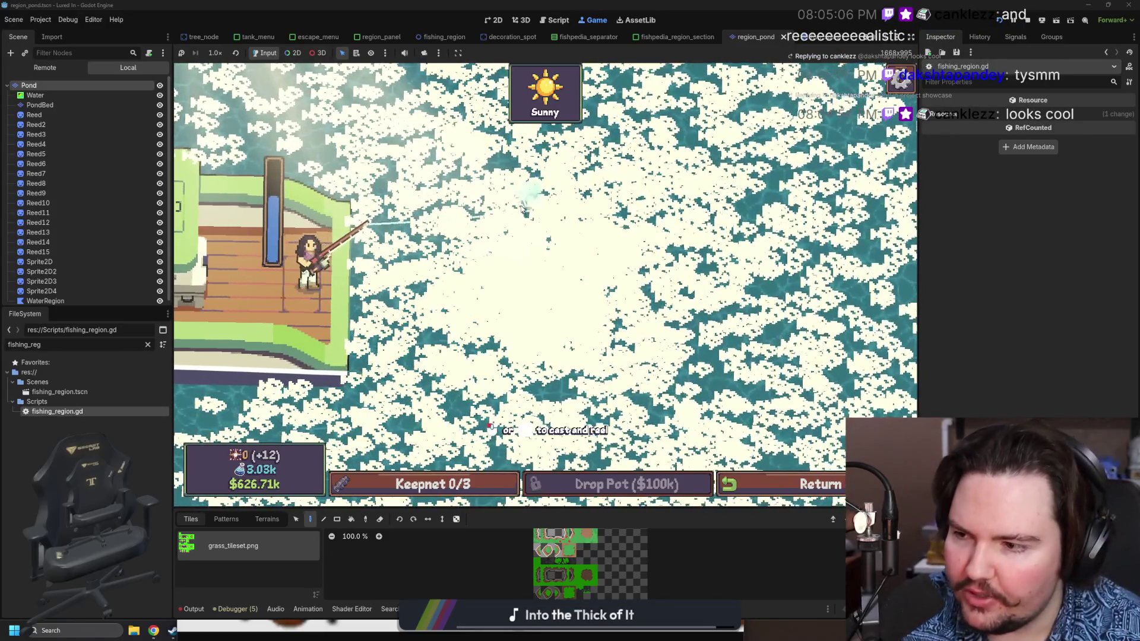
{"action": "left_click", "coordinate": [574, 294]}
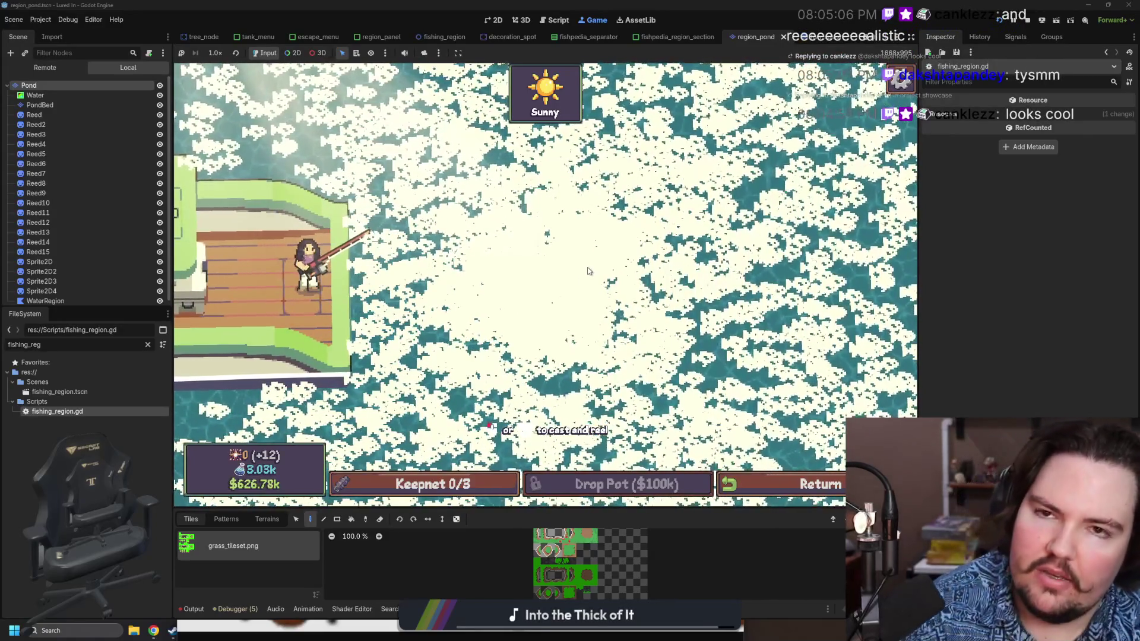
{"action": "left_click", "coordinate": [641, 282]}
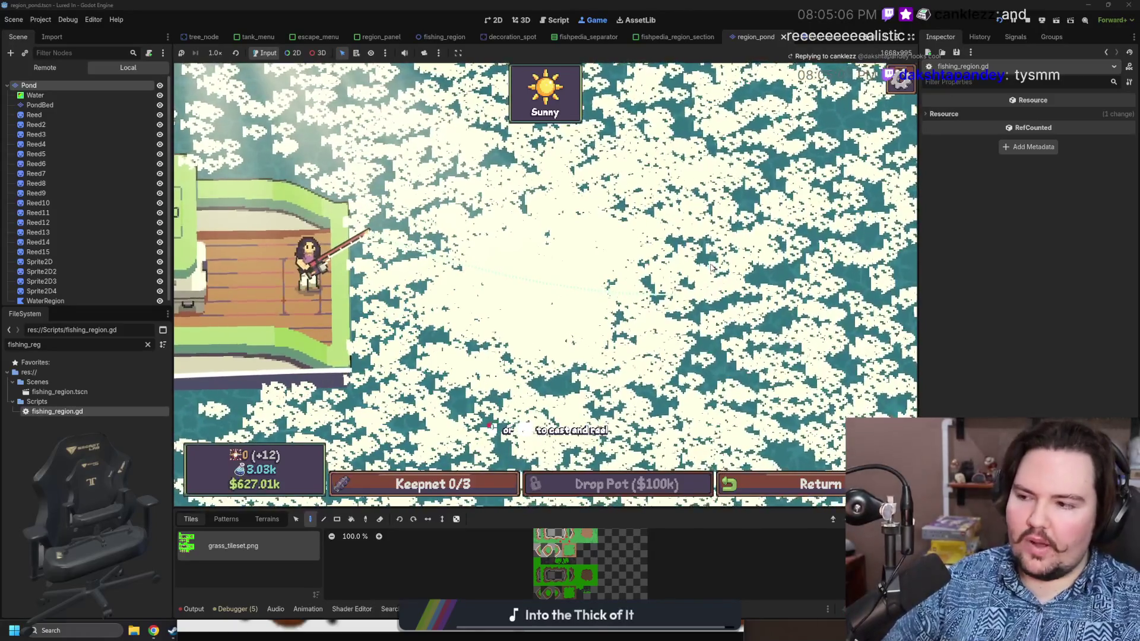
{"action": "left_click", "coordinate": [713, 267]}
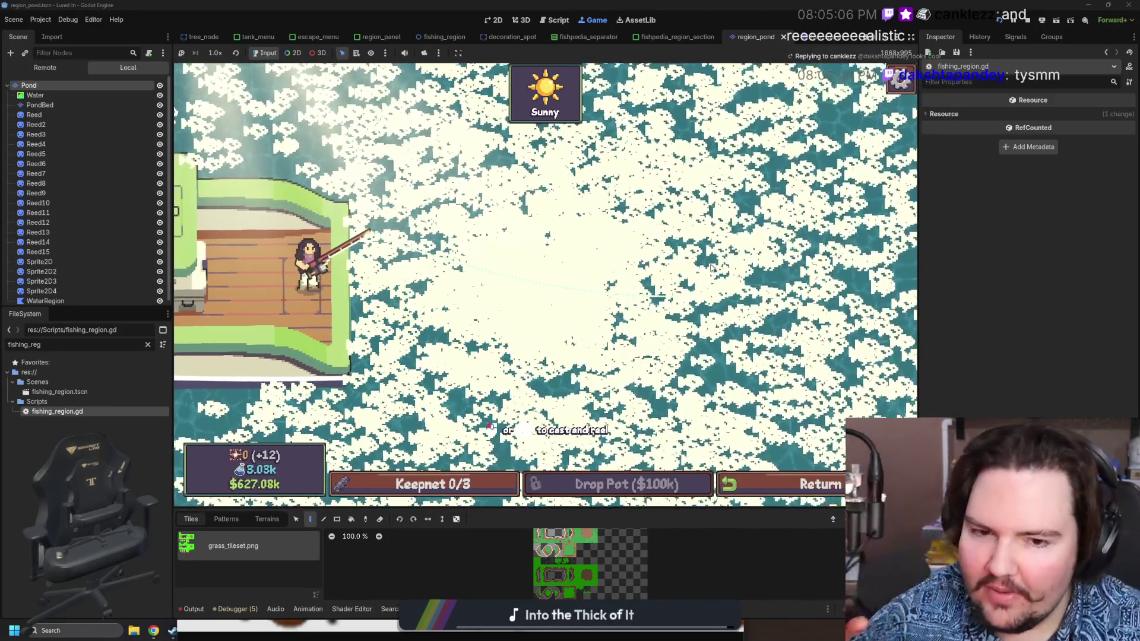
{"action": "left_click", "coordinate": [712, 242]}
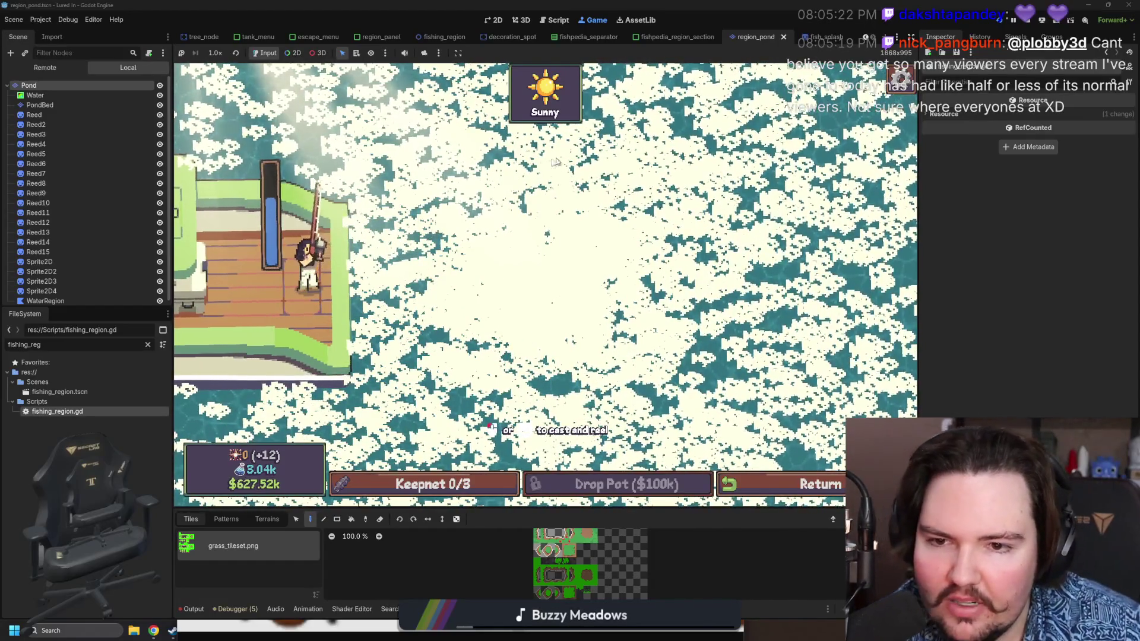
{"action": "left_click", "coordinate": [541, 182]}
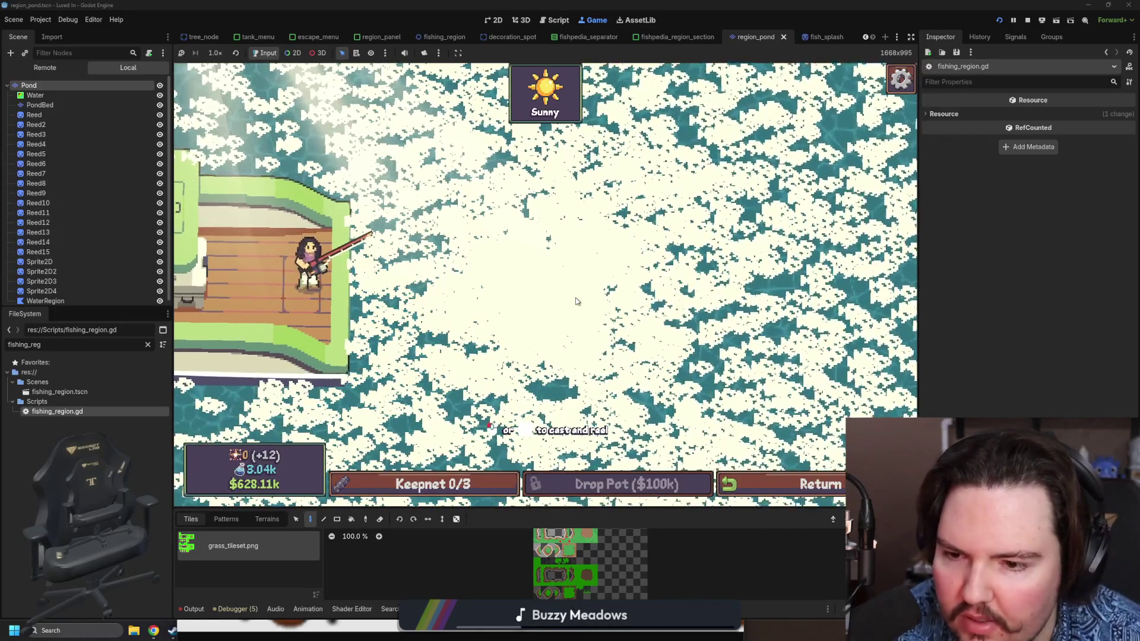
Cast in the rain, hook the biting fish and start the click-mashing reel-in challenge.
{"action": "left_click", "coordinate": [576, 302]}
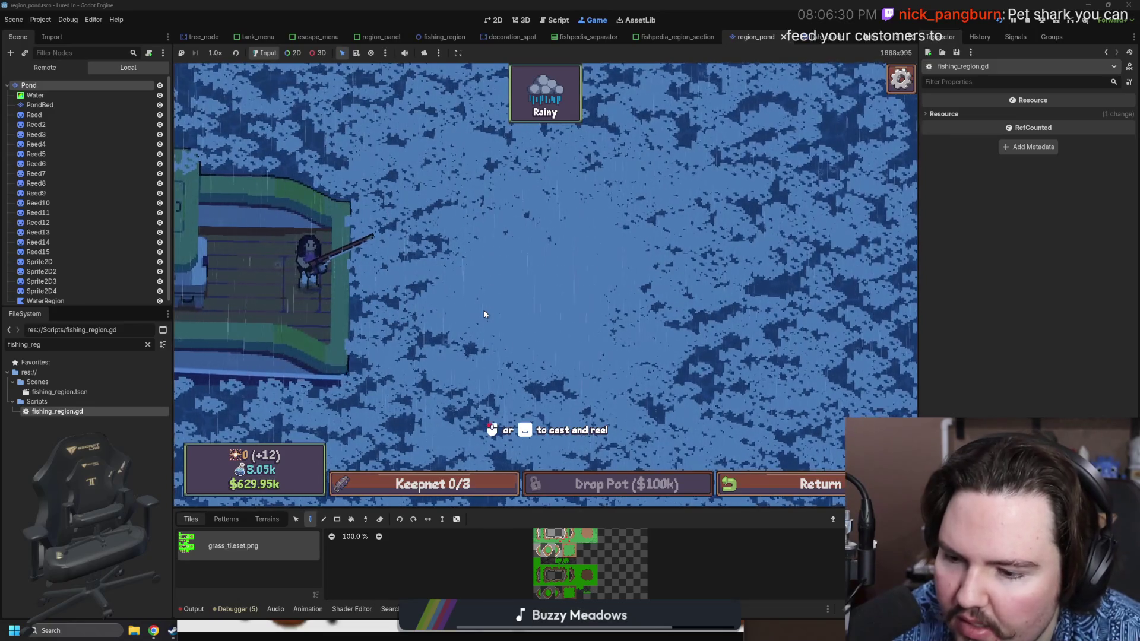
{"action": "left_click", "coordinate": [542, 282]}
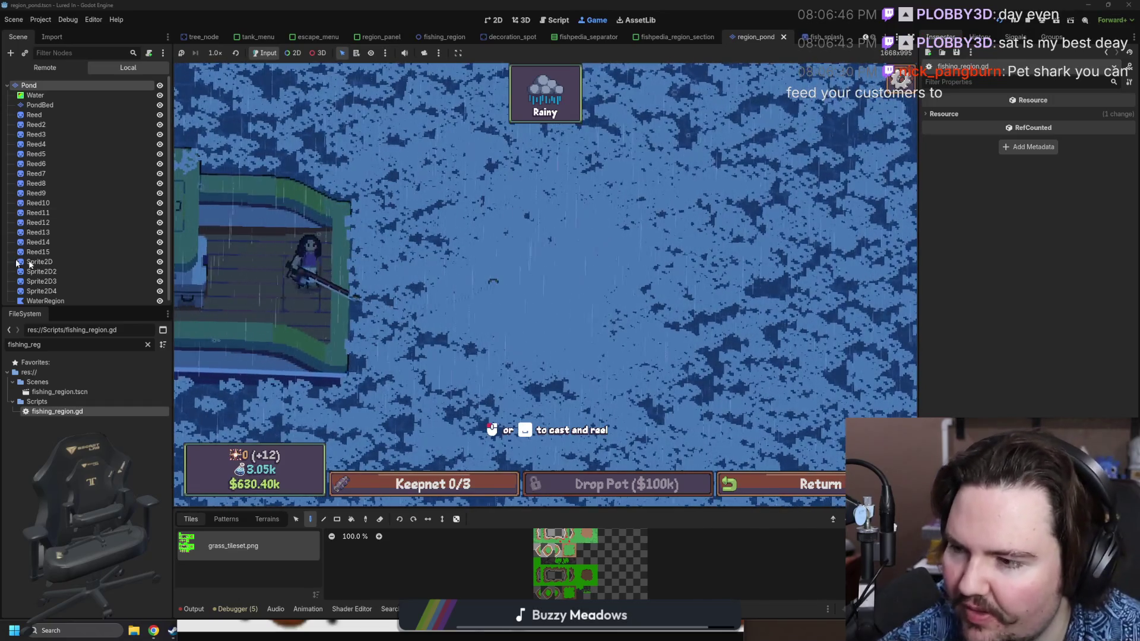
{"action": "left_click", "coordinate": [588, 267]}
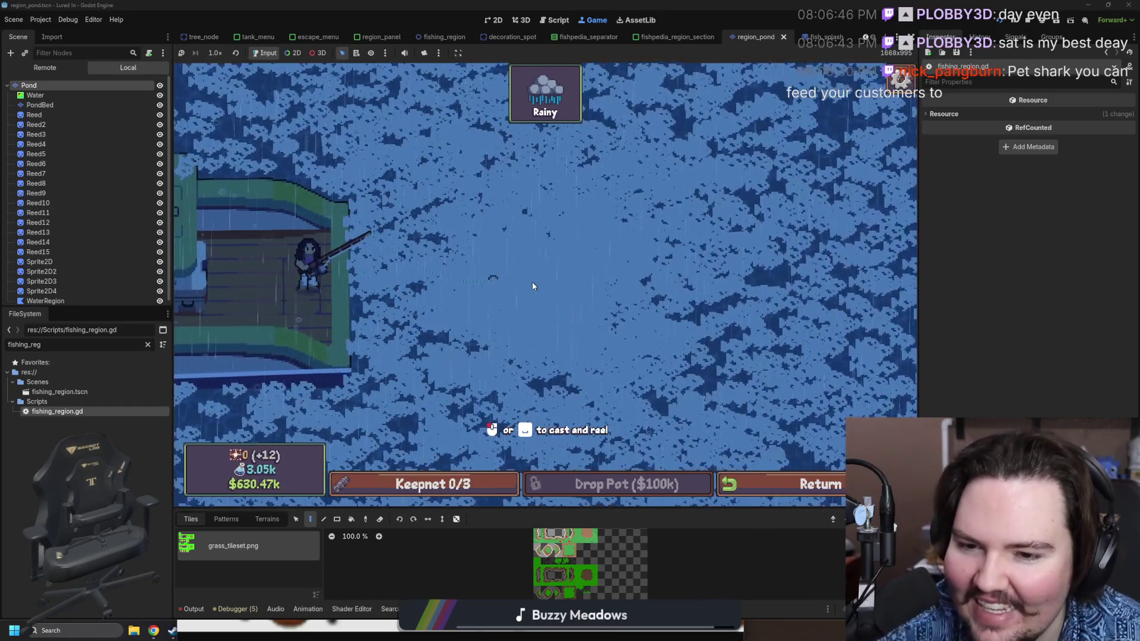
{"action": "left_click", "coordinate": [537, 278]}
{"action": "left_click", "coordinate": [554, 347]}
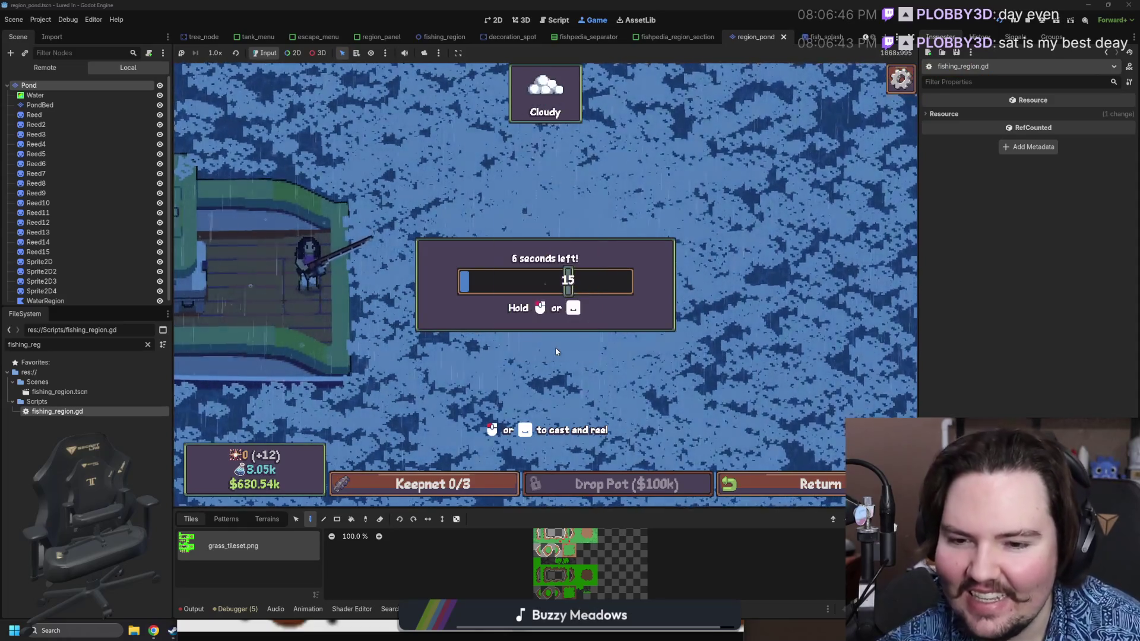
Mash clicks to fill the reel-in bar and land the fish, bringing the keepnet to 1/3.
{"action": "left_click", "coordinate": [585, 291]}
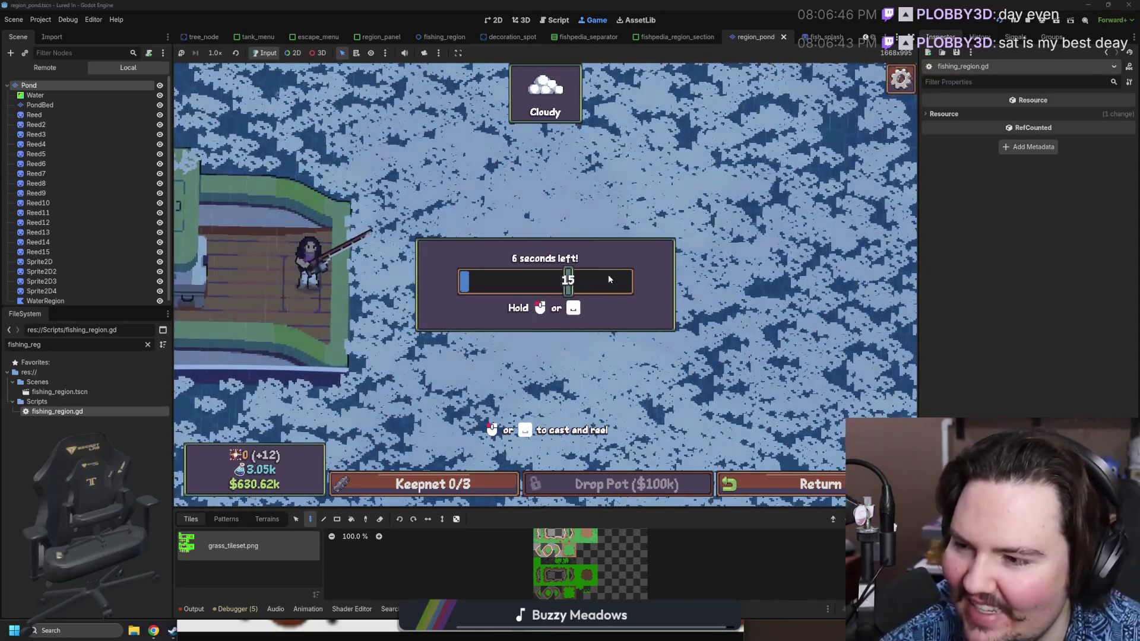
{"action": "left_click", "coordinate": [588, 292]}
{"action": "left_click", "coordinate": [594, 295]}
{"action": "left_click", "coordinate": [594, 295]}
{"action": "left_click", "coordinate": [570, 294]}
{"action": "left_click", "coordinate": [541, 292]}
{"action": "left_click", "coordinate": [516, 291]}
{"action": "left_click", "coordinate": [516, 291]}
{"action": "left_click", "coordinate": [515, 292]}
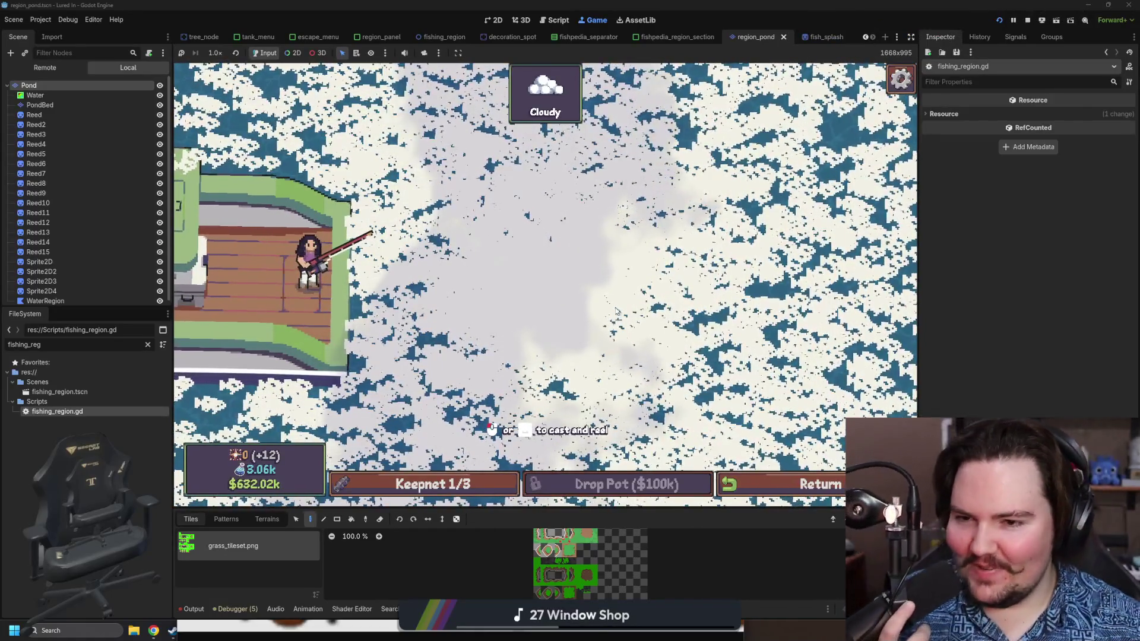
Cast far into the pond, reel back in, and open fishing_region.gd in the script editor.
{"action": "left_click", "coordinate": [535, 296]}
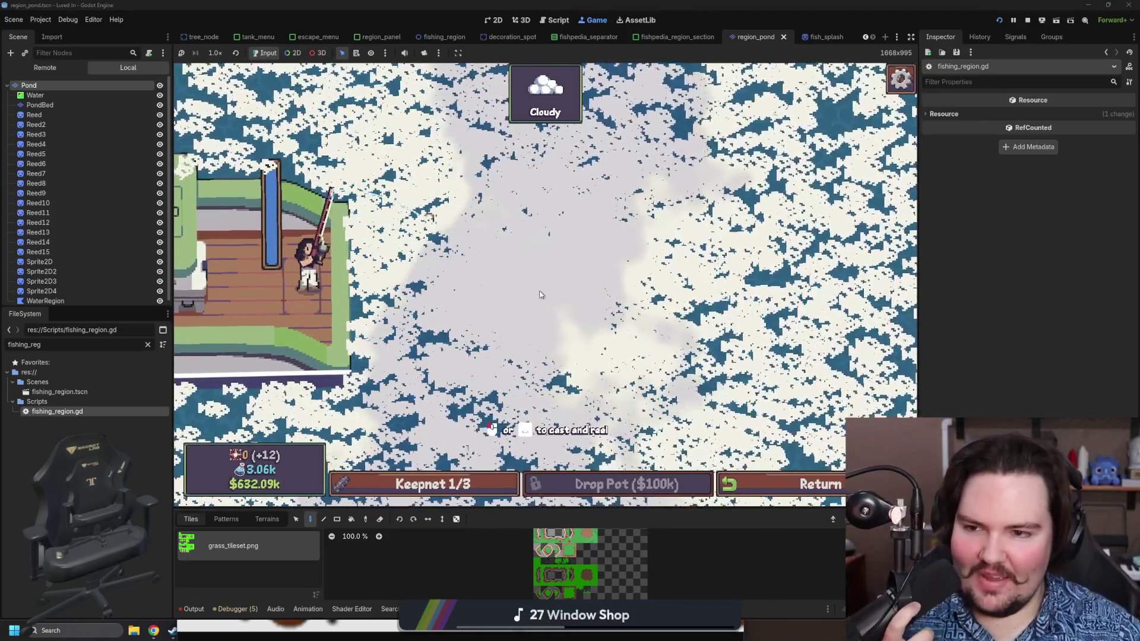
{"action": "left_click", "coordinate": [540, 293]}
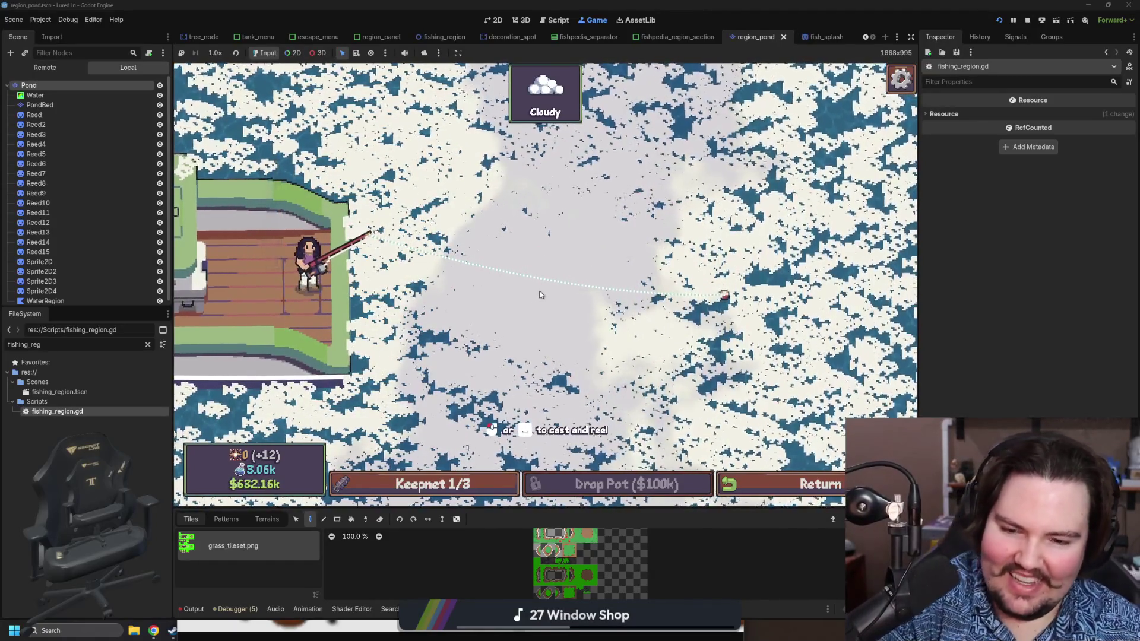
{"action": "left_click", "coordinate": [557, 288]}
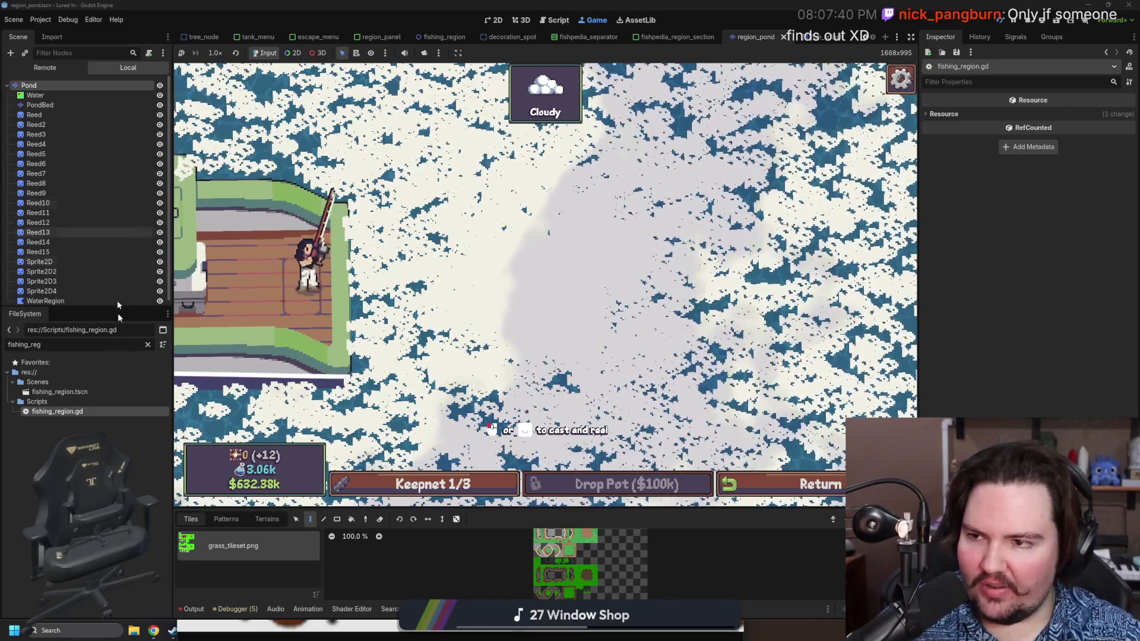
{"action": "double_click", "coordinate": [79, 411]}
Search fishing_region.gd for castDist to find the 256 cast distance, then clear the file filter.
{"action": "left_click", "coordinate": [506, 333]}
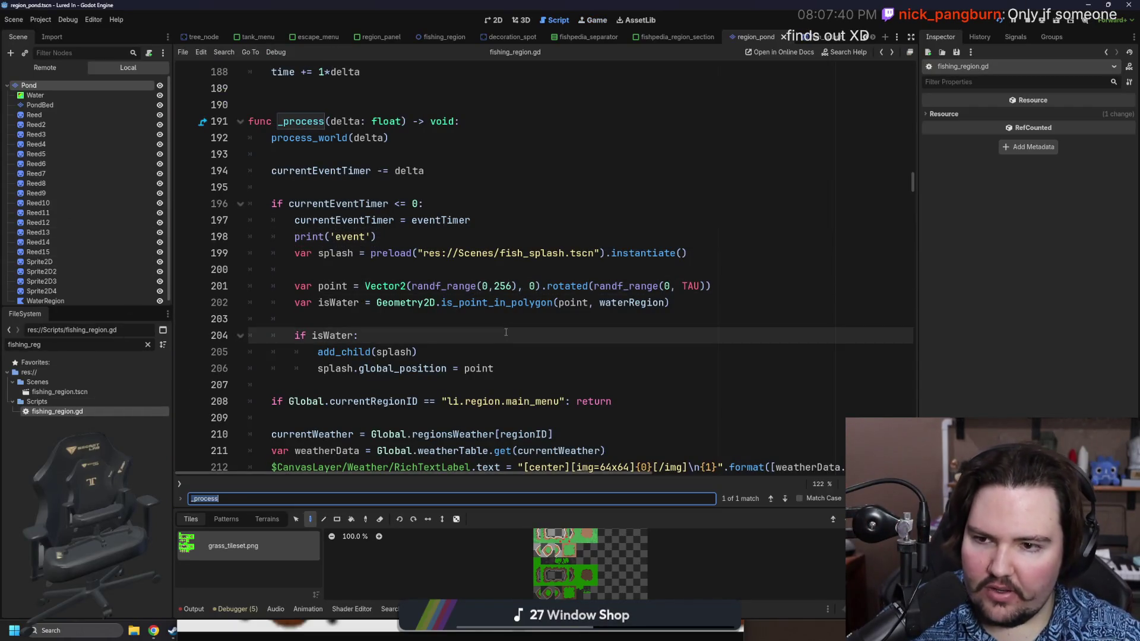
{"action": "type", "text": "castDist"}
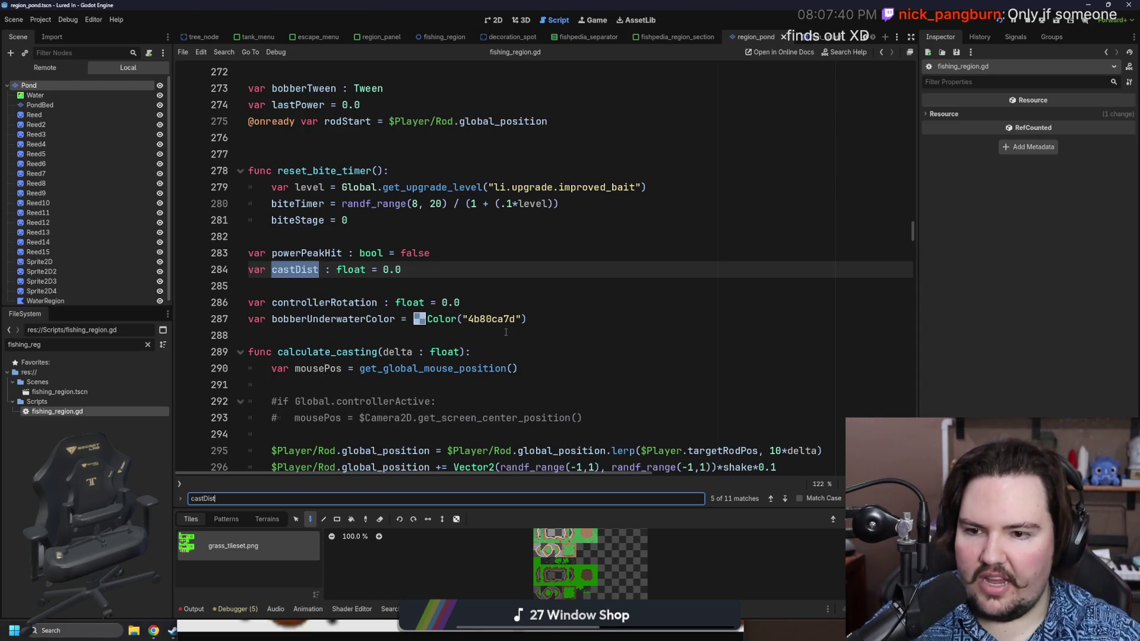
{"action": "key", "text": "Return"}
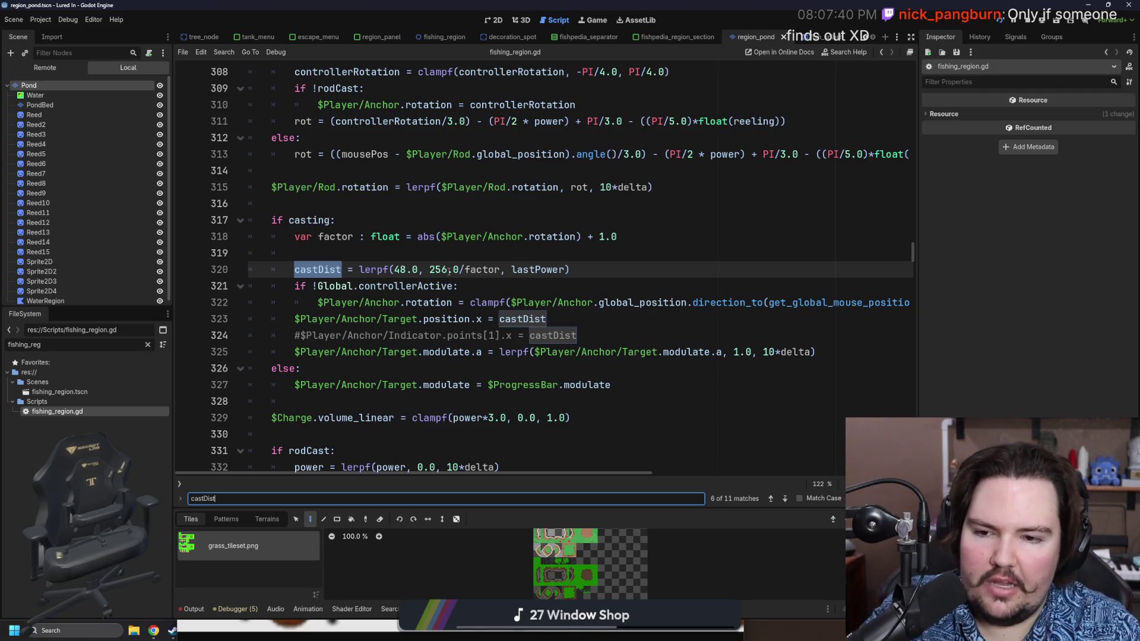
{"action": "left_click", "coordinate": [449, 271]}
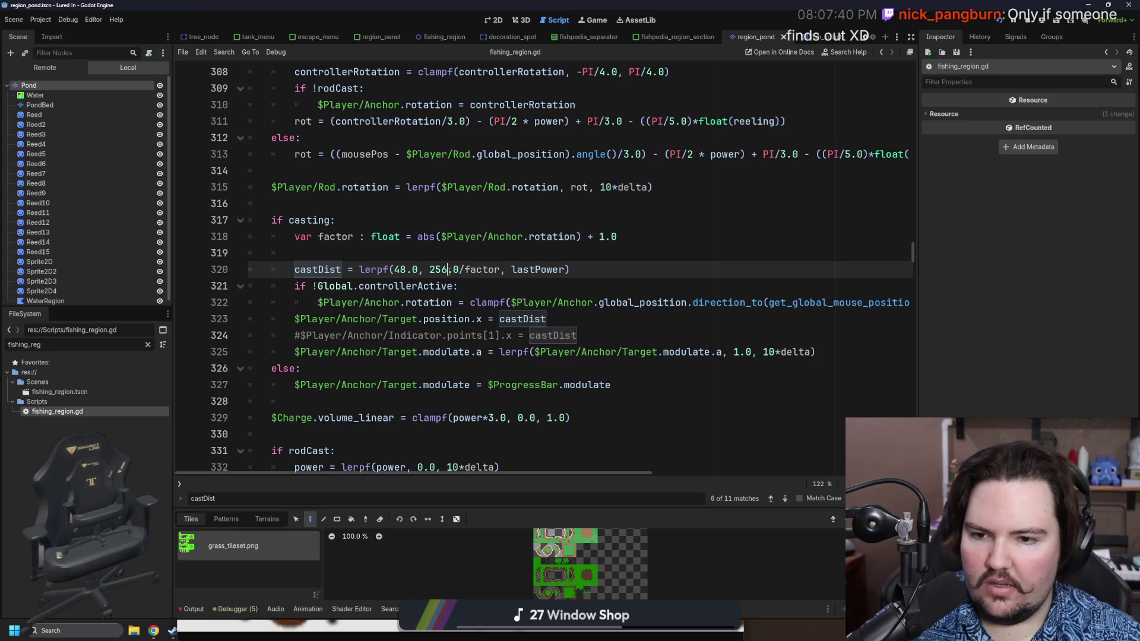
{"action": "key", "text": "Up"}
{"action": "key", "text": "Up"}
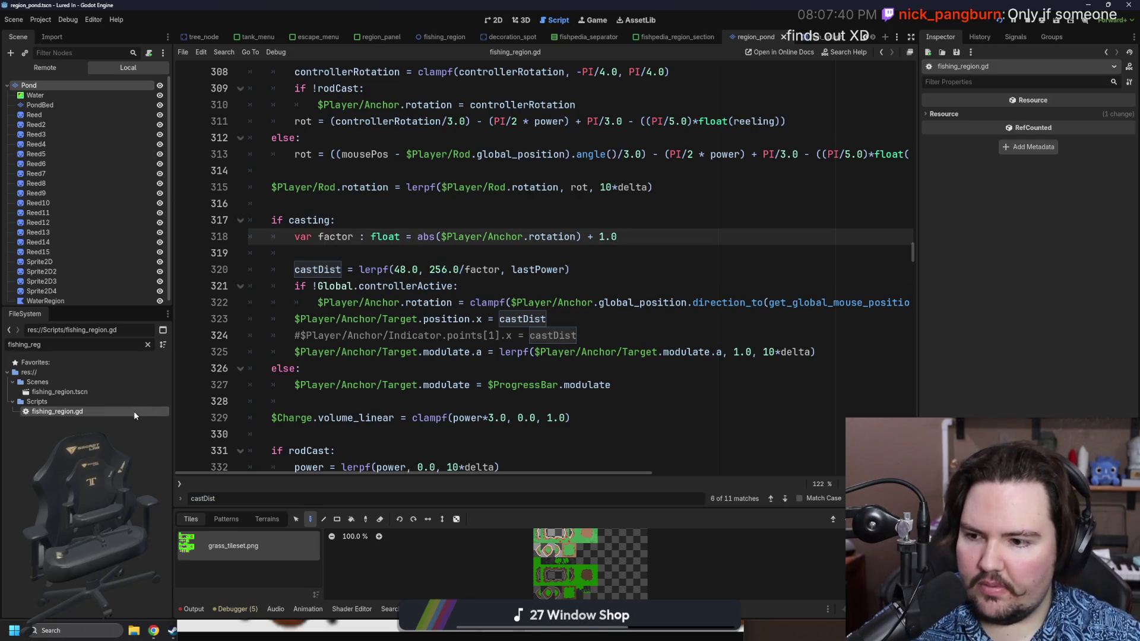
{"action": "left_click", "coordinate": [149, 345]}
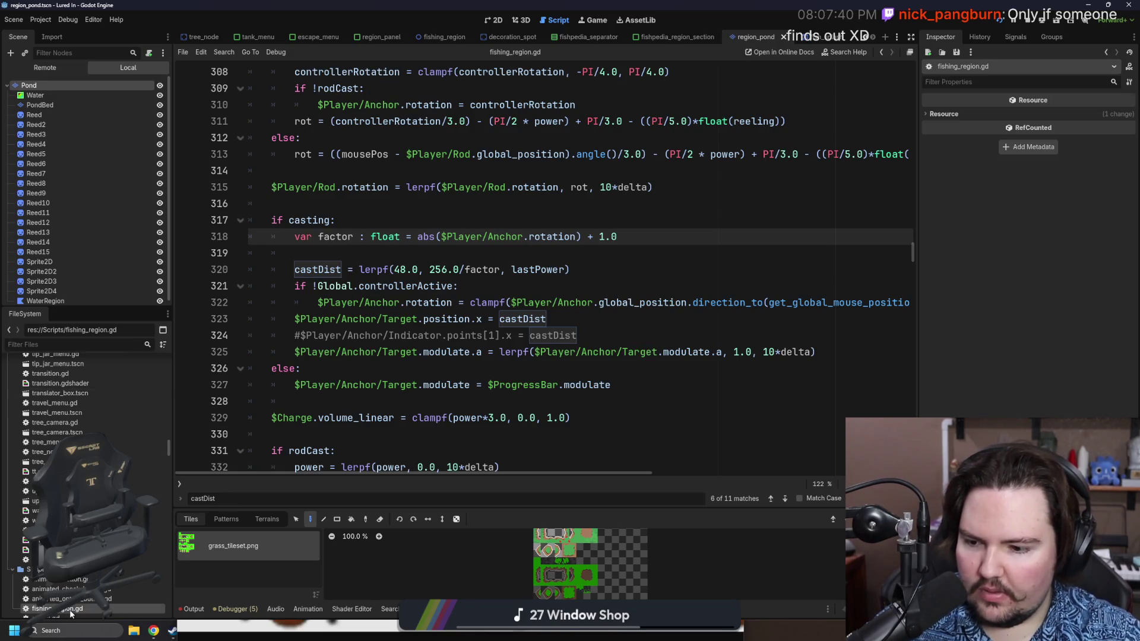
{"action": "scroll", "coordinate": [70, 614], "scroll_direction": "down", "scroll_amount": 1}
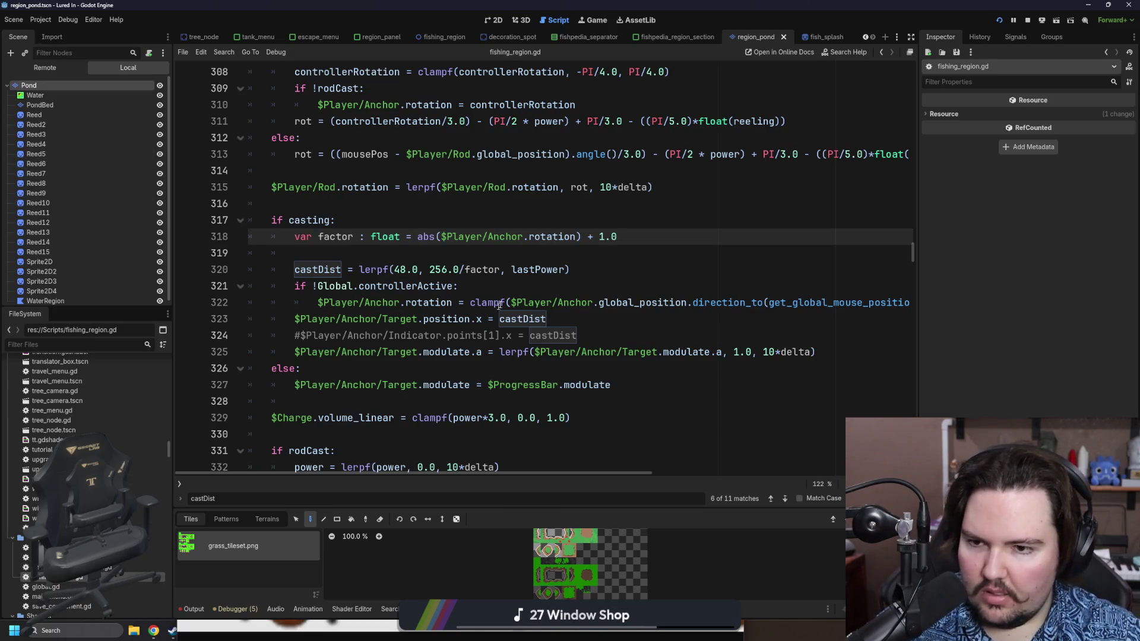
{"action": "scroll", "coordinate": [499, 304], "scroll_direction": "up", "scroll_amount": 3}
Search for _process and place the caret after the isWater splash-spawning condition.
{"action": "key", "text": "ctrl+f"}
{"action": "type", "text": "_process"}
{"action": "scroll", "coordinate": [522, 341], "scroll_direction": "down", "scroll_amount": 3}
{"action": "left_click", "coordinate": [456, 335]}
{"action": "scroll", "coordinate": [496, 293], "scroll_direction": "up", "scroll_amount": 2}
{"action": "scroll", "coordinate": [491, 334], "scroll_direction": "down", "scroll_amount": 2}
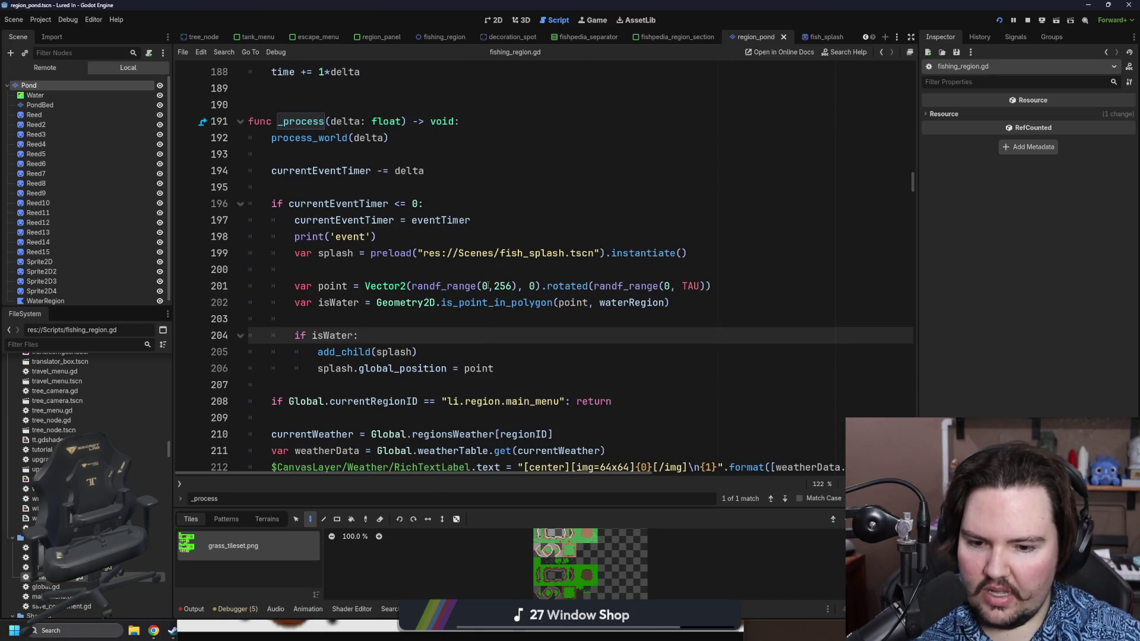
{"action": "scroll", "coordinate": [489, 285], "scroll_direction": "down", "scroll_amount": 1}
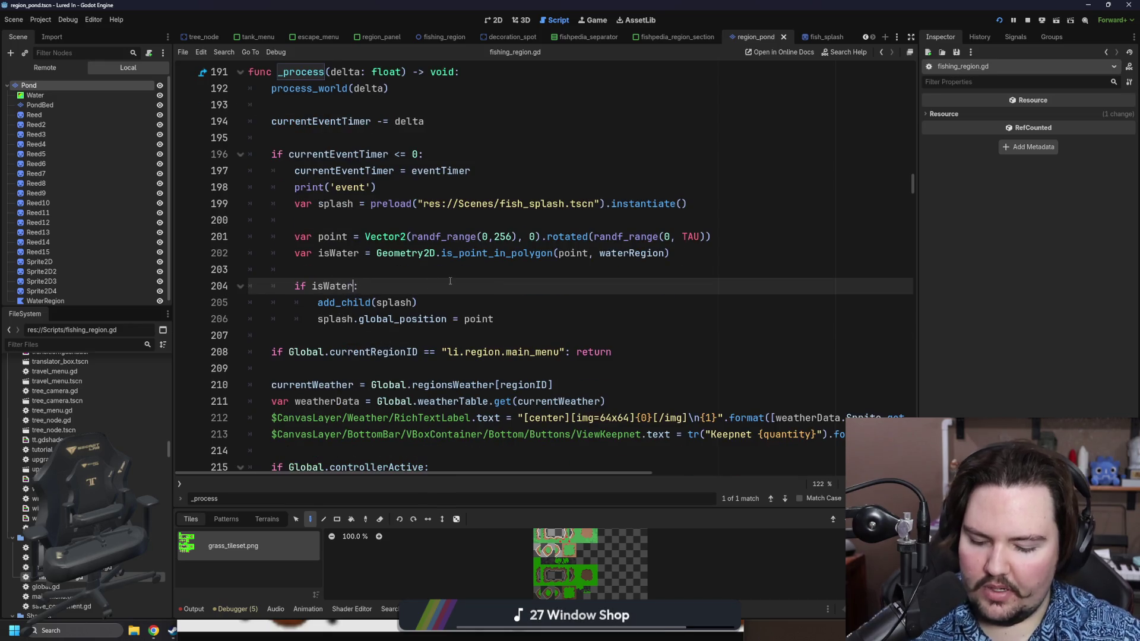
{"action": "type", "text": "&& global"}
Begin a distance_to call after the isWater condition on line 204.
{"action": "key", "text": "BackSpace"}
{"action": "key", "text": "BackSpace"}
{"action": "key", "text": "BackSpace"}
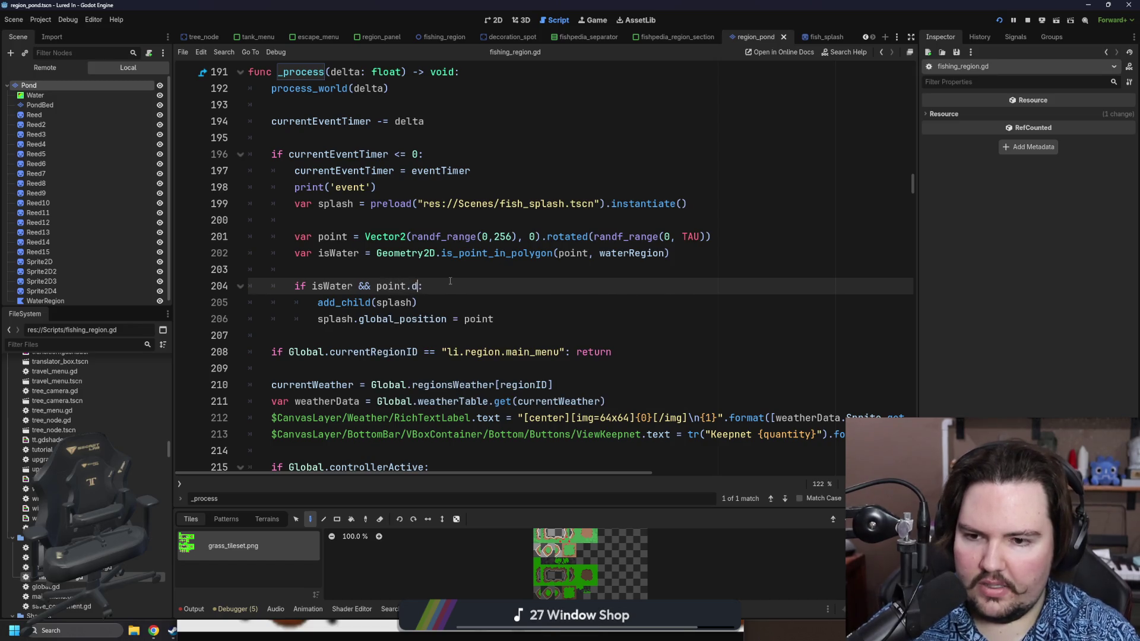
{"action": "type", "text": "_to"}
{"action": "key", "text": "Return"}
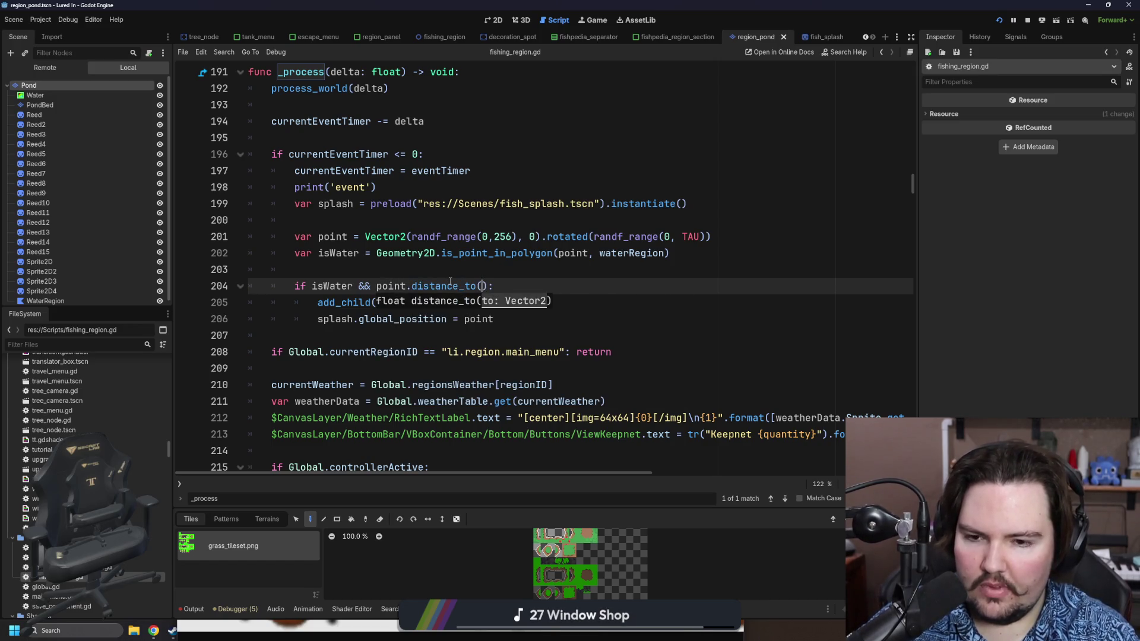
{"action": "type", "text": "player"}
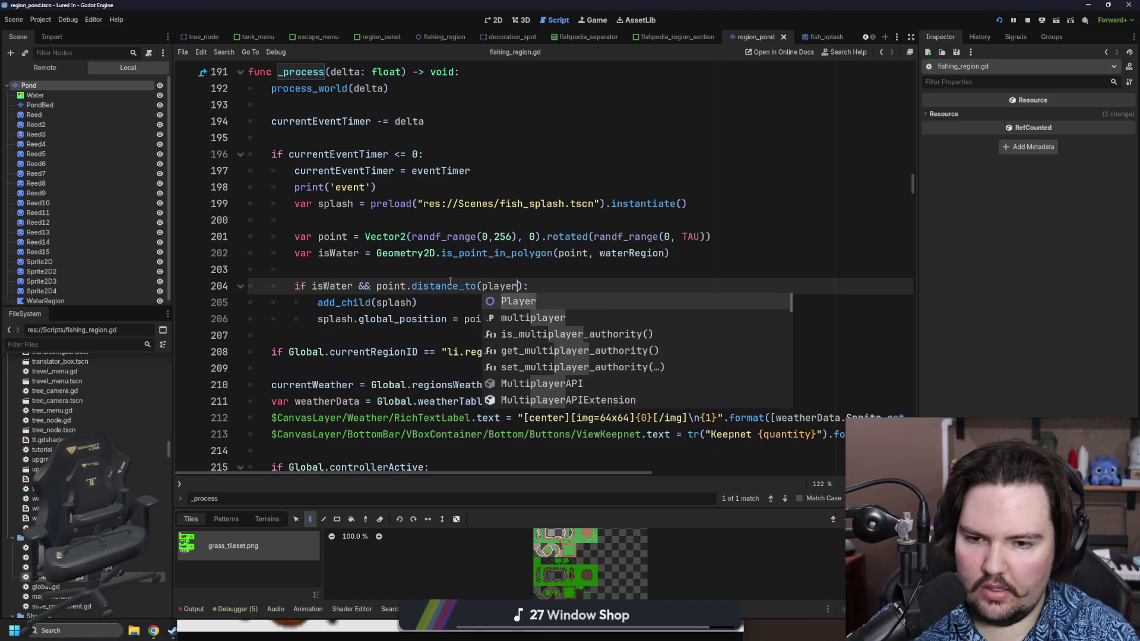
{"action": "key", "text": "BackSpace"}
{"action": "key", "text": "BackSpace"}
{"action": "key", "text": "BackSpace"}
{"action": "type", "text": "Global."}
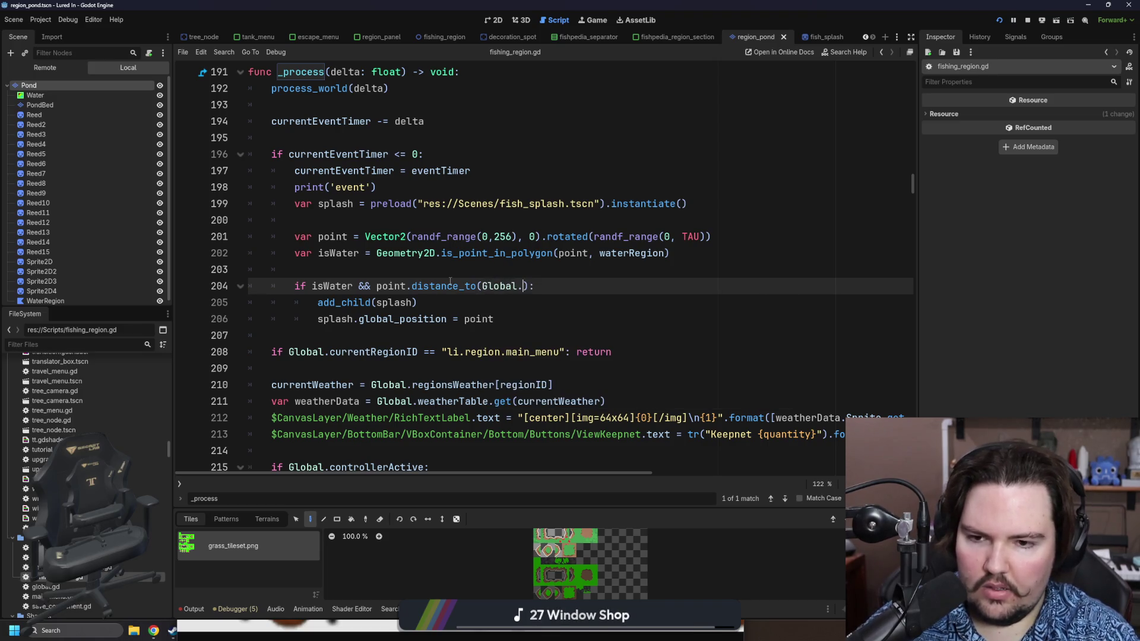
{"action": "key", "text": "BackSpace"}
{"action": "key", "text": "BackSpace"}
{"action": "key", "text": "BackSpace"}
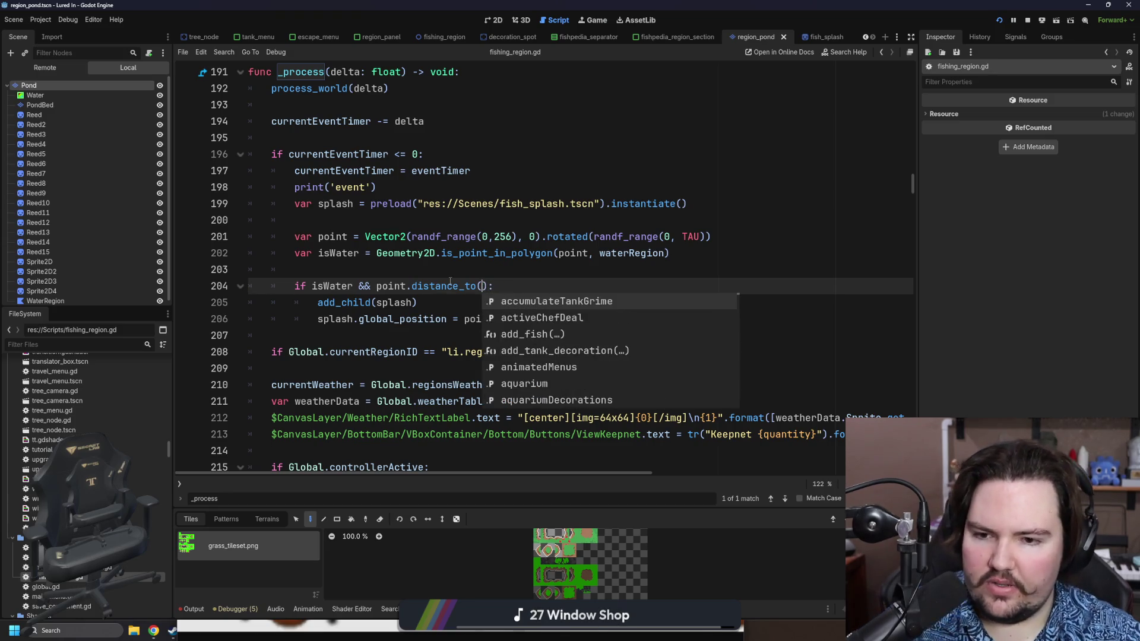
{"action": "scroll", "coordinate": [64, 170], "scroll_direction": "down", "scroll_amount": 1}
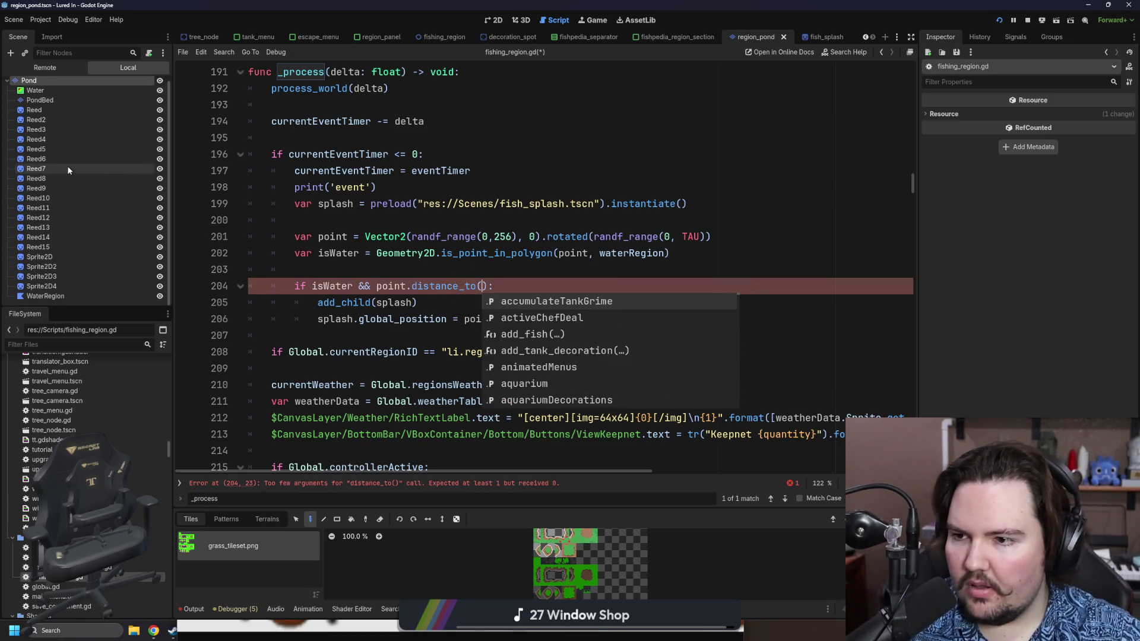
{"action": "scroll", "coordinate": [69, 251], "scroll_direction": "up", "scroll_amount": 1}
Filter the FileSystem for fishing_re and open the fishing_region scene.
{"action": "left_click", "coordinate": [144, 342]}
{"action": "type", "text": "fi"}
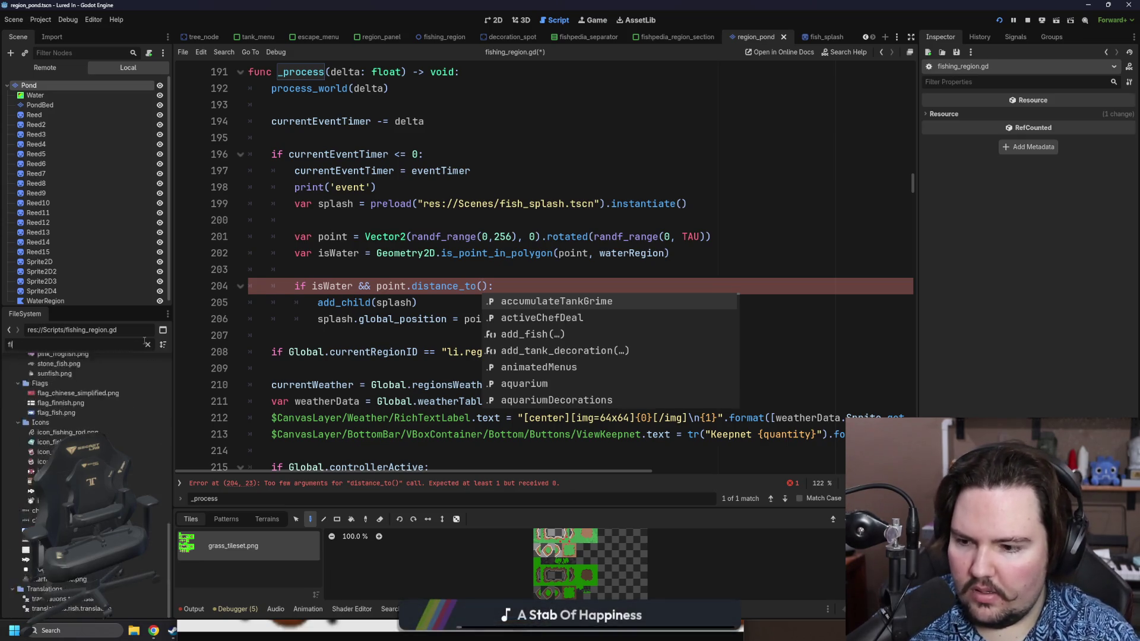
{"action": "type", "text": "shing_re"}
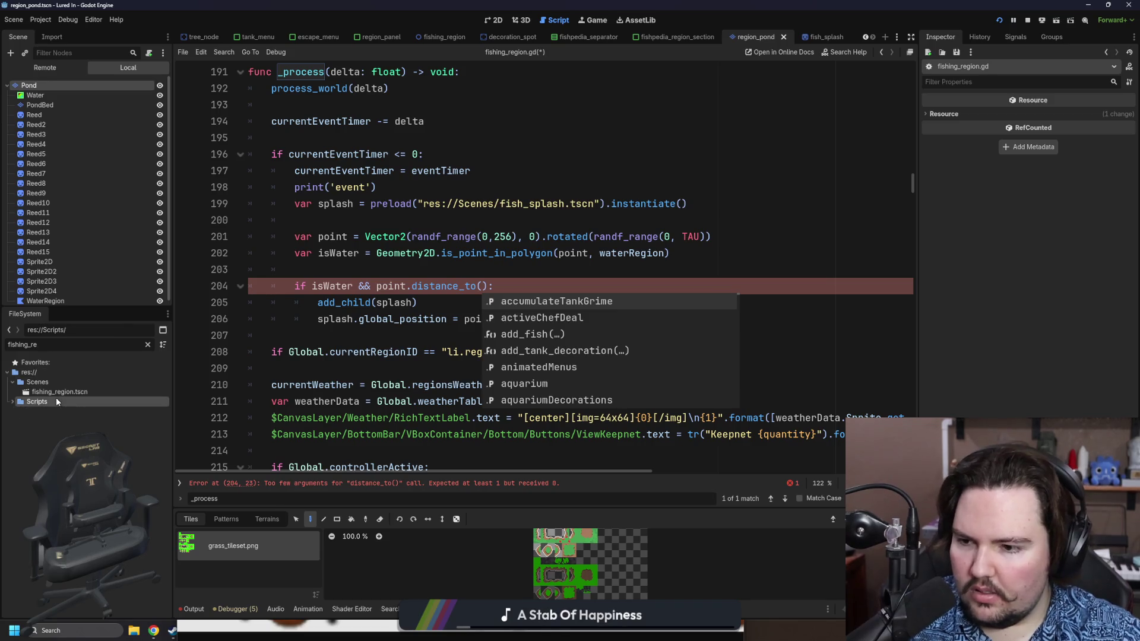
{"action": "double_click", "coordinate": [63, 395]}
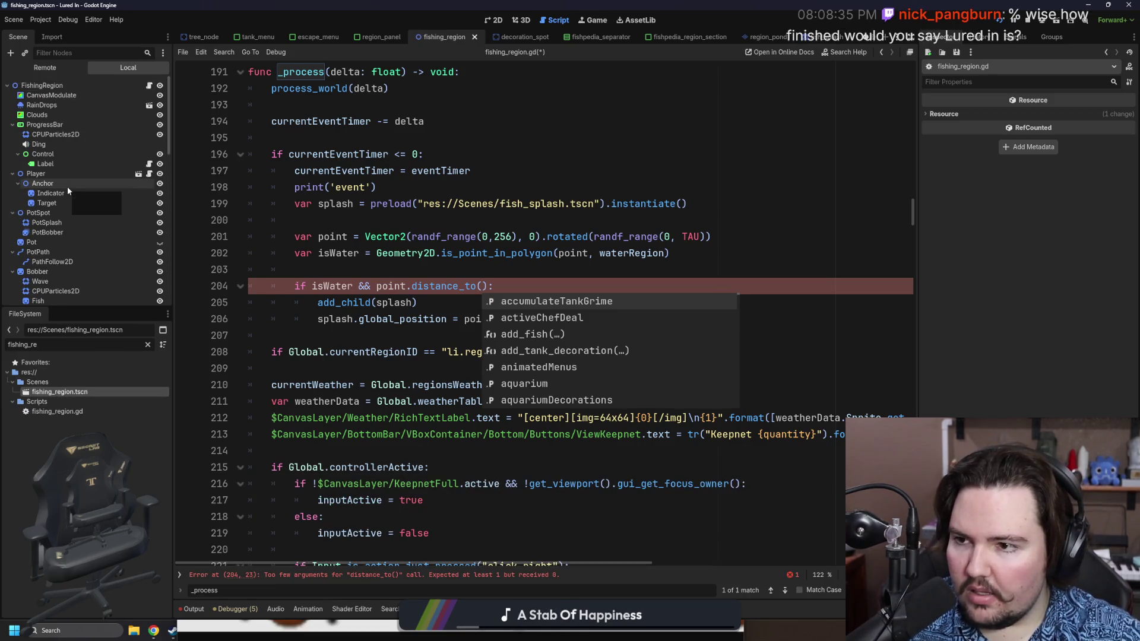
{"action": "scroll", "coordinate": [62, 157], "scroll_direction": "down", "scroll_amount": 3}
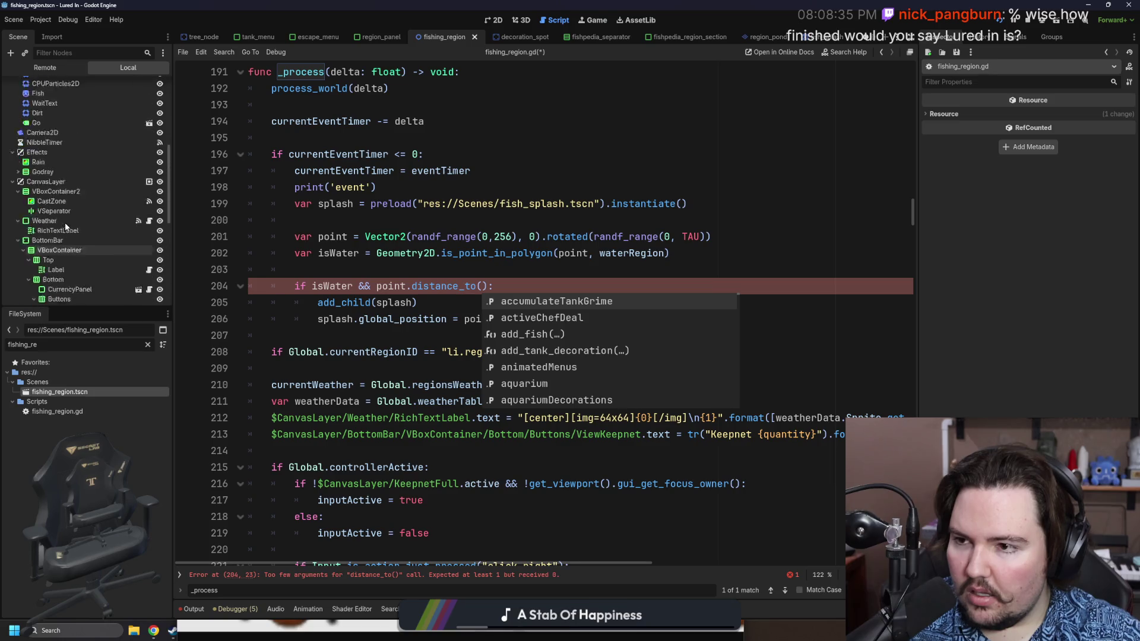
{"action": "scroll", "coordinate": [59, 208], "scroll_direction": "up", "scroll_amount": 1}
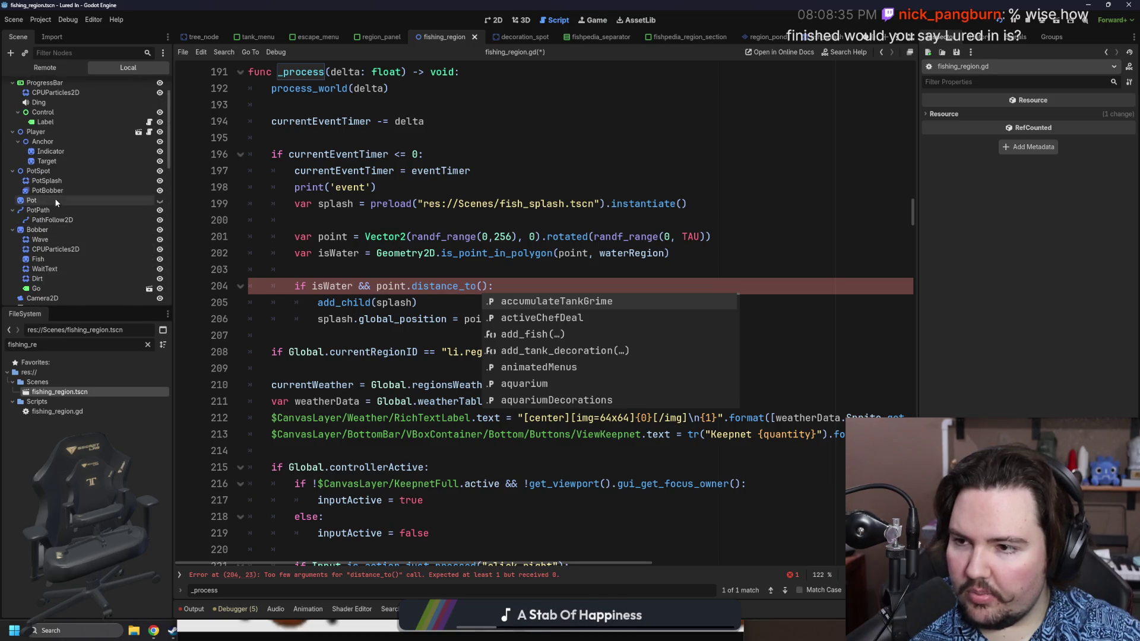
Complete distance_to($Player.global_position) < 256 and duplicate that condition joined with &&.
{"action": "left_click", "coordinate": [481, 286]}
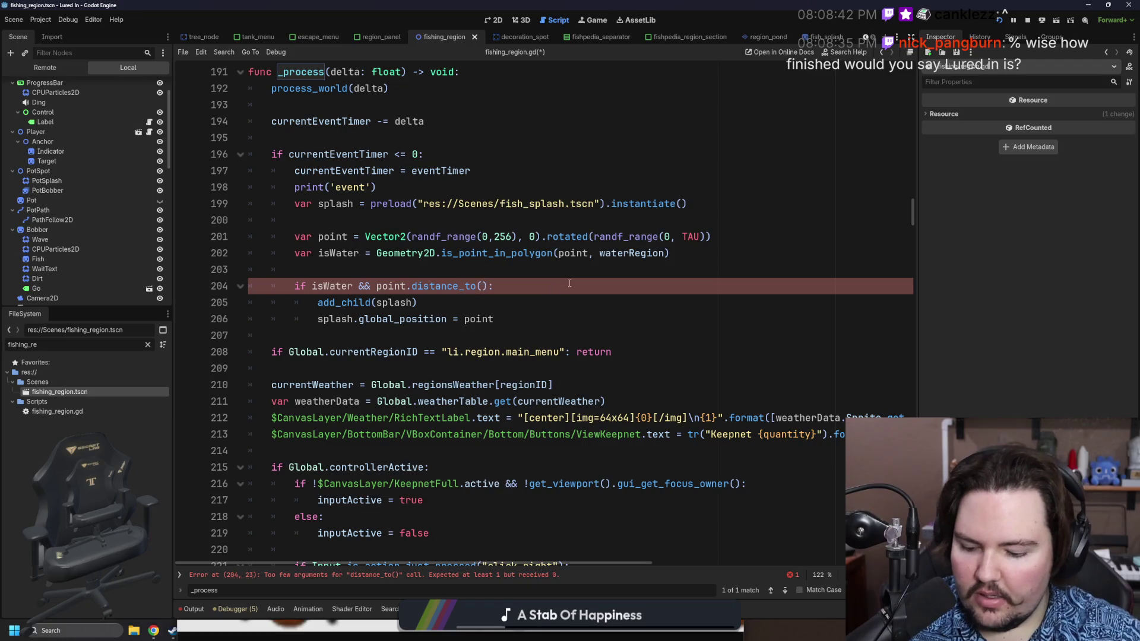
{"action": "type", "text": "$Player.global_position"}
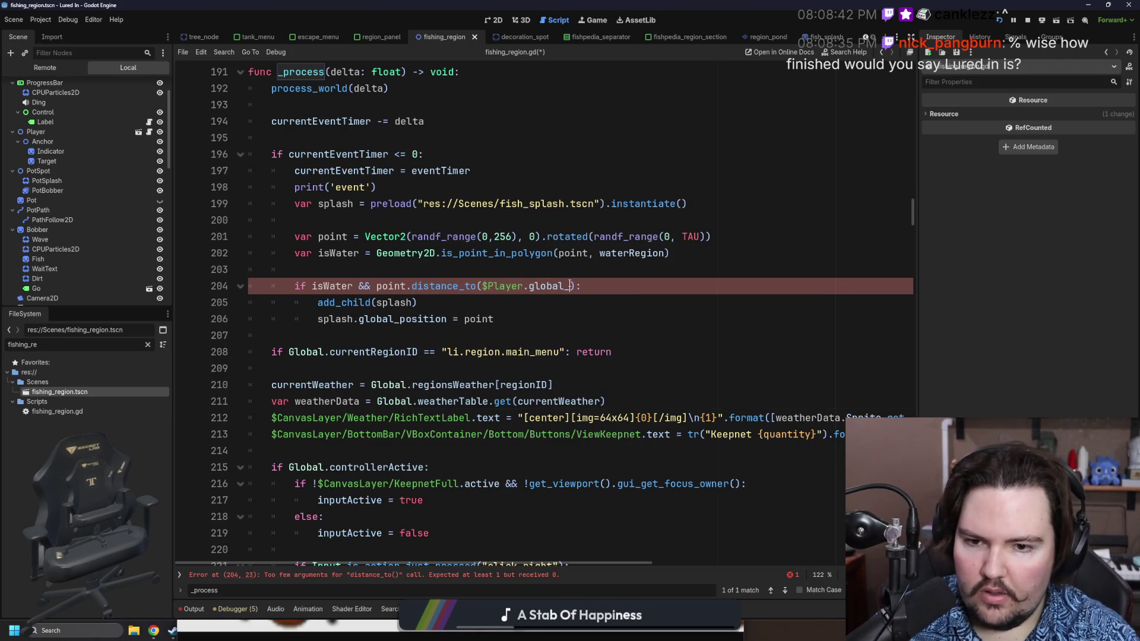
{"action": "type", "text": ") < "}
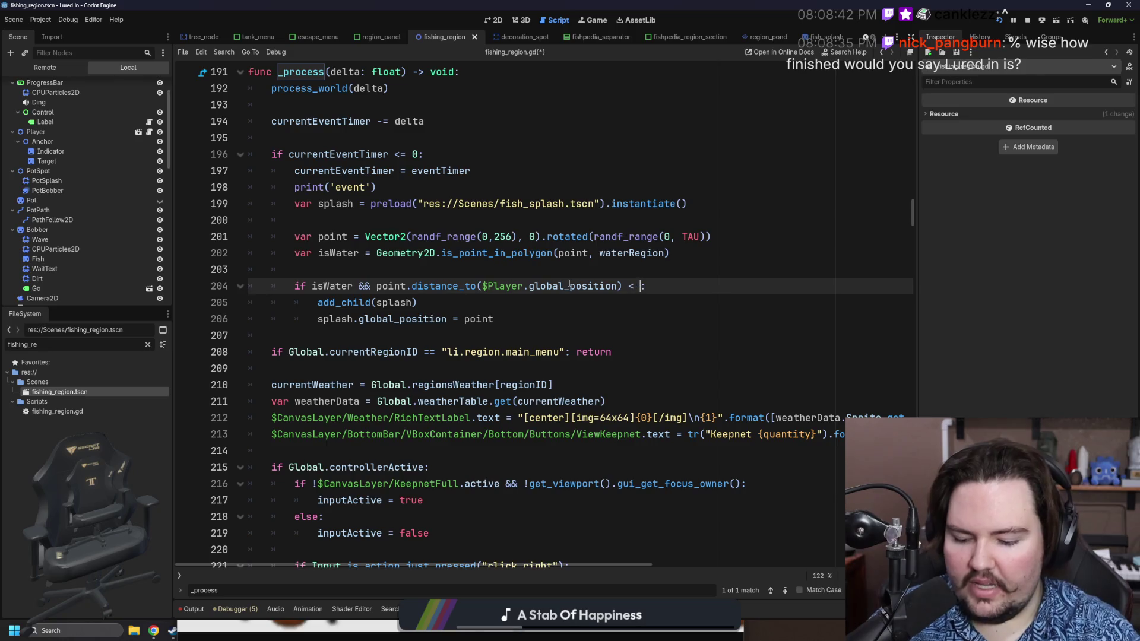
{"action": "type", "text": "256"}
{"action": "left_click_drag", "start_coordinate": [377, 286], "coordinate": [660, 287]}
{"action": "key", "text": "ctrl+c"}
{"action": "key", "text": "Right"}
{"action": "key", "text": "ctrl+v"}
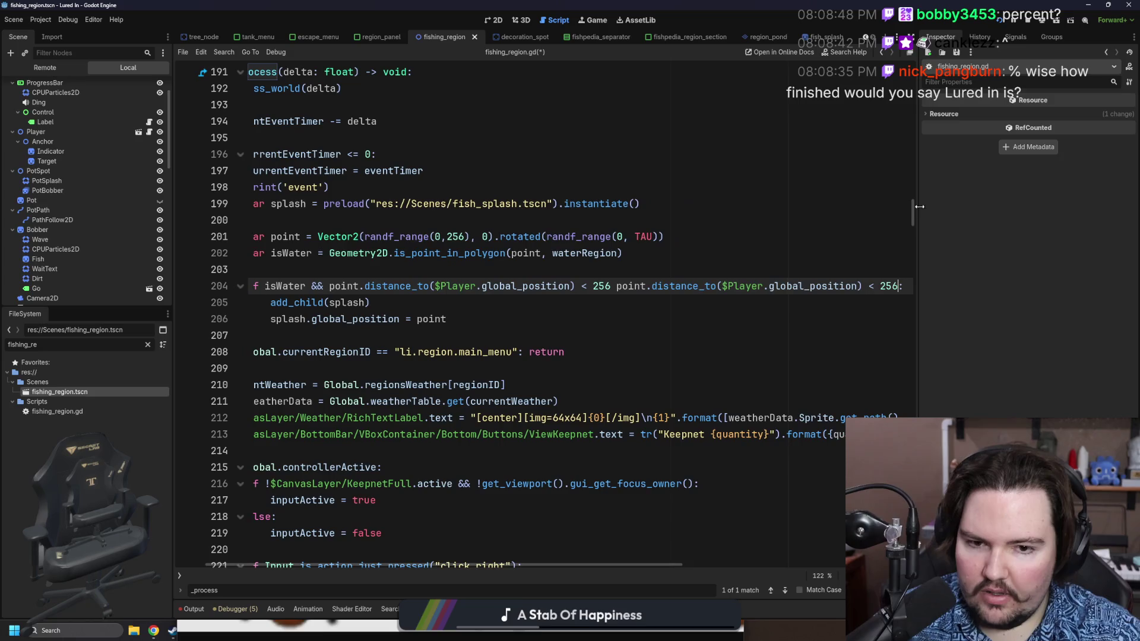
{"action": "type", "text": "&&"}
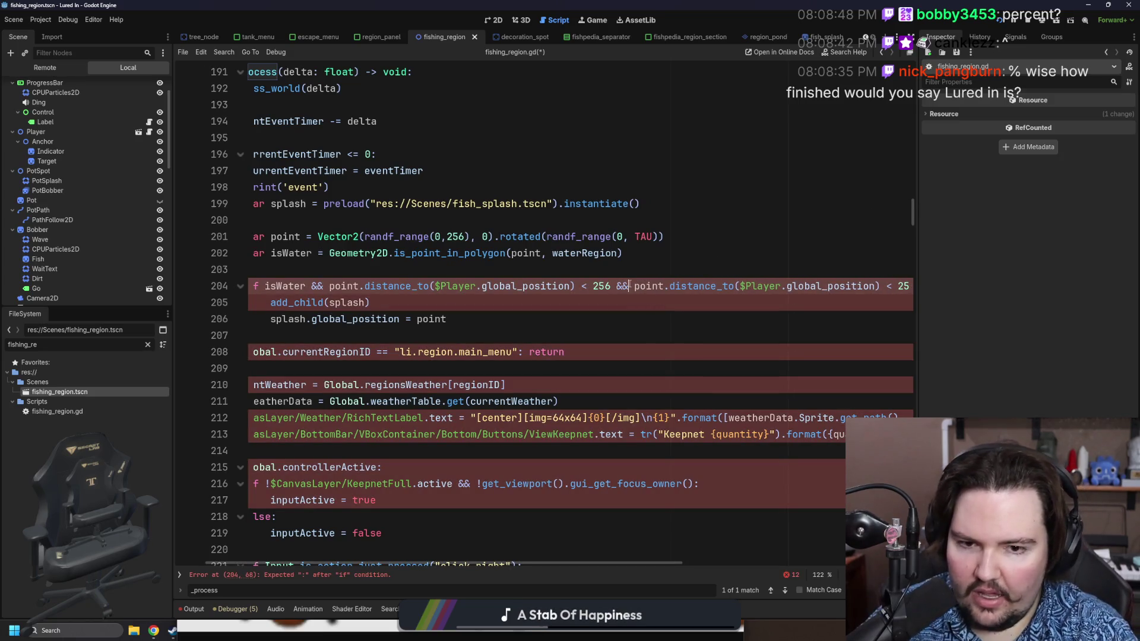
Change the duplicated condition's comparison to > 48 and save the script.
{"action": "left_click", "coordinate": [905, 286]}
{"action": "key", "text": "BackSpace"}
{"action": "key", "text": "BackSpace"}
{"action": "key", "text": "BackSpace"}
{"action": "key", "text": "BackSpace"}
{"action": "key", "text": "BackSpace"}
{"action": "type", "text": "> 48:"}
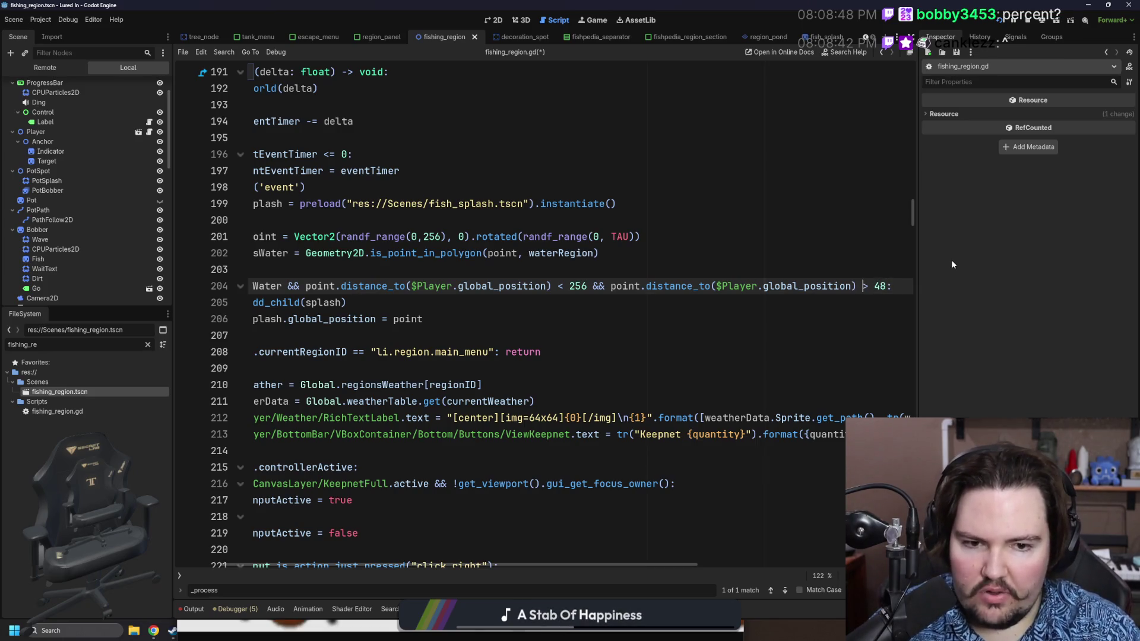
{"action": "left_click", "coordinate": [583, 315]}
{"action": "key", "text": "ctrl+s"}
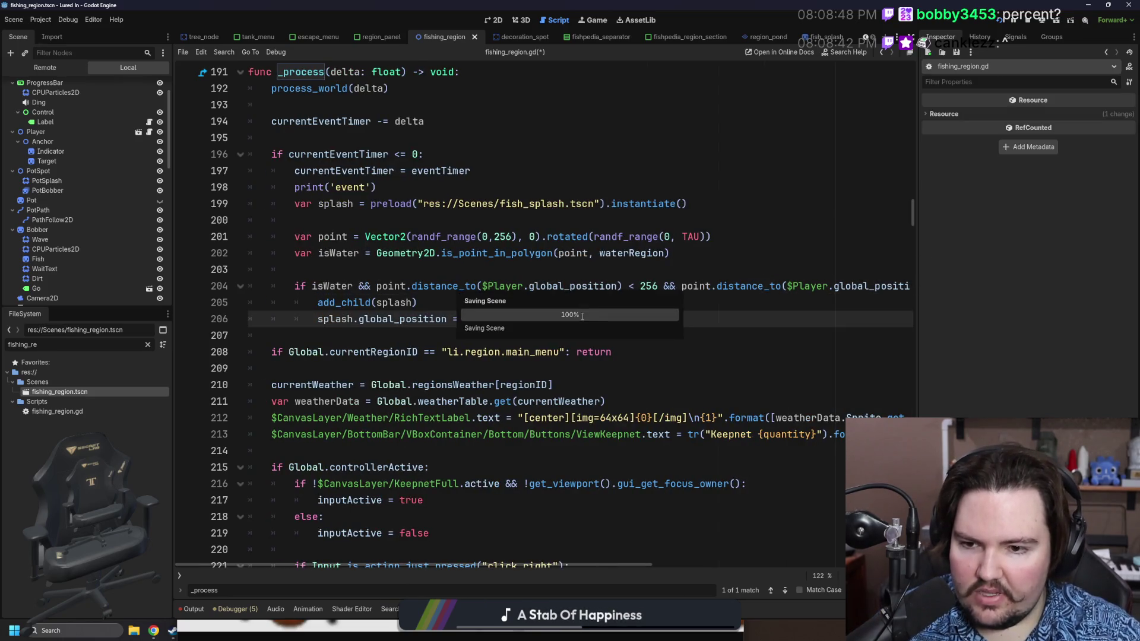
{"action": "left_click", "coordinate": [597, 20]}
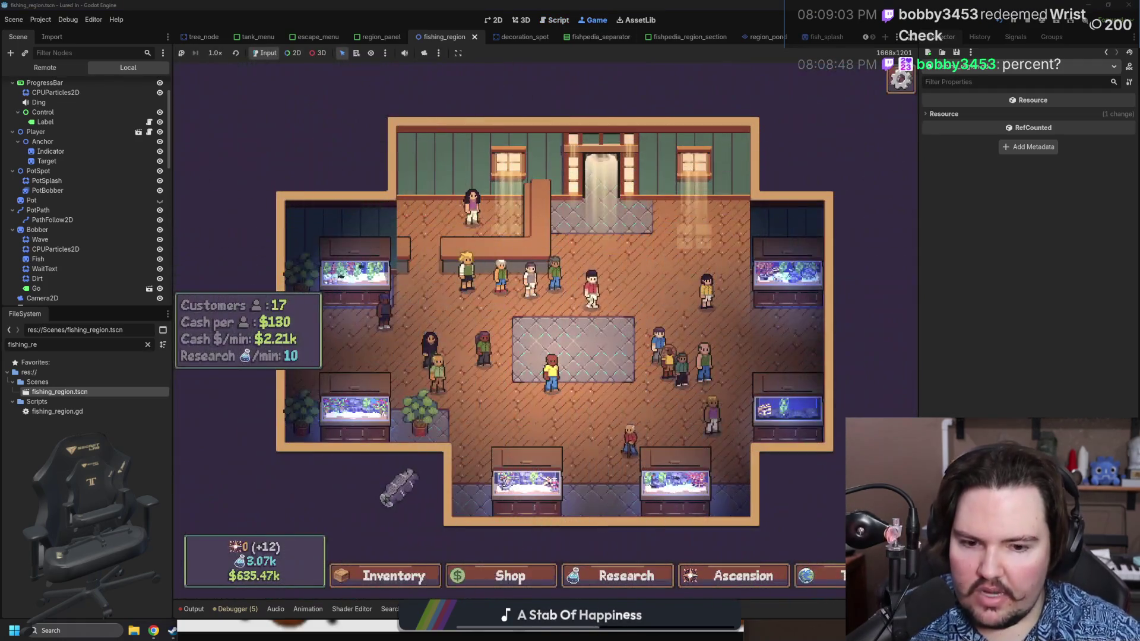
Travel to the Ocean area and cast and reel in twice to test splash spawning.
{"action": "scroll", "coordinate": [576, 389], "scroll_direction": "down", "scroll_amount": 2}
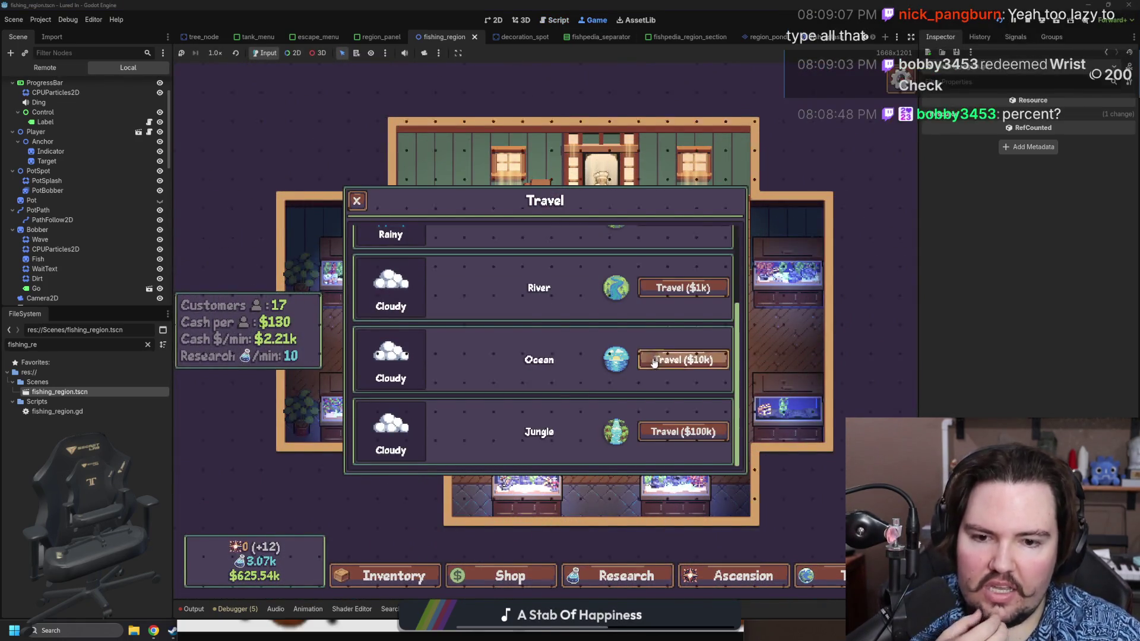
{"action": "left_click", "coordinate": [653, 359]}
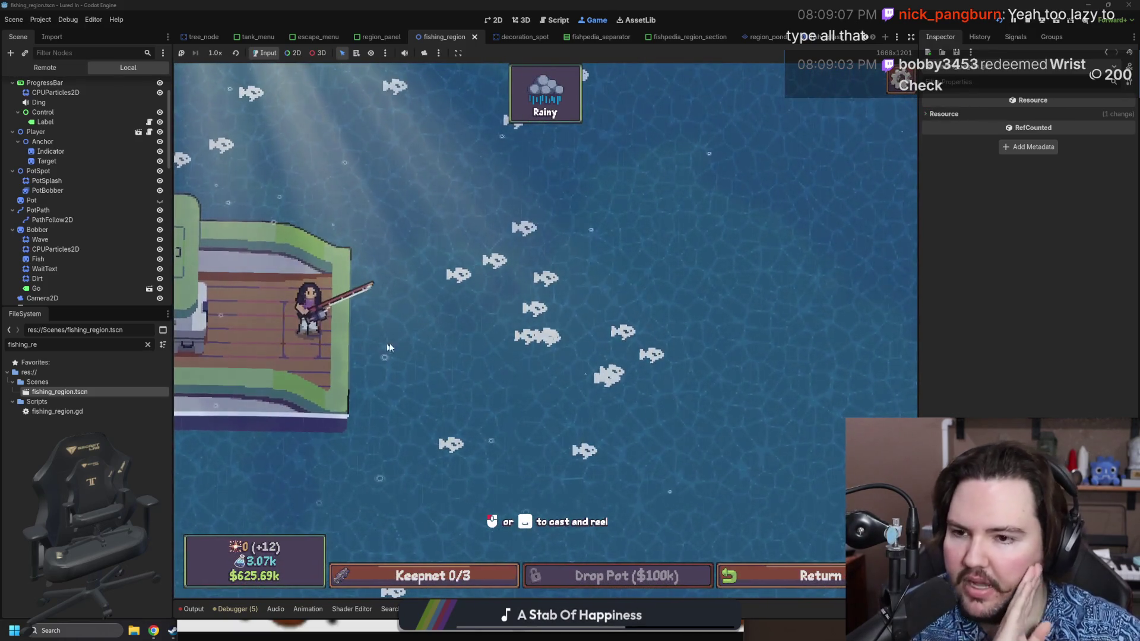
{"action": "left_click", "coordinate": [691, 326]}
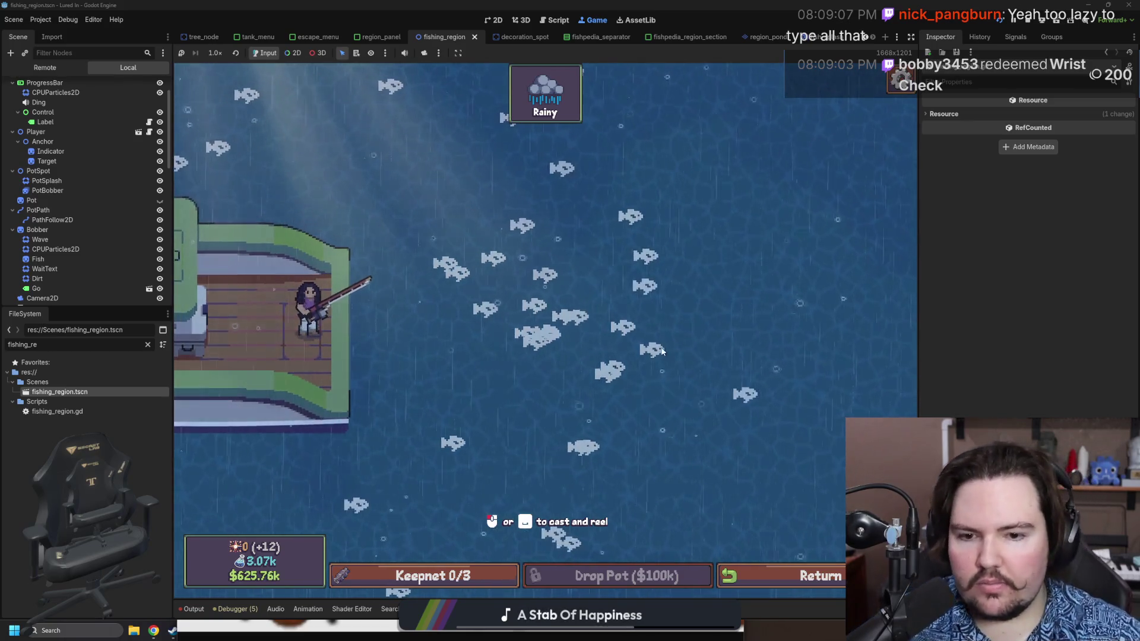
{"action": "left_click", "coordinate": [674, 307]}
{"action": "left_click", "coordinate": [697, 319]}
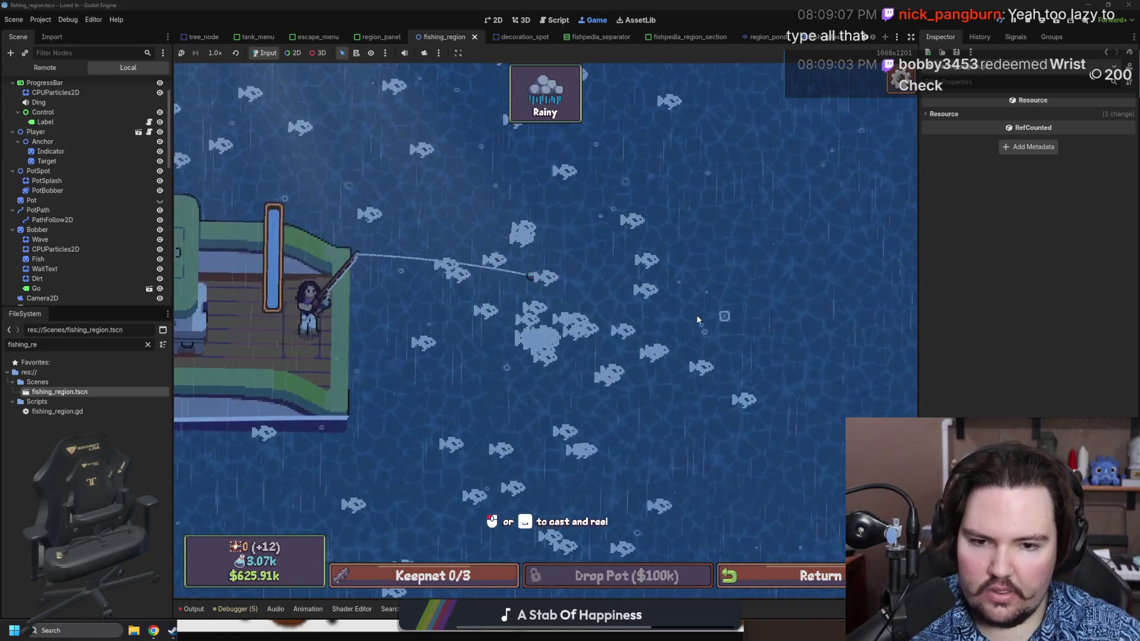
{"action": "left_click", "coordinate": [747, 326]}
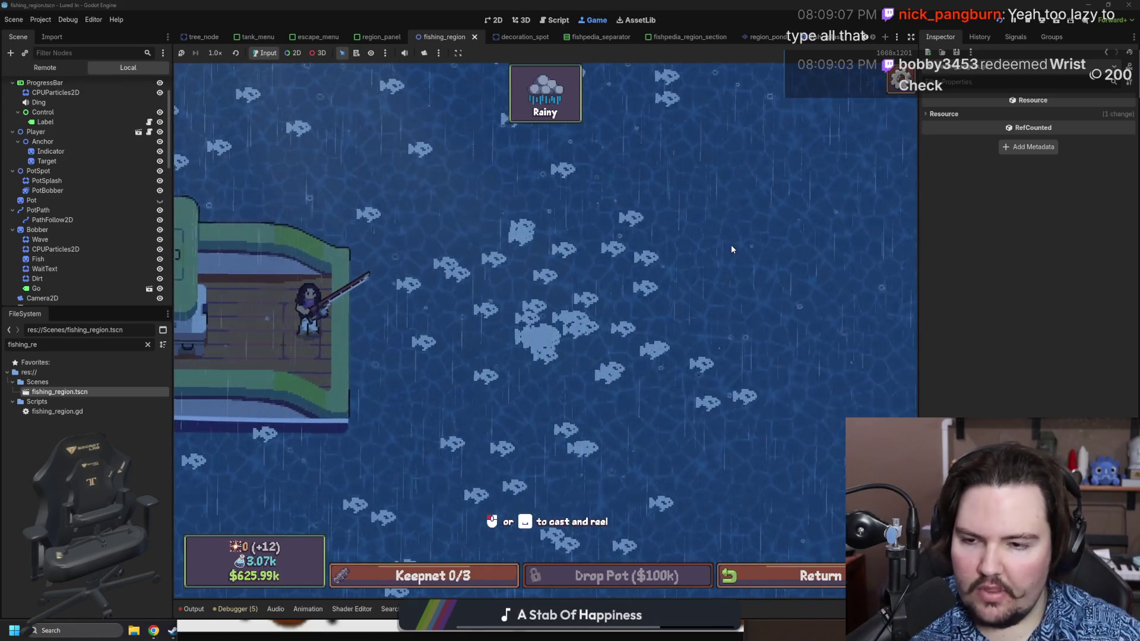
Charge and release several more casts into the water as fish gather.
{"action": "mouse_move", "coordinate": [368, 153]}
{"action": "left_mouse_down"}
{"action": "mouse_move", "coordinate": [144, 90]}
{"action": "mouse_move", "coordinate": [306, 178]}
{"action": "mouse_move", "coordinate": [377, 187]}
{"action": "left_mouse_up"}
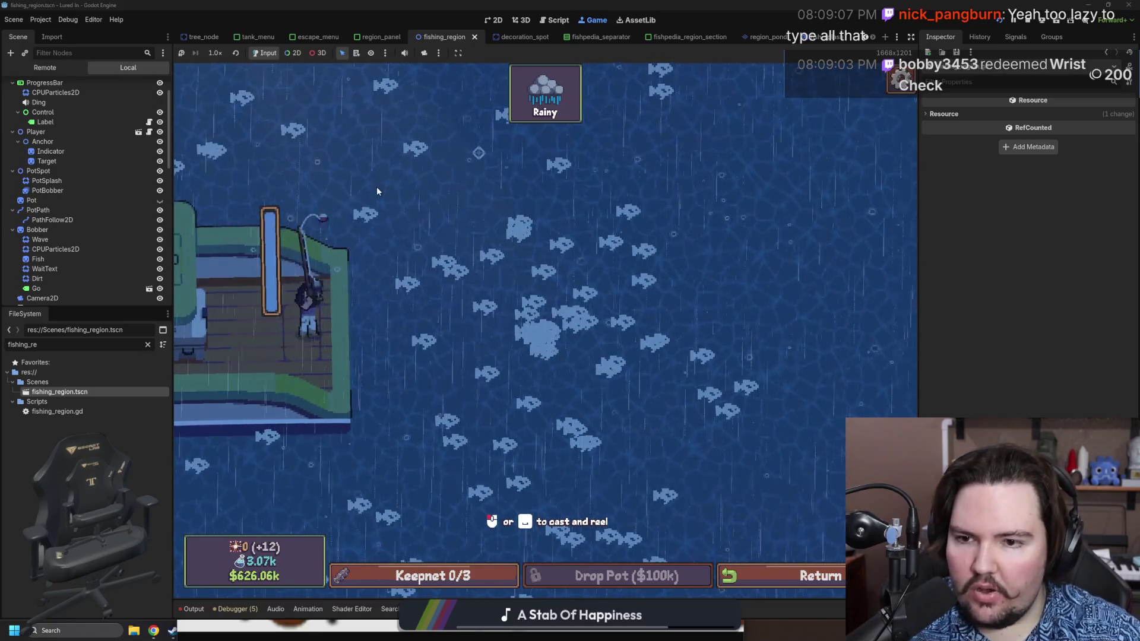
{"action": "left_click", "coordinate": [440, 205]}
{"action": "left_click_drag", "start_coordinate": [520, 364], "coordinate": [375, 265]}
{"action": "left_click", "coordinate": [374, 265]}
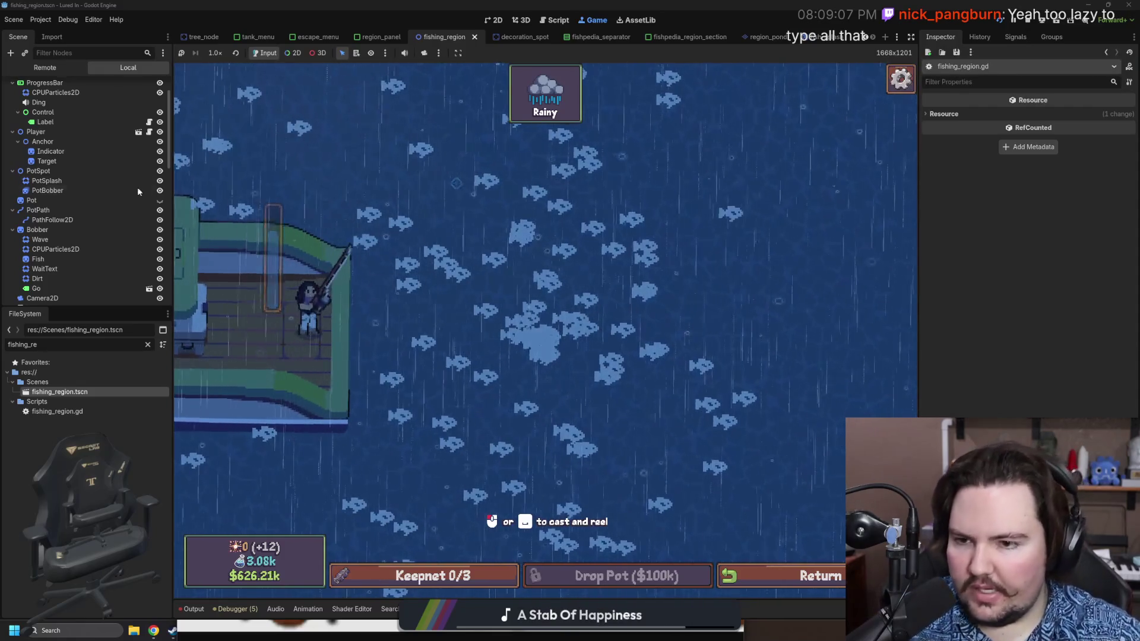
{"action": "left_click_drag", "start_coordinate": [155, 189], "coordinate": [416, 264]}
{"action": "left_click", "coordinate": [544, 295]}
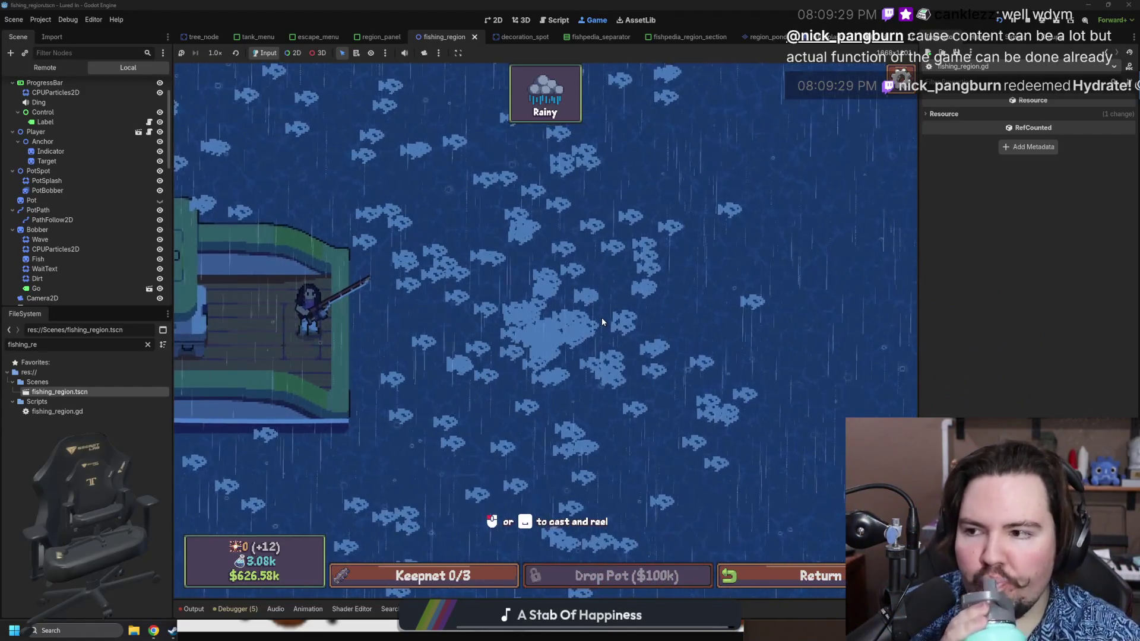
{"action": "left_click", "coordinate": [604, 315]}
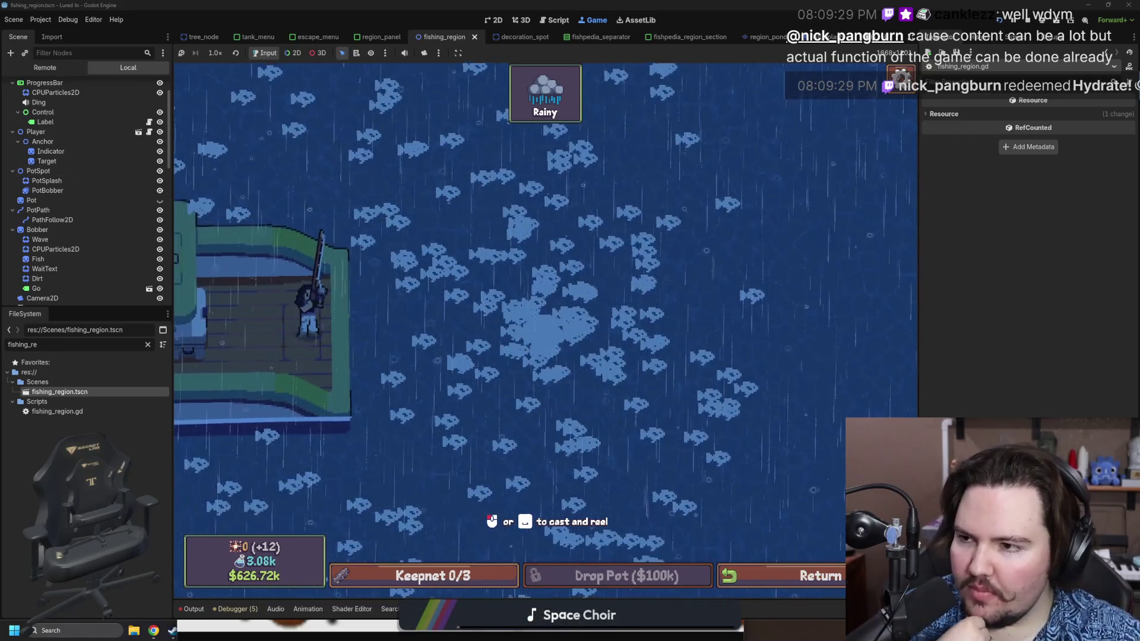
{"action": "left_click", "coordinate": [715, 262]}
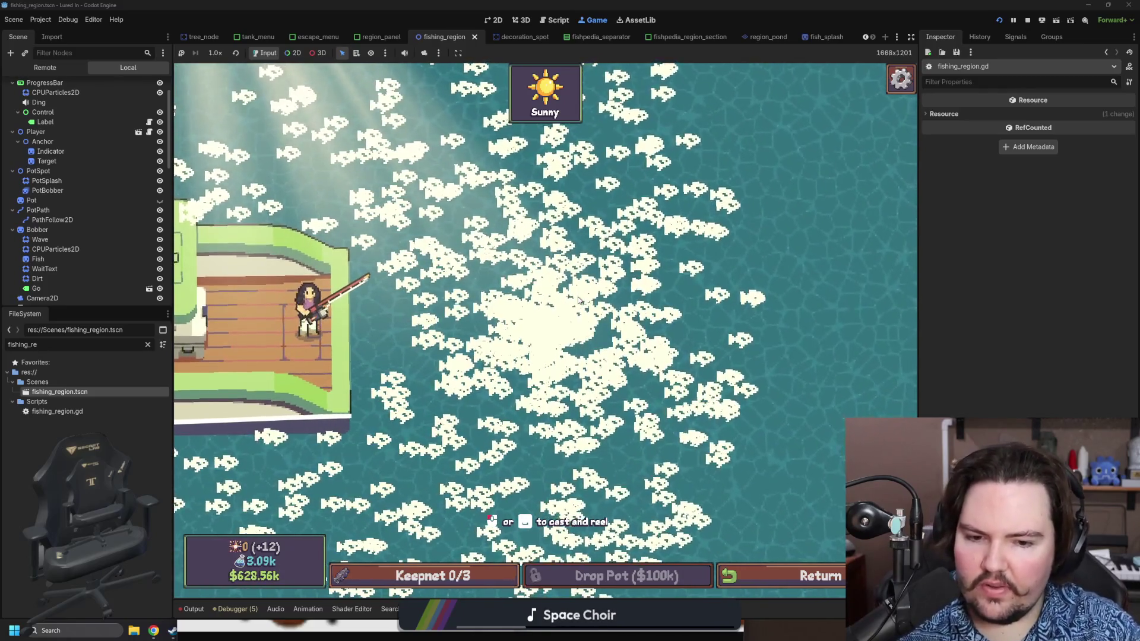
Use the Return button to leave the fishing area for the aquarium.
{"action": "left_click", "coordinate": [761, 585]}
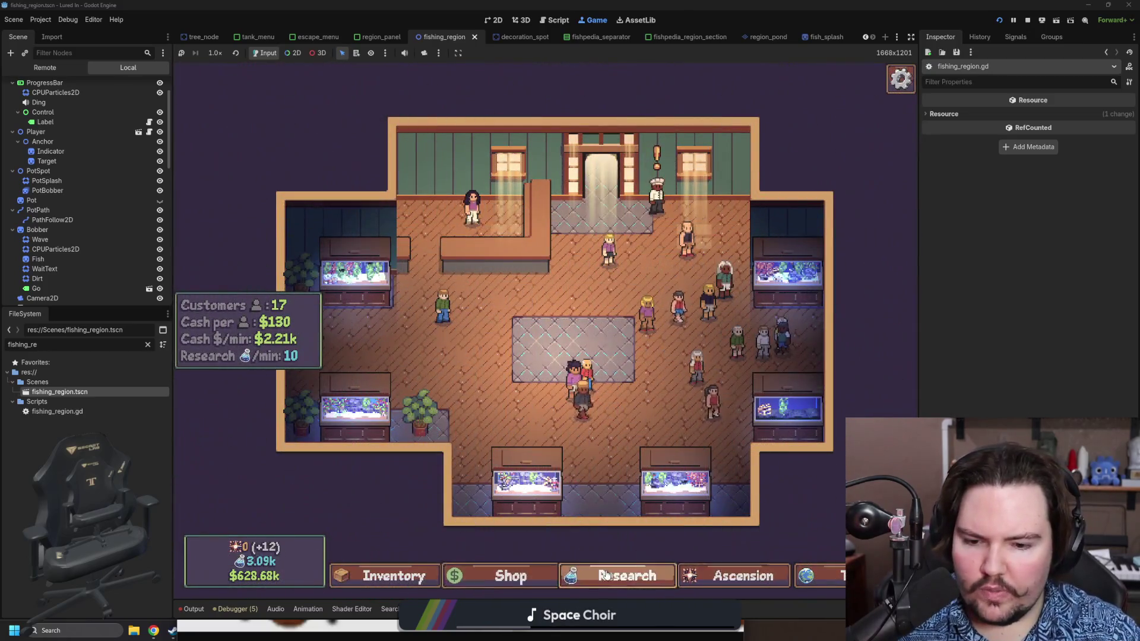
Check Research and the Shop in the aquarium, then take the free trip to the Pond.
{"action": "left_click", "coordinate": [626, 576]}
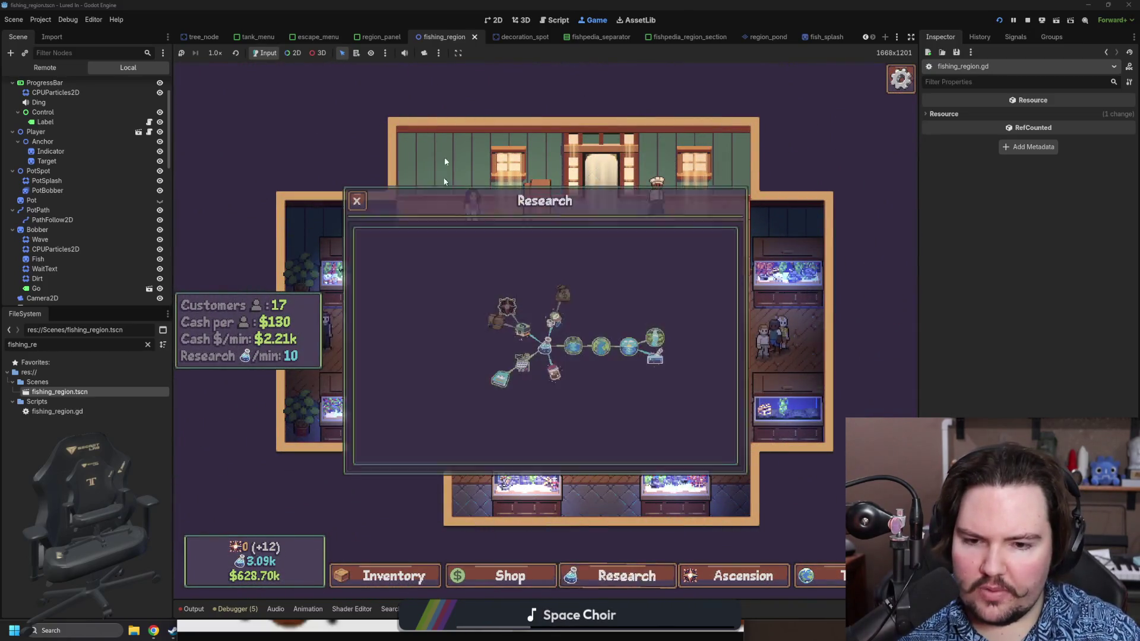
{"action": "left_click", "coordinate": [511, 576]}
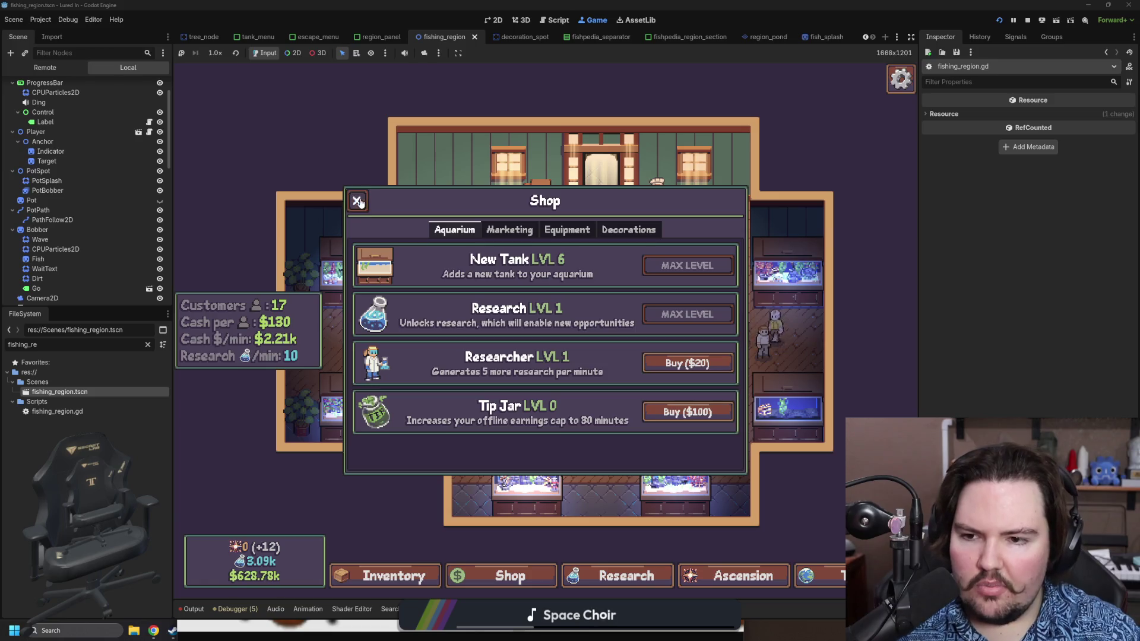
{"action": "left_click", "coordinate": [357, 201]}
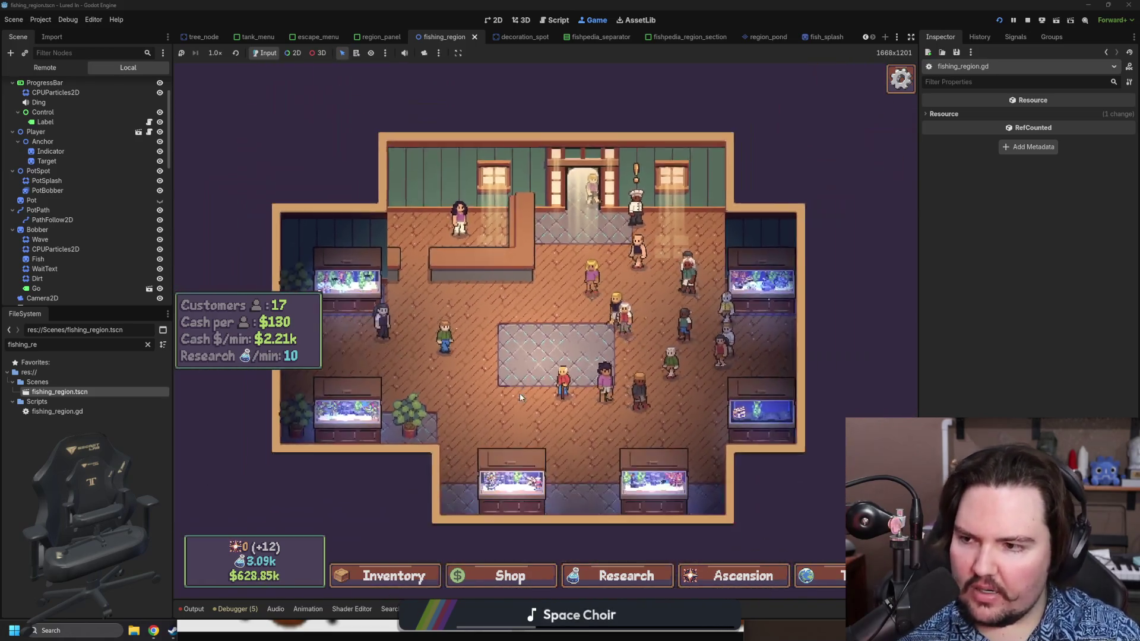
{"action": "scroll", "coordinate": [519, 393], "scroll_direction": "up", "scroll_amount": 3}
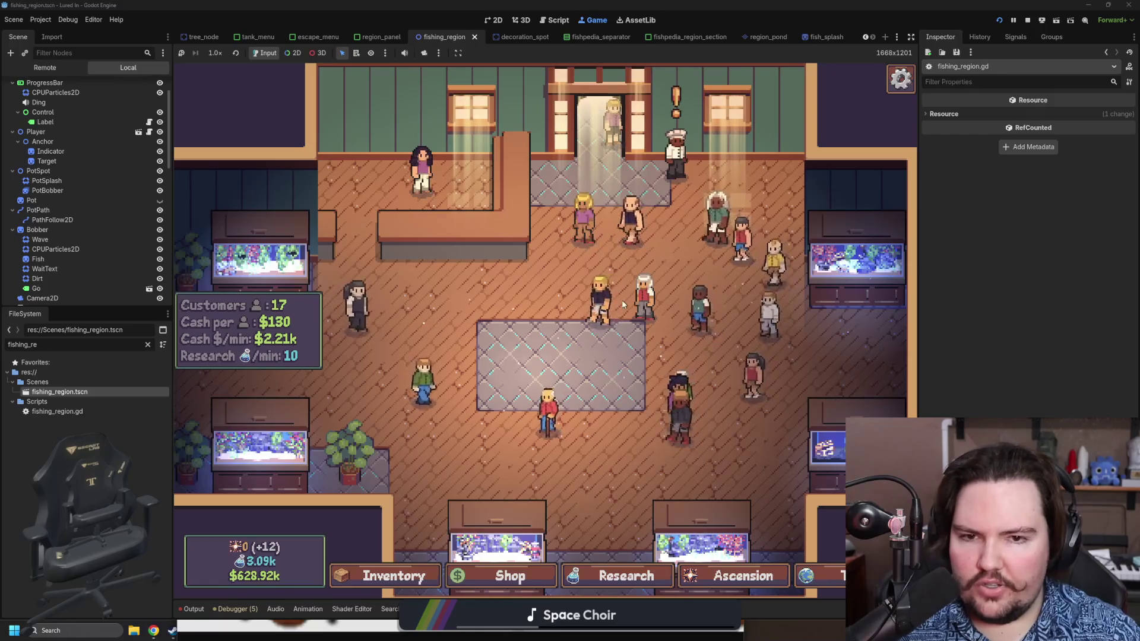
{"action": "scroll", "coordinate": [537, 355], "scroll_direction": "down", "scroll_amount": 4}
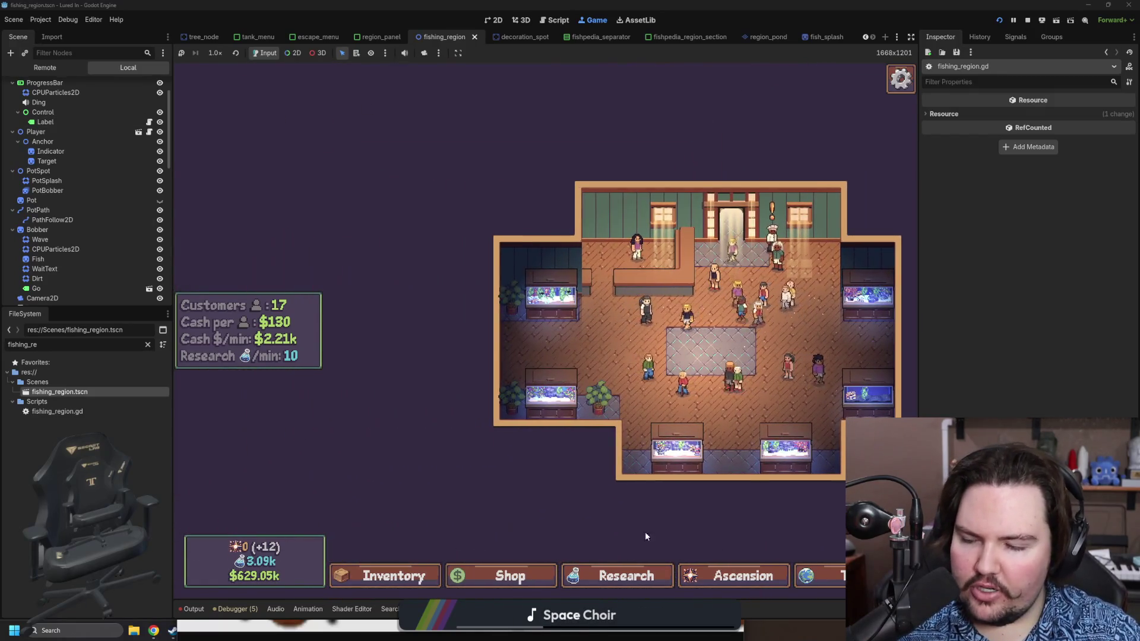
{"action": "scroll", "coordinate": [583, 473], "scroll_direction": "down", "scroll_amount": 3}
{"action": "scroll", "coordinate": [551, 474], "scroll_direction": "up", "scroll_amount": 2}
{"action": "scroll", "coordinate": [573, 475], "scroll_direction": "down", "scroll_amount": 2}
{"action": "scroll", "coordinate": [573, 476], "scroll_direction": "up", "scroll_amount": 2}
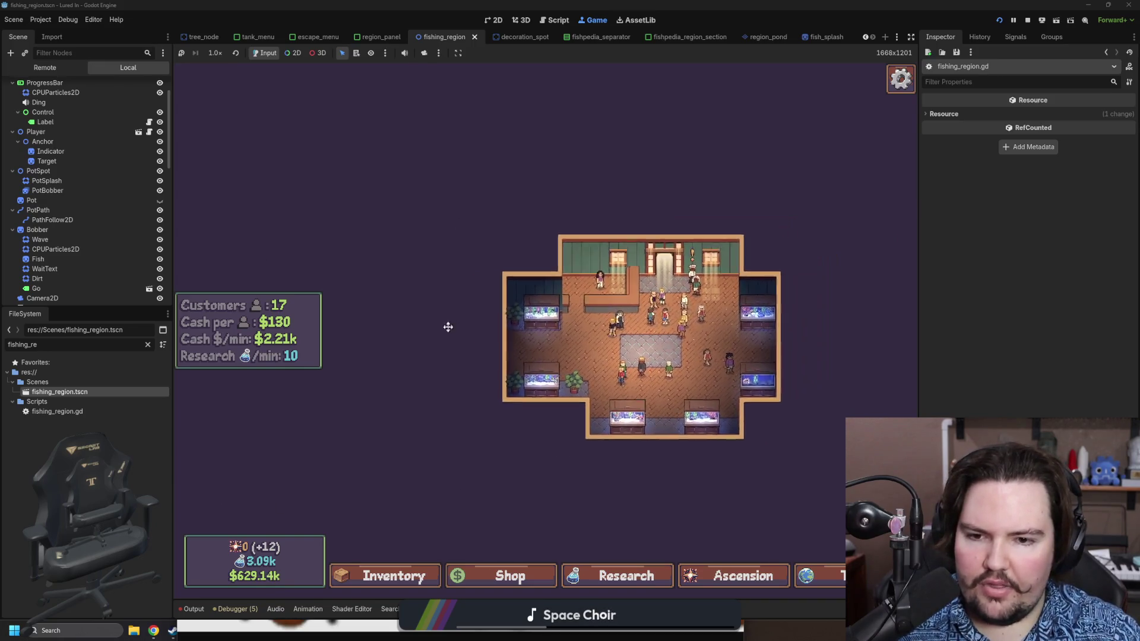
{"action": "scroll", "coordinate": [446, 326], "scroll_direction": "up", "scroll_amount": 3}
{"action": "key", "text": "t"}
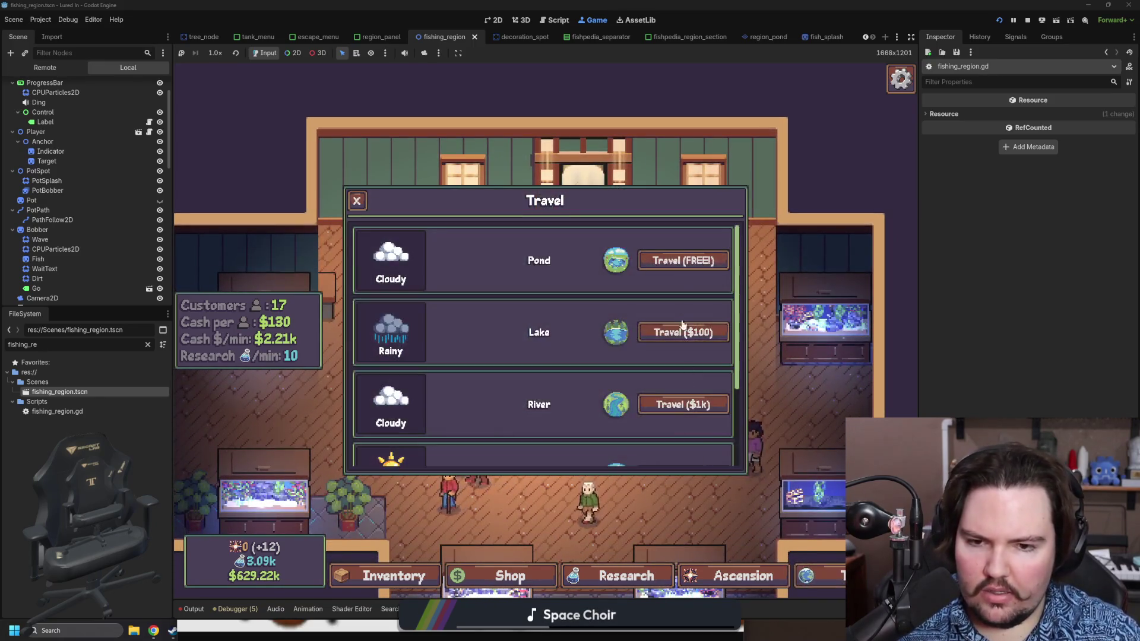
{"action": "left_click", "coordinate": [685, 261]}
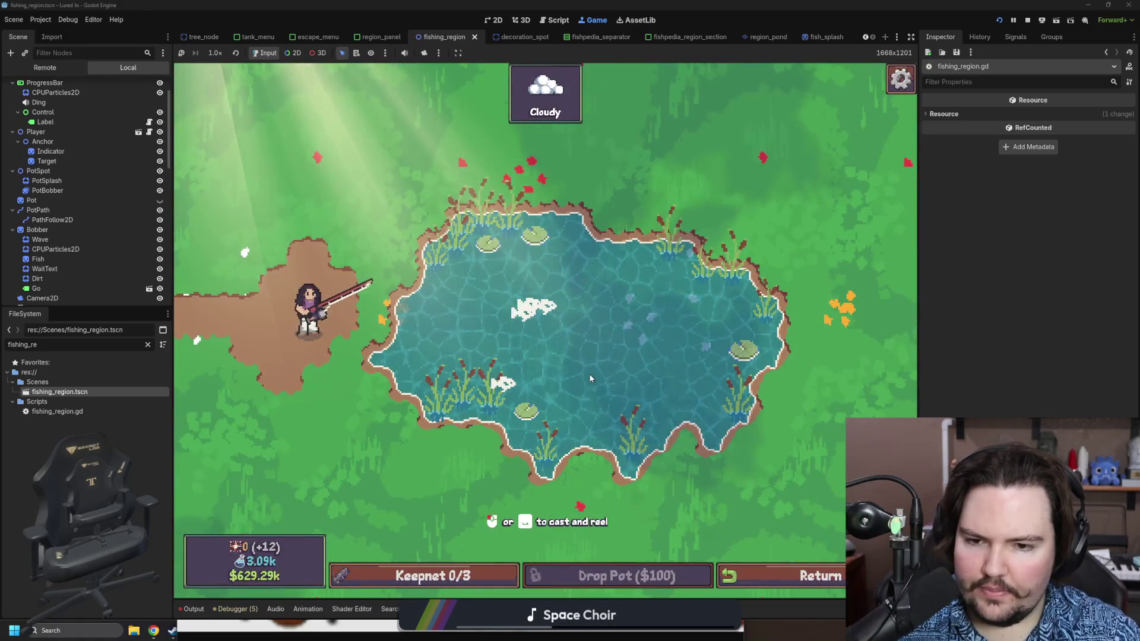
Charge and release three casts into the pond to spawn fish splashes.
{"action": "key", "text": "space"}
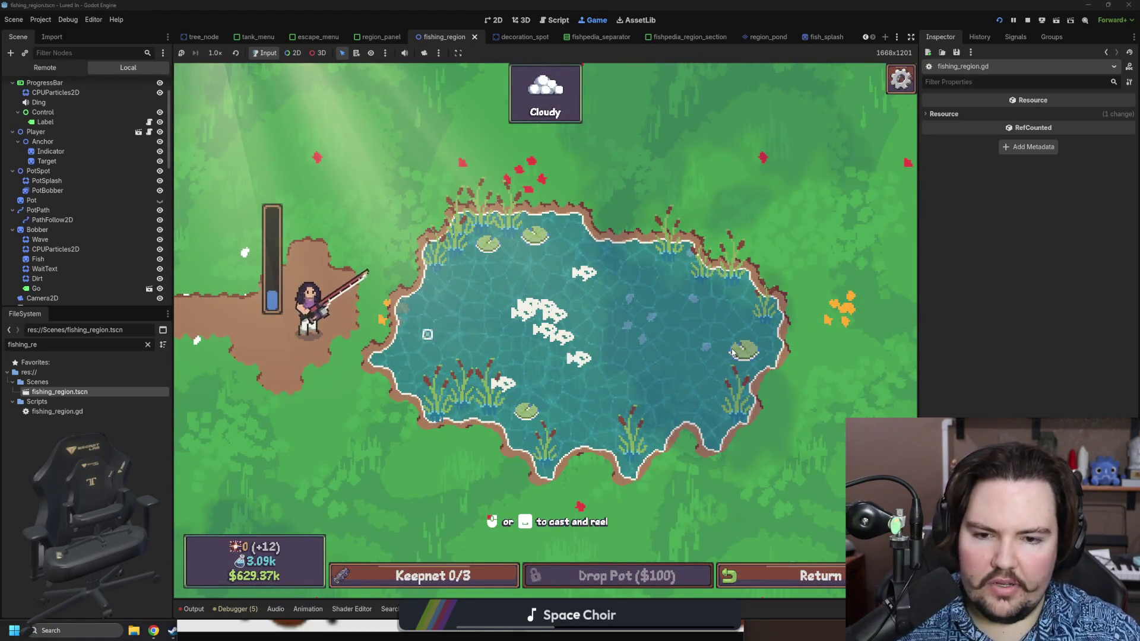
{"action": "key", "text": "space"}
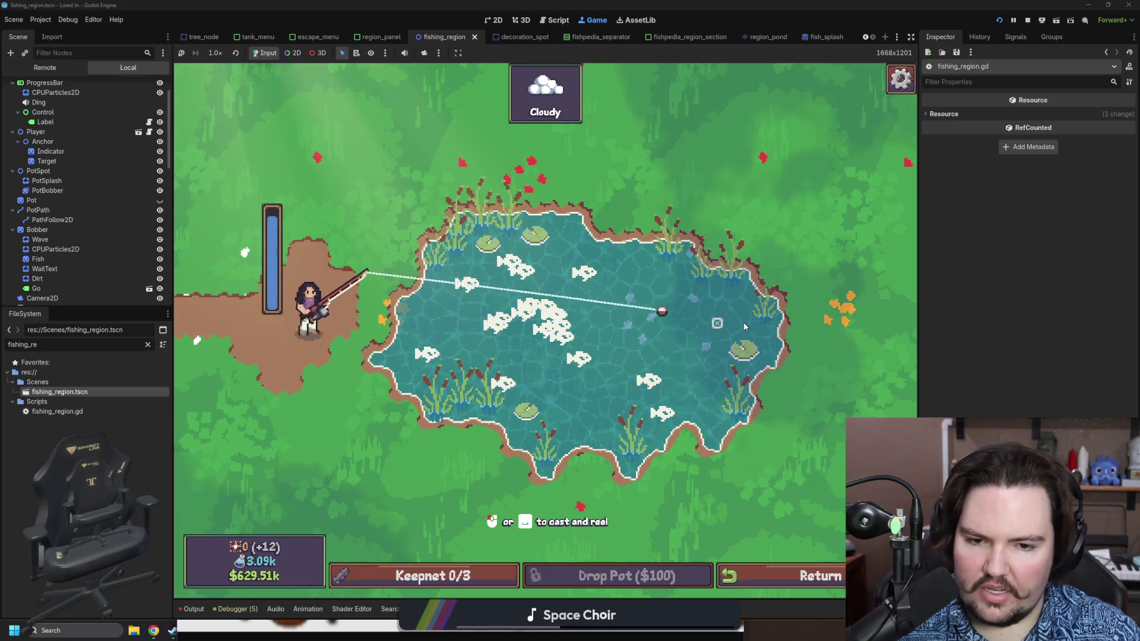
{"action": "key", "text": "space"}
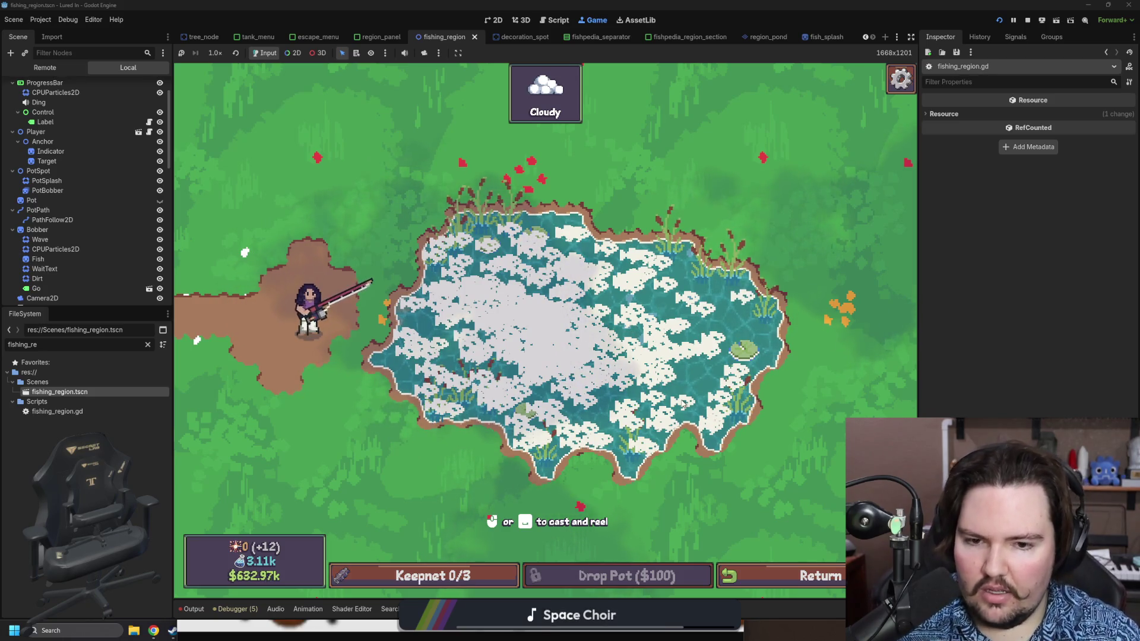
Charge and release several more casts into the fish-packed pond.
{"action": "mouse_move", "coordinate": [603, 265]}
{"action": "left_mouse_down"}
{"action": "mouse_move", "coordinate": [597, 221]}
{"action": "mouse_move", "coordinate": [430, 157]}
{"action": "left_mouse_up"}
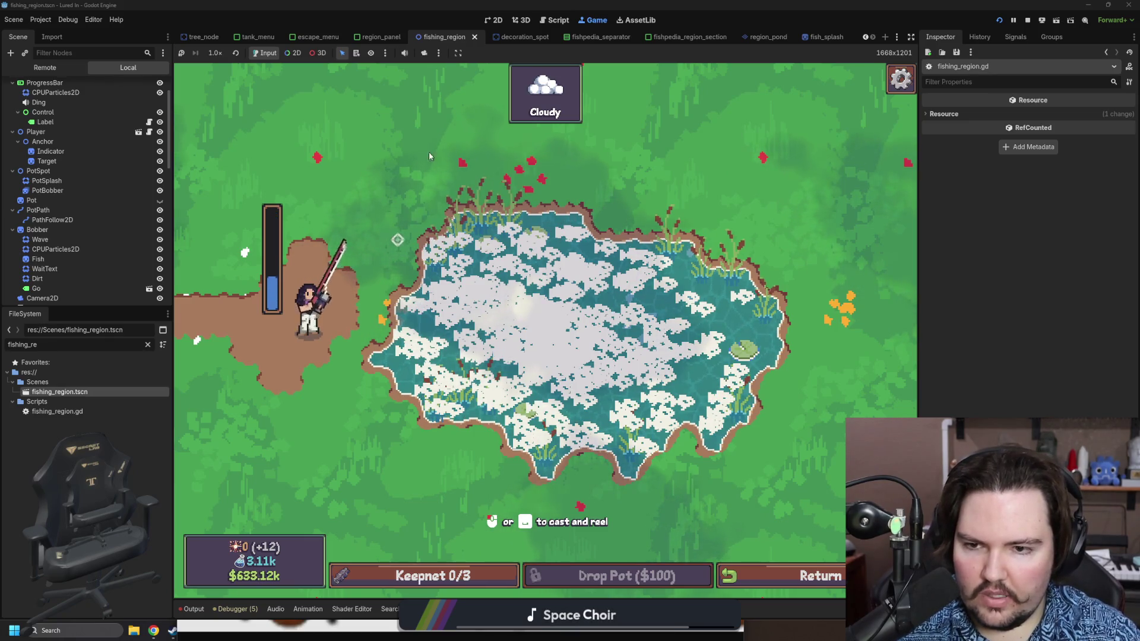
{"action": "left_click_drag", "start_coordinate": [298, 144], "coordinate": [298, 144]}
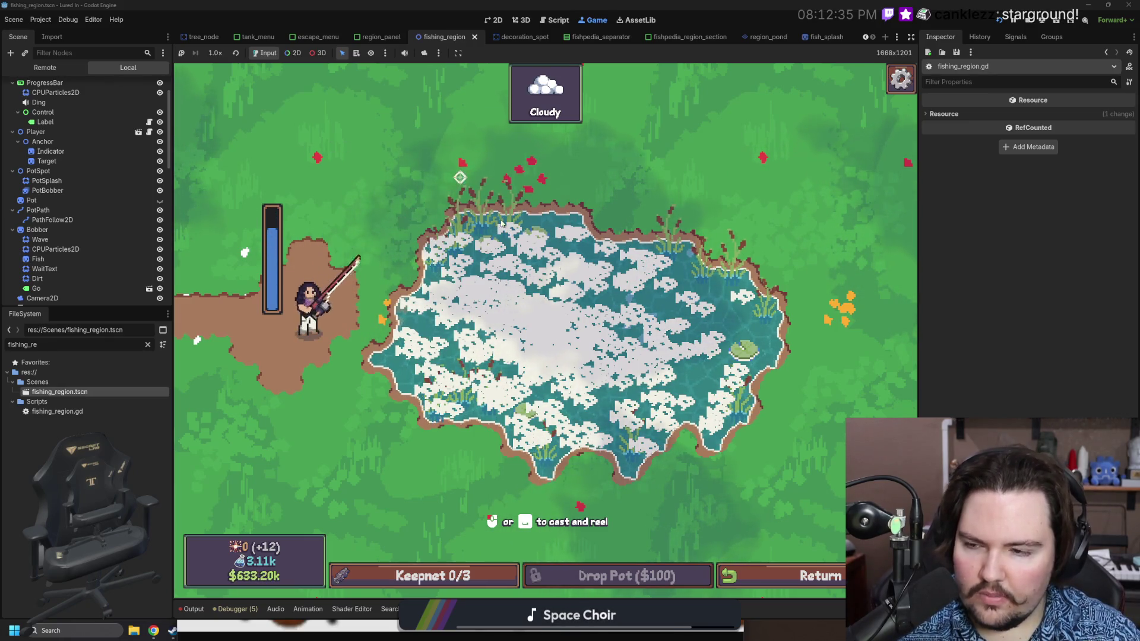
{"action": "left_click", "coordinate": [570, 320]}
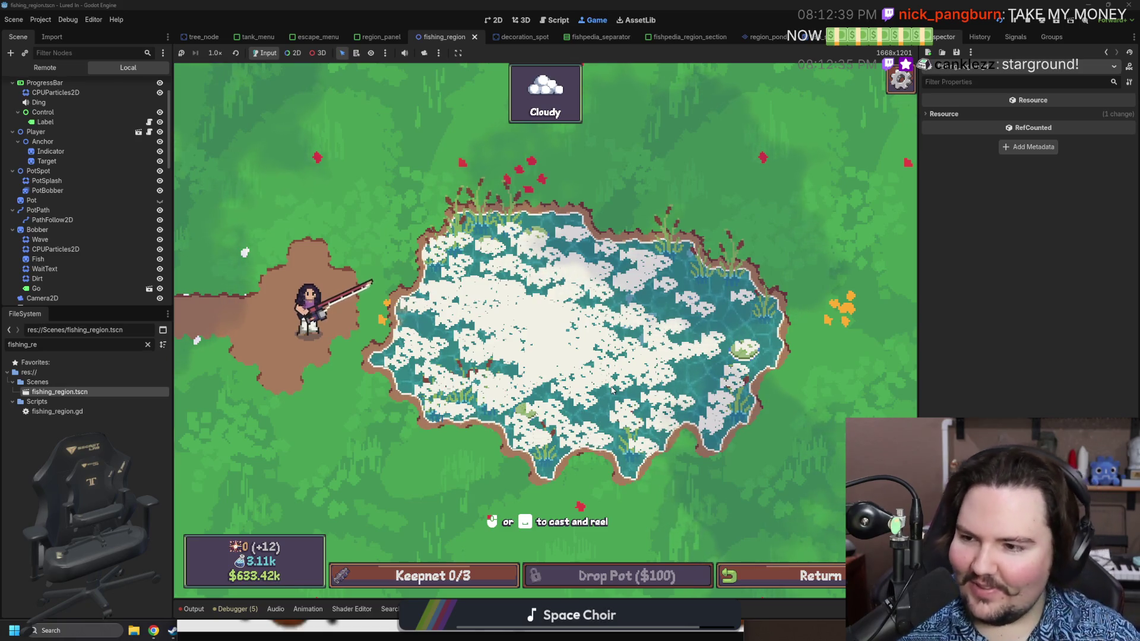
{"action": "left_click", "coordinate": [613, 389]}
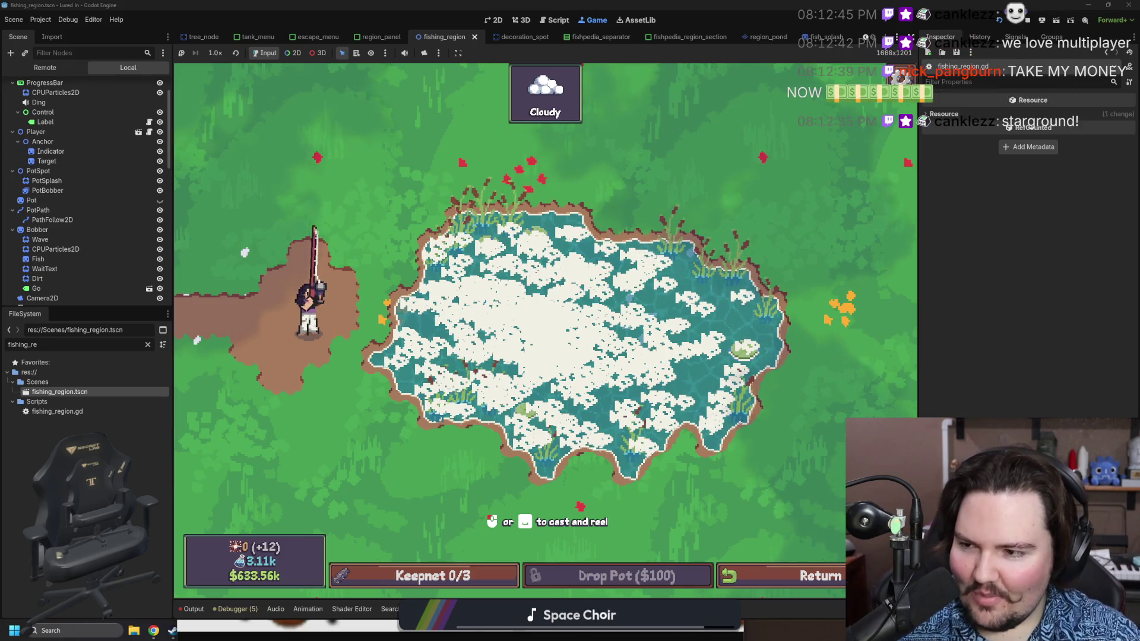
Make one last cast, then bring DaVinci Resolve to the front.
{"action": "left_click", "coordinate": [705, 330]}
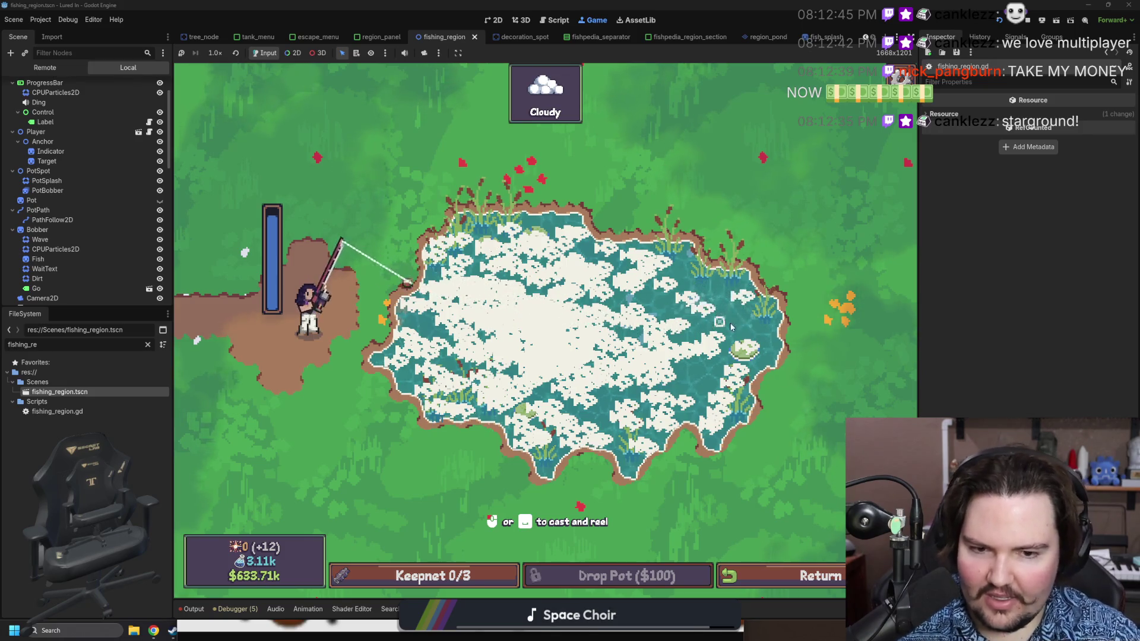
{"action": "left_click", "coordinate": [753, 333]}
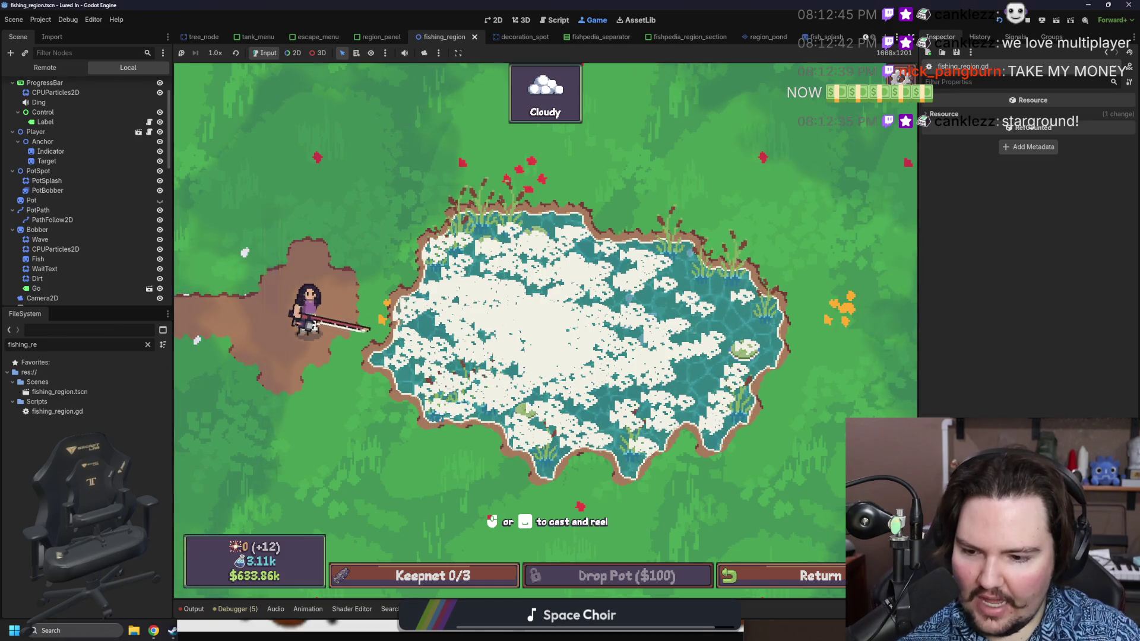
{"action": "key", "text": "super"}
{"action": "left_click", "coordinate": [369, 631]}
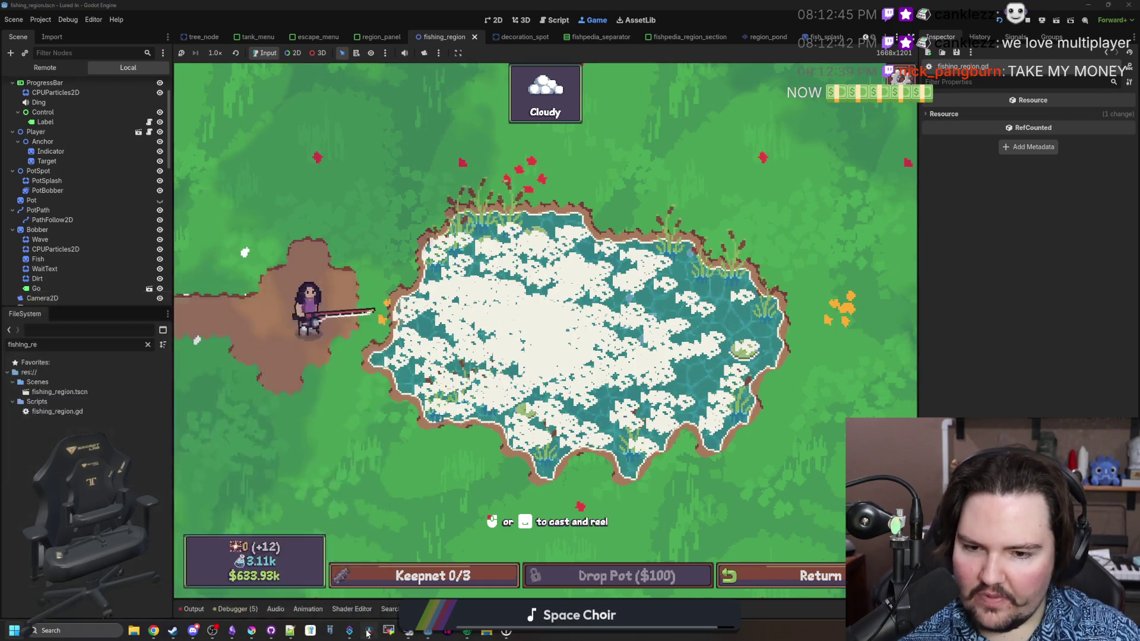
Scrub the devlog timeline back to the start and enlarge the timeline area.
{"action": "mouse_move", "coordinate": [294, 376]}
{"action": "left_mouse_down"}
{"action": "mouse_move", "coordinate": [157, 375]}
{"action": "mouse_move", "coordinate": [924, 372]}
{"action": "mouse_move", "coordinate": [687, 370]}
{"action": "mouse_move", "coordinate": [698, 370]}
{"action": "left_mouse_up"}
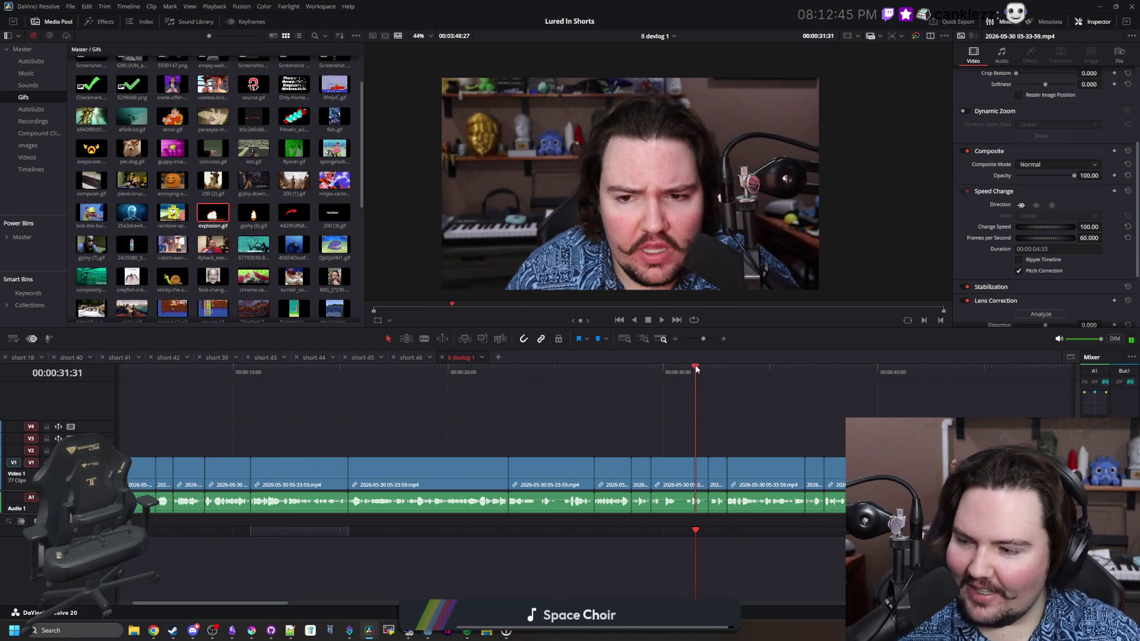
{"action": "scroll", "coordinate": [405, 434], "scroll_direction": "down", "scroll_amount": 5}
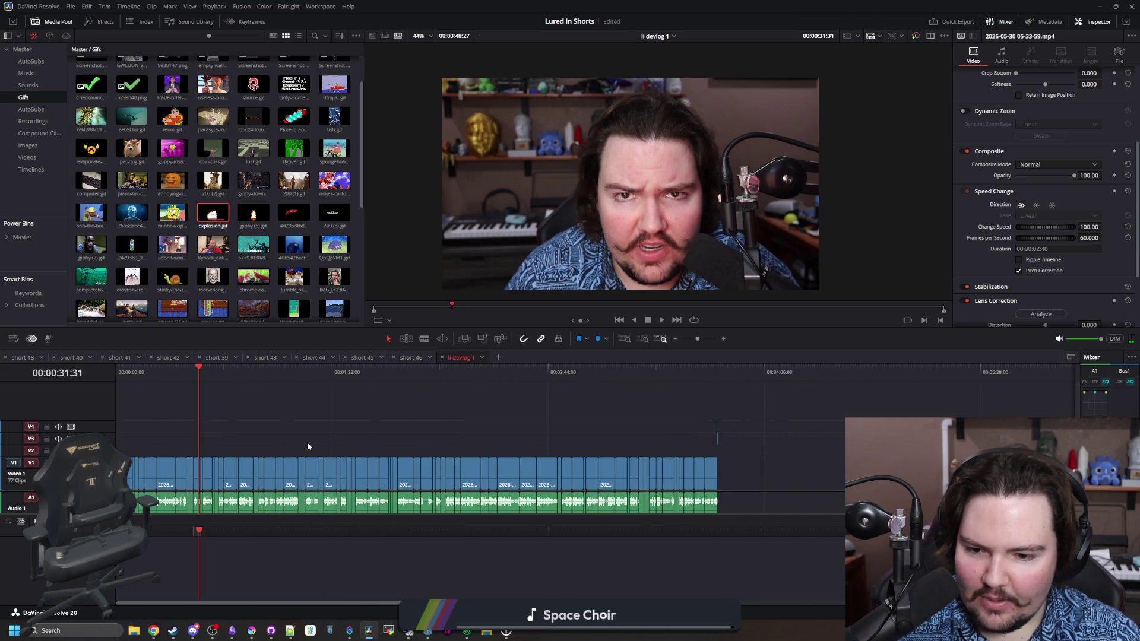
{"action": "scroll", "coordinate": [306, 442], "scroll_direction": "down", "scroll_amount": 1}
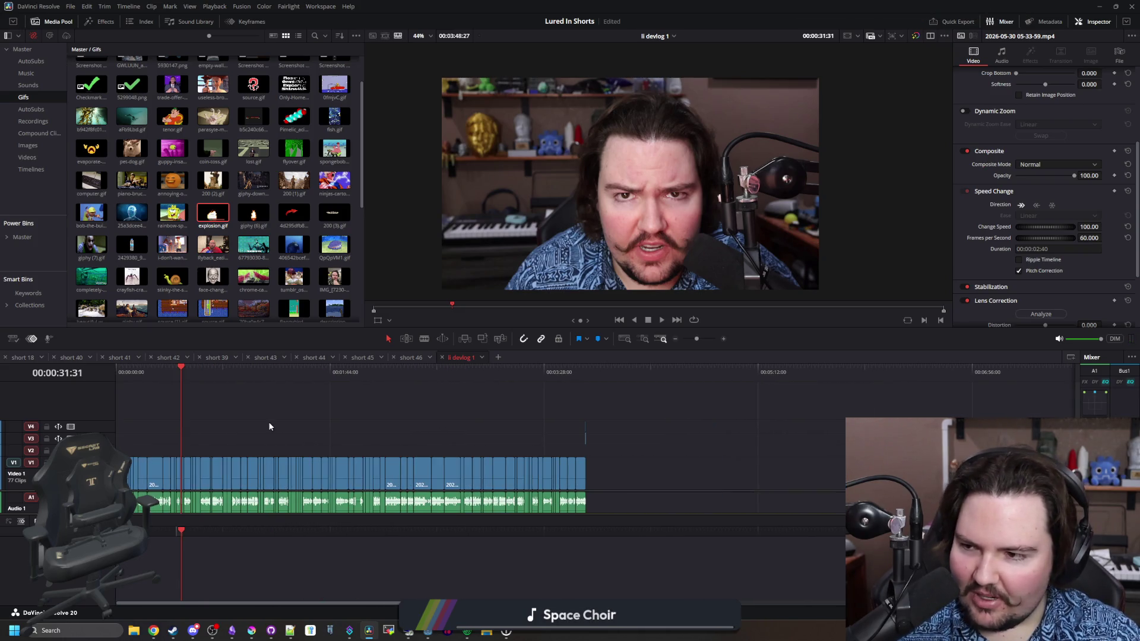
{"action": "left_click_drag", "start_coordinate": [181, 376], "coordinate": [104, 373]}
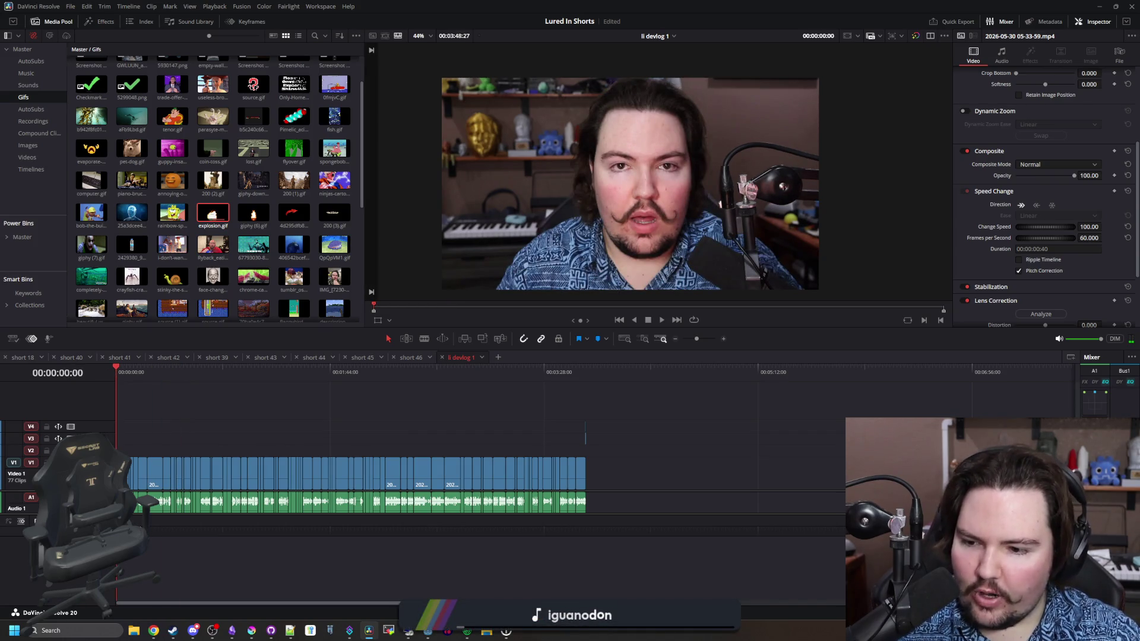
{"action": "left_click_drag", "start_coordinate": [201, 327], "coordinate": [205, 254]}
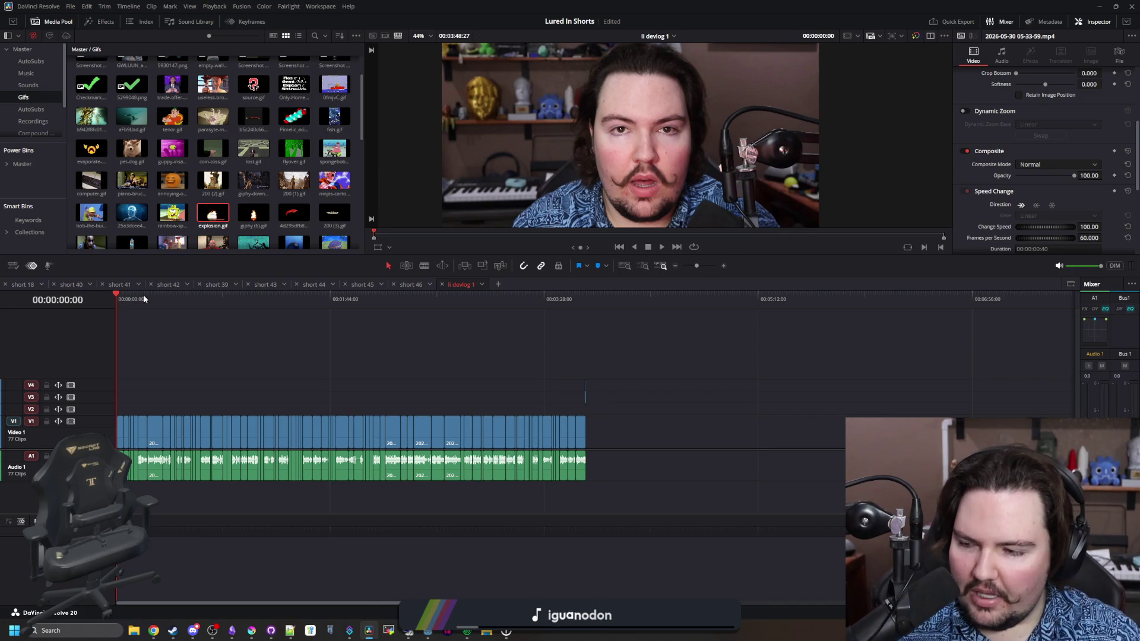
Play the 'll devlog 1' edit from about 3:47 near its end.
{"action": "mouse_move", "coordinate": [152, 291]}
{"action": "left_mouse_down"}
{"action": "mouse_move", "coordinate": [528, 291]}
{"action": "mouse_move", "coordinate": [578, 278]}
{"action": "left_mouse_up"}
{"action": "scroll", "coordinate": [593, 363], "scroll_direction": "up", "scroll_amount": 6}
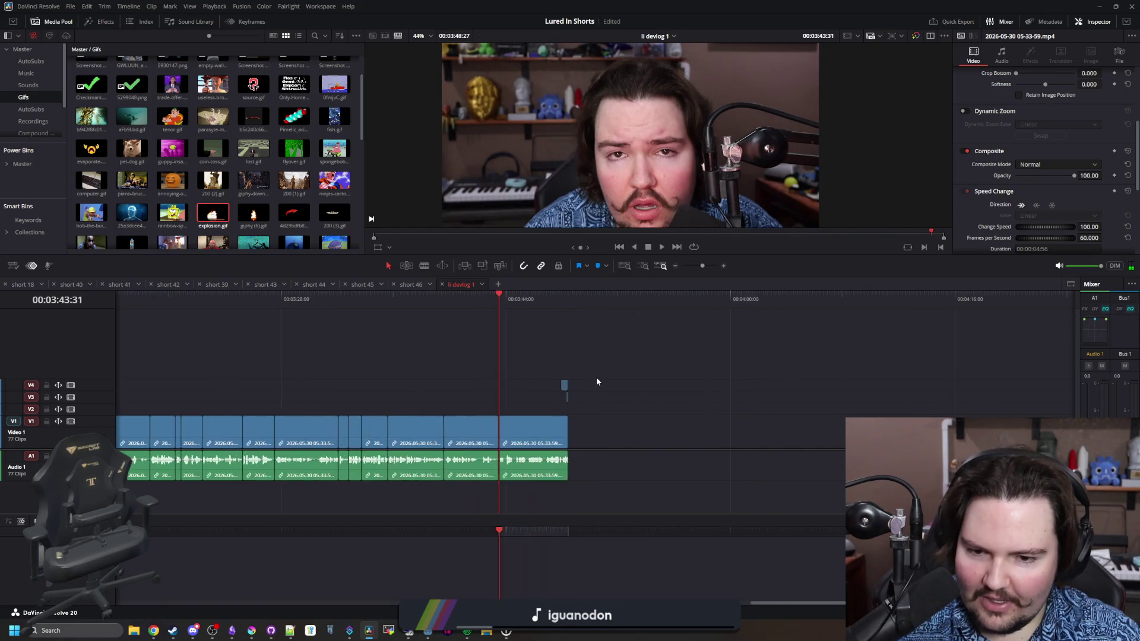
{"action": "left_click", "coordinate": [491, 296]}
{"action": "key", "text": "space"}
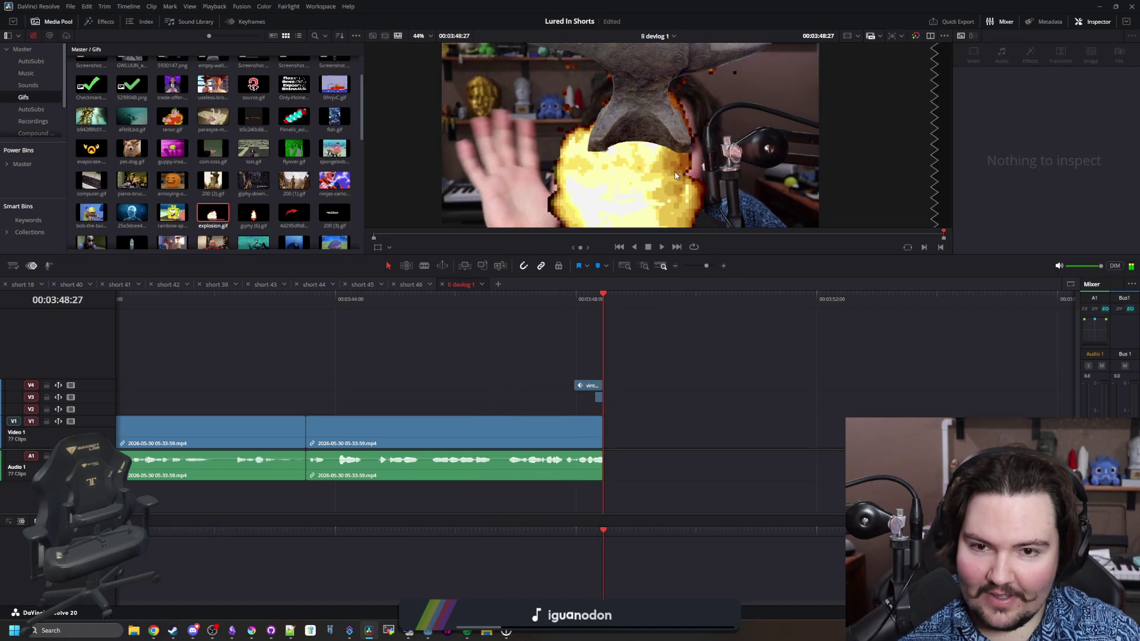
{"action": "scroll", "coordinate": [723, 390], "scroll_direction": "down", "scroll_amount": 10}
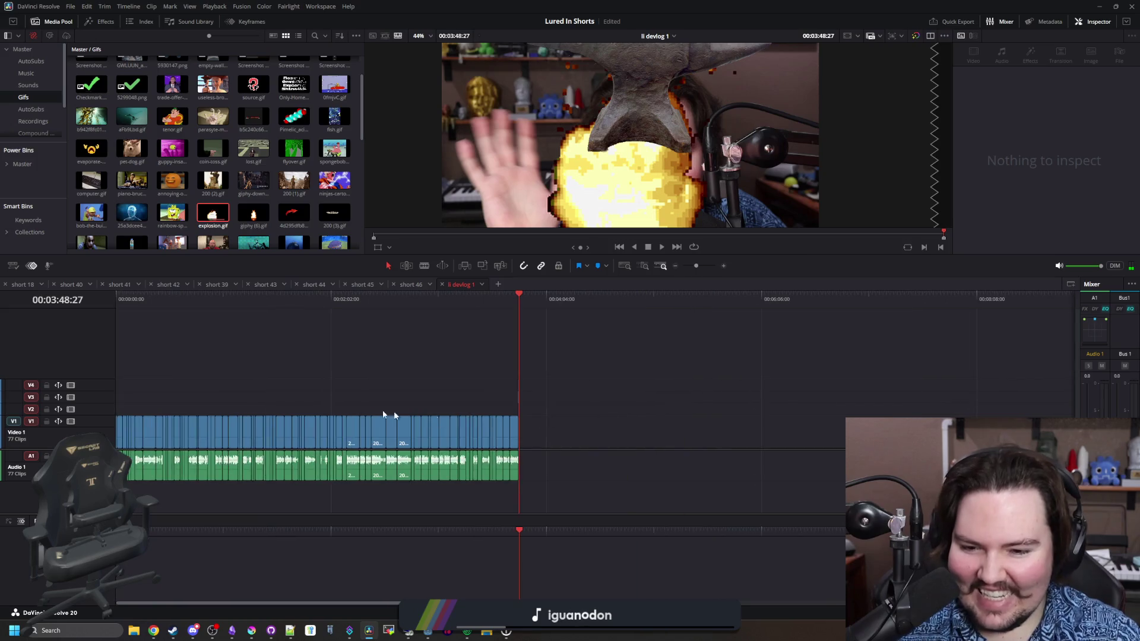
{"action": "scroll", "coordinate": [389, 398], "scroll_direction": "down", "scroll_amount": 2}
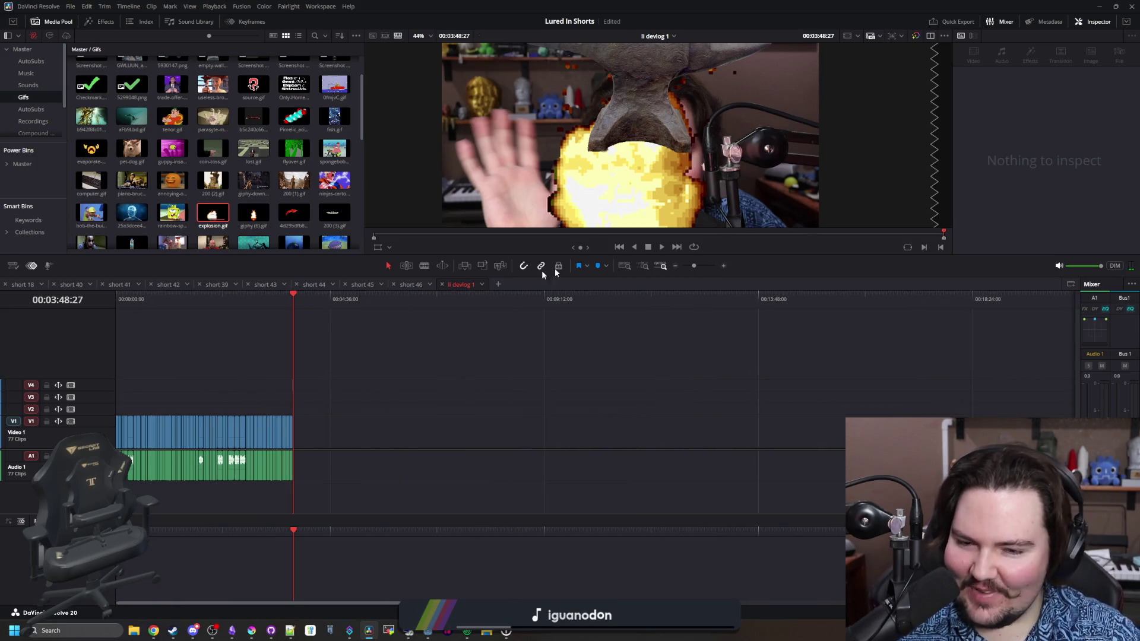
Drag the splitter to make the preview viewer taller, then minimize Resolve.
{"action": "left_click_drag", "start_coordinate": [613, 255], "coordinate": [613, 360]}
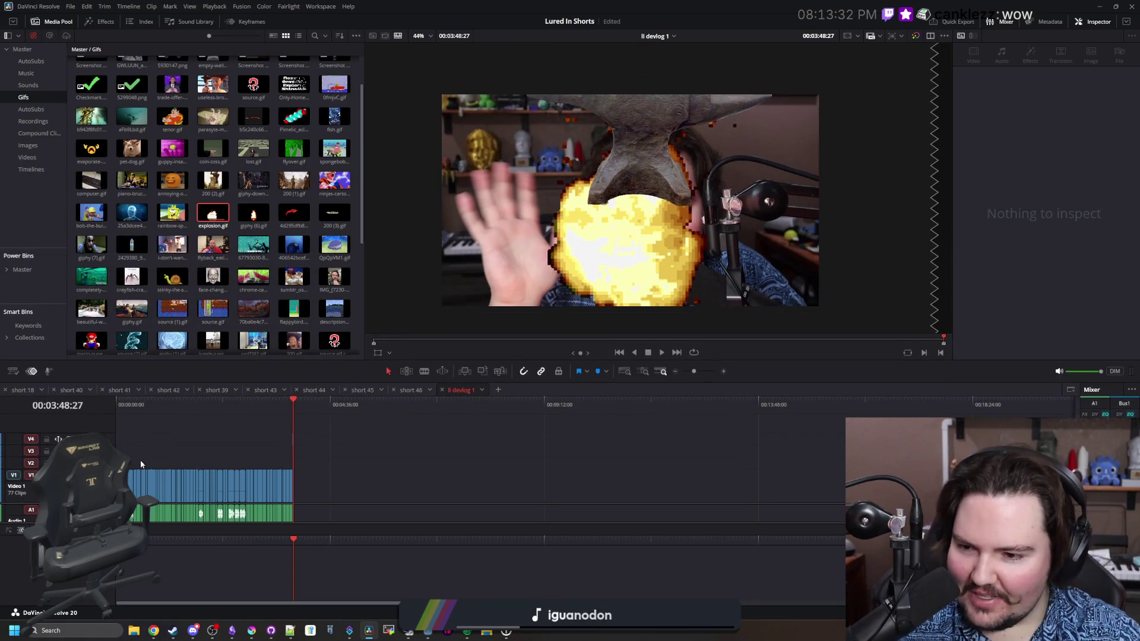
{"action": "scroll", "coordinate": [255, 453], "scroll_direction": "up", "scroll_amount": 3}
{"action": "scroll", "coordinate": [484, 453], "scroll_direction": "down", "scroll_amount": 1}
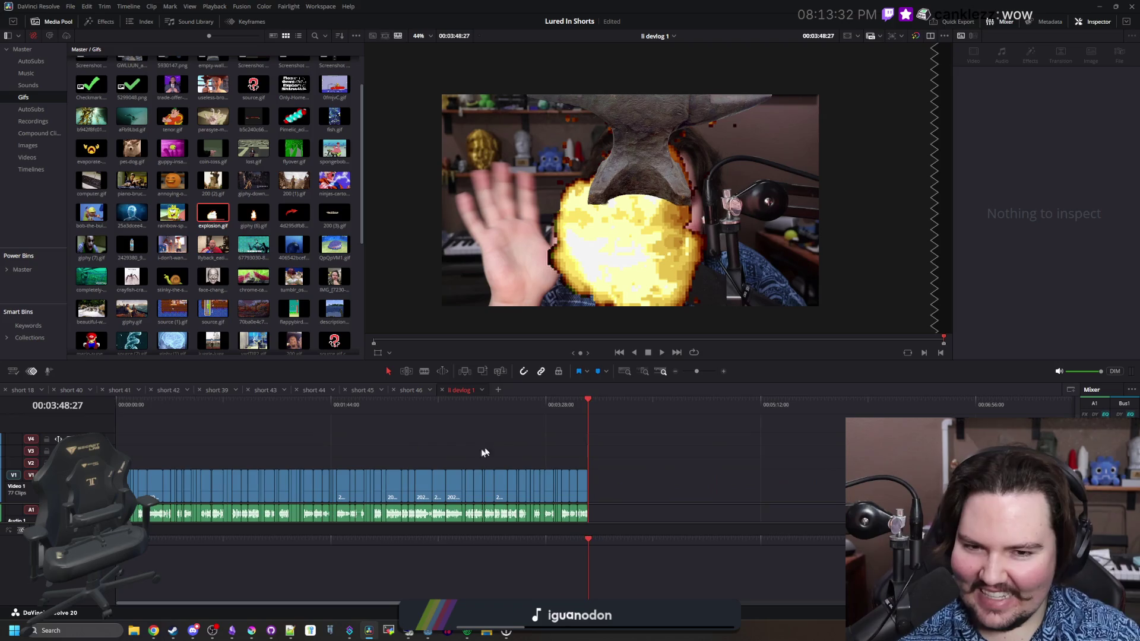
{"action": "key", "text": "super+Down"}
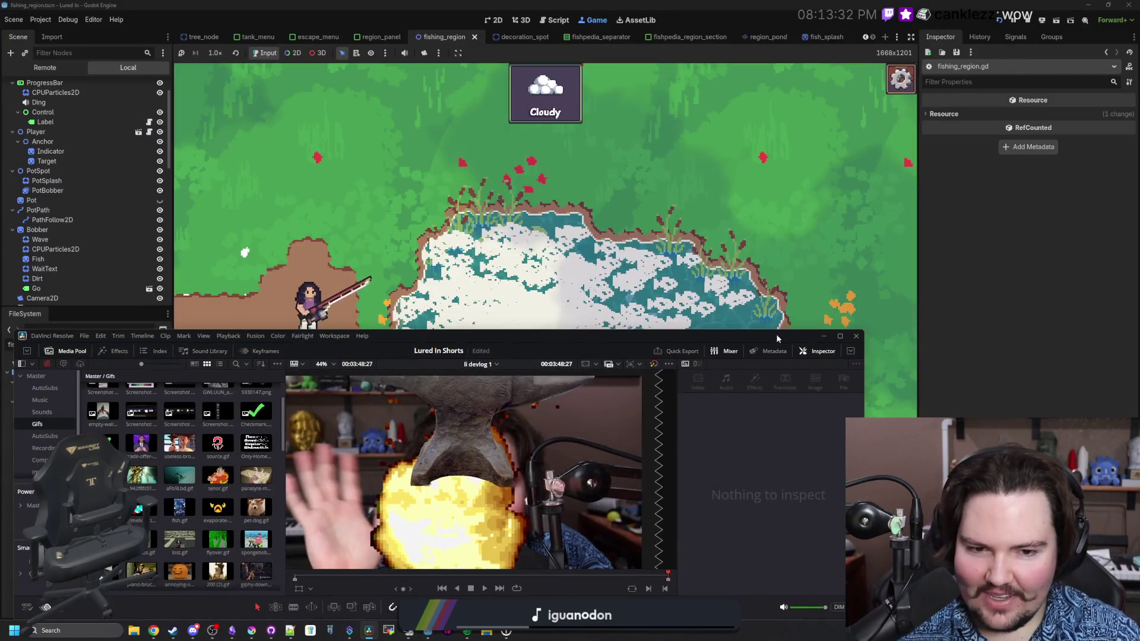
Back in Godot, charge a cast, then bring Krita with icon_fishing_rod.png forward.
{"action": "key", "text": "super+Down"}
{"action": "left_click_drag", "start_coordinate": [766, 326], "coordinate": [747, 332]}
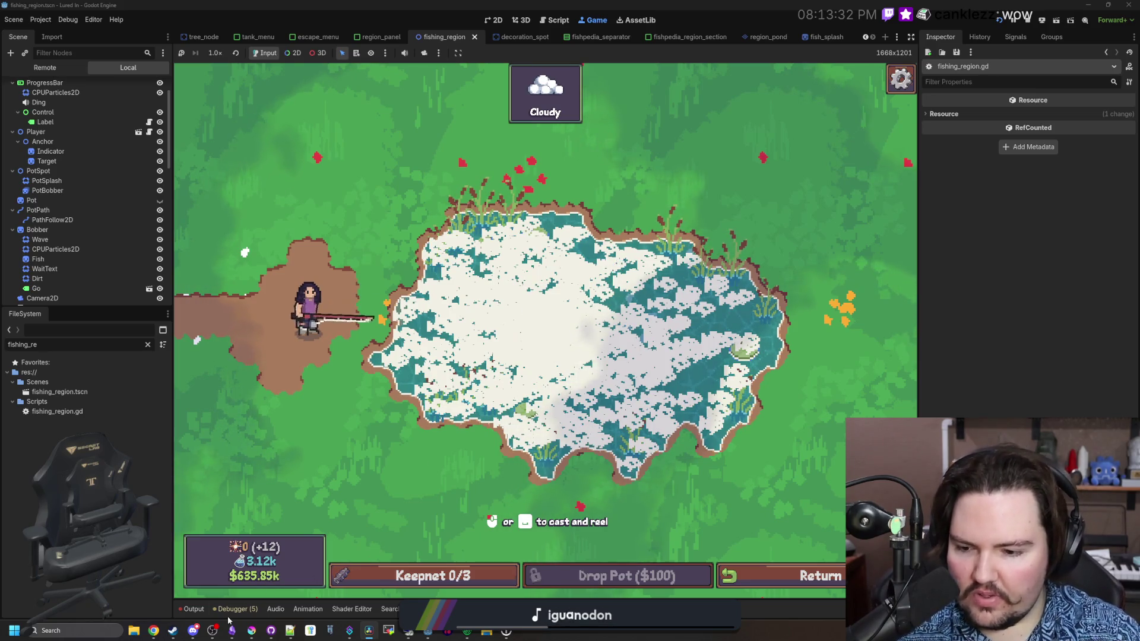
{"action": "mouse_move", "coordinate": [252, 631]}
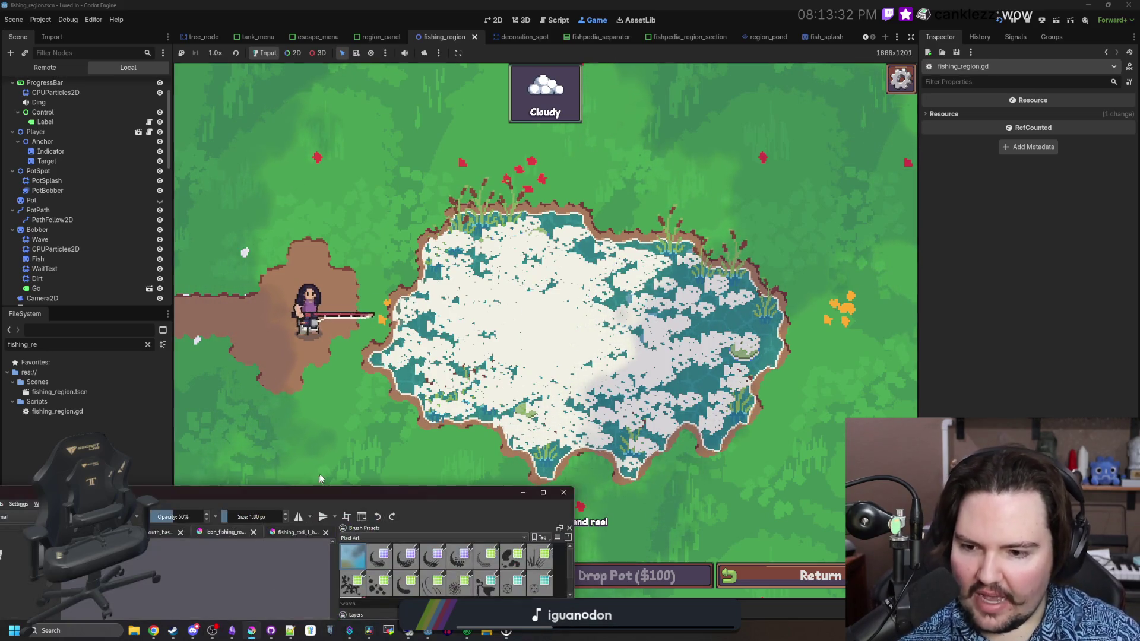
{"action": "left_click", "coordinate": [457, 553]}
Maximize Krita and switch to the unsaved fish sprites document.
{"action": "double_click", "coordinate": [476, 21]}
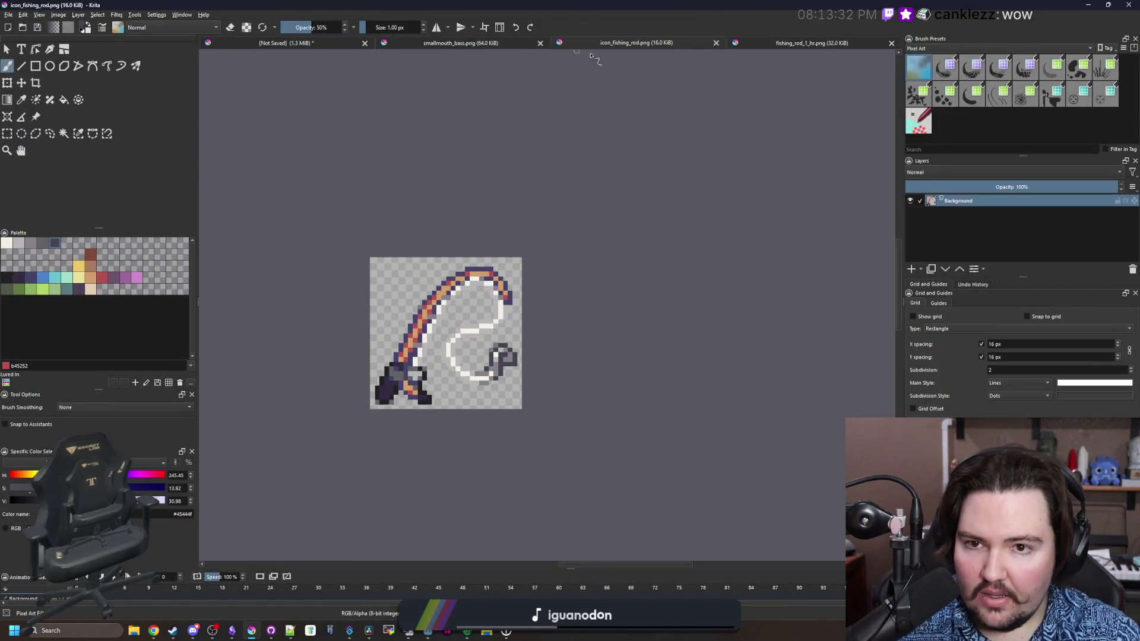
{"action": "left_click", "coordinate": [276, 43]}
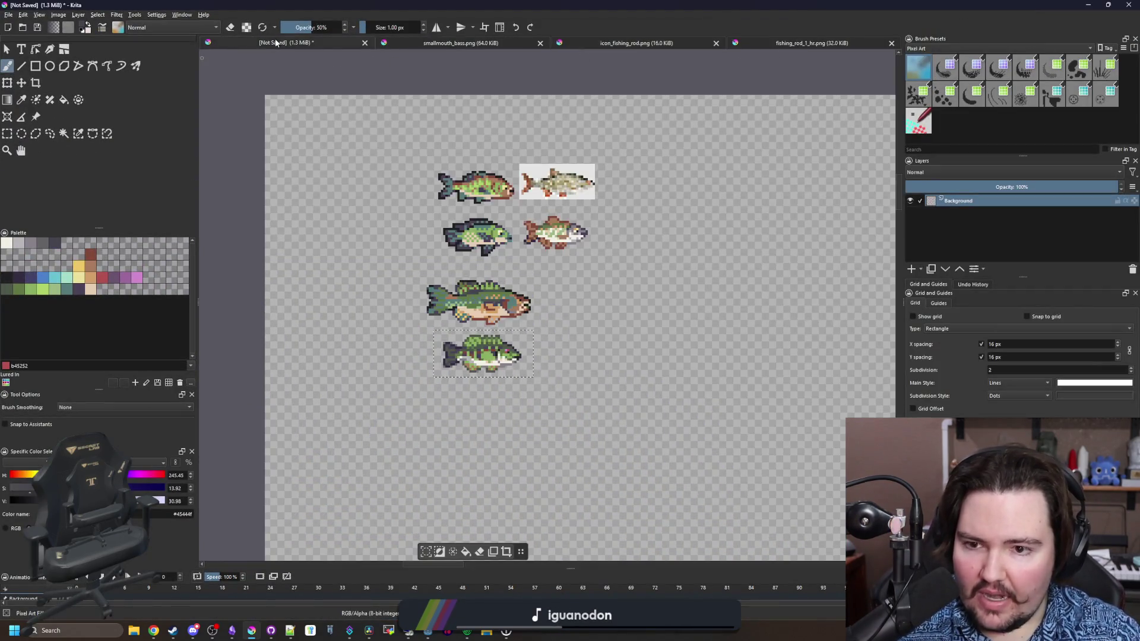
{"action": "scroll", "coordinate": [561, 378], "scroll_direction": "down", "scroll_amount": 3}
{"action": "scroll", "coordinate": [561, 377], "scroll_direction": "up", "scroll_amount": 1}
{"action": "scroll", "coordinate": [562, 377], "scroll_direction": "up", "scroll_amount": 2}
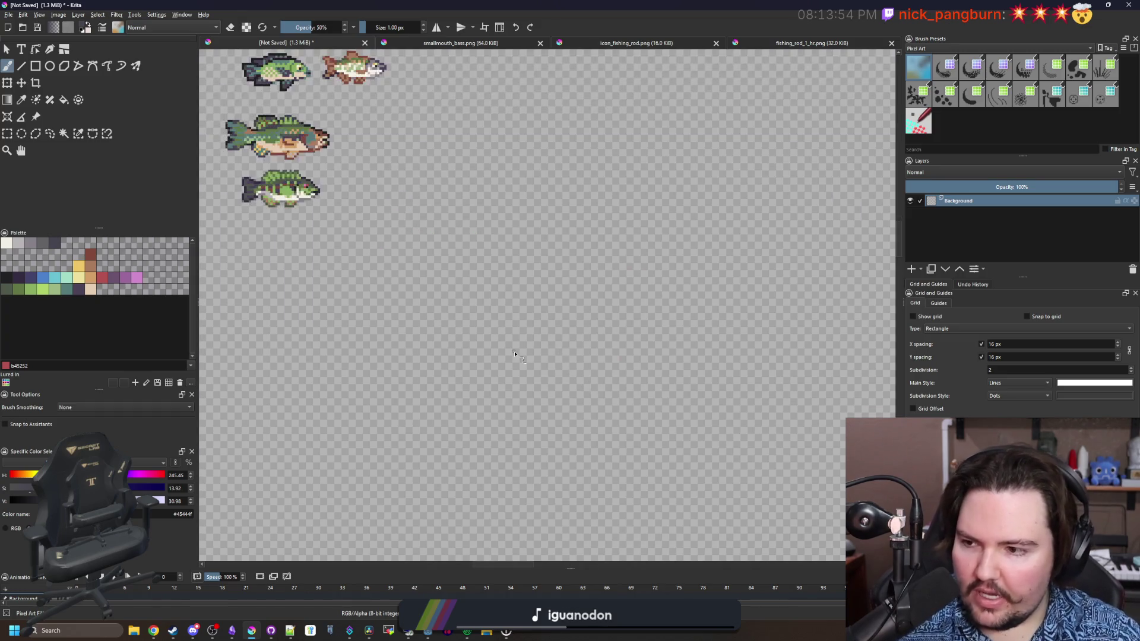
Paint a round blue dot with a full-opacity 3 px brush.
{"action": "left_click", "coordinate": [129, 280]}
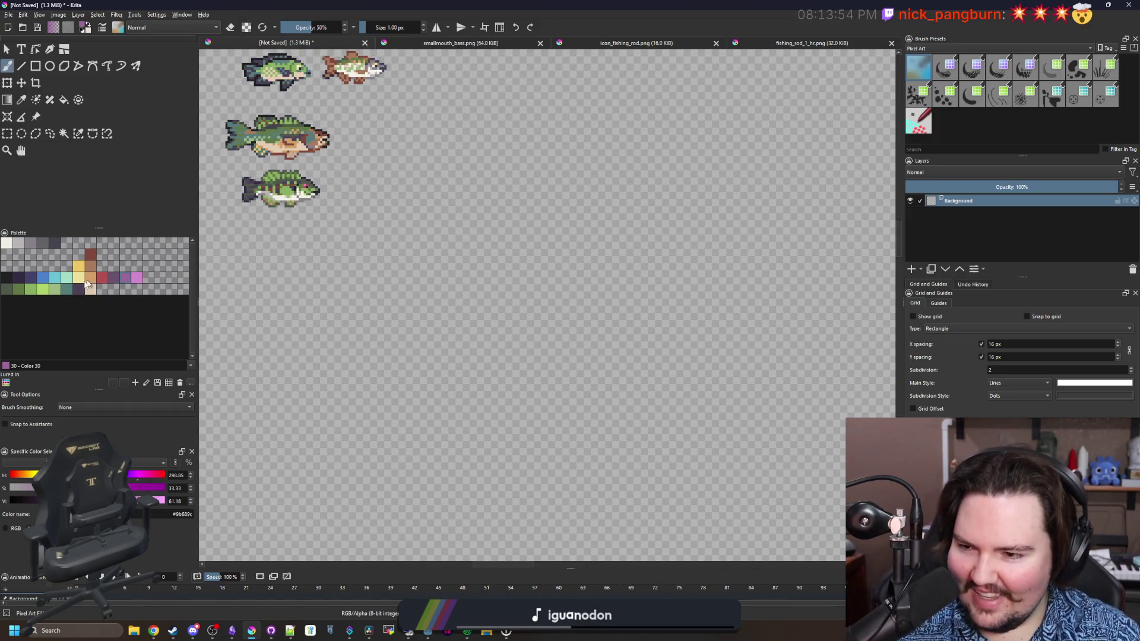
{"action": "left_click", "coordinate": [44, 279]}
{"action": "scroll", "coordinate": [349, 368], "scroll_direction": "up", "scroll_amount": 8}
{"action": "mouse_move", "coordinate": [348, 365]}
{"action": "left_mouse_down"}
{"action": "mouse_move", "coordinate": [360, 377]}
{"action": "mouse_move", "coordinate": [351, 397]}
{"action": "mouse_move", "coordinate": [333, 363]}
{"action": "mouse_move", "coordinate": [310, 381]}
{"action": "left_mouse_up"}
{"action": "key", "text": "ctrl+z"}
{"action": "key", "text": "o"}
{"action": "key", "text": "o"}
{"action": "key", "text": "o"}
{"action": "key", "text": "bracketright"}
{"action": "key", "text": "bracketright"}
{"action": "key", "text": "bracketright"}
{"action": "key", "text": "bracketright"}
{"action": "key", "text": "bracketright"}
{"action": "left_click", "coordinate": [348, 382]}
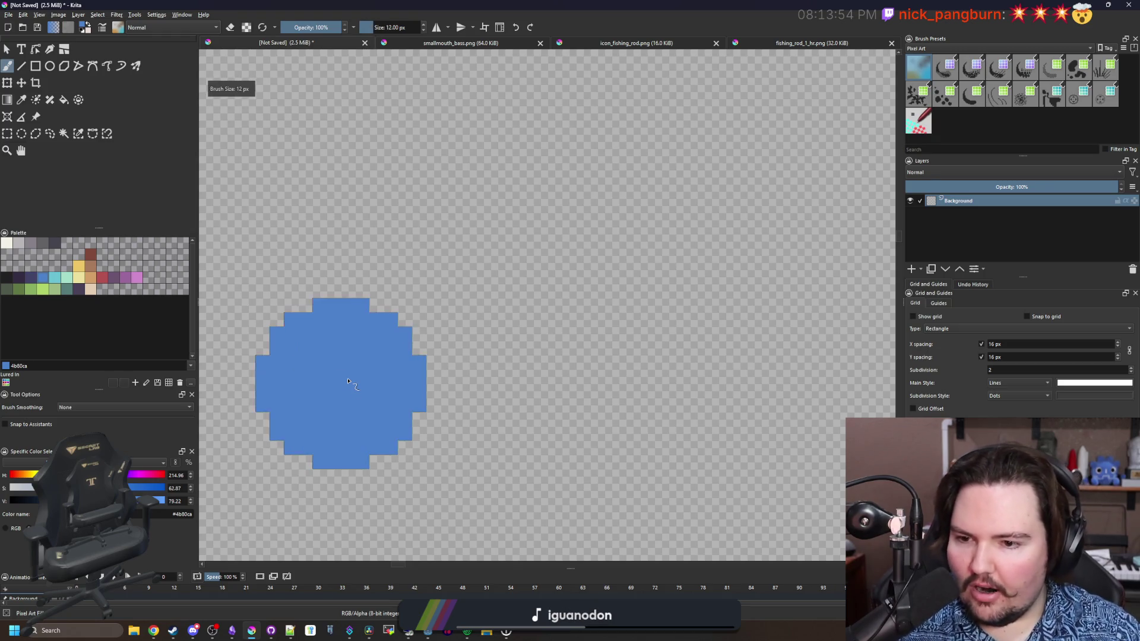
Draw a pink cone outline extending right from the blue dot with a 1 px brush.
{"action": "scroll", "coordinate": [323, 368], "scroll_direction": "down", "scroll_amount": 5}
{"action": "left_click", "coordinate": [138, 278]}
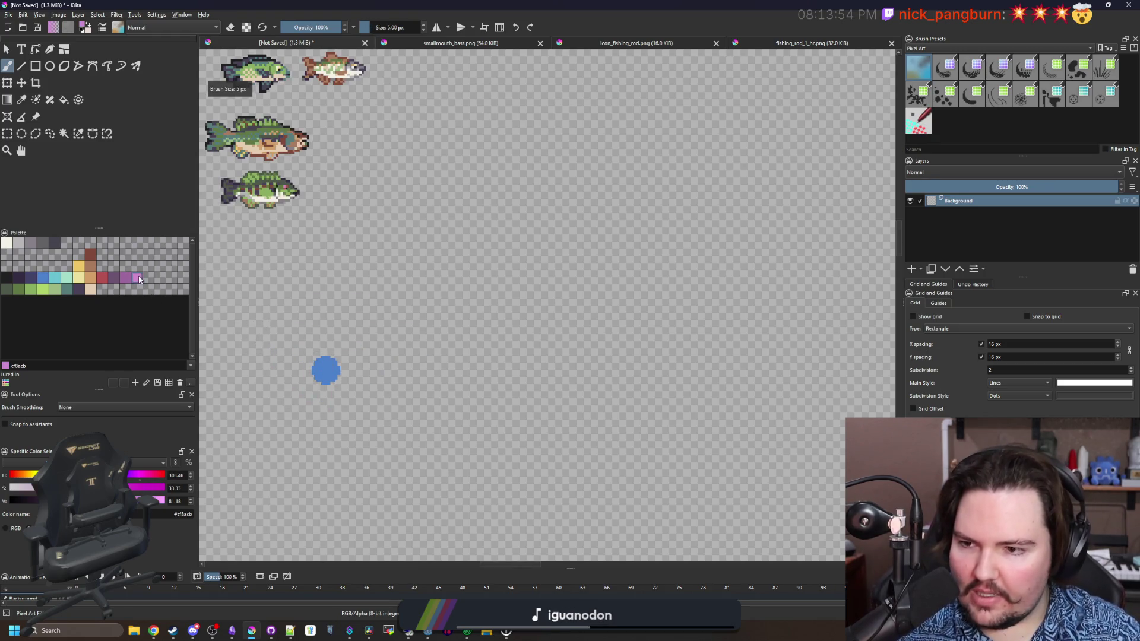
{"action": "key", "text": "bracketleft"}
{"action": "scroll", "coordinate": [331, 208], "scroll_direction": "down", "scroll_amount": 1}
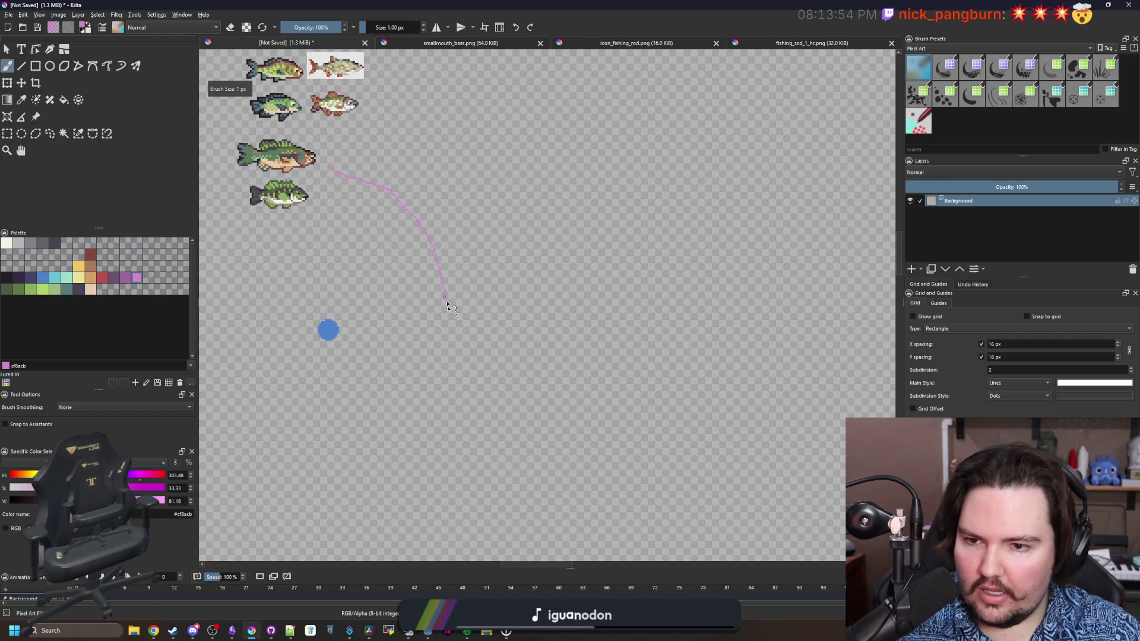
{"action": "left_click_drag", "start_coordinate": [447, 304], "coordinate": [374, 446]}
{"action": "scroll", "coordinate": [315, 427], "scroll_direction": "up", "scroll_amount": 1}
{"action": "key", "text": "ctrl+z"}
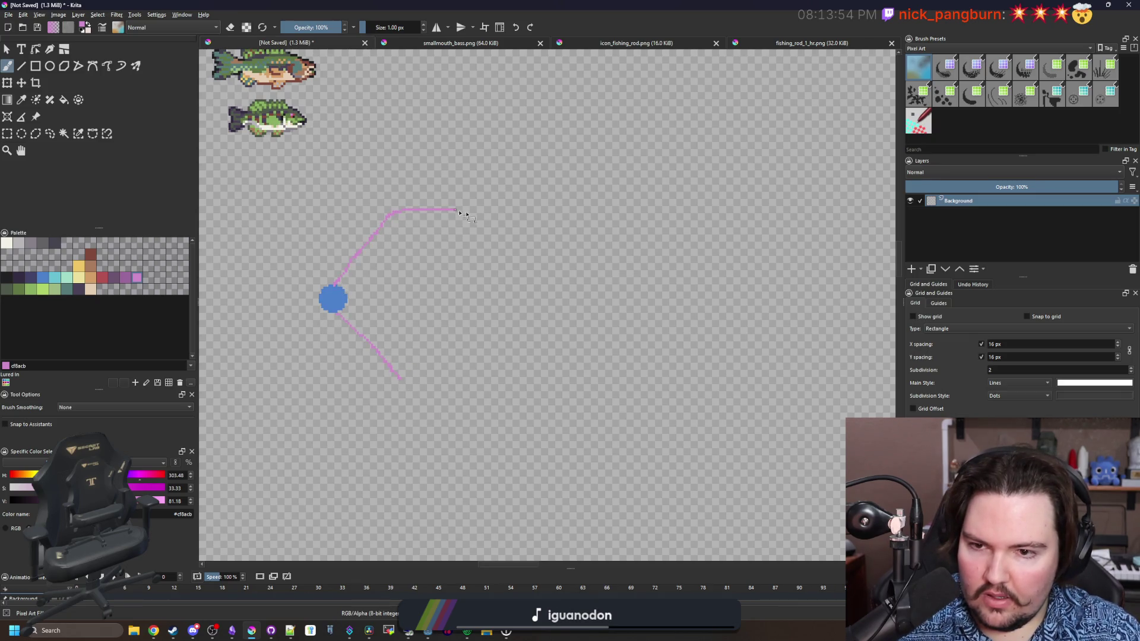
{"action": "left_click_drag", "start_coordinate": [459, 212], "coordinate": [599, 252]}
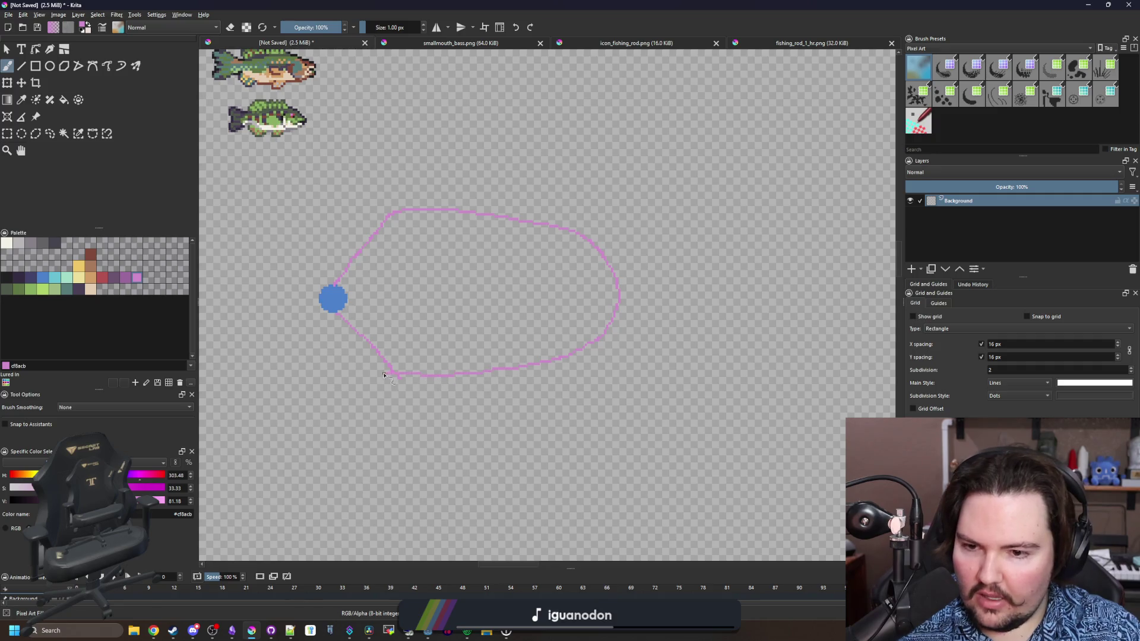
Paint a yellow smiley face on the blue dot: smile, two eyes and a nose.
{"action": "scroll", "coordinate": [407, 294], "scroll_direction": "up", "scroll_amount": 2}
{"action": "scroll", "coordinate": [457, 317], "scroll_direction": "down", "scroll_amount": 4}
{"action": "scroll", "coordinate": [469, 317], "scroll_direction": "up", "scroll_amount": 3}
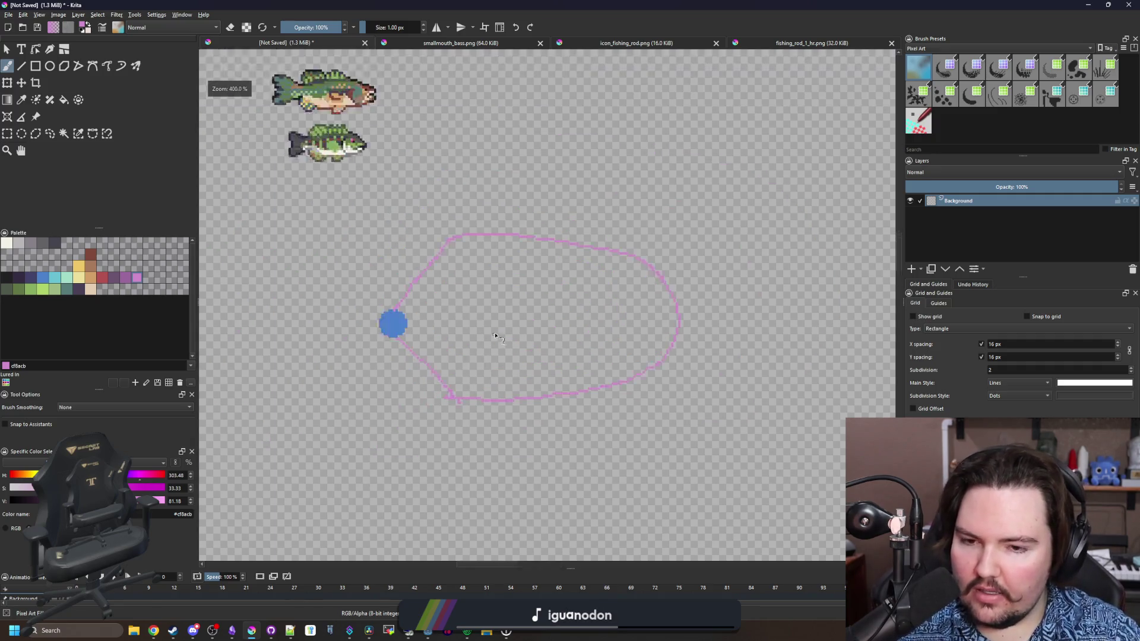
{"action": "scroll", "coordinate": [392, 359], "scroll_direction": "up", "scroll_amount": 1}
{"action": "scroll", "coordinate": [565, 326], "scroll_direction": "down", "scroll_amount": 3}
{"action": "scroll", "coordinate": [466, 346], "scroll_direction": "up", "scroll_amount": 2}
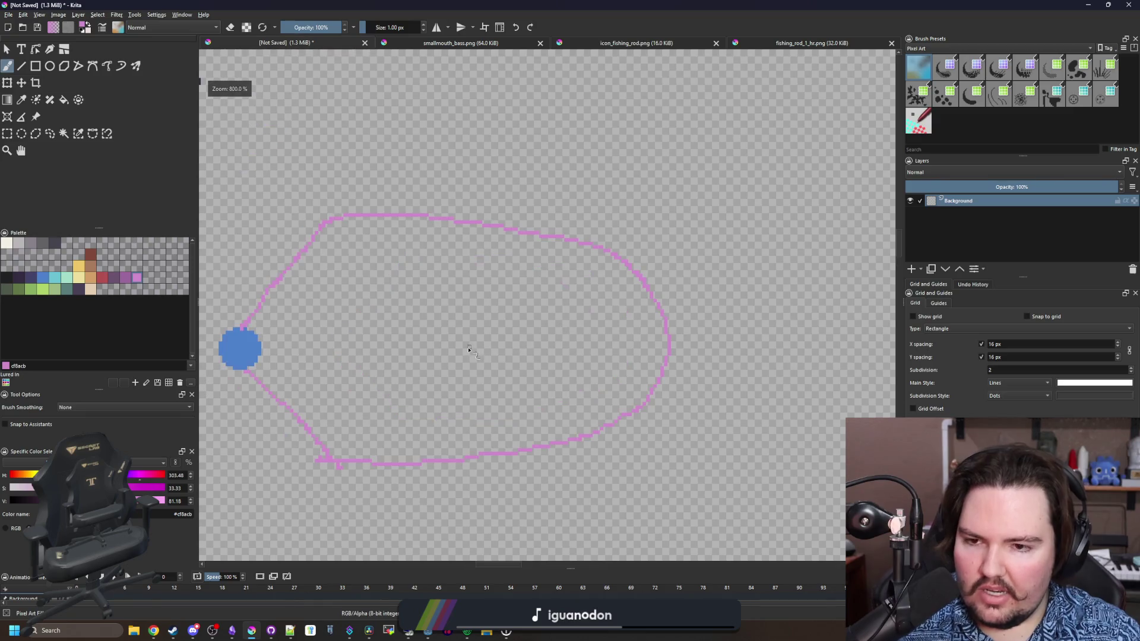
{"action": "scroll", "coordinate": [405, 346], "scroll_direction": "down", "scroll_amount": 2}
{"action": "scroll", "coordinate": [415, 339], "scroll_direction": "up", "scroll_amount": 1}
{"action": "scroll", "coordinate": [454, 338], "scroll_direction": "up", "scroll_amount": 1}
{"action": "scroll", "coordinate": [455, 329], "scroll_direction": "down", "scroll_amount": 1}
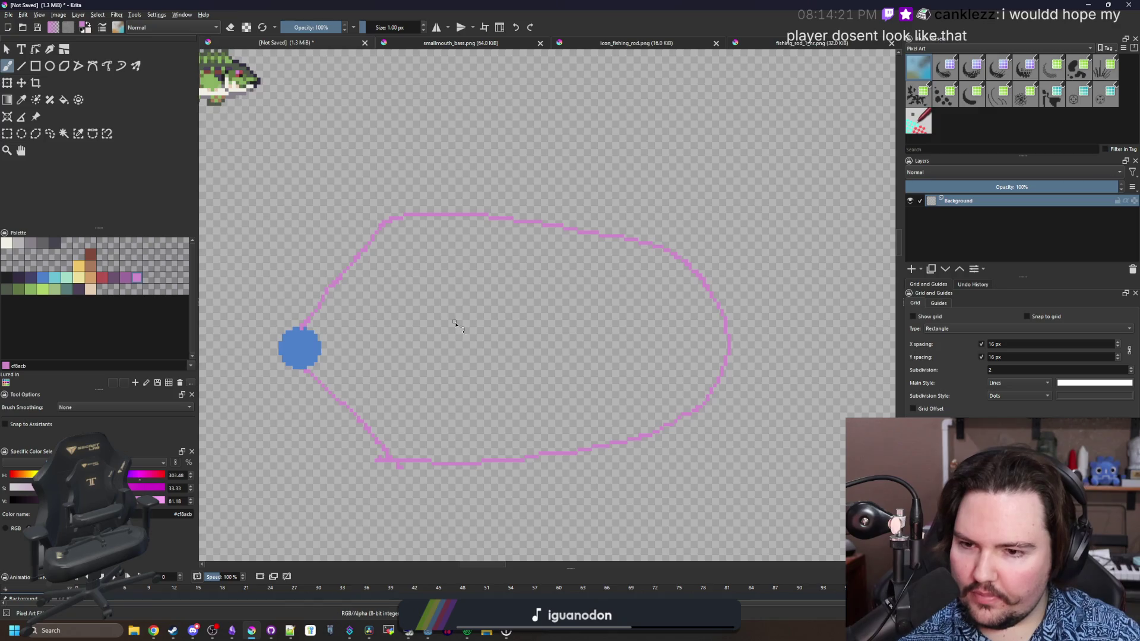
{"action": "scroll", "coordinate": [457, 333], "scroll_direction": "down", "scroll_amount": 3}
{"action": "scroll", "coordinate": [473, 357], "scroll_direction": "up", "scroll_amount": 3}
{"action": "scroll", "coordinate": [476, 368], "scroll_direction": "down", "scroll_amount": 2}
{"action": "scroll", "coordinate": [478, 369], "scroll_direction": "up", "scroll_amount": 2}
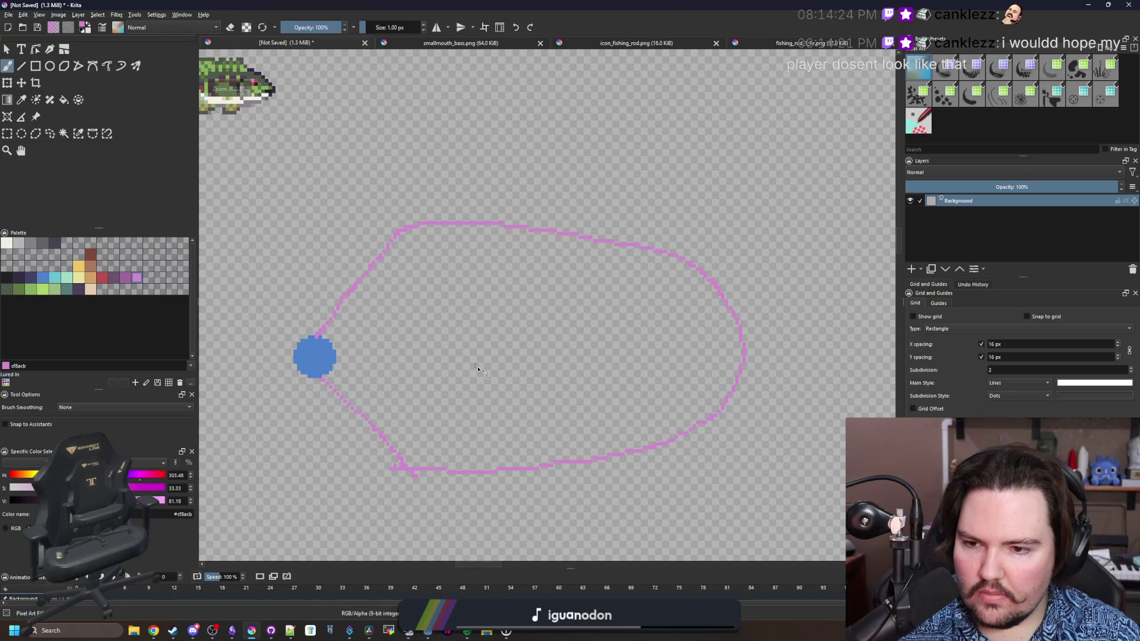
{"action": "left_click_drag", "start_coordinate": [478, 369], "coordinate": [480, 360]}
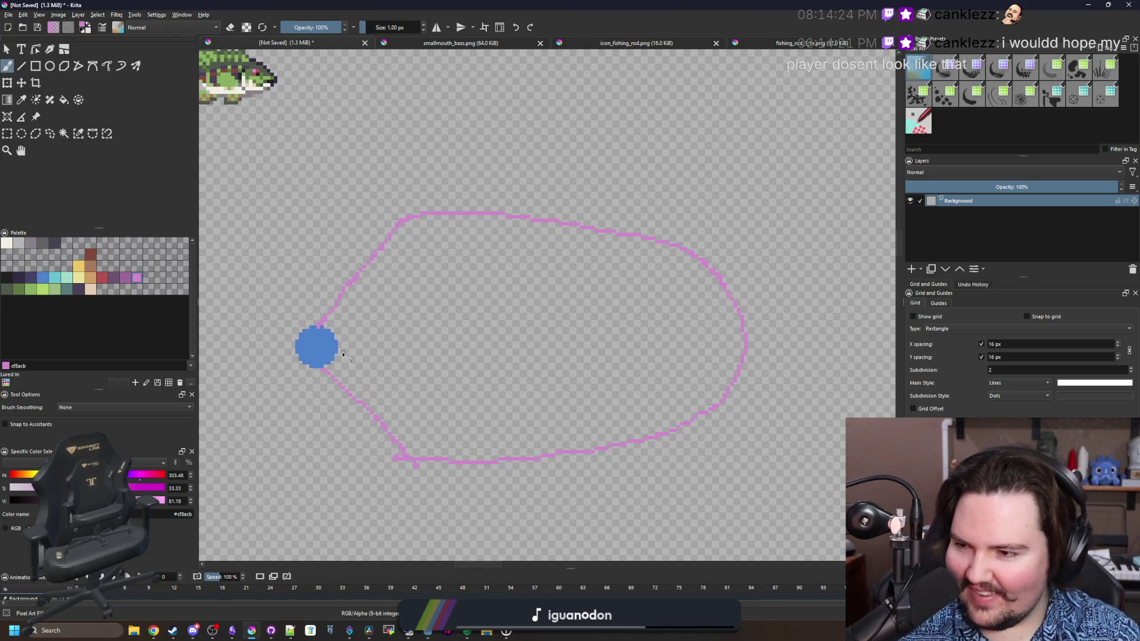
{"action": "scroll", "coordinate": [377, 401], "scroll_direction": "up", "scroll_amount": 6}
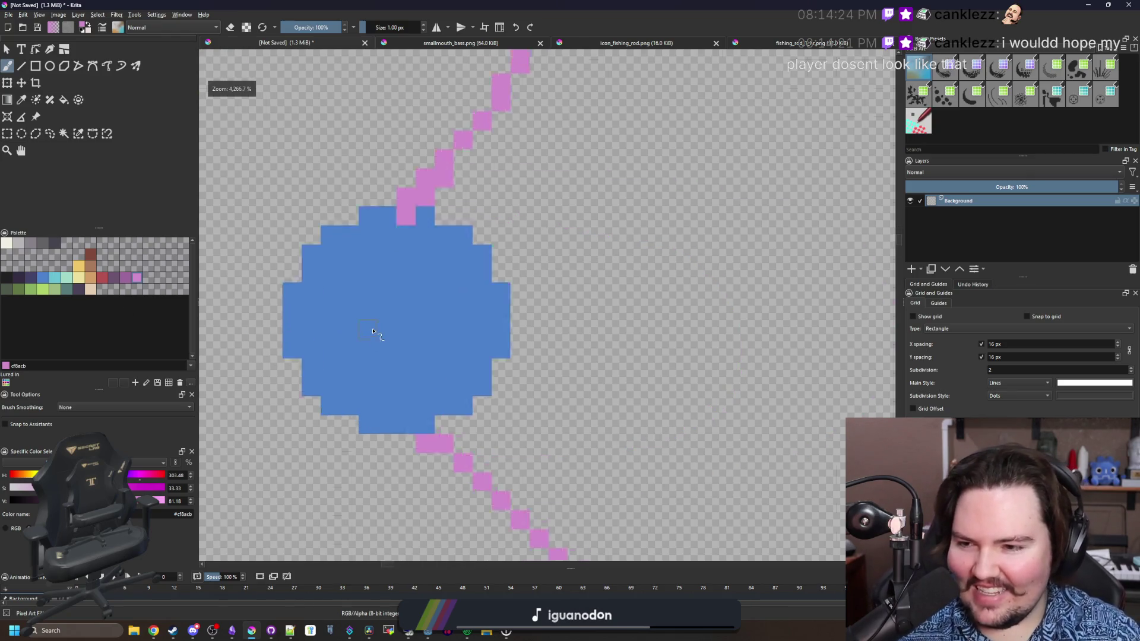
{"action": "scroll", "coordinate": [367, 328], "scroll_direction": "down", "scroll_amount": 6}
{"action": "scroll", "coordinate": [390, 408], "scroll_direction": "up", "scroll_amount": 6}
{"action": "mouse_move", "coordinate": [364, 410]}
{"action": "left_mouse_down"}
{"action": "mouse_move", "coordinate": [393, 439]}
{"action": "mouse_move", "coordinate": [507, 410]}
{"action": "left_mouse_up"}
{"action": "left_click_drag", "start_coordinate": [364, 326], "coordinate": [360, 282]}
{"action": "left_click_drag", "start_coordinate": [503, 314], "coordinate": [506, 269]}
{"action": "scroll", "coordinate": [368, 336], "scroll_direction": "down", "scroll_amount": 1}
{"action": "scroll", "coordinate": [382, 345], "scroll_direction": "up", "scroll_amount": 1}
{"action": "mouse_move", "coordinate": [393, 308]}
{"action": "left_mouse_down"}
{"action": "mouse_move", "coordinate": [377, 331]}
{"action": "mouse_move", "coordinate": [377, 364]}
{"action": "mouse_move", "coordinate": [401, 363]}
{"action": "mouse_move", "coordinate": [356, 320]}
{"action": "mouse_move", "coordinate": [401, 279]}
{"action": "left_mouse_up"}
Fill the pink cone outline's interior solid pink.
{"action": "scroll", "coordinate": [323, 380], "scroll_direction": "down", "scroll_amount": 8}
{"action": "scroll", "coordinate": [300, 345], "scroll_direction": "up", "scroll_amount": 8}
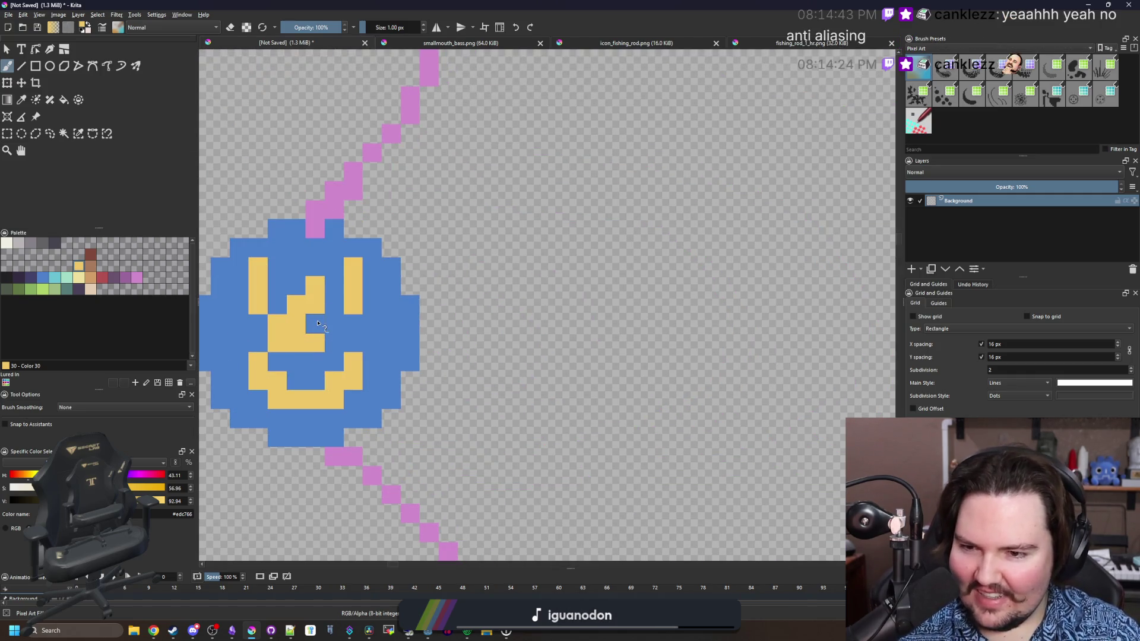
{"action": "scroll", "coordinate": [339, 356], "scroll_direction": "down", "scroll_amount": 10}
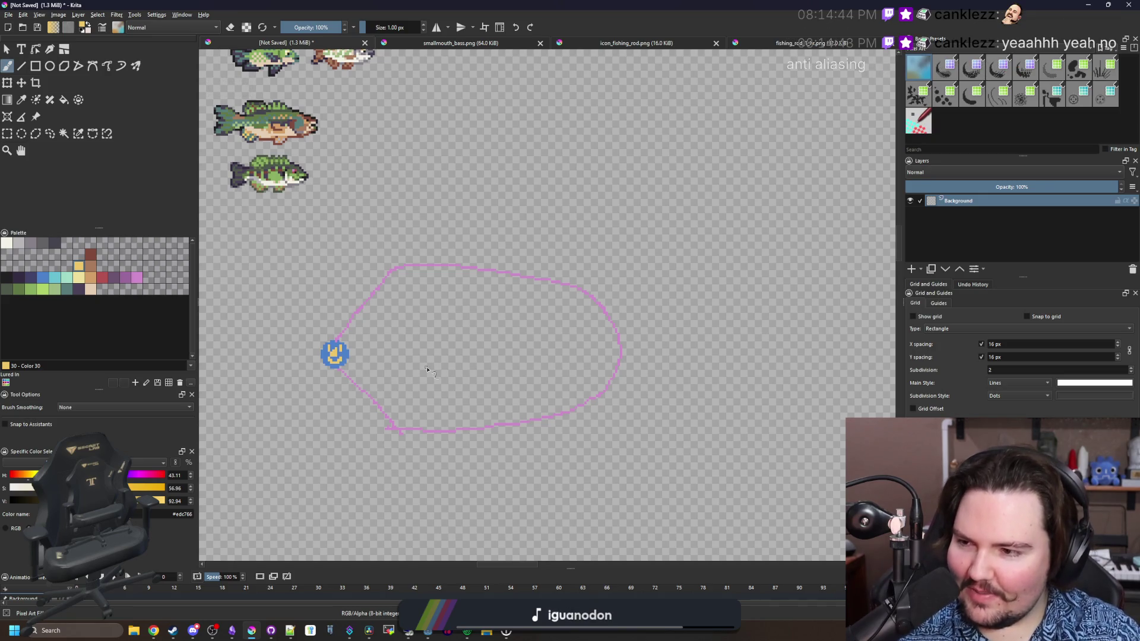
{"action": "scroll", "coordinate": [368, 369], "scroll_direction": "up", "scroll_amount": 2}
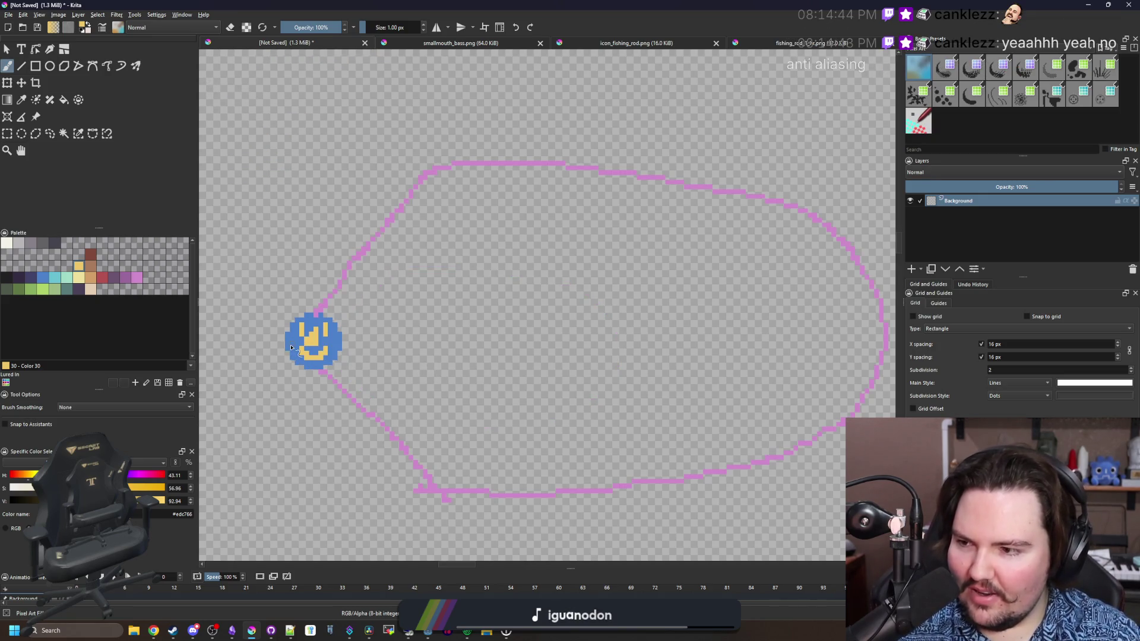
{"action": "scroll", "coordinate": [291, 348], "scroll_direction": "up", "scroll_amount": 4}
{"action": "scroll", "coordinate": [291, 348], "scroll_direction": "down", "scroll_amount": 6}
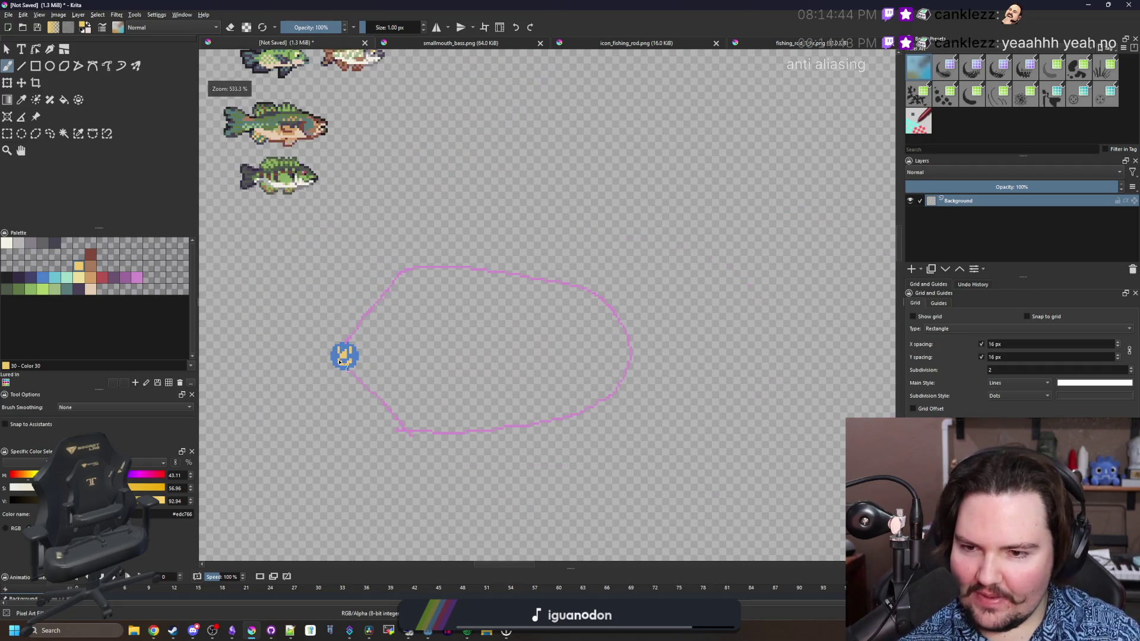
{"action": "scroll", "coordinate": [428, 374], "scroll_direction": "up", "scroll_amount": 3}
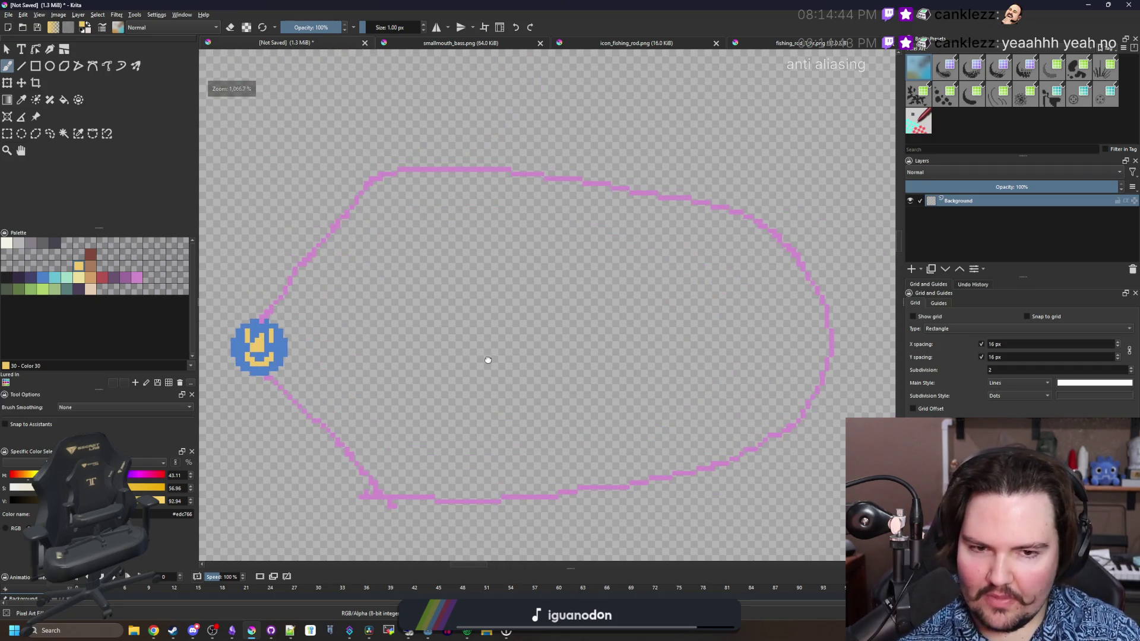
{"action": "key", "text": "f"}
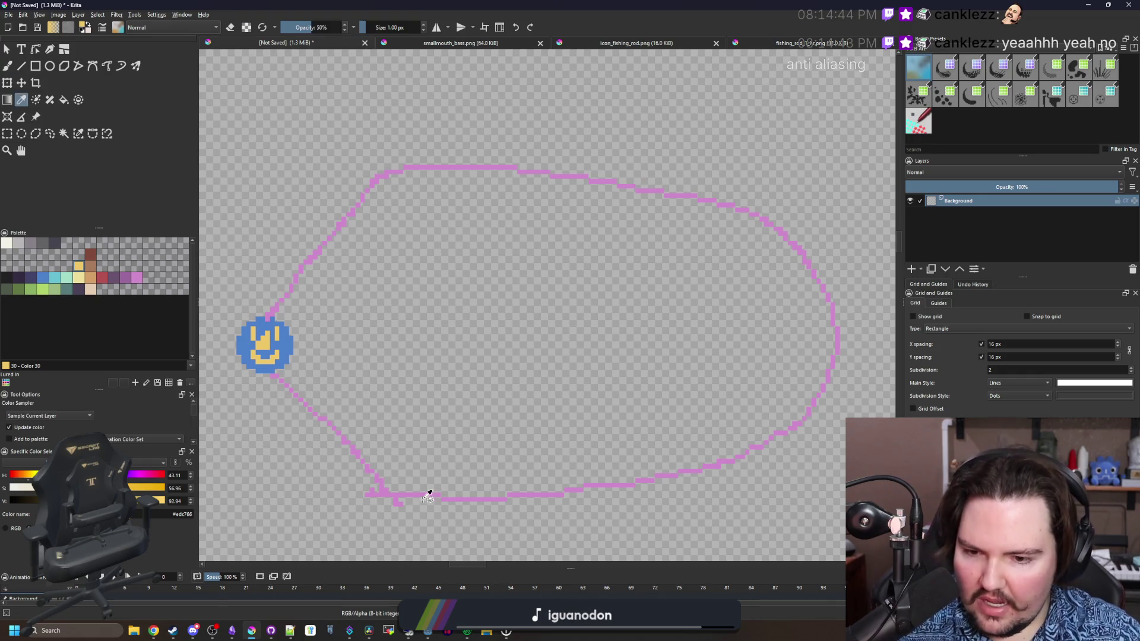
{"action": "left_click", "coordinate": [443, 402]}
Switch back to the freehand brush in mint, undoing the first wavy mint stroke.
{"action": "scroll", "coordinate": [446, 404], "scroll_direction": "down", "scroll_amount": 3}
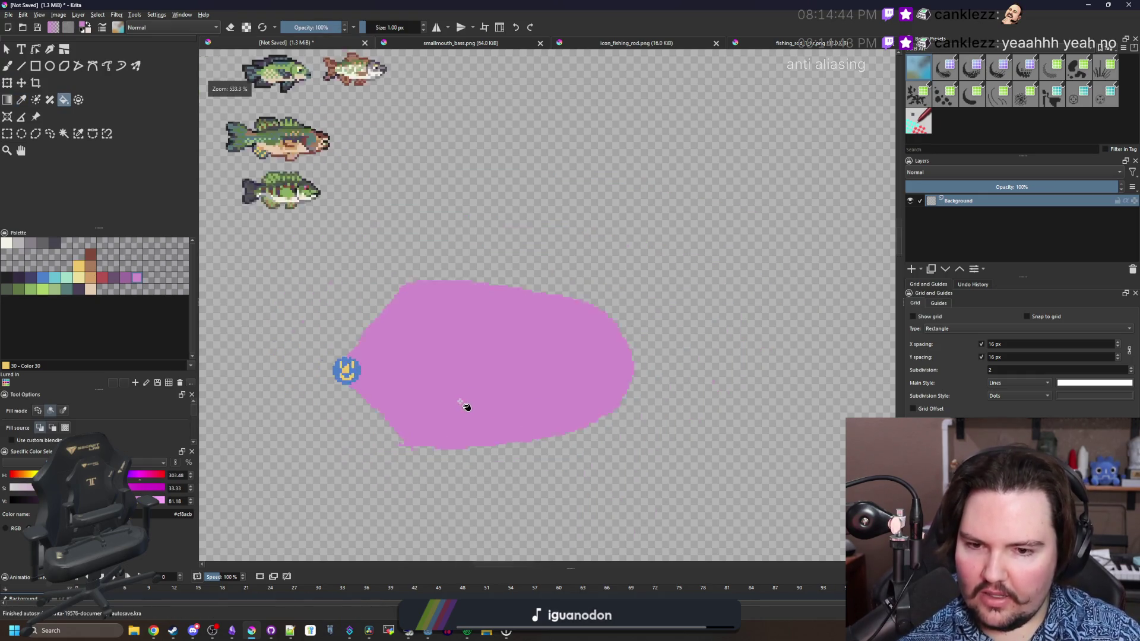
{"action": "scroll", "coordinate": [466, 402], "scroll_direction": "up", "scroll_amount": 3}
{"action": "key", "text": "b"}
{"action": "mouse_move", "coordinate": [440, 412]}
{"action": "left_mouse_down"}
{"action": "mouse_move", "coordinate": [440, 275]}
{"action": "mouse_move", "coordinate": [531, 219]}
{"action": "left_mouse_up"}
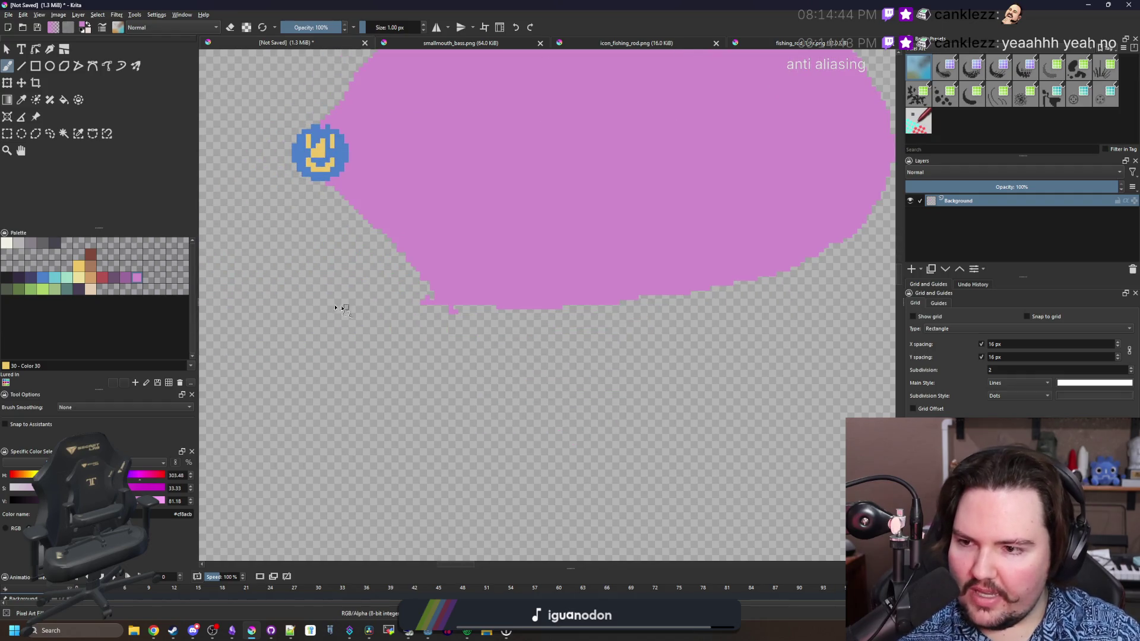
{"action": "left_click", "coordinate": [96, 278]}
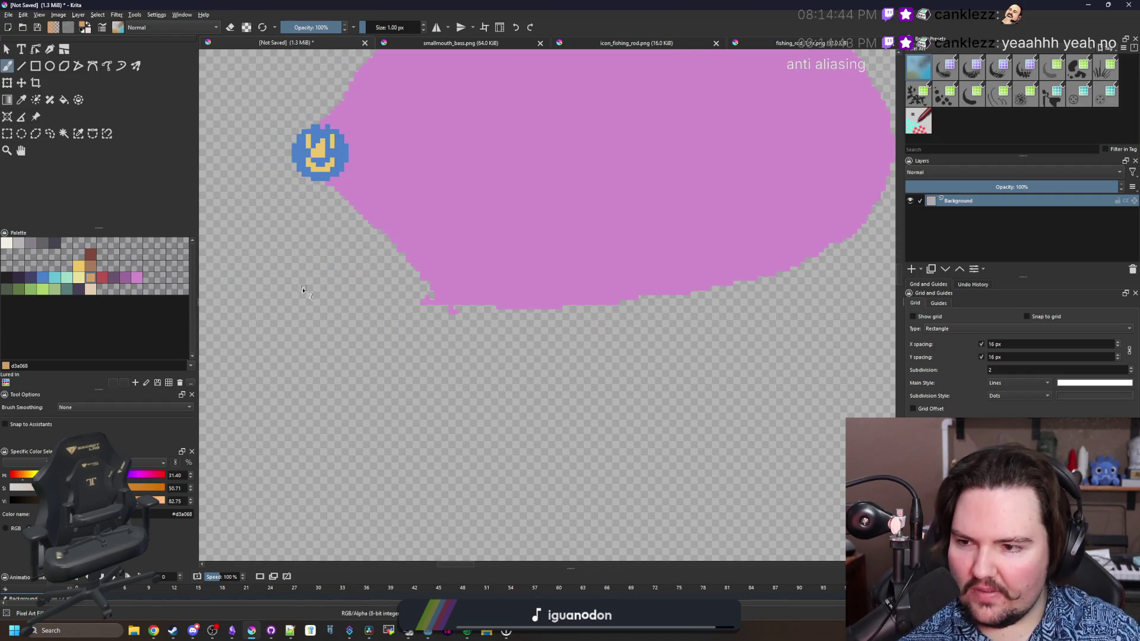
{"action": "left_click", "coordinate": [66, 277]}
{"action": "mouse_move", "coordinate": [268, 386]}
{"action": "left_mouse_down"}
{"action": "mouse_move", "coordinate": [327, 420]}
{"action": "mouse_move", "coordinate": [278, 390]}
{"action": "mouse_move", "coordinate": [814, 389]}
{"action": "left_mouse_up"}
{"action": "key", "text": "ctrl+z"}
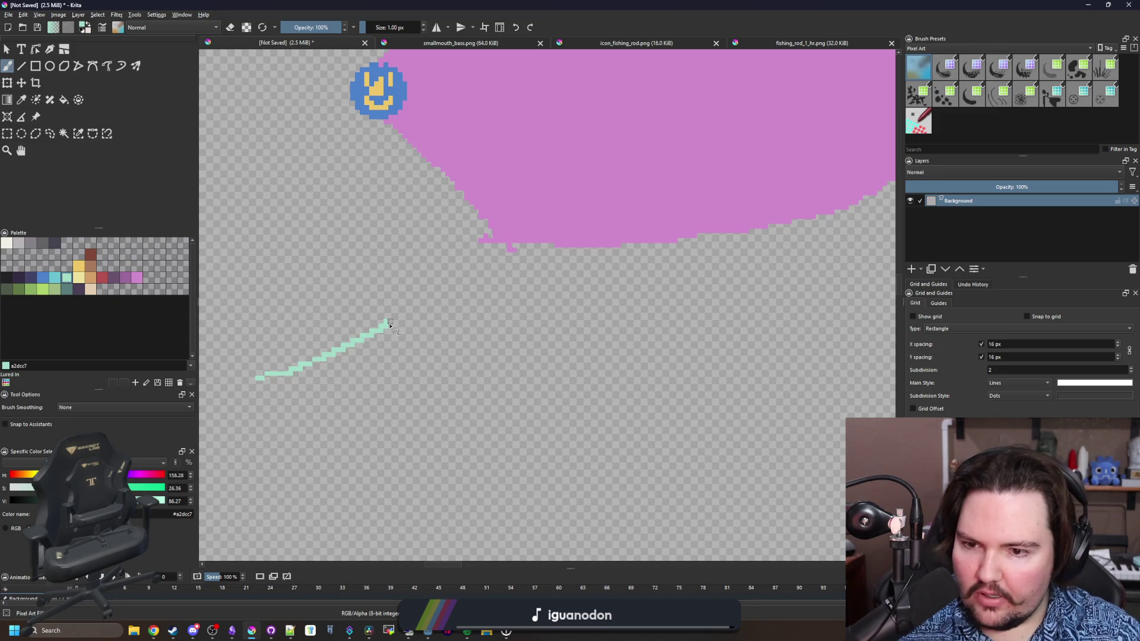
Draw a fan of mint lines spreading rightward from one point below the blob.
{"action": "left_click_drag", "start_coordinate": [272, 384], "coordinate": [506, 303]}
{"action": "mouse_move", "coordinate": [588, 317]}
{"action": "left_mouse_down"}
{"action": "mouse_move", "coordinate": [319, 370]}
{"action": "mouse_move", "coordinate": [589, 366]}
{"action": "left_mouse_up"}
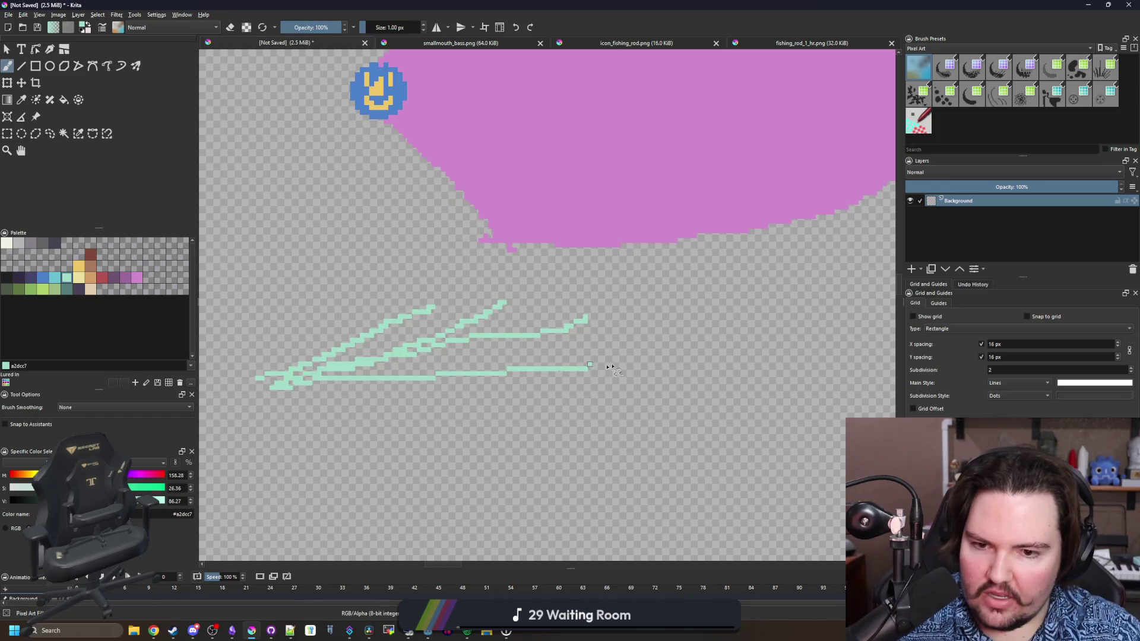
{"action": "left_click_drag", "start_coordinate": [272, 388], "coordinate": [770, 394]}
{"action": "left_click_drag", "start_coordinate": [310, 386], "coordinate": [747, 431]}
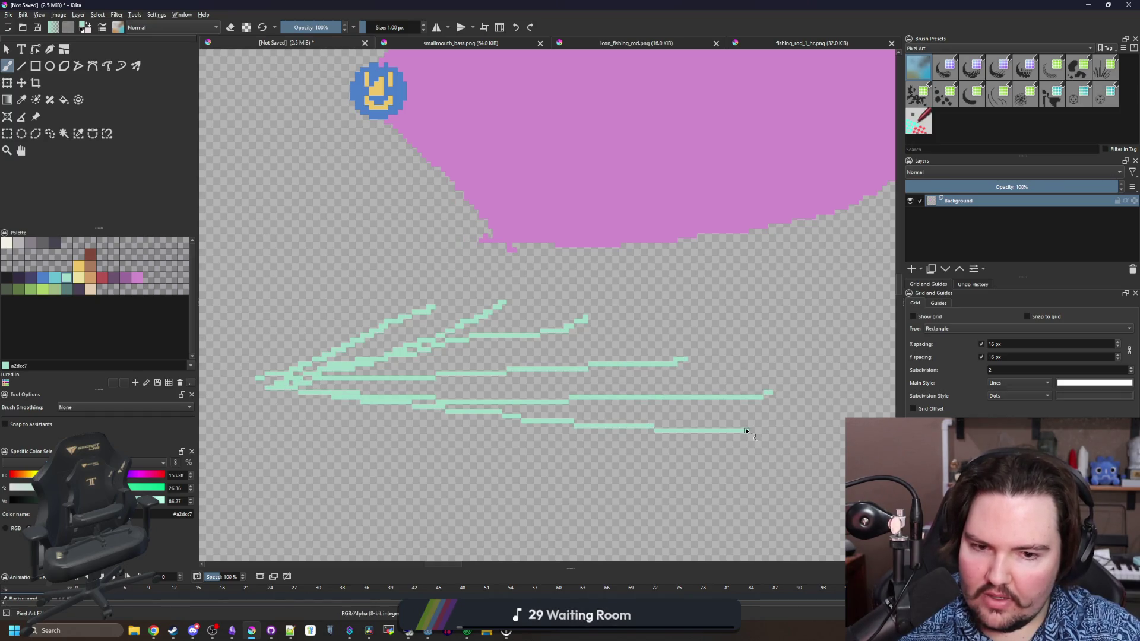
{"action": "left_click_drag", "start_coordinate": [273, 385], "coordinate": [681, 484]}
{"action": "left_click_drag", "start_coordinate": [262, 402], "coordinate": [544, 514]}
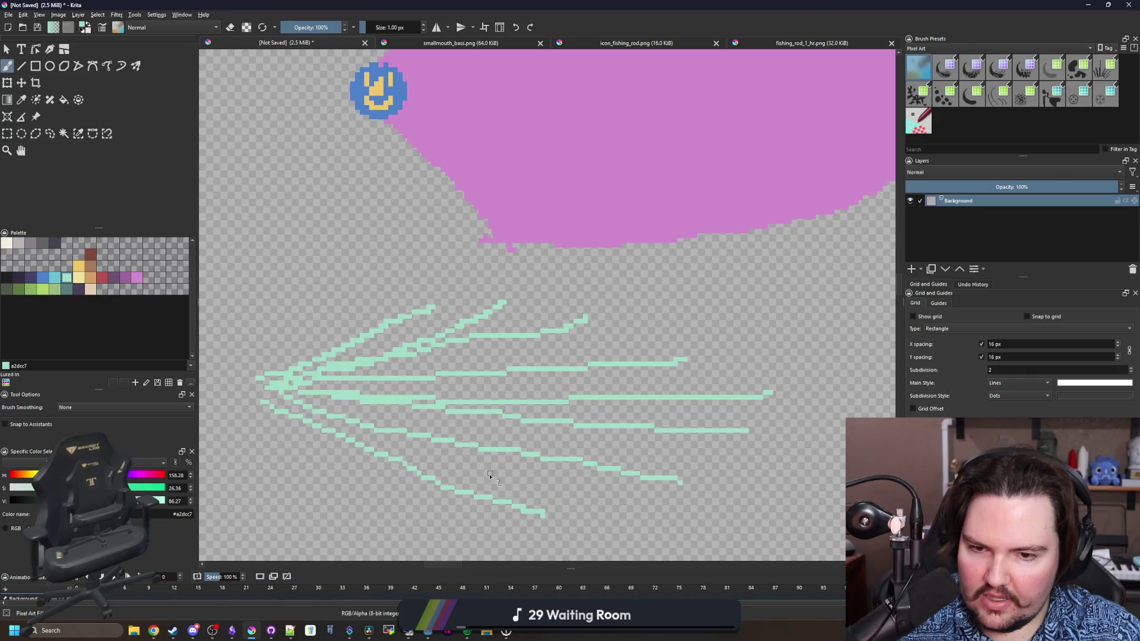
{"action": "left_click_drag", "start_coordinate": [257, 396], "coordinate": [419, 511]}
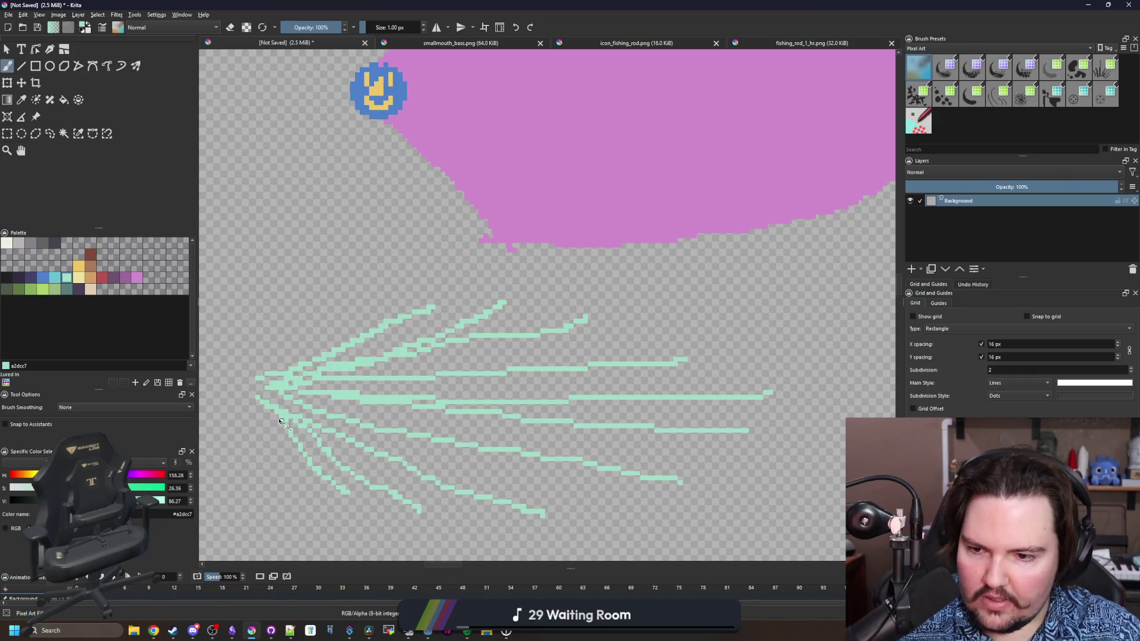
Try mint lines across the pink blob, undo both, then minimize Krita.
{"action": "scroll", "coordinate": [393, 391], "scroll_direction": "down", "scroll_amount": 5}
{"action": "scroll", "coordinate": [452, 319], "scroll_direction": "up", "scroll_amount": 3}
{"action": "scroll", "coordinate": [433, 324], "scroll_direction": "down", "scroll_amount": 3}
{"action": "scroll", "coordinate": [443, 332], "scroll_direction": "up", "scroll_amount": 3}
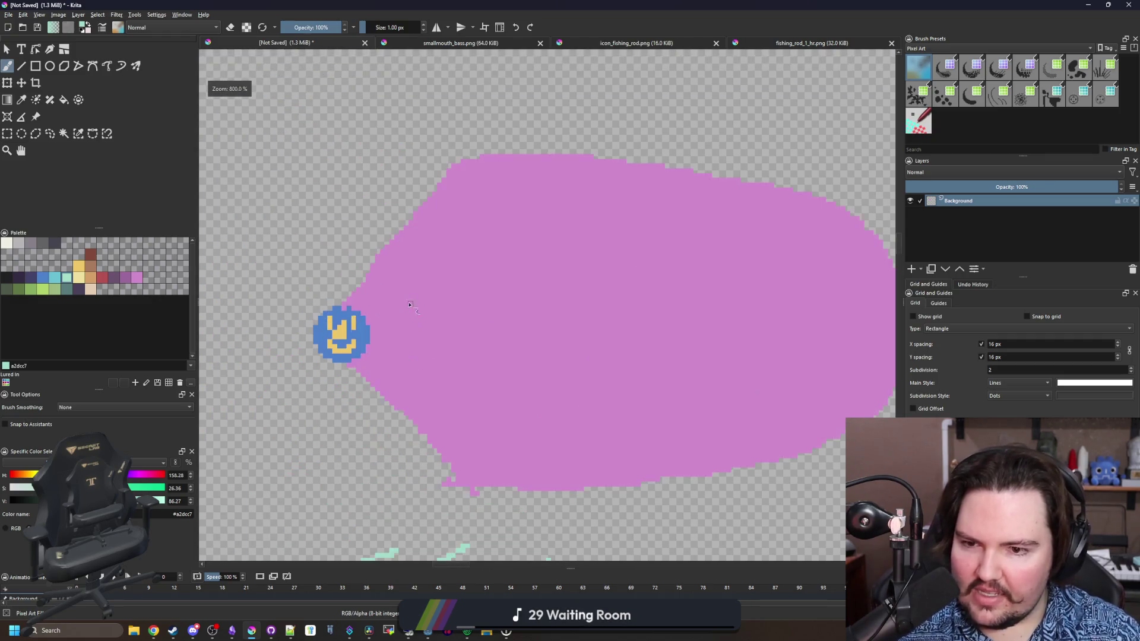
{"action": "left_click_drag", "start_coordinate": [395, 330], "coordinate": [774, 325]}
{"action": "scroll", "coordinate": [368, 306], "scroll_direction": "down", "scroll_amount": 3}
{"action": "key", "text": "ctrl+z"}
{"action": "scroll", "coordinate": [331, 360], "scroll_direction": "up", "scroll_amount": 2}
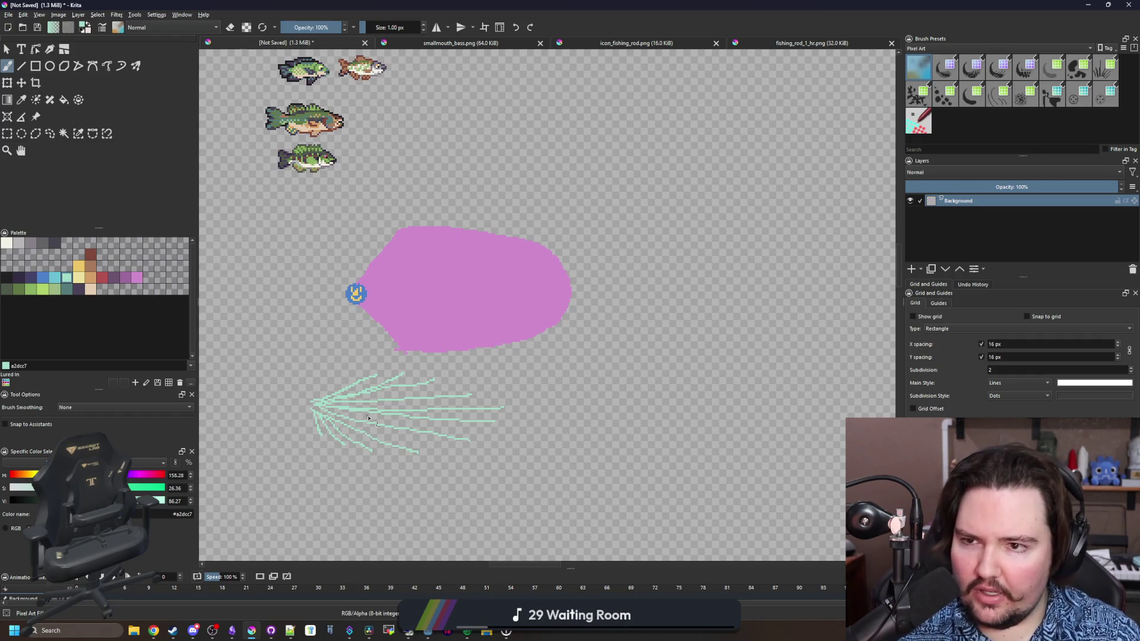
{"action": "scroll", "coordinate": [386, 255], "scroll_direction": "up", "scroll_amount": 2}
{"action": "left_click_drag", "start_coordinate": [349, 319], "coordinate": [563, 203]}
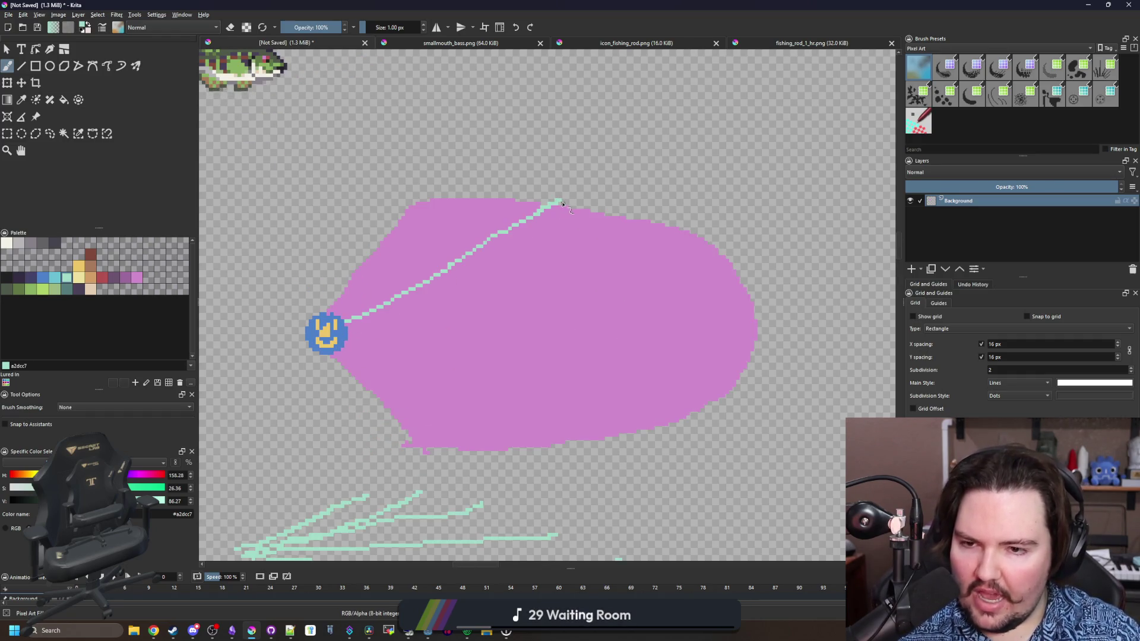
{"action": "key", "text": "ctrl+z"}
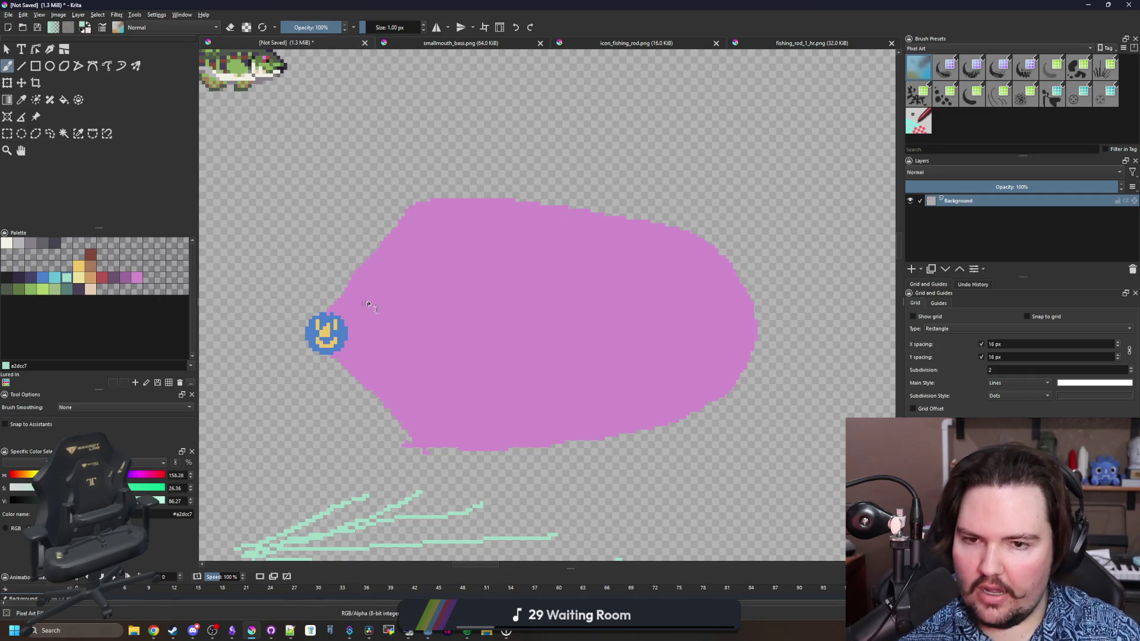
{"action": "scroll", "coordinate": [365, 305], "scroll_direction": "down", "scroll_amount": 3}
{"action": "key", "text": "super+Down"}
{"action": "key", "text": "super+Down"}
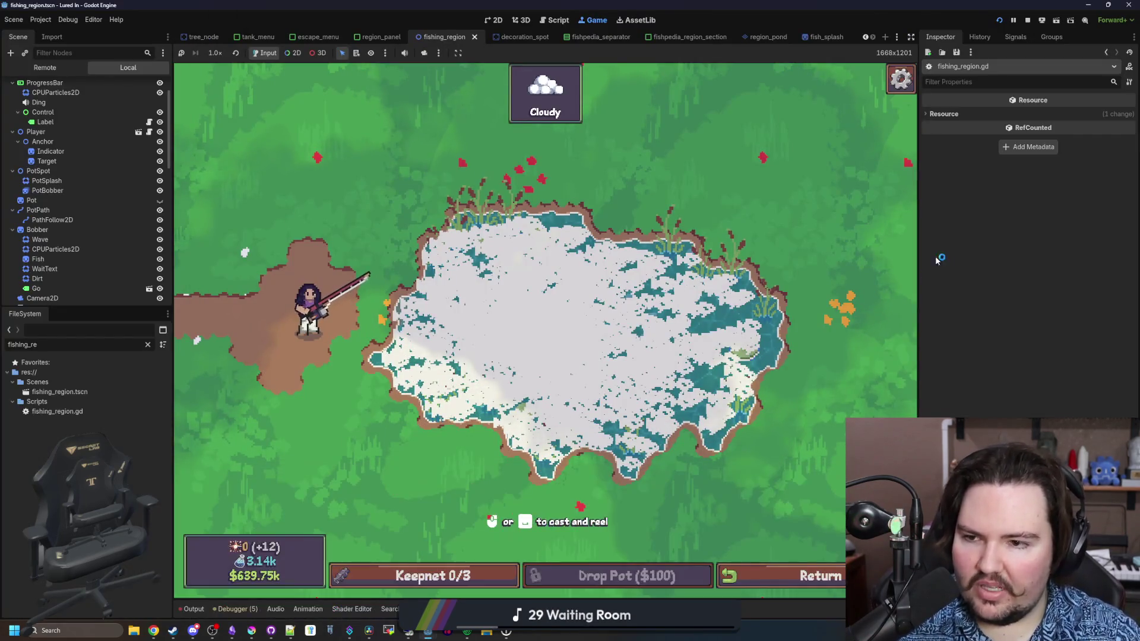
Move the factor declaration above calculate_casting as rodAngleFactor and use that name on line 320.
{"action": "key", "text": "ctrl+f"}
{"action": "type", "text": "factor"}
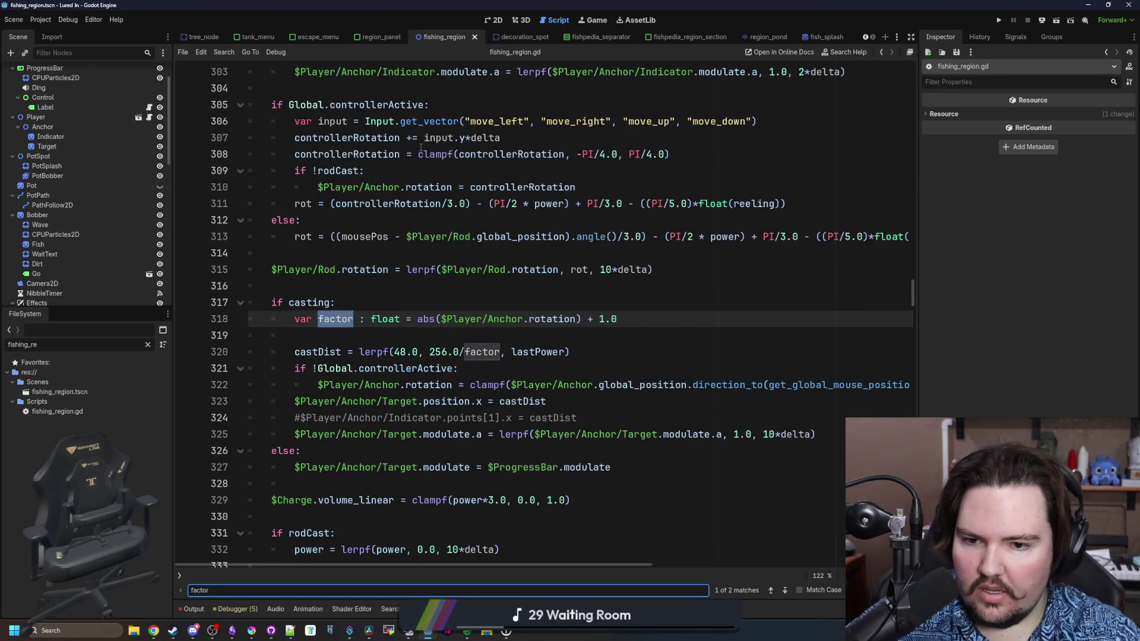
{"action": "left_click", "coordinate": [555, 342]}
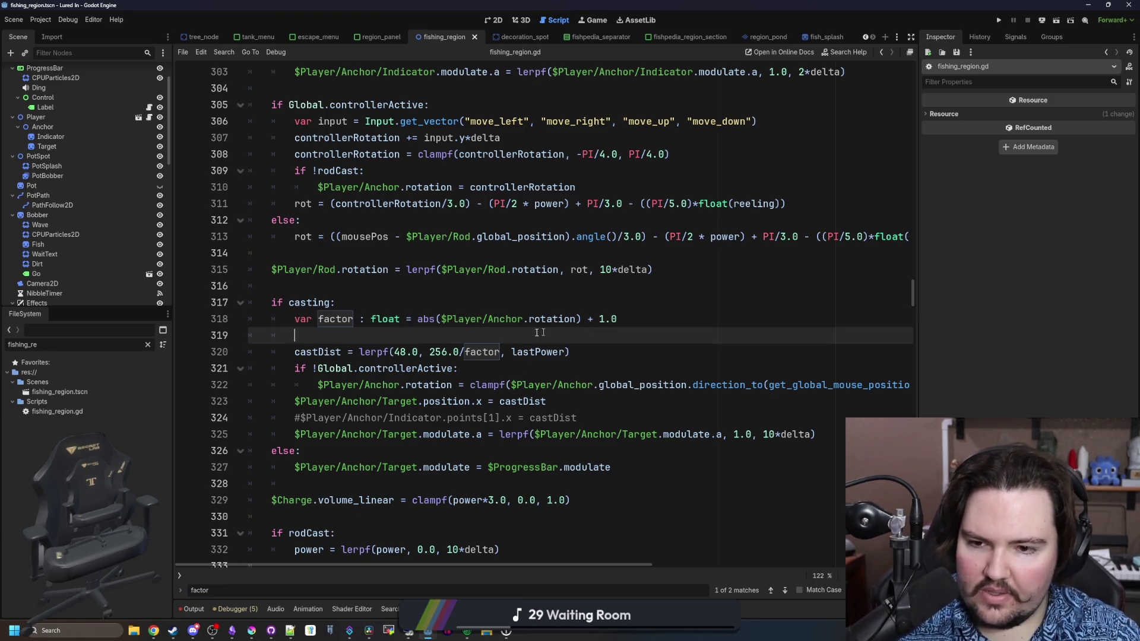
{"action": "left_click_drag", "start_coordinate": [624, 321], "coordinate": [296, 320]}
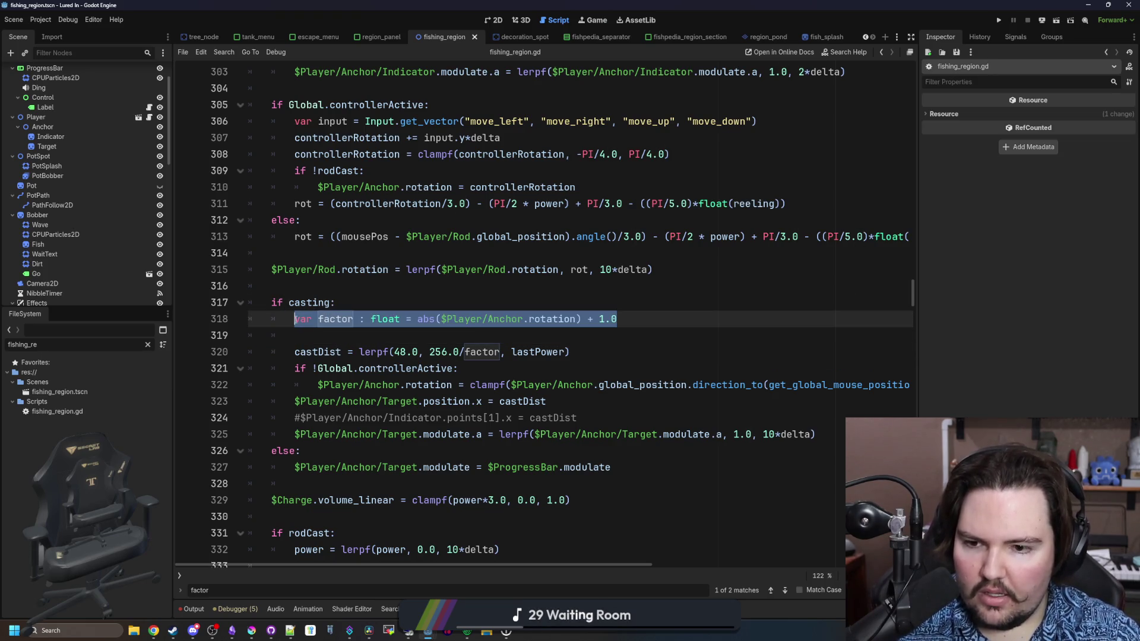
{"action": "key", "text": "BackSpace"}
{"action": "key", "text": "BackSpace"}
{"action": "key", "text": "shift+F3"}
{"action": "type", "text": "rodAngleFactor : float = abs($Player/Anchor.rotation) + 1.0"}
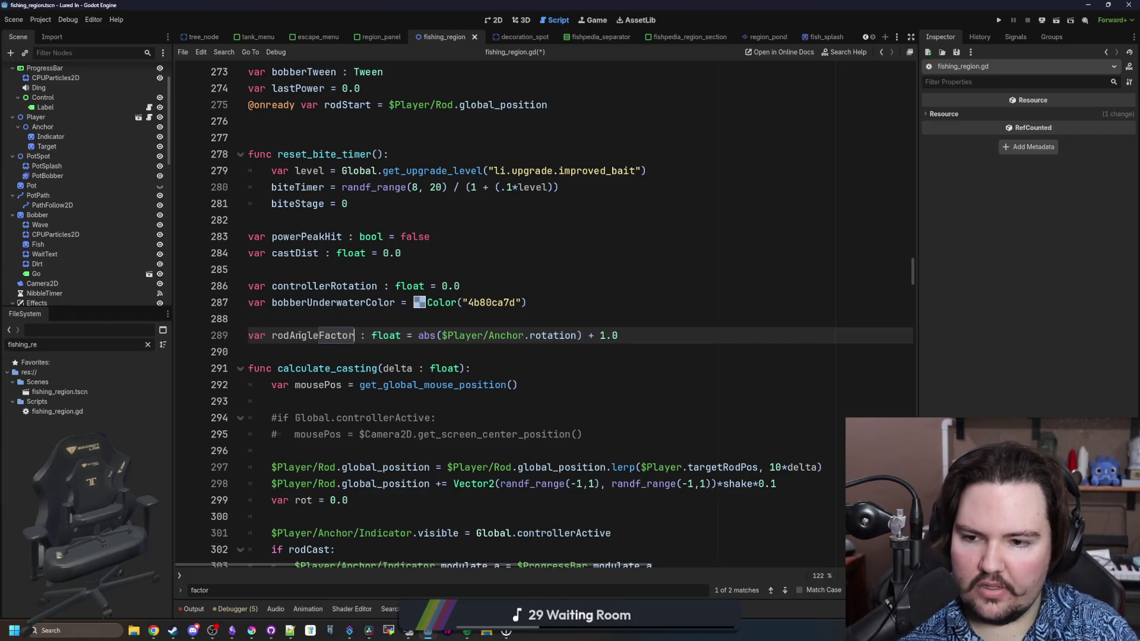
{"action": "double_click", "coordinate": [299, 335]}
{"action": "key", "text": "ctrl+c"}
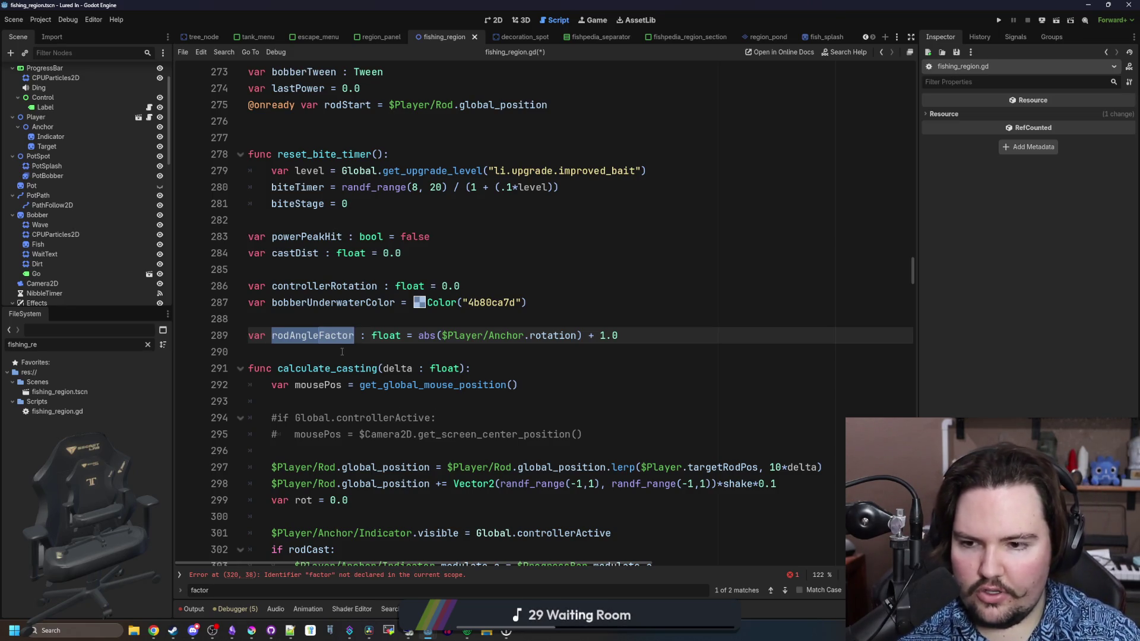
{"action": "scroll", "coordinate": [342, 351], "scroll_direction": "down", "scroll_amount": 9}
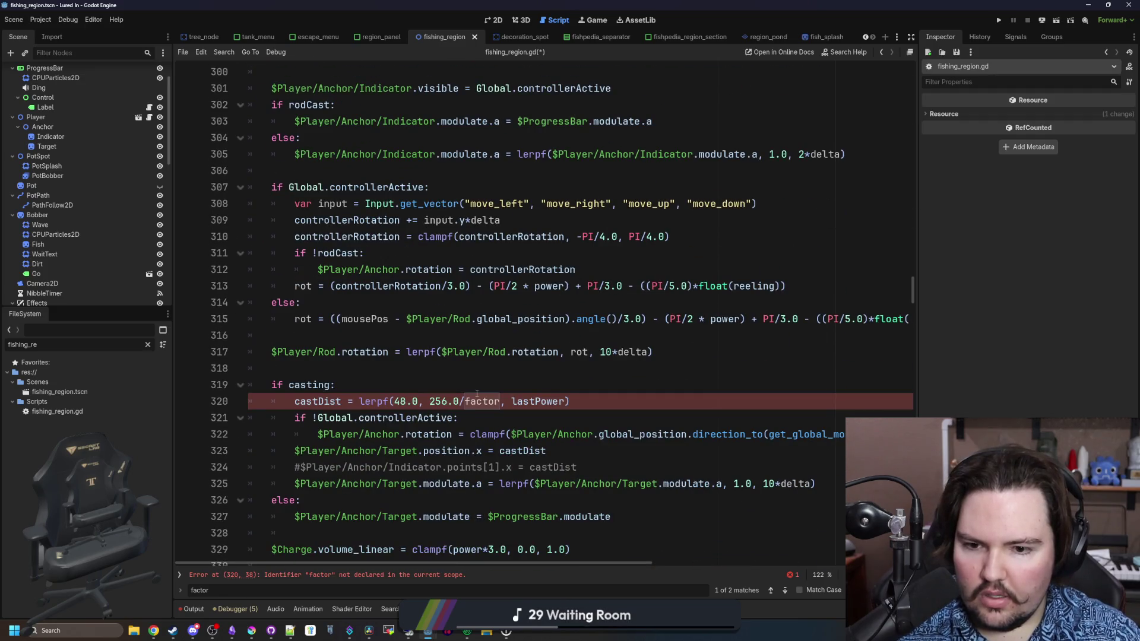
{"action": "double_click", "coordinate": [486, 403]}
{"action": "key", "text": "ctrl+v"}
Initialize rodAngleFactor on line 289 to 1.0 instead of the abs-based value.
{"action": "scroll", "coordinate": [496, 385], "scroll_direction": "down", "scroll_amount": 1}
{"action": "scroll", "coordinate": [496, 385], "scroll_direction": "up", "scroll_amount": 15}
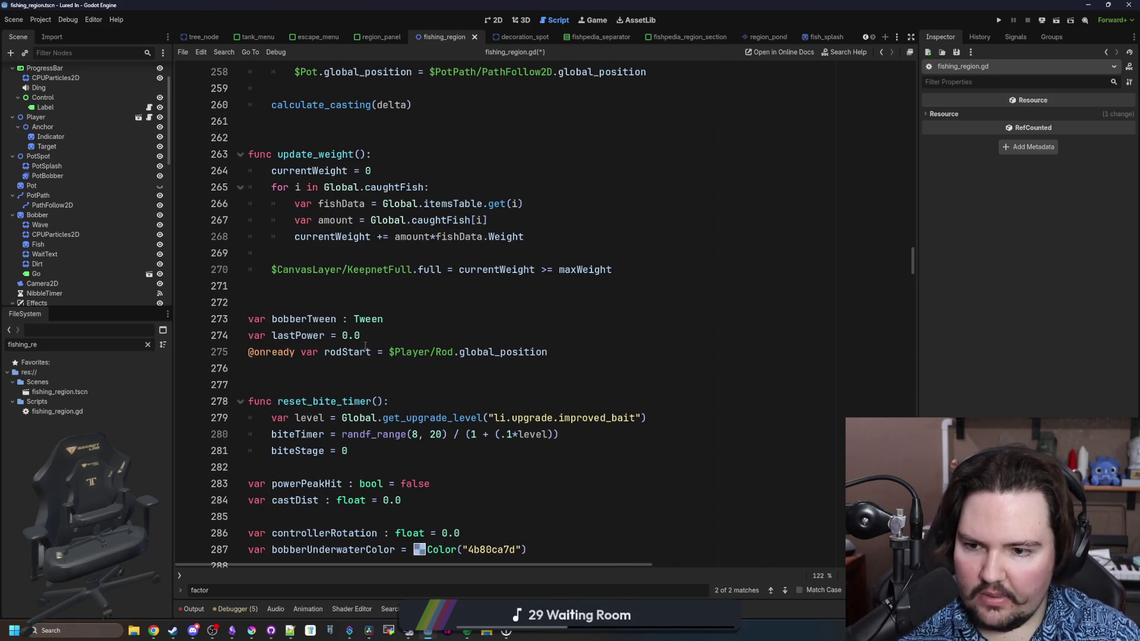
{"action": "left_click", "coordinate": [337, 380]}
{"action": "scroll", "coordinate": [337, 379], "scroll_direction": "down", "scroll_amount": 5}
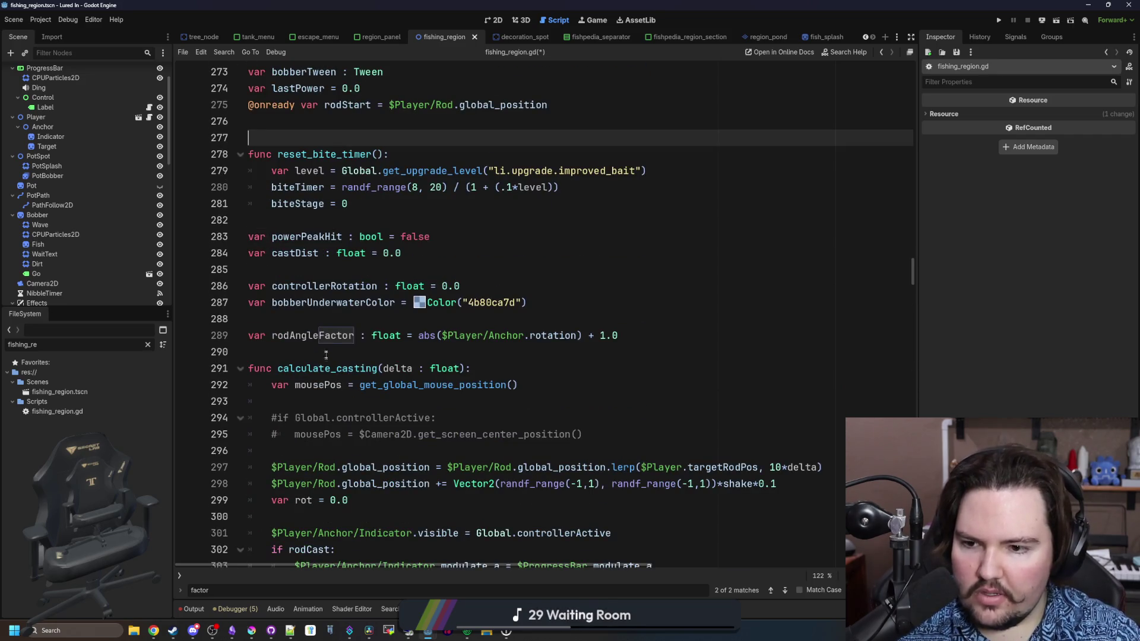
{"action": "left_click", "coordinate": [326, 355]}
{"action": "double_click", "coordinate": [317, 336]}
{"action": "mouse_move", "coordinate": [667, 337]}
{"action": "left_mouse_down"}
{"action": "mouse_move", "coordinate": [250, 337]}
{"action": "mouse_move", "coordinate": [418, 337]}
{"action": "left_mouse_up"}
{"action": "key", "text": "ctrl+x"}
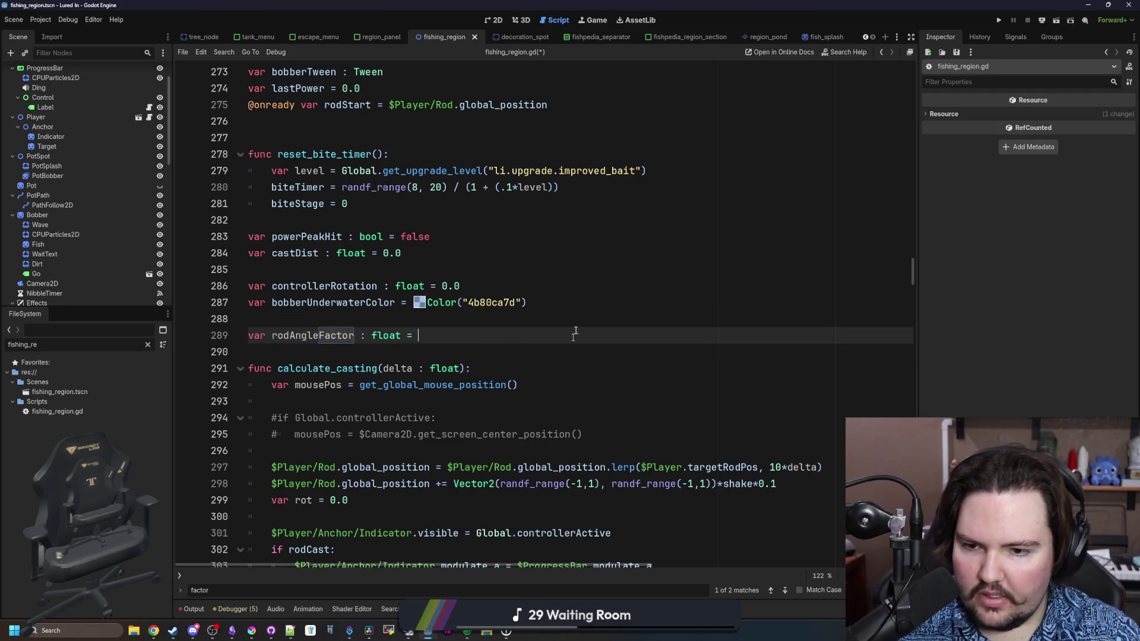
{"action": "type", "text": "1.0"}
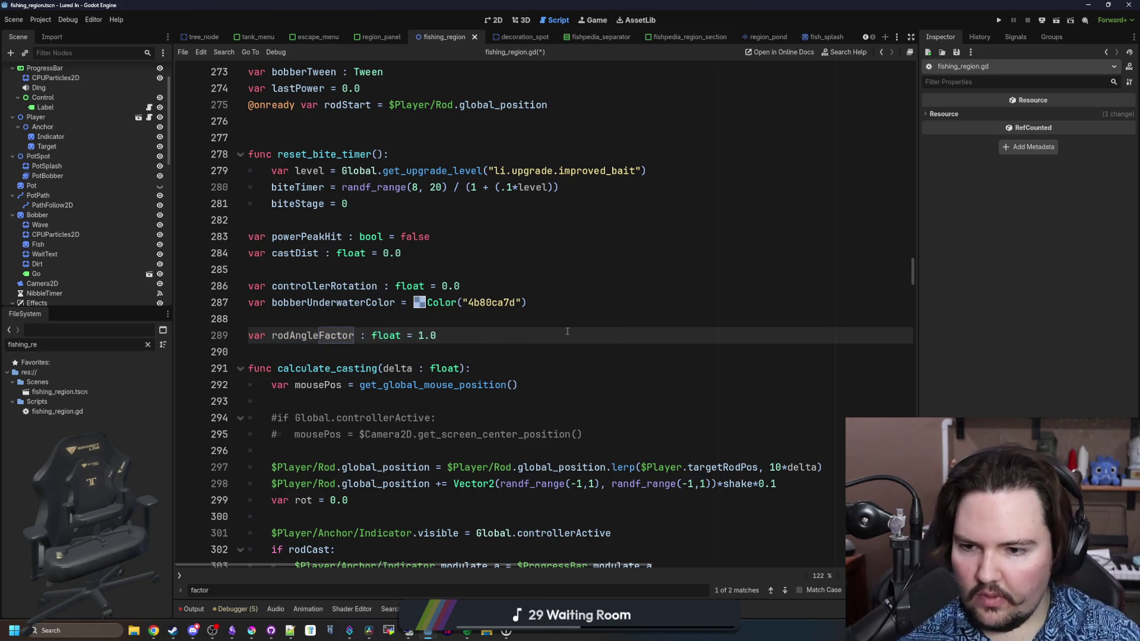
{"action": "scroll", "coordinate": [567, 331], "scroll_direction": "down", "scroll_amount": 19}
{"action": "scroll", "coordinate": [391, 385], "scroll_direction": "down", "scroll_amount": 20}
{"action": "scroll", "coordinate": [392, 385], "scroll_direction": "down", "scroll_amount": 19}
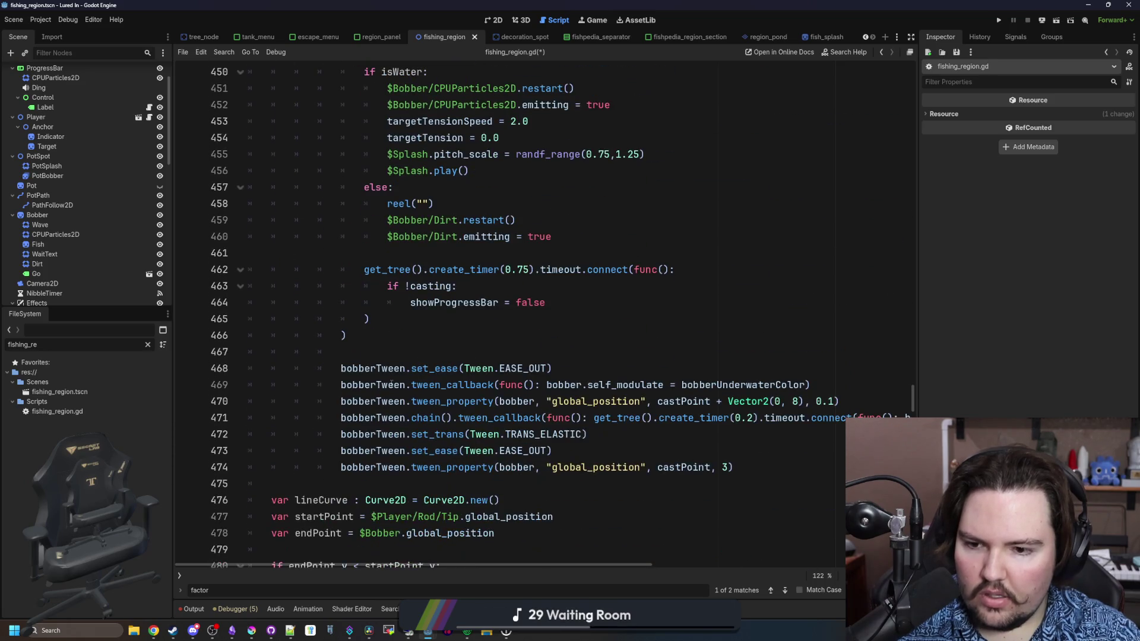
{"action": "scroll", "coordinate": [392, 384], "scroll_direction": "down", "scroll_amount": 5}
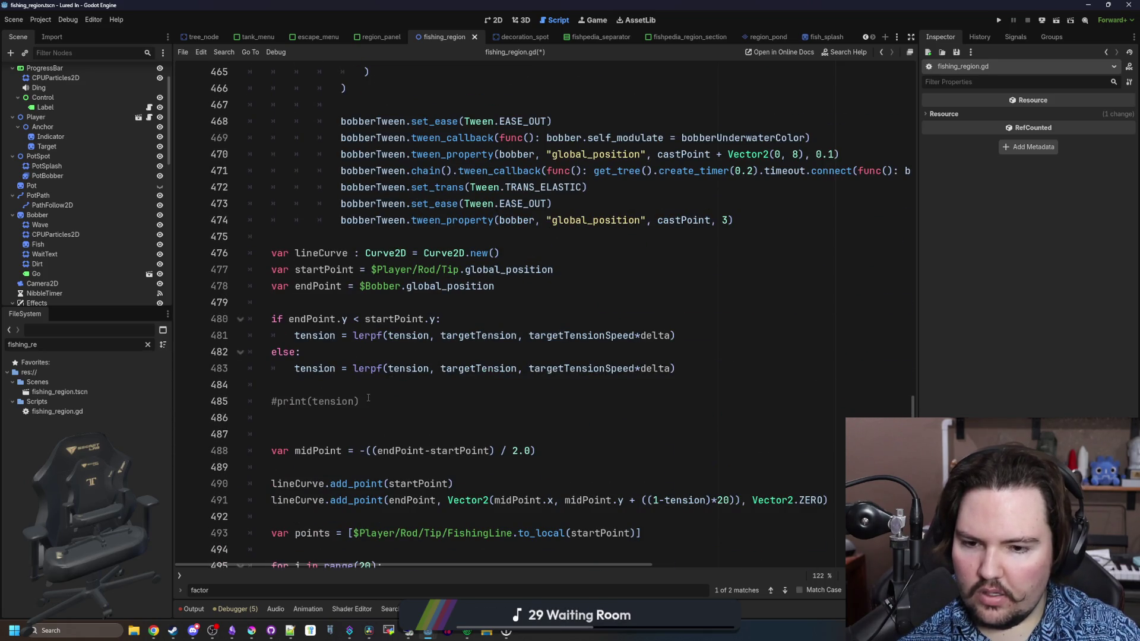
{"action": "scroll", "coordinate": [368, 398], "scroll_direction": "up", "scroll_amount": 13}
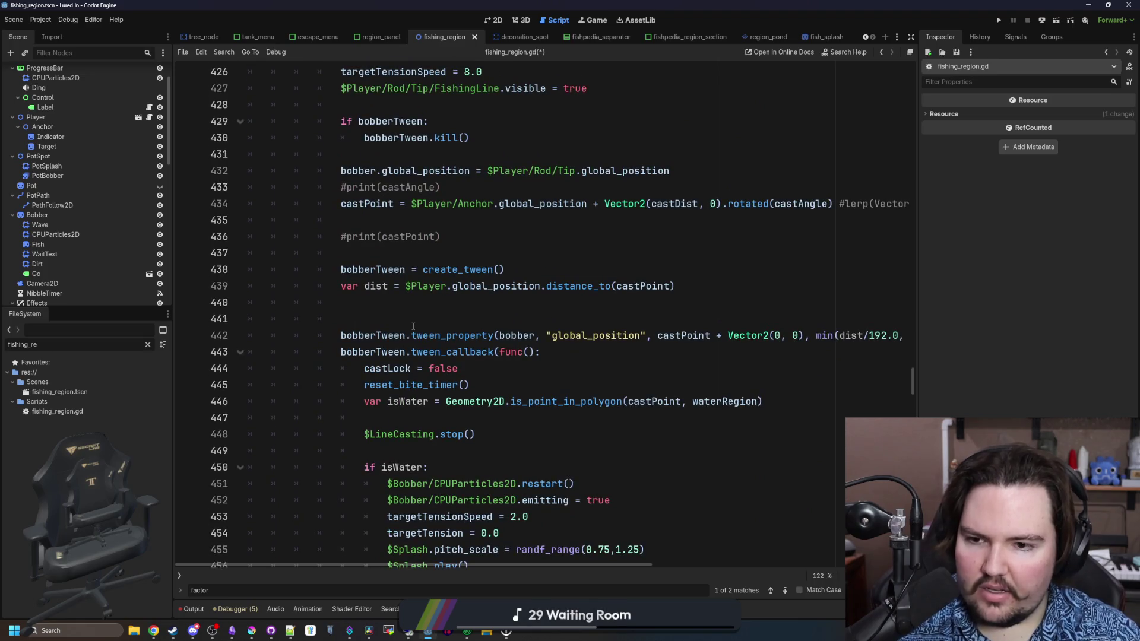
{"action": "type", "text": "var rodAngleFactor : float ="}
Undo the rodAngleFactor edits back to the last saved state.
{"action": "key", "text": "ctrl+z"}
{"action": "key", "text": "ctrl+z"}
{"action": "key", "text": "ctrl+z"}
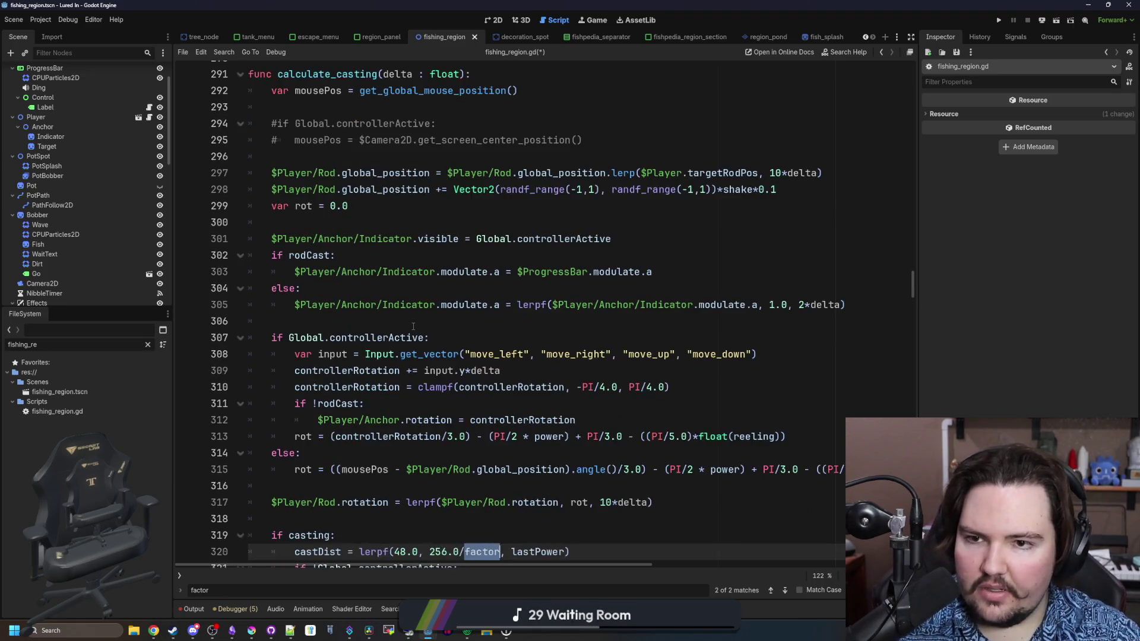
{"action": "key", "text": "ctrl+z"}
{"action": "key", "text": "ctrl+z"}
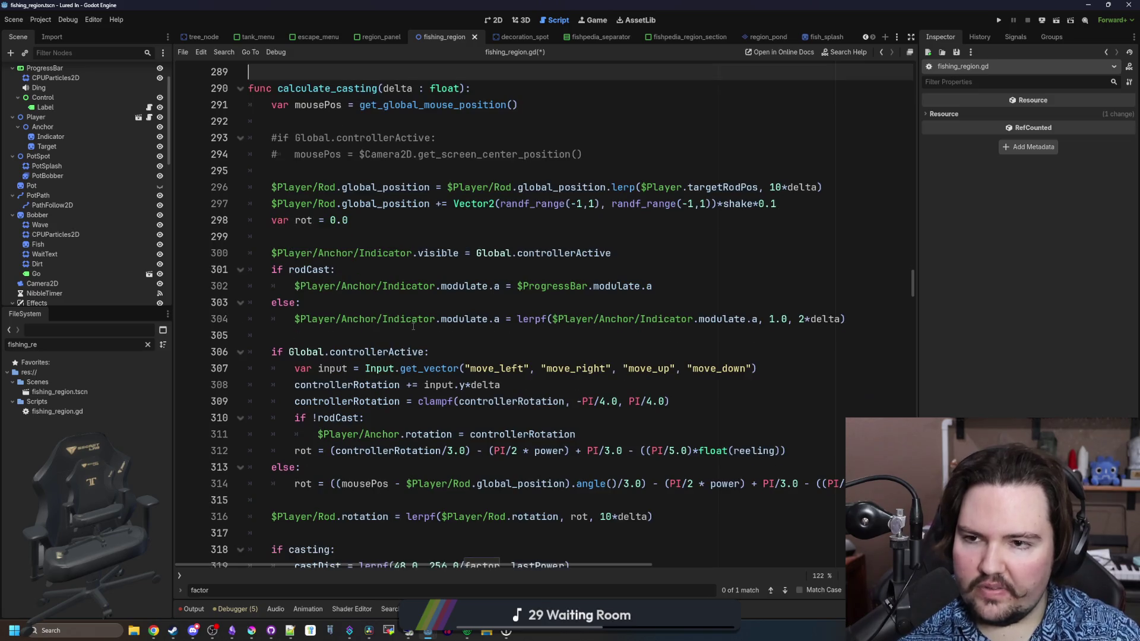
{"action": "key", "text": "ctrl+z"}
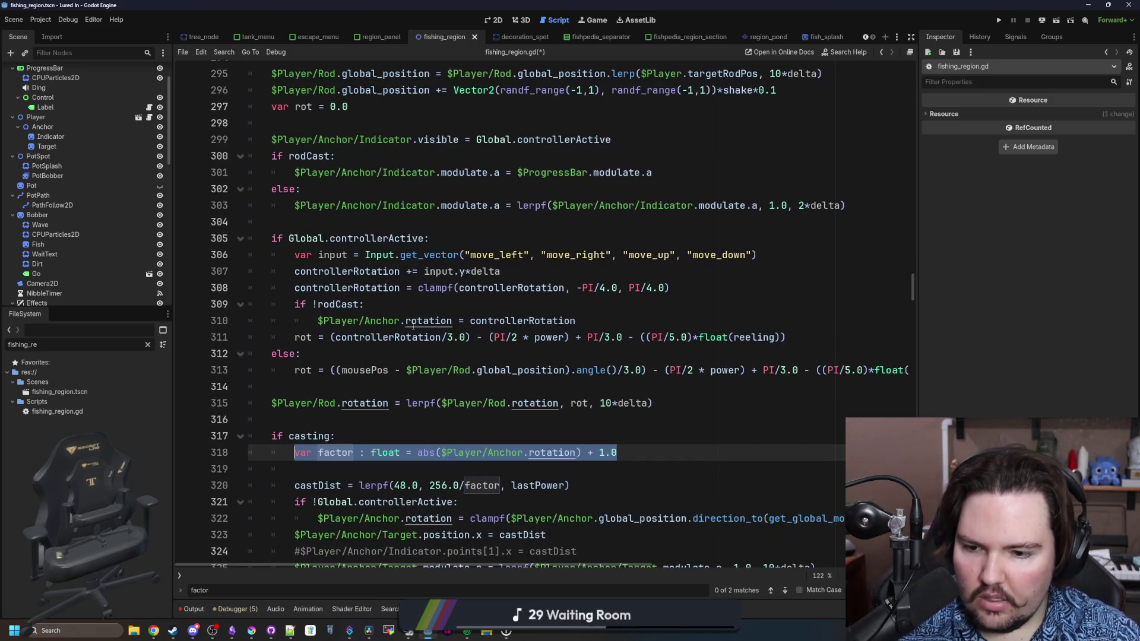
{"action": "key", "text": "ctrl+z"}
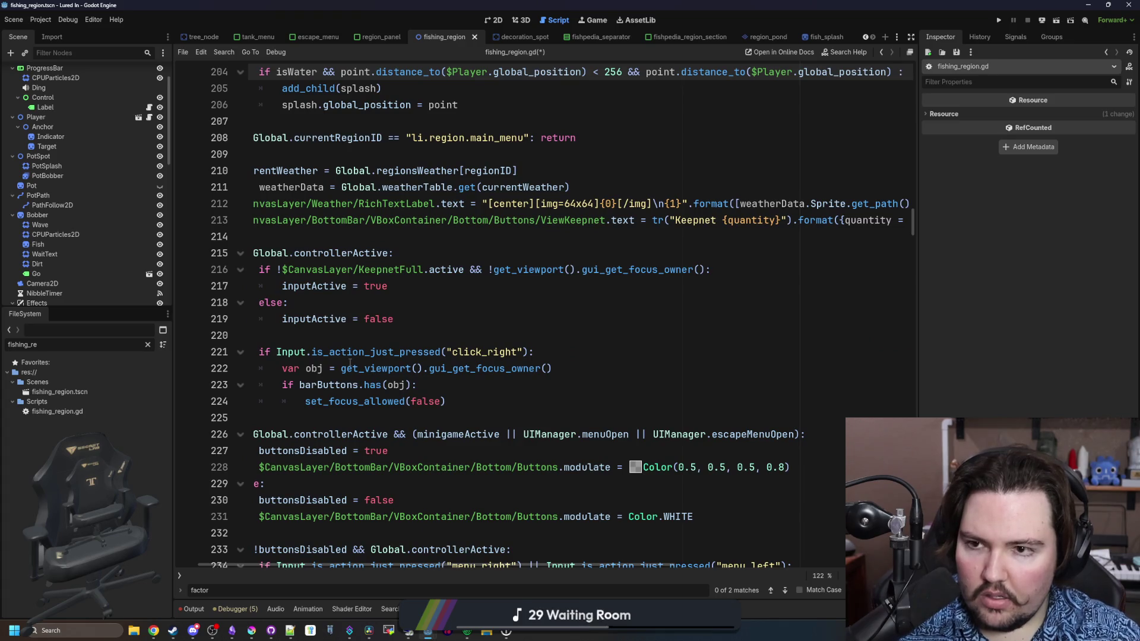
{"action": "scroll", "coordinate": [357, 359], "scroll_direction": "up", "scroll_amount": 3}
{"action": "scroll", "coordinate": [416, 354], "scroll_direction": "down", "scroll_amount": 6}
{"action": "key", "text": "ctrl+z"}
Find the factor declaration again and take it, with the castDist line, from the casting block.
{"action": "key", "text": "ctrl+f"}
{"action": "key", "text": "Return"}
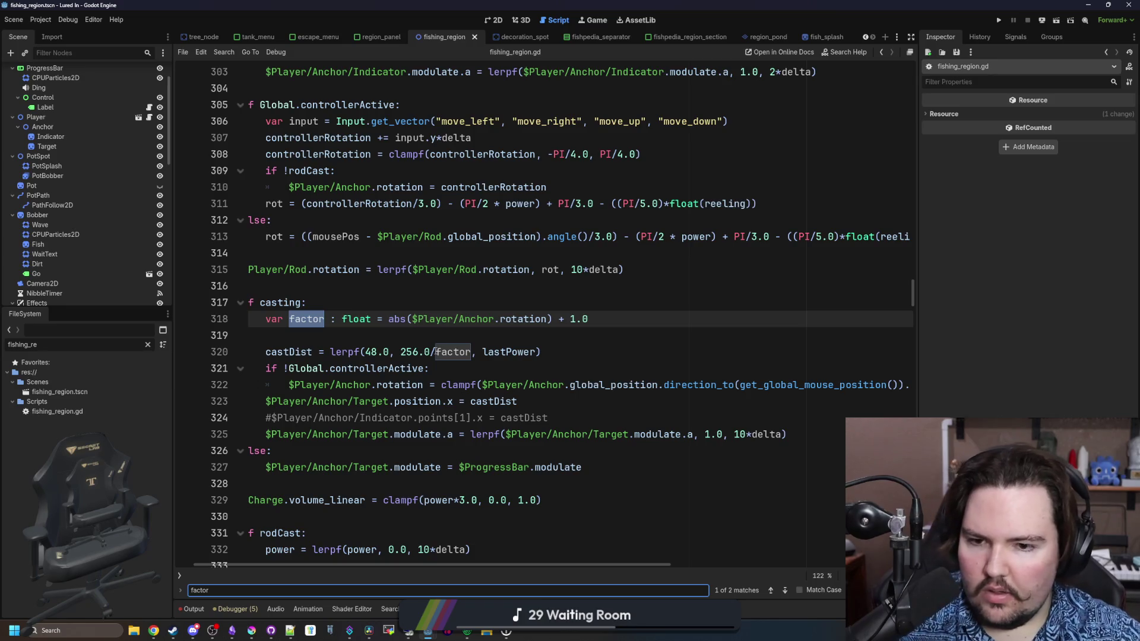
{"action": "left_click", "coordinate": [350, 336]}
{"action": "key", "text": "BackSpace"}
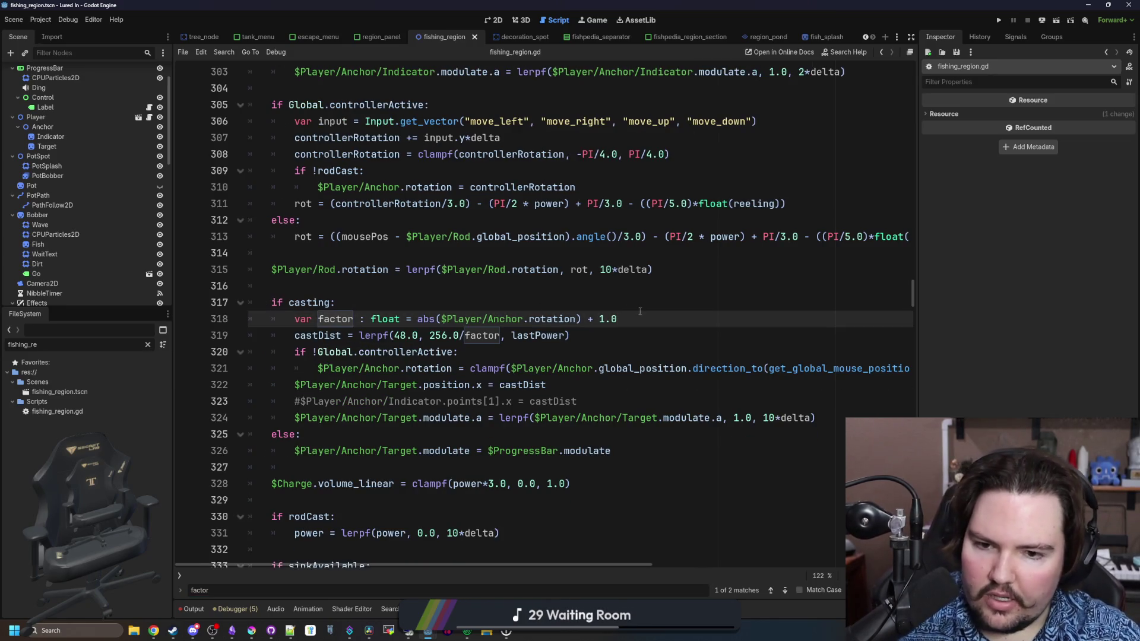
{"action": "key", "text": "shift+Home"}
{"action": "key", "text": "ctrl+x"}
{"action": "key", "text": "ctrl+v"}
{"action": "key", "text": "Down"}
{"action": "key", "text": "Down"}
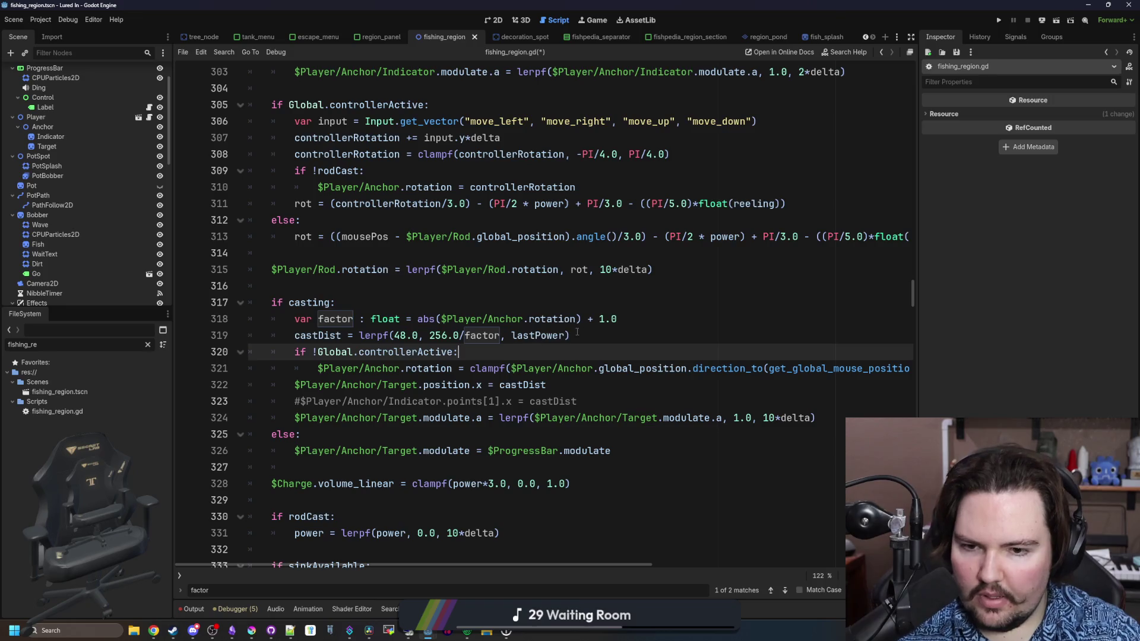
{"action": "left_click_drag", "start_coordinate": [577, 332], "coordinate": [272, 302]}
{"action": "scroll", "coordinate": [434, 330], "scroll_direction": "up", "scroll_amount": 10}
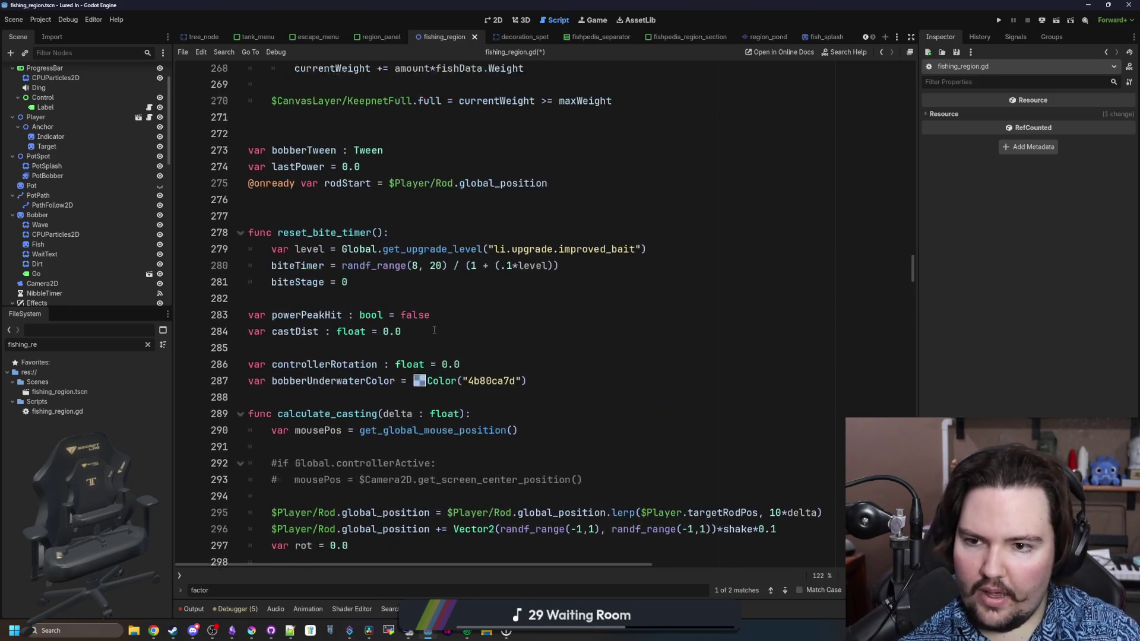
{"action": "scroll", "coordinate": [434, 331], "scroll_direction": "up", "scroll_amount": 9}
{"action": "scroll", "coordinate": [586, 305], "scroll_direction": "up", "scroll_amount": 15}
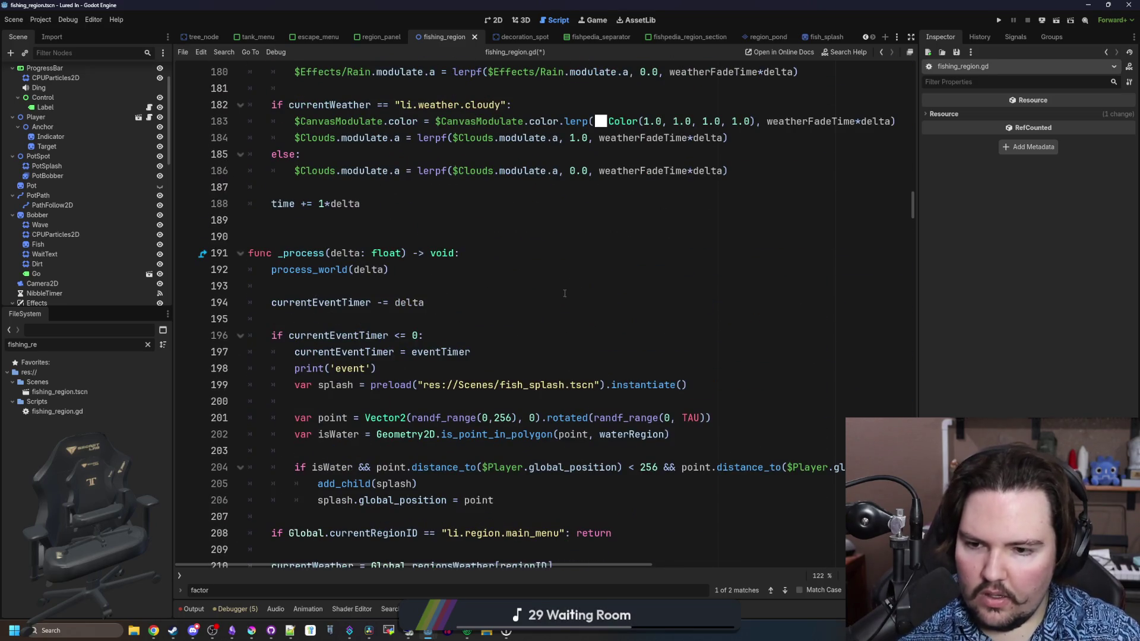
{"action": "scroll", "coordinate": [565, 294], "scroll_direction": "down", "scroll_amount": 2}
Paste the factor and castDist lines after the water check and fix the factor line's indentation.
{"action": "left_click_drag", "start_coordinate": [917, 326], "coordinate": [1040, 326]}
{"action": "left_click", "coordinate": [421, 356]}
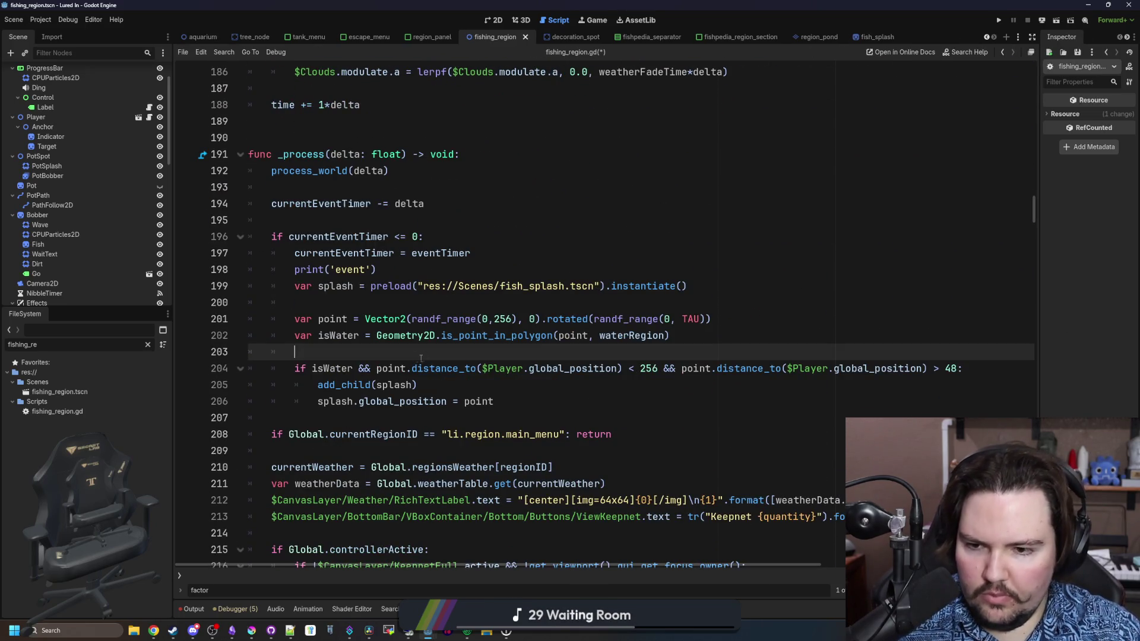
{"action": "key", "text": "Return"}
{"action": "key", "text": "ctrl+v"}
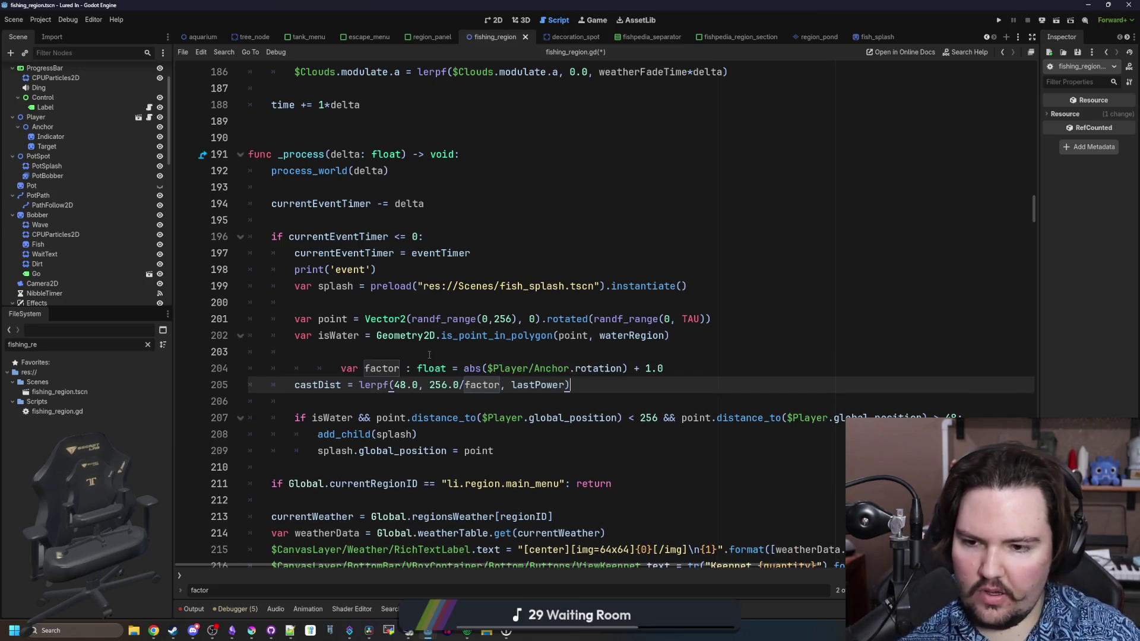
{"action": "left_click", "coordinate": [354, 370]}
{"action": "key", "text": "shift+Tab"}
{"action": "key", "text": "shift+Tab"}
{"action": "left_click", "coordinate": [375, 349]}
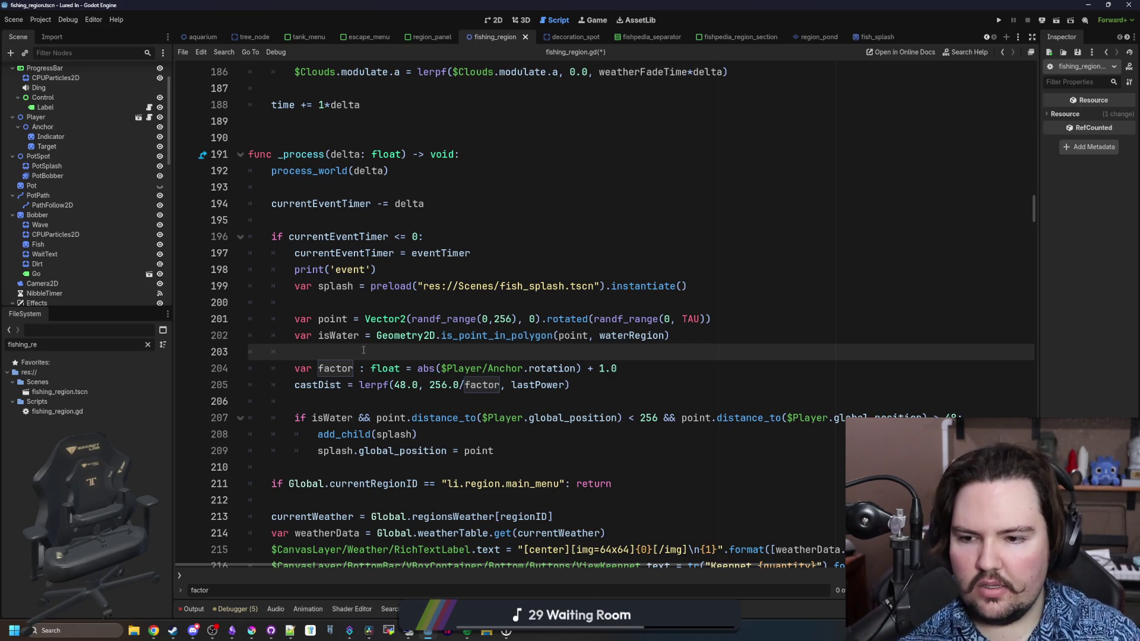
Change the factor line to use $Player/Anchor.get_angle_to(point) instead of rotation.
{"action": "left_click", "coordinate": [541, 370]}
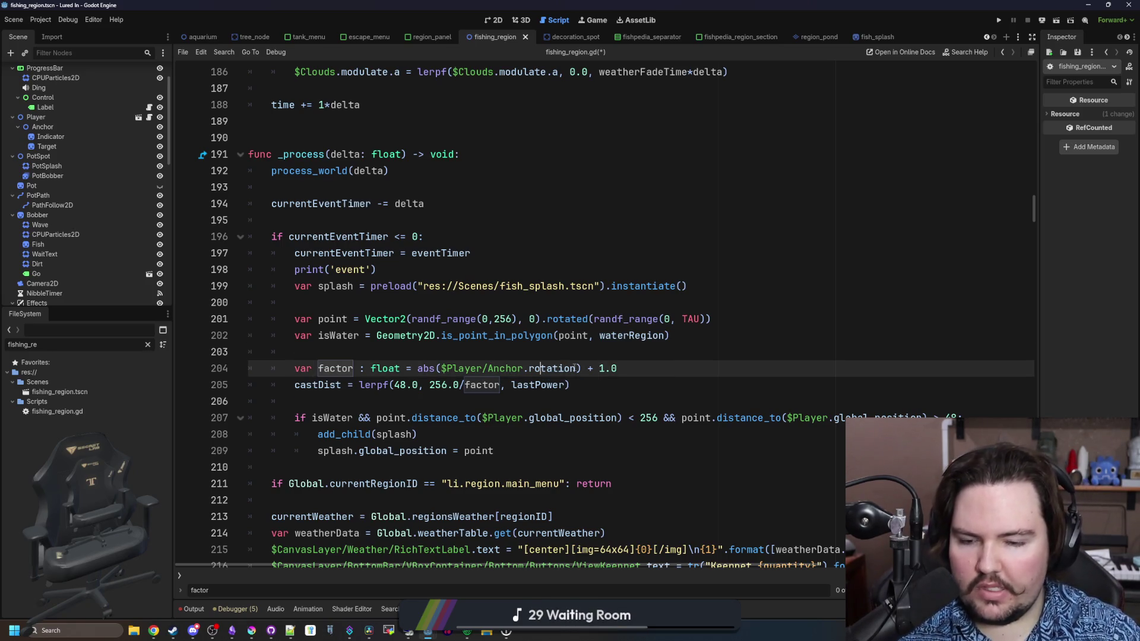
{"action": "left_click", "coordinate": [575, 369]}
{"action": "key", "text": "BackSpace"}
{"action": "key", "text": "BackSpace"}
{"action": "key", "text": "BackSpace"}
{"action": "type", "text": "d"}
{"action": "key", "text": "BackSpace"}
{"action": "type", "text": "angle_t"}
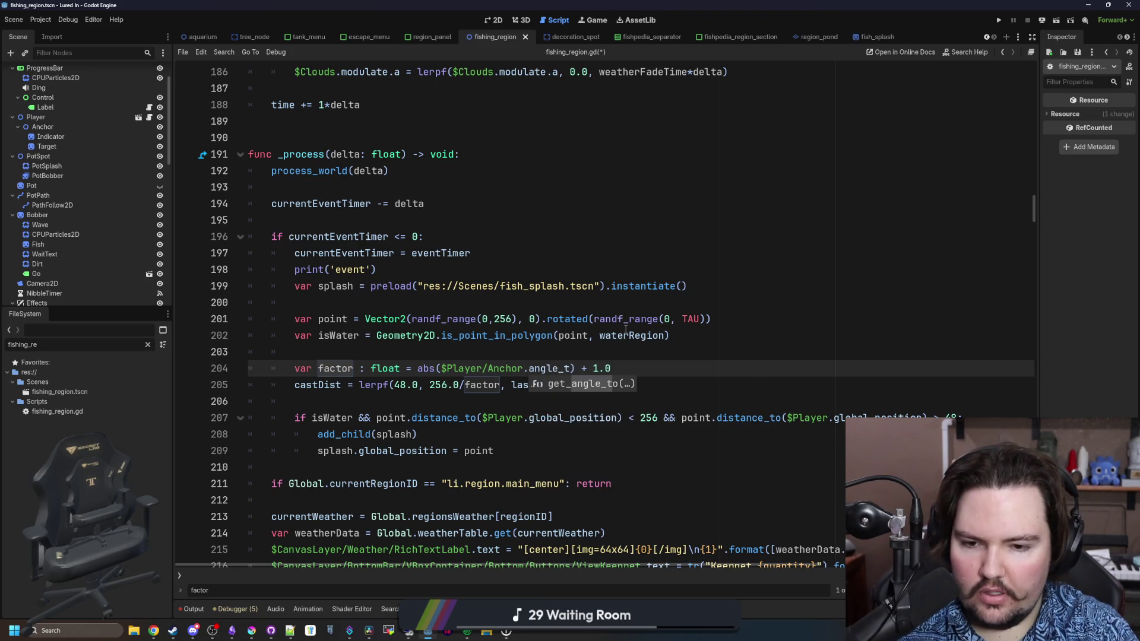
{"action": "key", "text": "Return"}
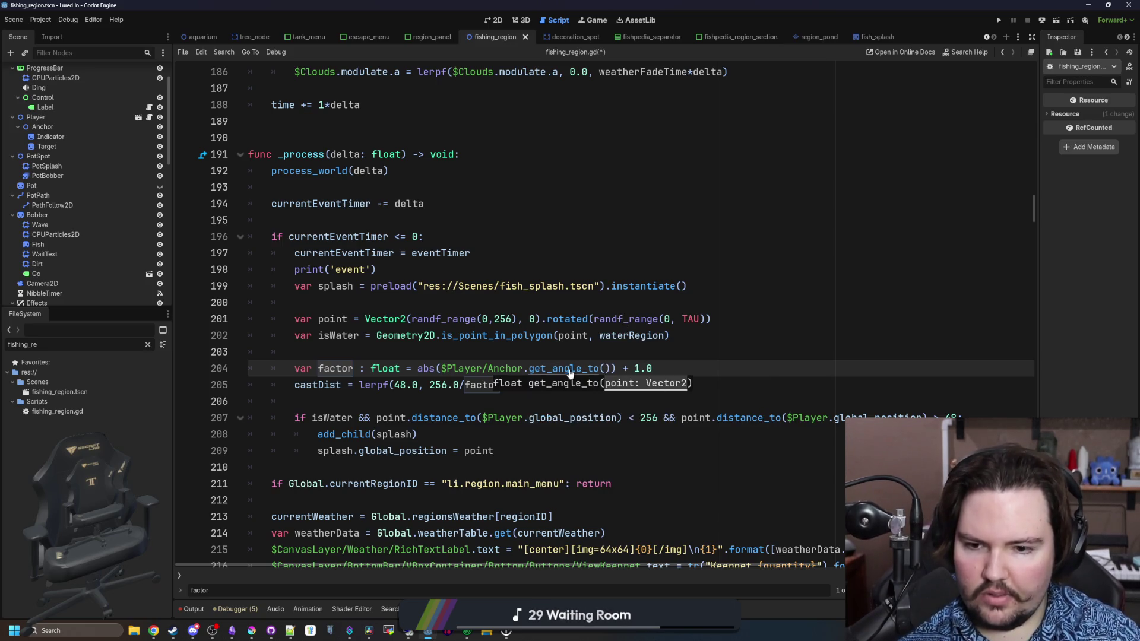
{"action": "left_click", "coordinate": [569, 369], "text": "ctrl"}
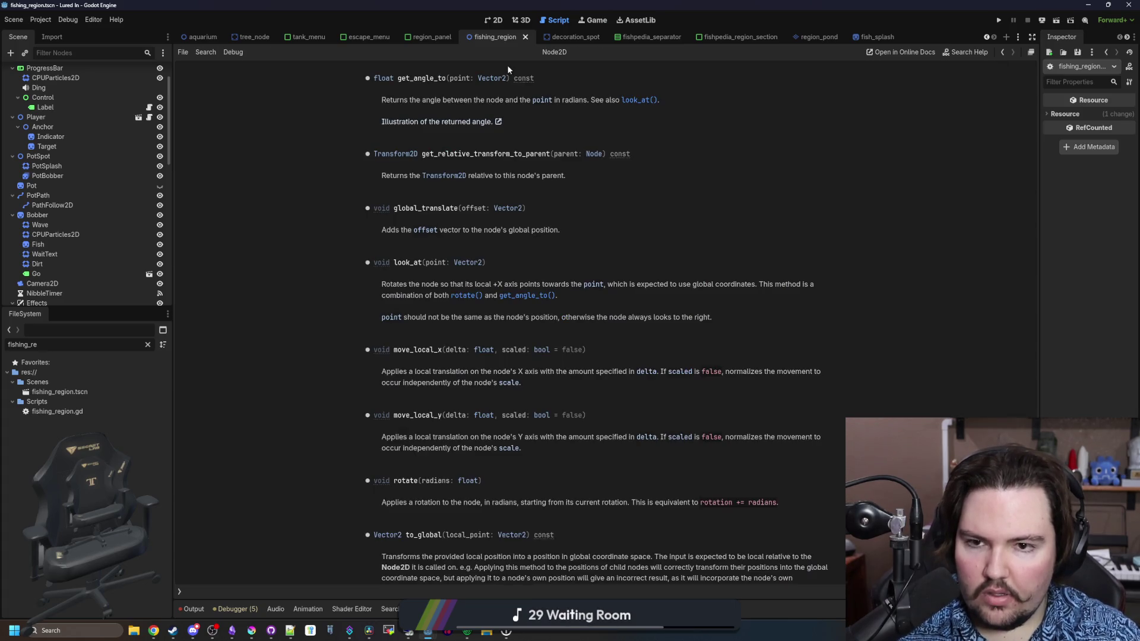
{"action": "key", "text": "alt+Left"}
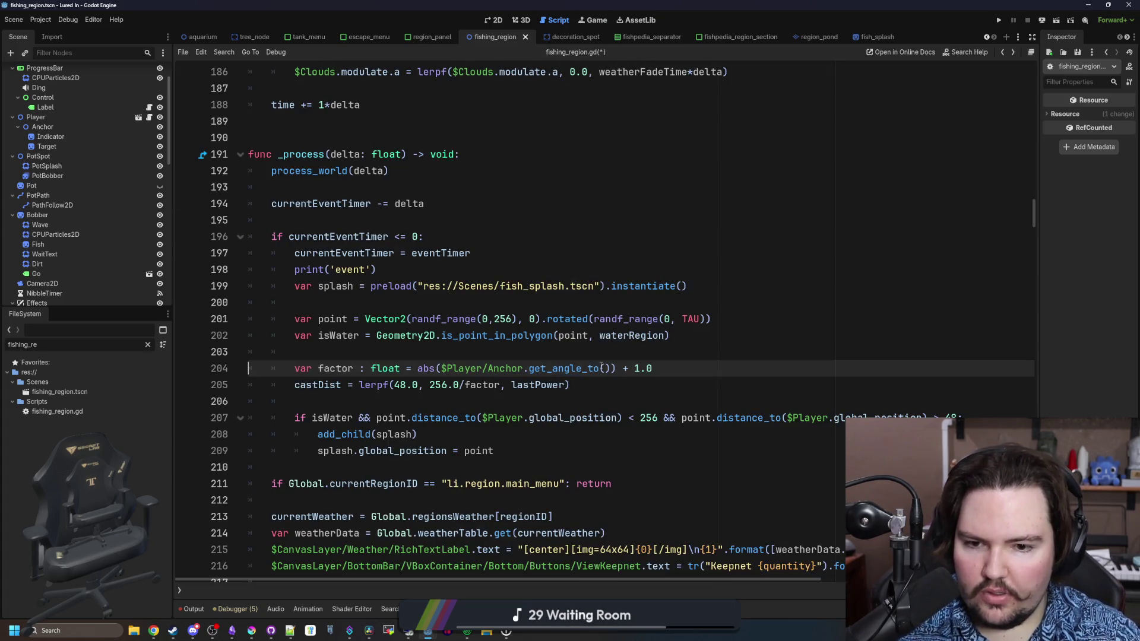
{"action": "type", "text": "point"}
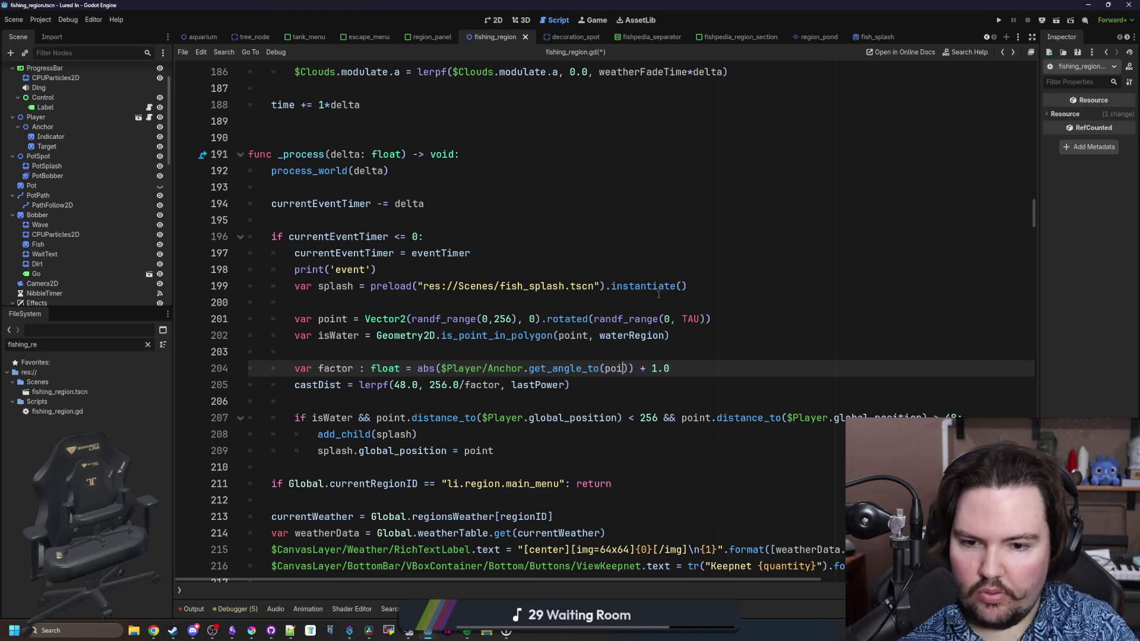
{"action": "left_click", "coordinate": [581, 368], "text": "ctrl"}
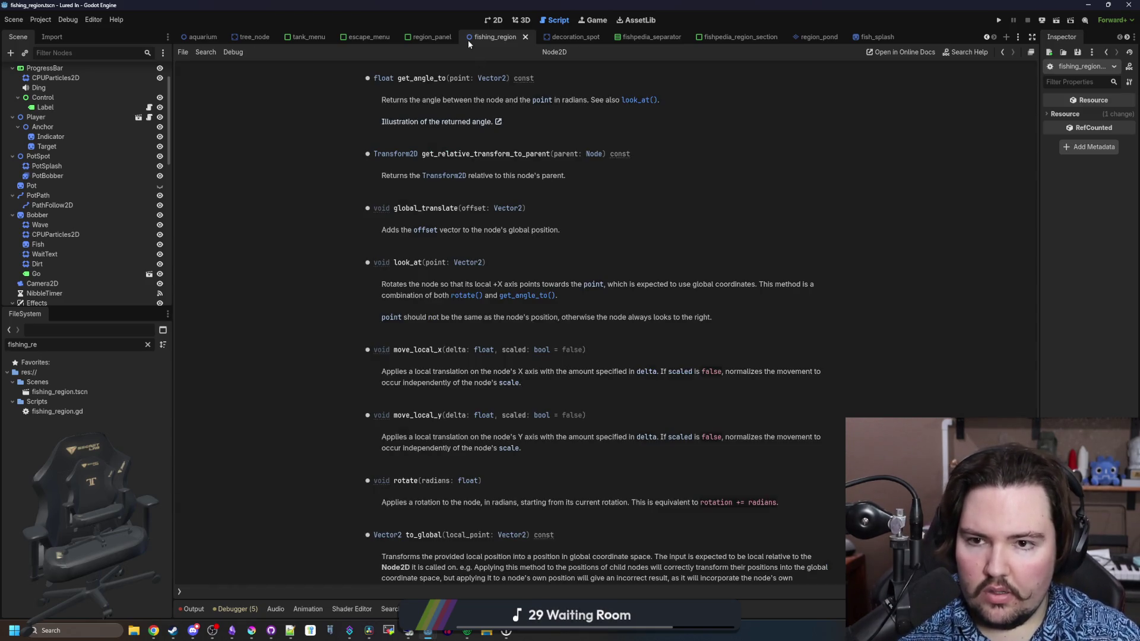
{"action": "key", "text": "alt+Left"}
Change the 256 distance limit to 256/factor, comment out castDist, then save and run.
{"action": "left_click", "coordinate": [619, 377]}
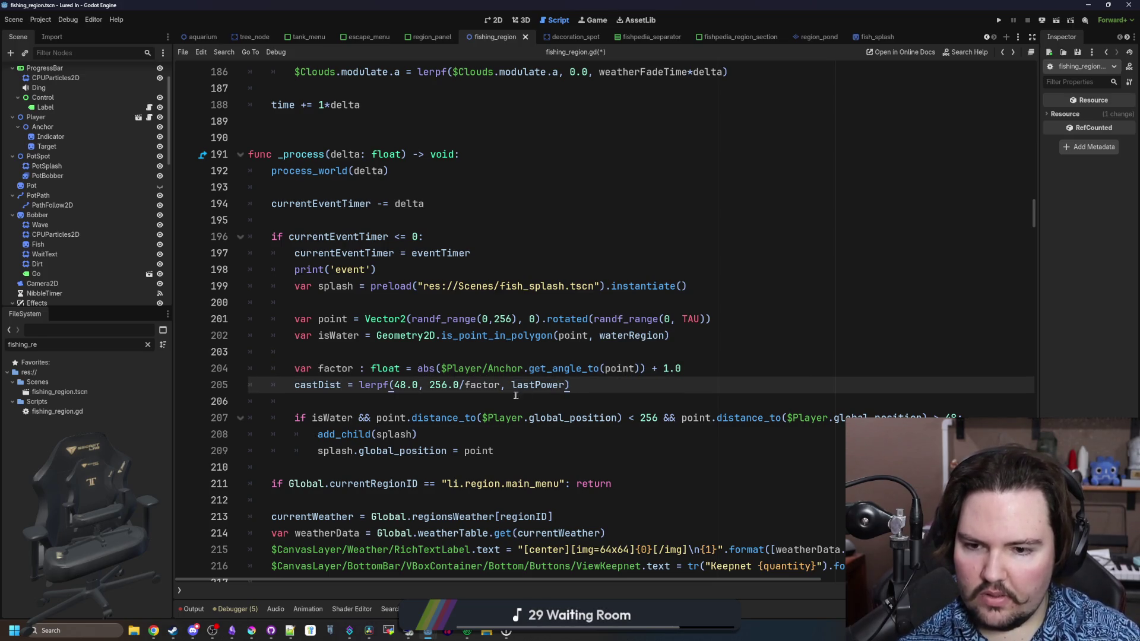
{"action": "double_click", "coordinate": [482, 385]}
{"action": "left_click", "coordinate": [658, 418]}
{"action": "type", "text": "/factor"}
{"action": "left_click", "coordinate": [488, 386]}
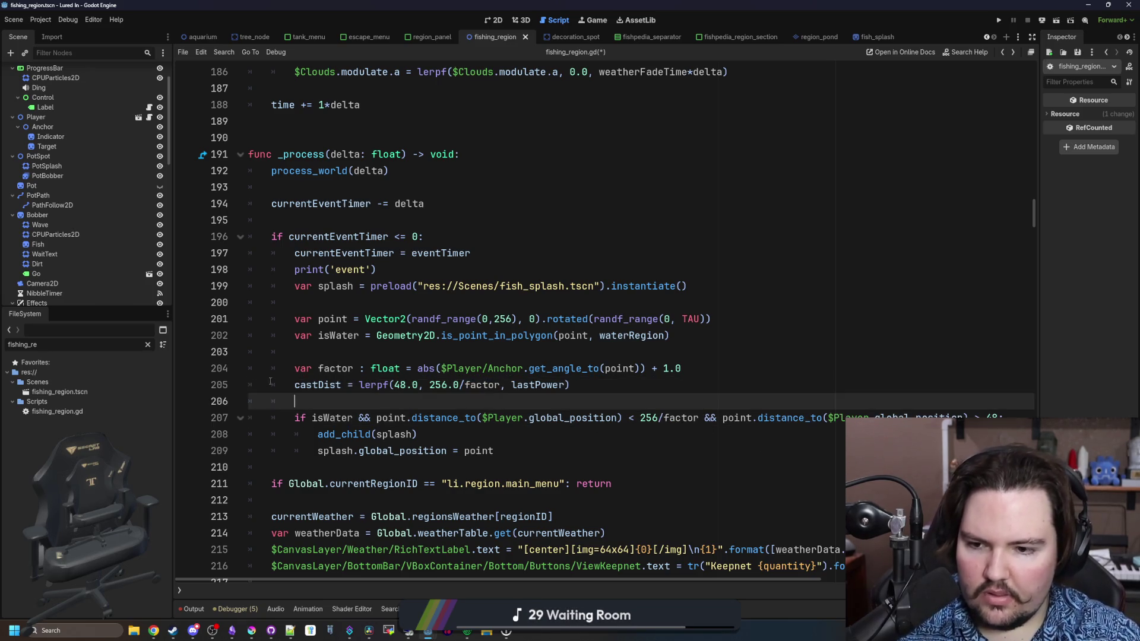
{"action": "key", "text": "ctrl+k"}
{"action": "left_click", "coordinate": [334, 354]}
{"action": "key", "text": "ctrl+s"}
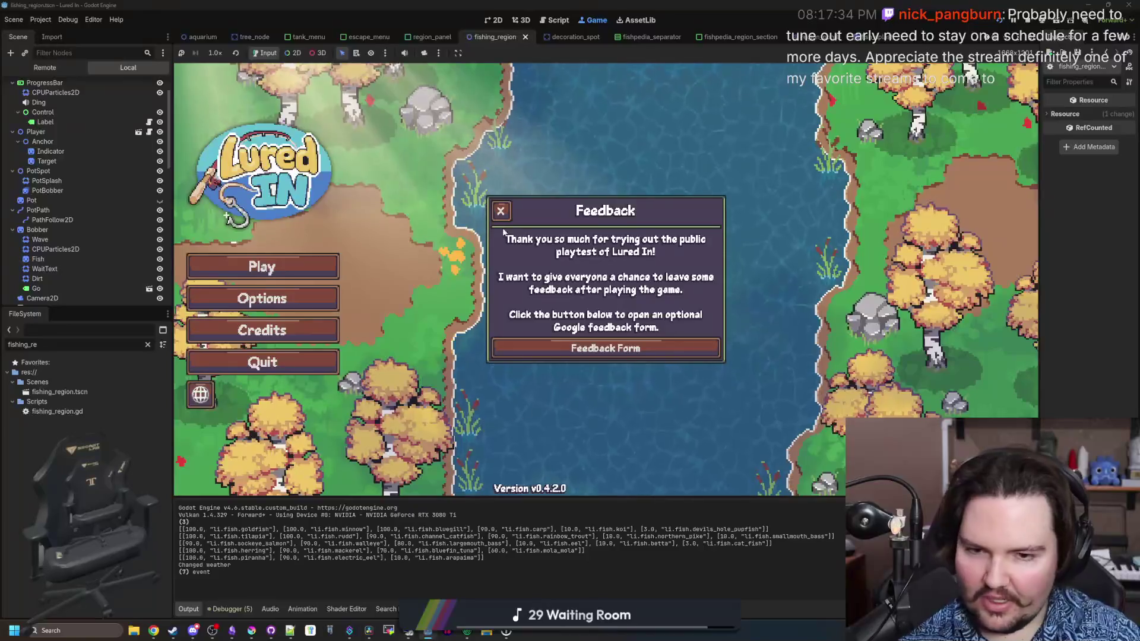
Close the Feedback popup, start the game, and travel to the Ocean region.
{"action": "left_click", "coordinate": [507, 218]}
{"action": "left_click", "coordinate": [309, 267]}
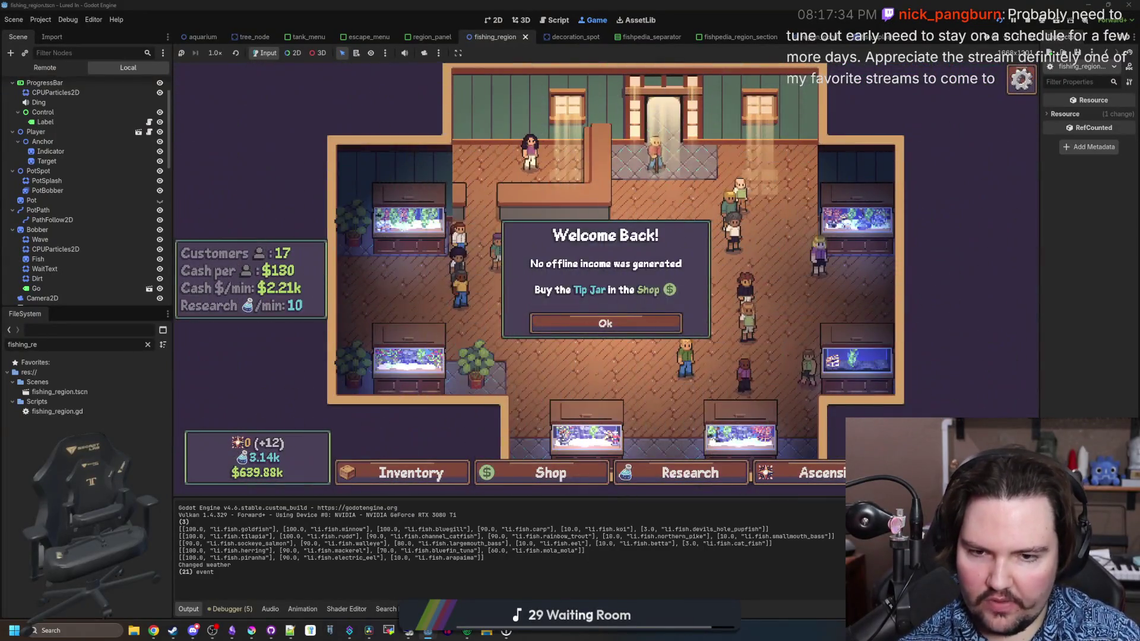
{"action": "left_click", "coordinate": [605, 324]}
{"action": "scroll", "coordinate": [679, 344], "scroll_direction": "down", "scroll_amount": 3}
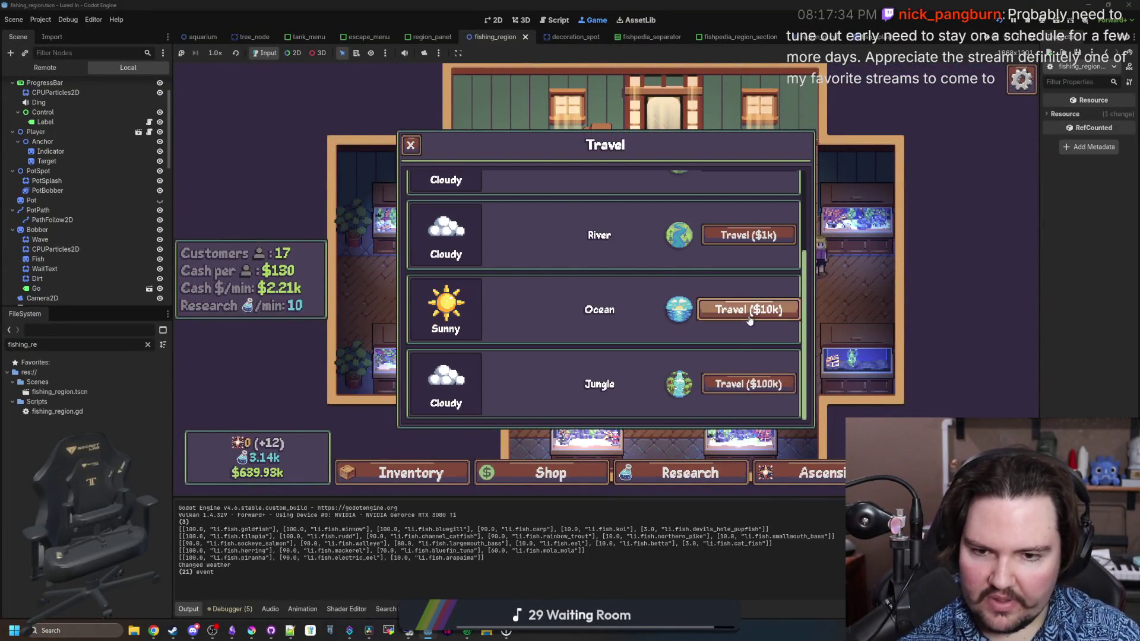
{"action": "left_click", "coordinate": [742, 310]}
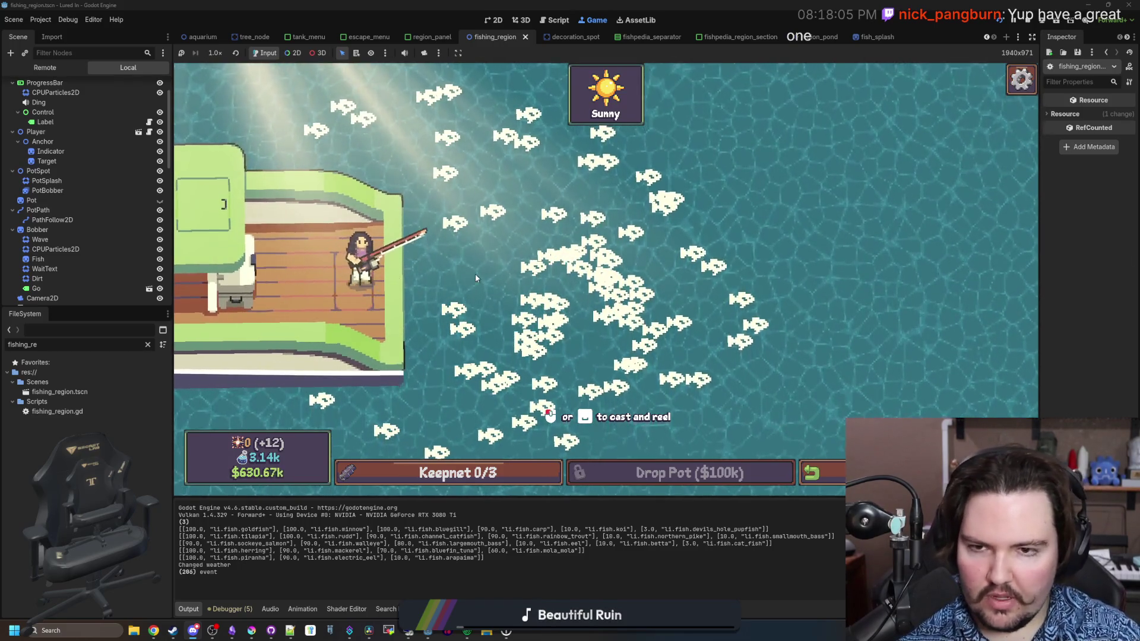
Cast and reel in twice at the ocean, then return to the fishing_region script.
{"action": "mouse_move", "coordinate": [535, 214]}
{"action": "left_mouse_down"}
{"action": "mouse_move", "coordinate": [438, 205]}
{"action": "mouse_move", "coordinate": [430, 92]}
{"action": "mouse_move", "coordinate": [434, 101]}
{"action": "left_mouse_up"}
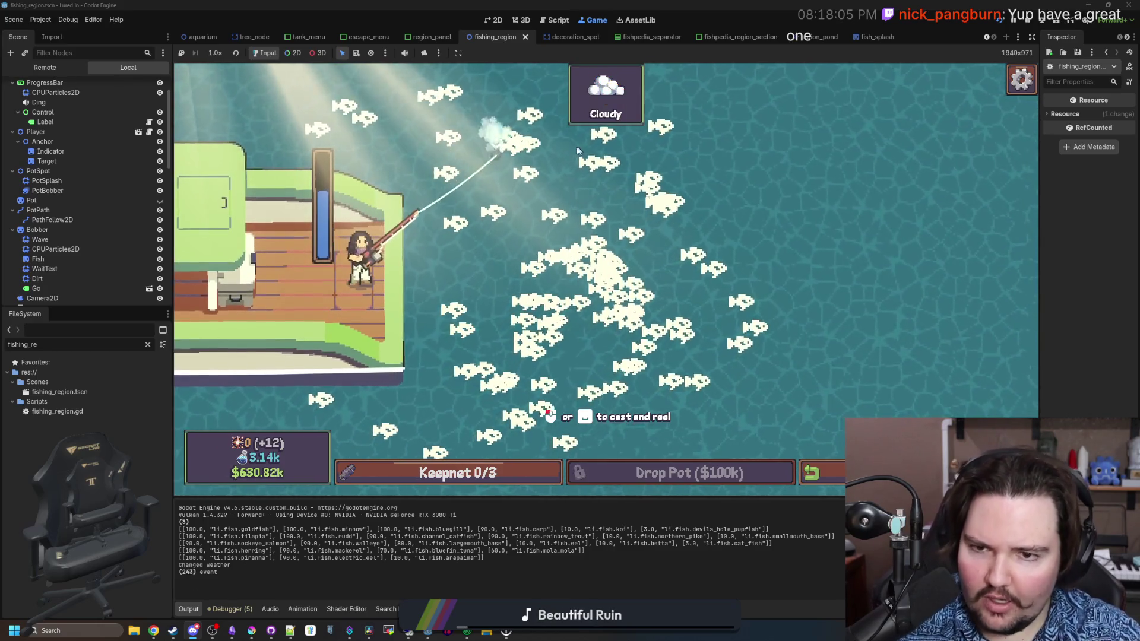
{"action": "left_click", "coordinate": [475, 404]}
{"action": "mouse_move", "coordinate": [427, 410]}
{"action": "left_mouse_down"}
{"action": "mouse_move", "coordinate": [392, 416]}
{"action": "mouse_move", "coordinate": [700, 284]}
{"action": "left_mouse_up"}
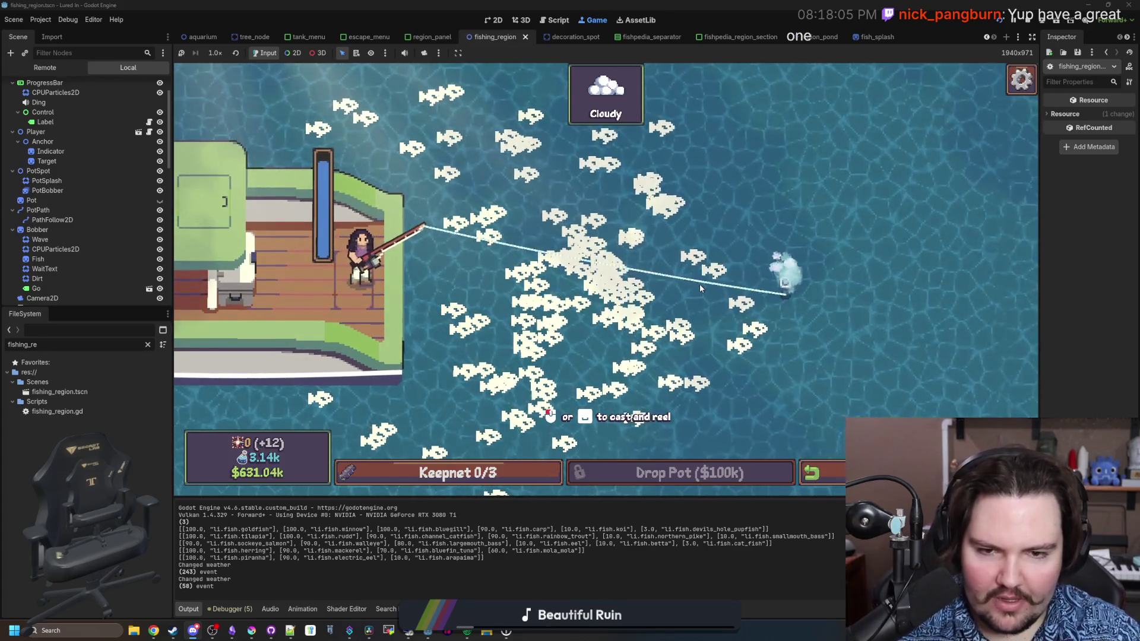
{"action": "left_click", "coordinate": [699, 284]}
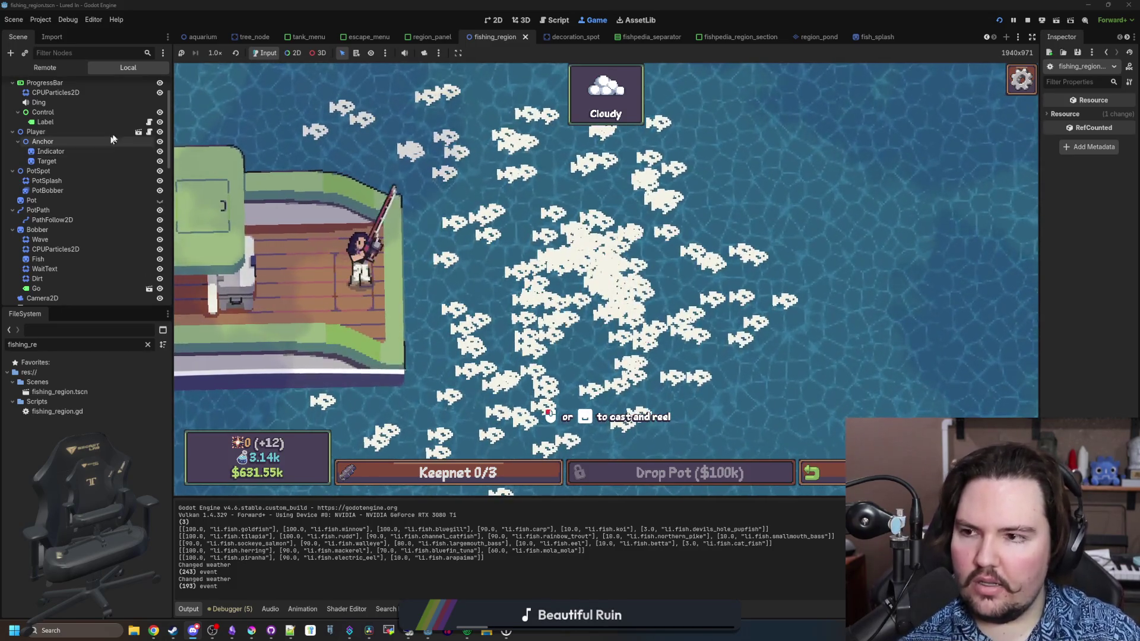
{"action": "scroll", "coordinate": [119, 120], "scroll_direction": "up", "scroll_amount": 2}
{"action": "left_click", "coordinate": [148, 86]}
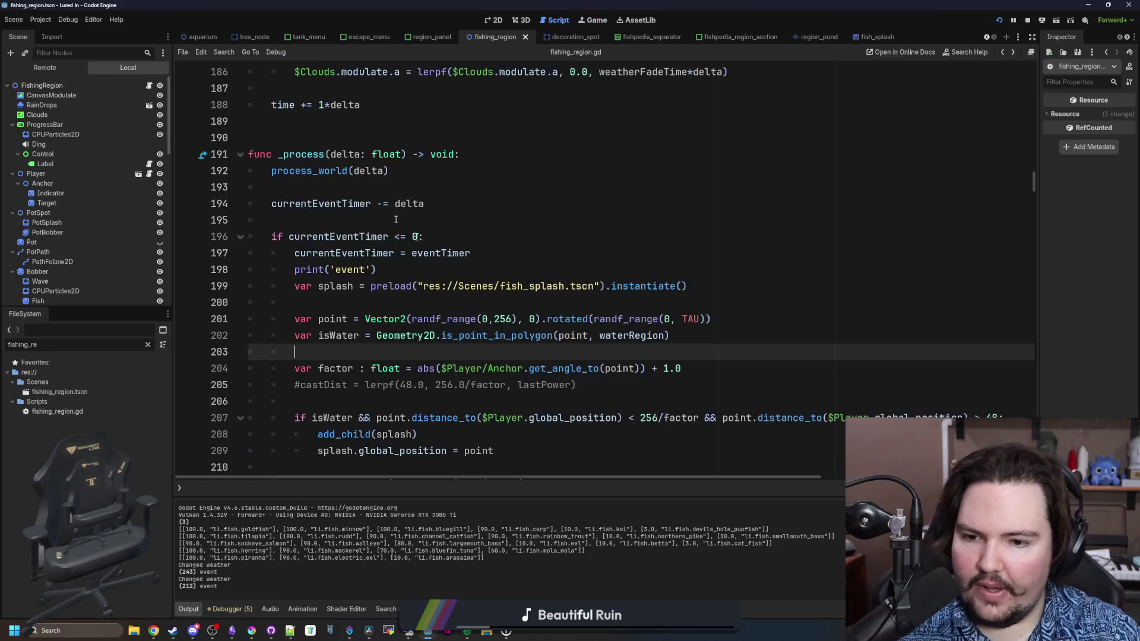
Move the anchor angle expression into a new playerAngle variable and use abs(playerAngle) in factor.
{"action": "left_click", "coordinate": [548, 334]}
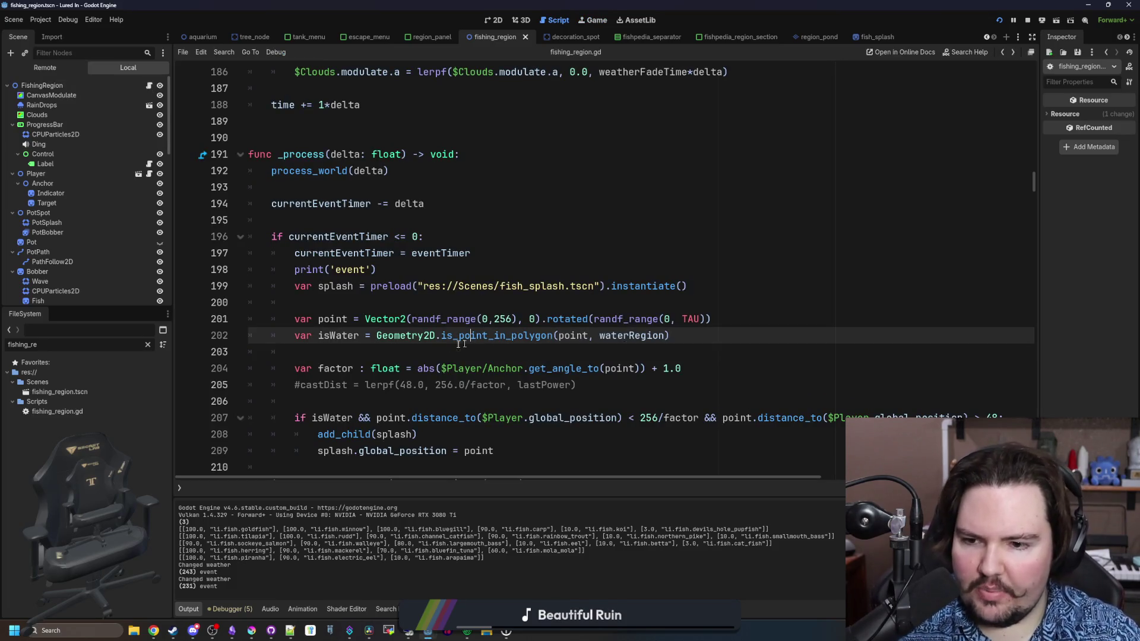
{"action": "left_click", "coordinate": [548, 352]}
{"action": "scroll", "coordinate": [505, 297], "scroll_direction": "down", "scroll_amount": 3}
{"action": "left_click", "coordinate": [467, 258]}
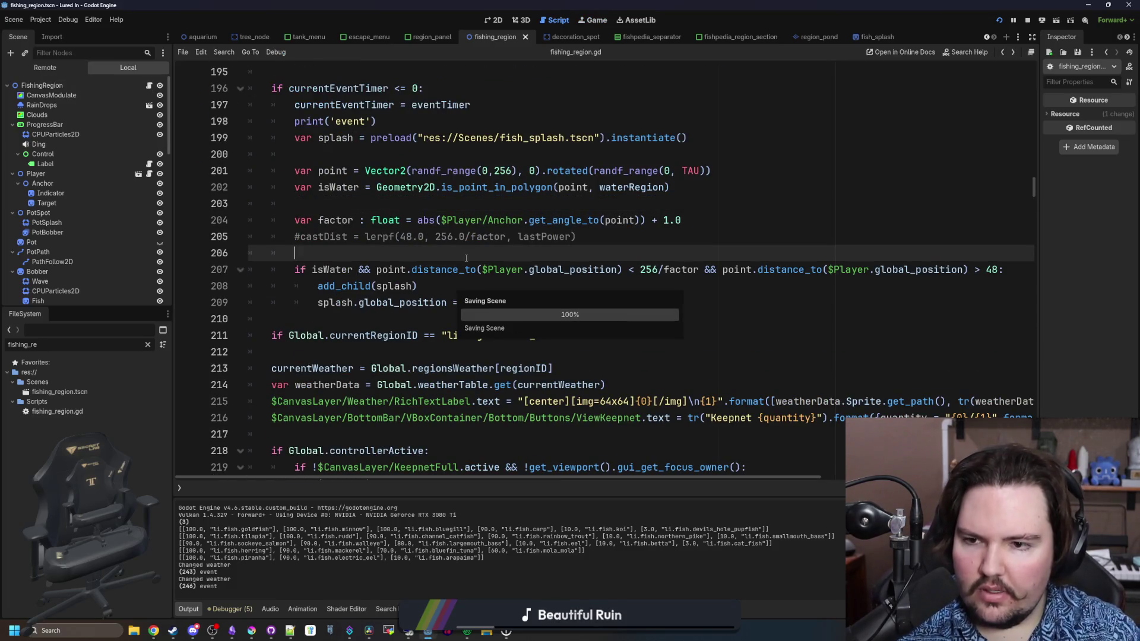
{"action": "mouse_move", "coordinate": [641, 220]}
{"action": "left_mouse_down"}
{"action": "mouse_move", "coordinate": [430, 211]}
{"action": "mouse_move", "coordinate": [441, 215]}
{"action": "left_mouse_up"}
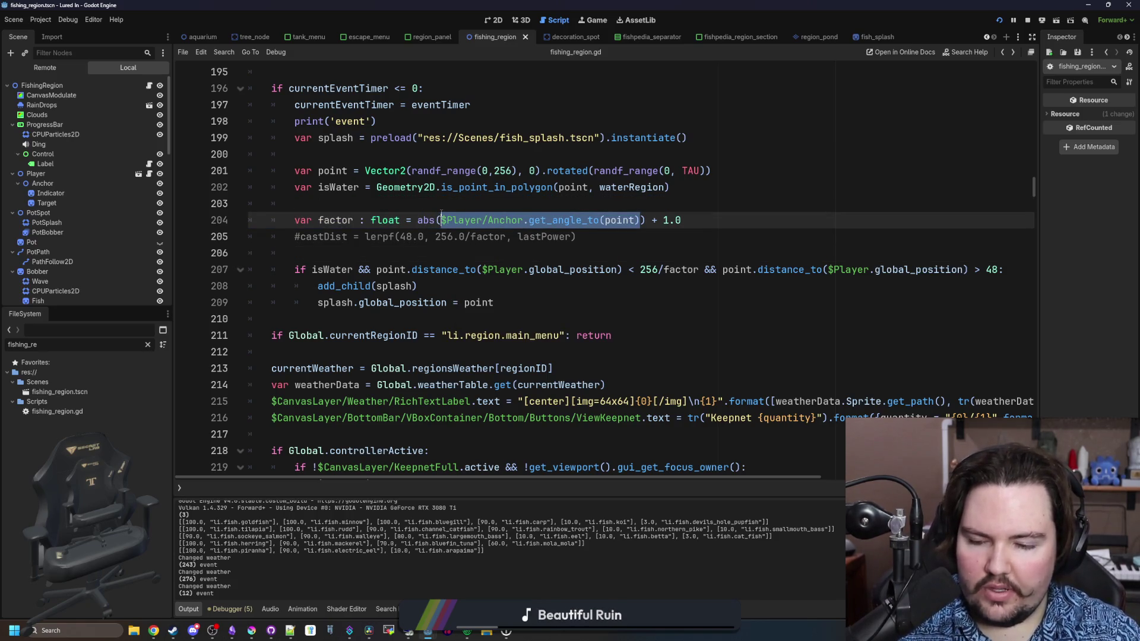
{"action": "key", "text": "ctrl+x"}
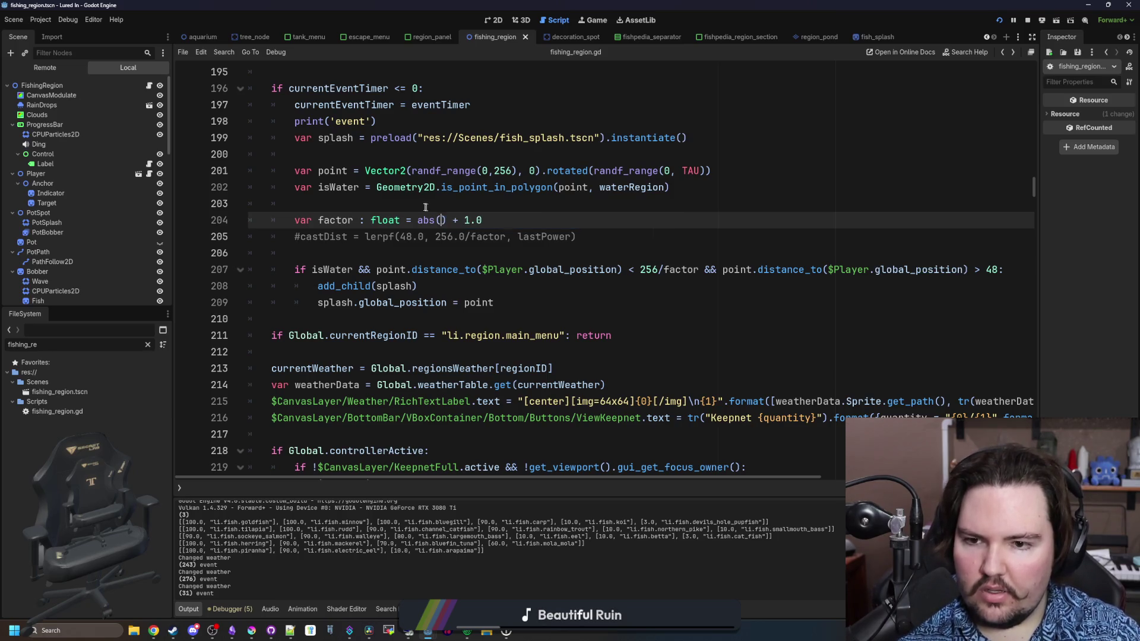
{"action": "left_click", "coordinate": [417, 203]}
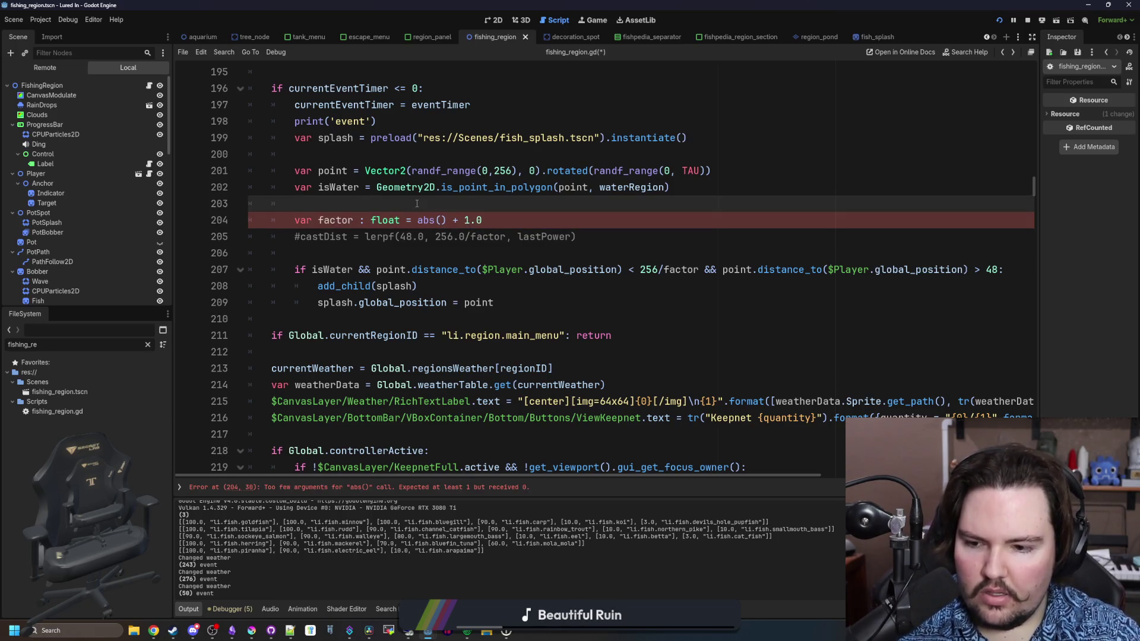
{"action": "key", "text": "Return"}
{"action": "key", "text": "Return"}
{"action": "key", "text": "Up"}
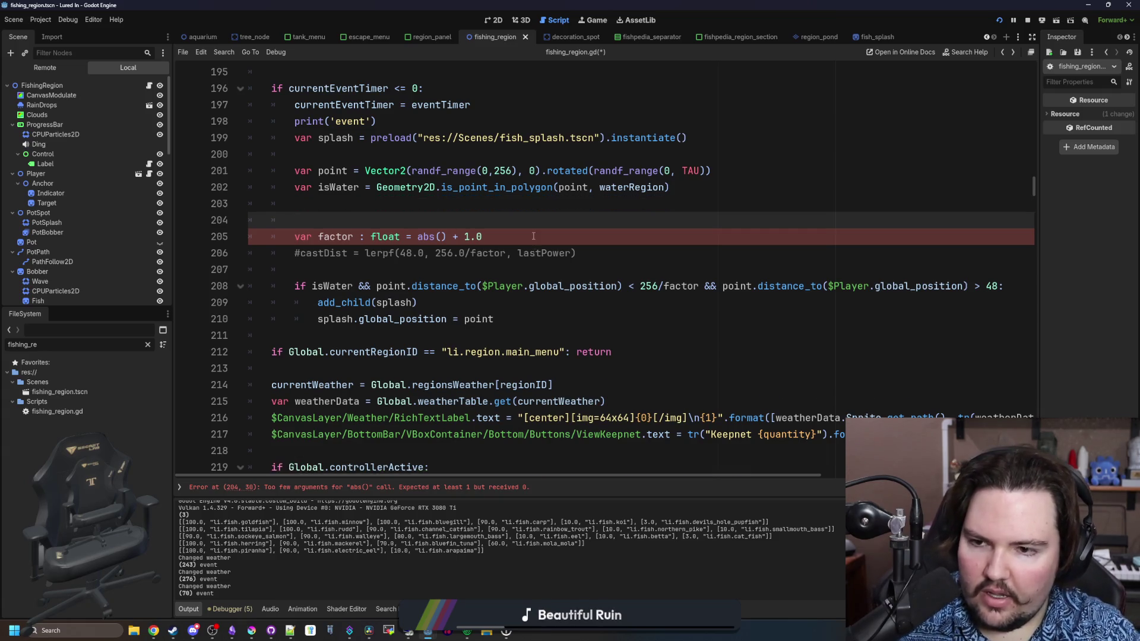
{"action": "type", "text": "var playewrA"}
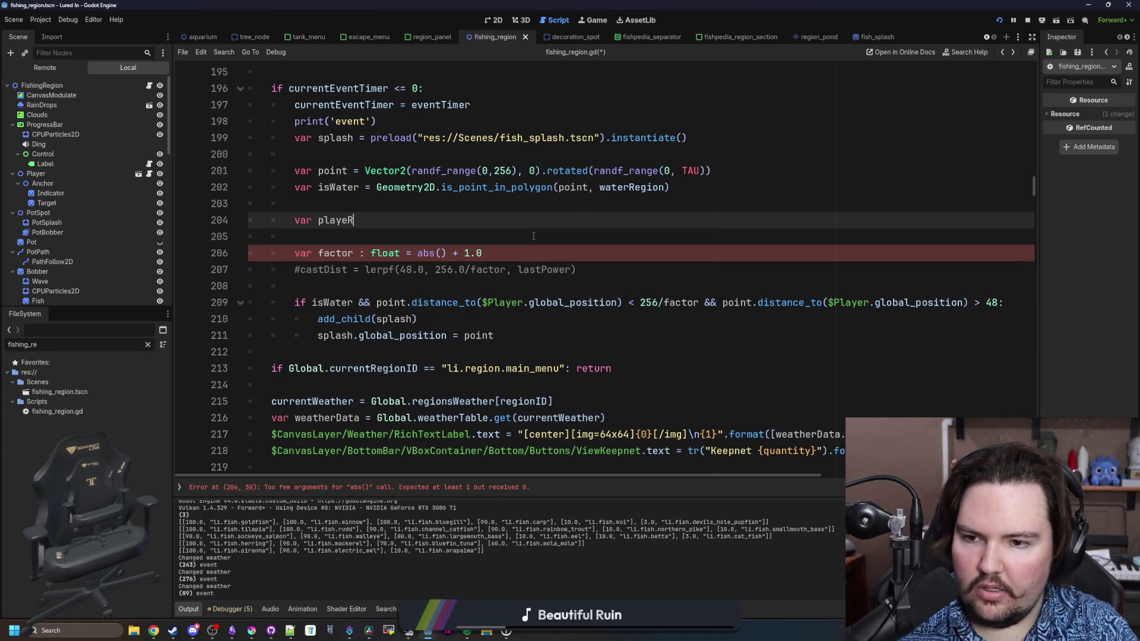
{"action": "type", "text": "ngle ="}
{"action": "key", "text": "ctrl+v"}
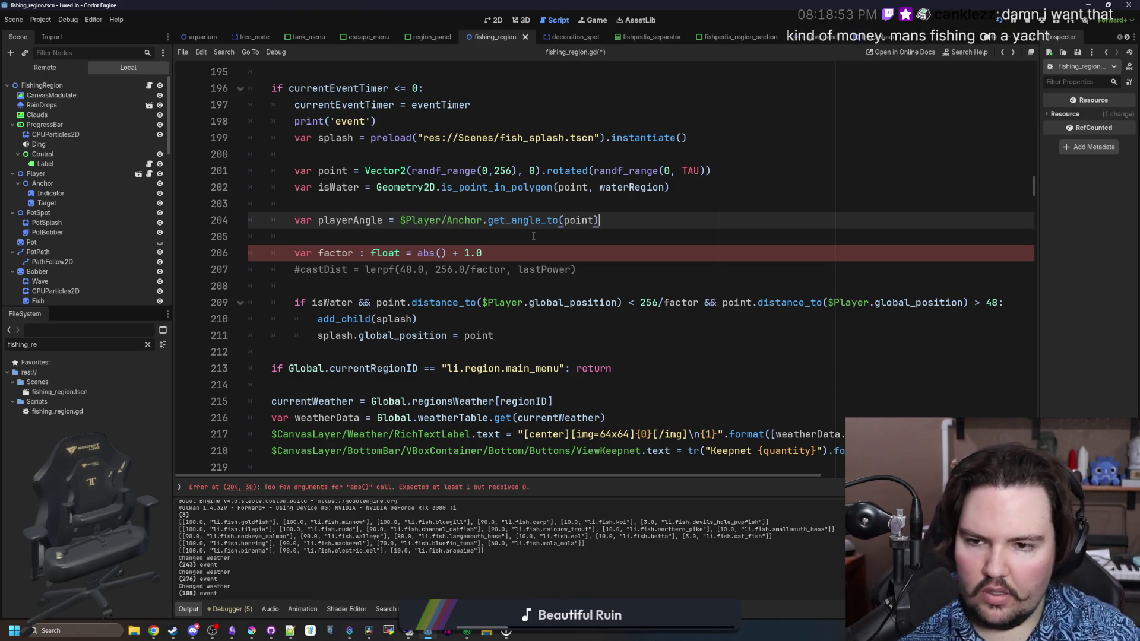
{"action": "double_click", "coordinate": [350, 220]}
{"action": "key", "text": "ctrl+c"}
{"action": "left_click", "coordinate": [440, 253]}
{"action": "key", "text": "ctrl+v"}
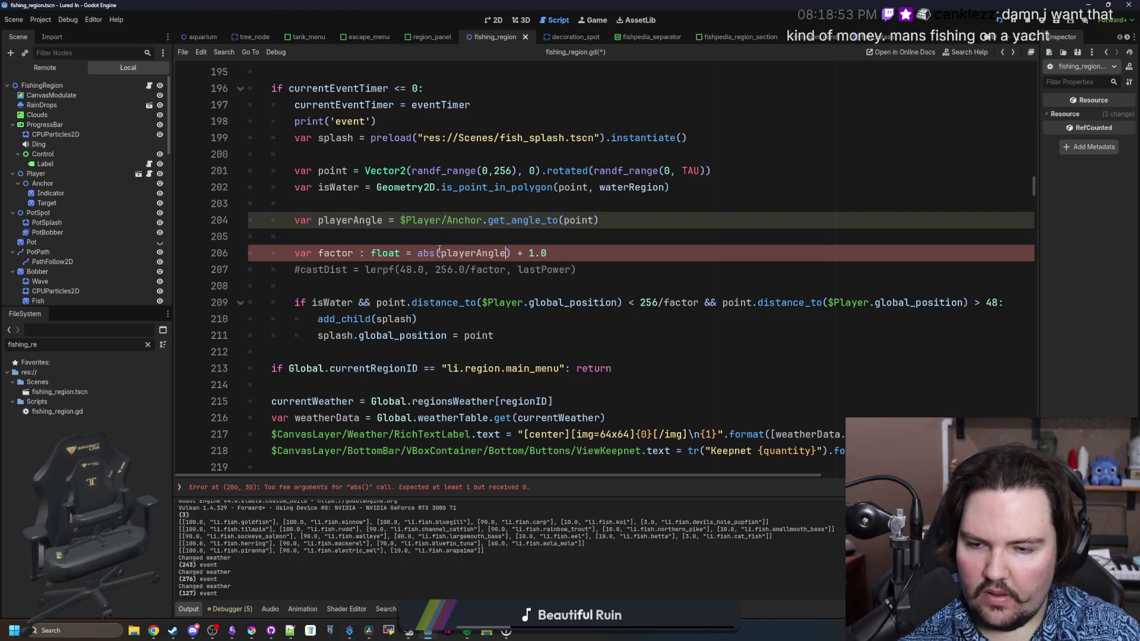
Append '&& abs(playerAngle) < 1.0' to the isWater splash condition on line 209, then save and run.
{"action": "left_click", "coordinate": [446, 281]}
{"action": "key", "text": "Return"}
{"action": "key", "text": "Return"}
{"action": "key", "text": "Up"}
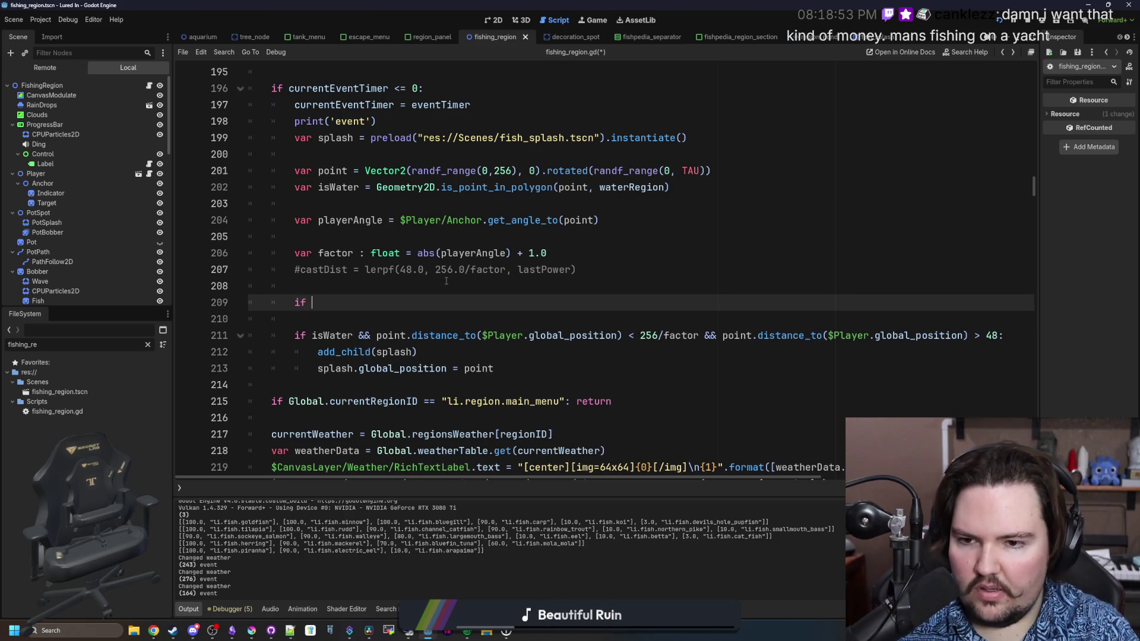
{"action": "type", "text": "if abs(playerAn"}
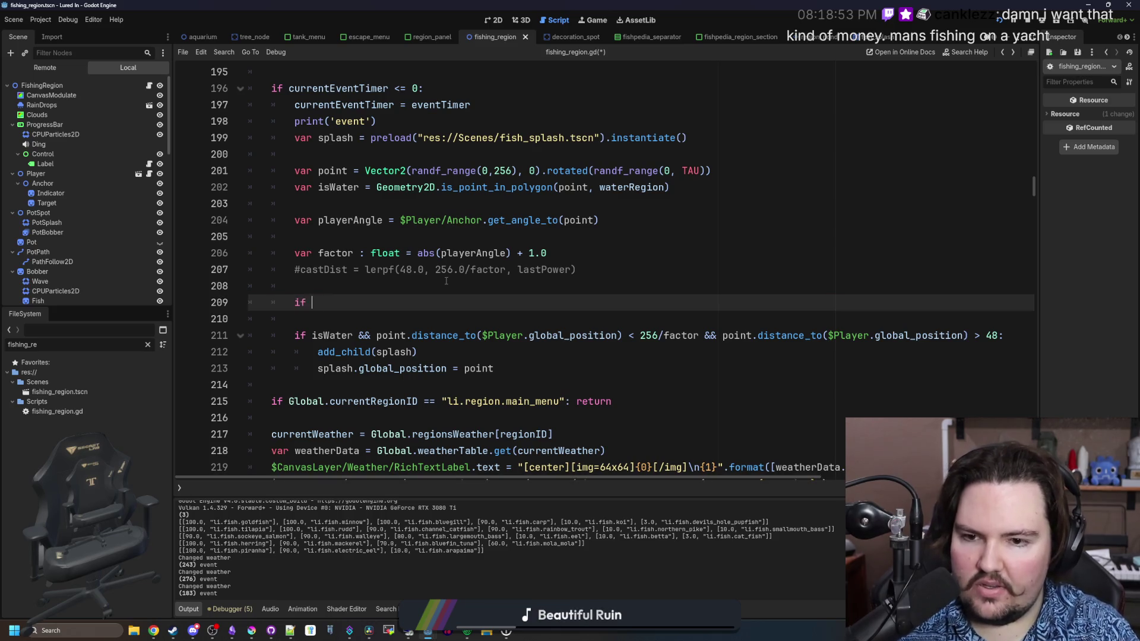
{"action": "type", "text": "gle) > 1"}
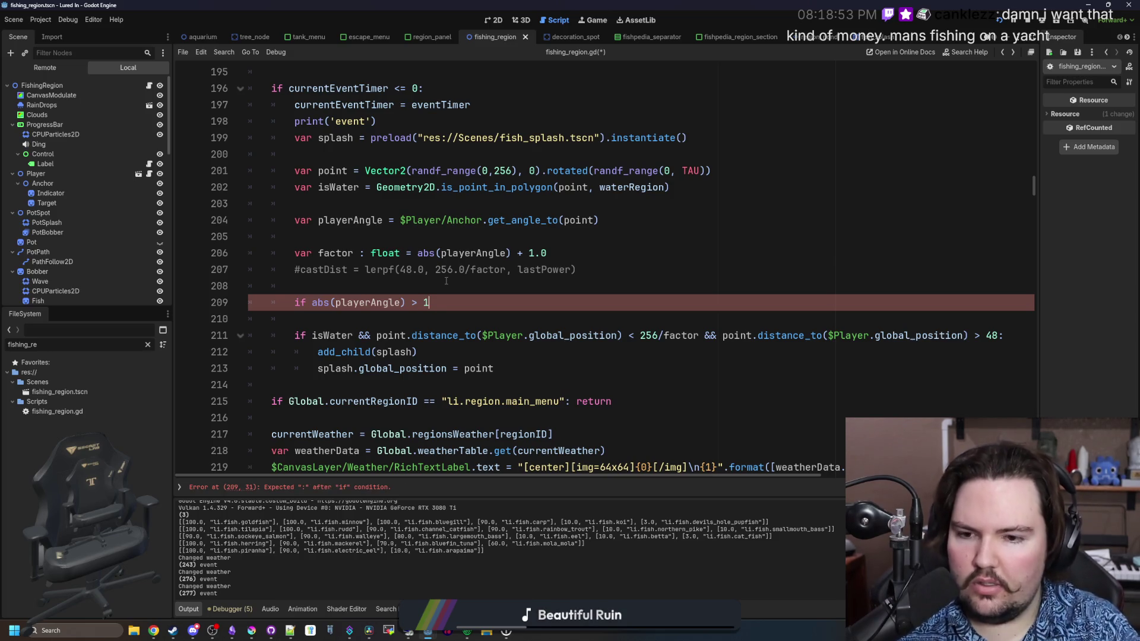
{"action": "key", "text": "BackSpace"}
{"action": "left_click_drag", "start_coordinate": [430, 302], "coordinate": [230, 296]}
{"action": "key", "text": "BackSpace"}
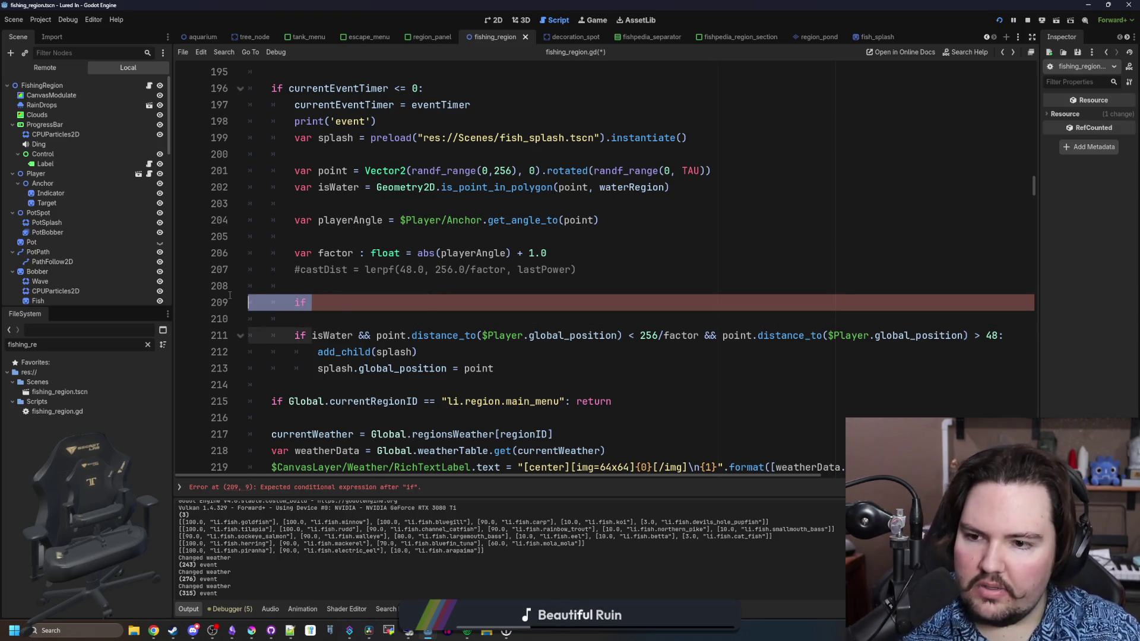
{"action": "key", "text": "BackSpace"}
{"action": "key", "text": "Delete"}
{"action": "key", "text": "Delete"}
{"action": "left_click", "coordinate": [999, 302]}
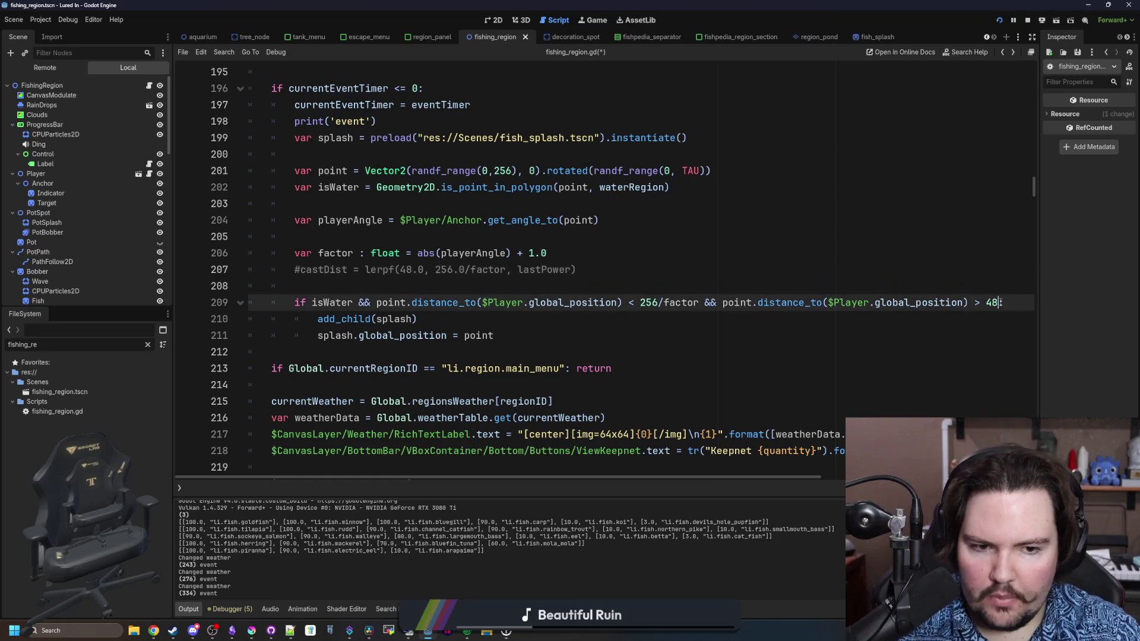
{"action": "key", "text": "ctrl+v"}
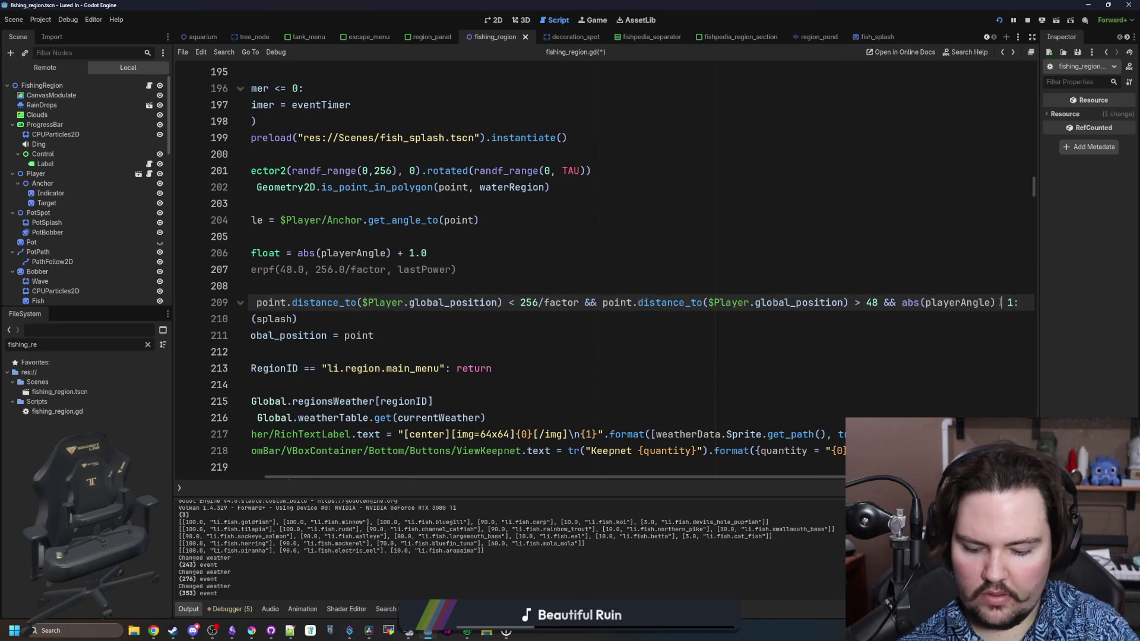
{"action": "type", "text": ".0"}
{"action": "key", "text": "ctrl+s"}
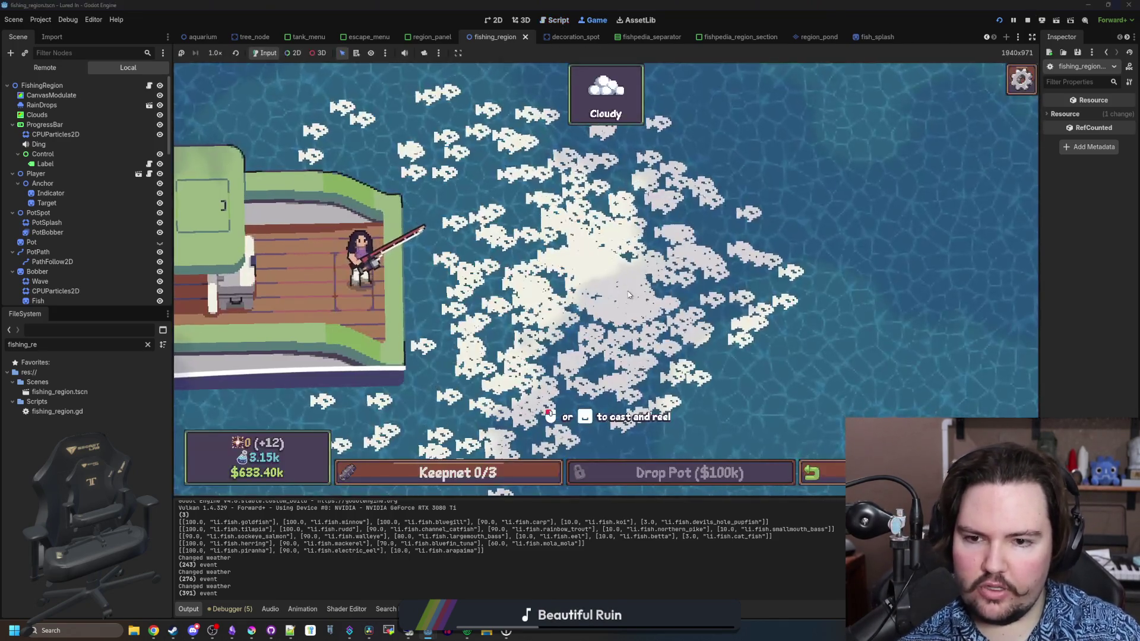
Restart the game, travel to Ocean, and start a cast to check the splashes.
{"action": "key", "text": "Escape"}
{"action": "left_click", "coordinate": [606, 308]}
{"action": "left_click", "coordinate": [320, 267]}
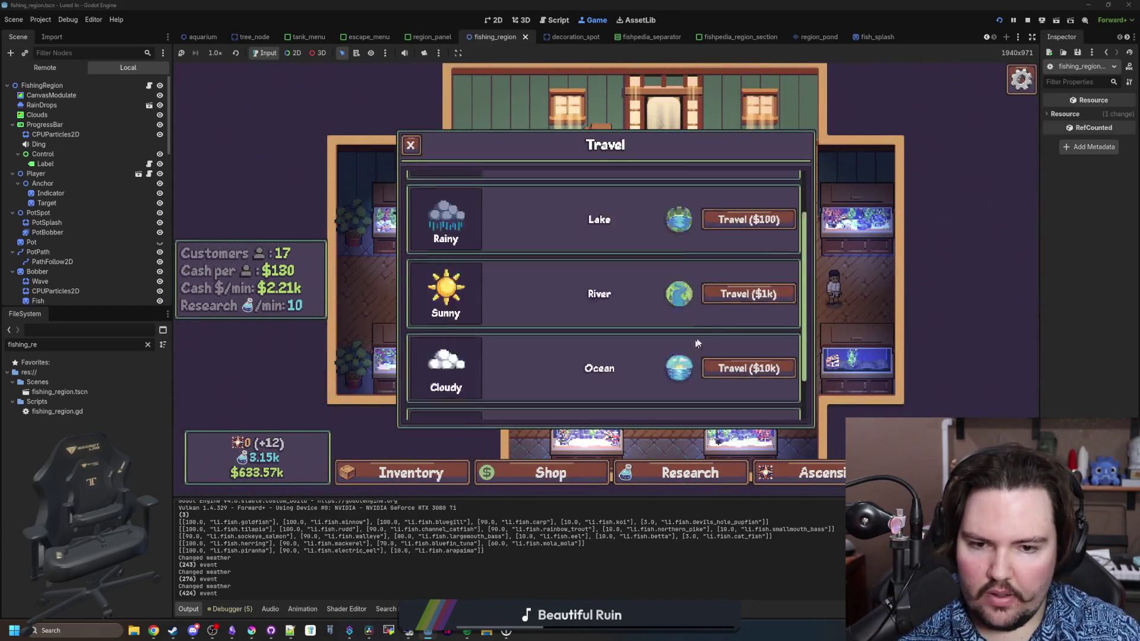
{"action": "scroll", "coordinate": [698, 343], "scroll_direction": "down", "scroll_amount": 2}
{"action": "left_click", "coordinate": [736, 314]}
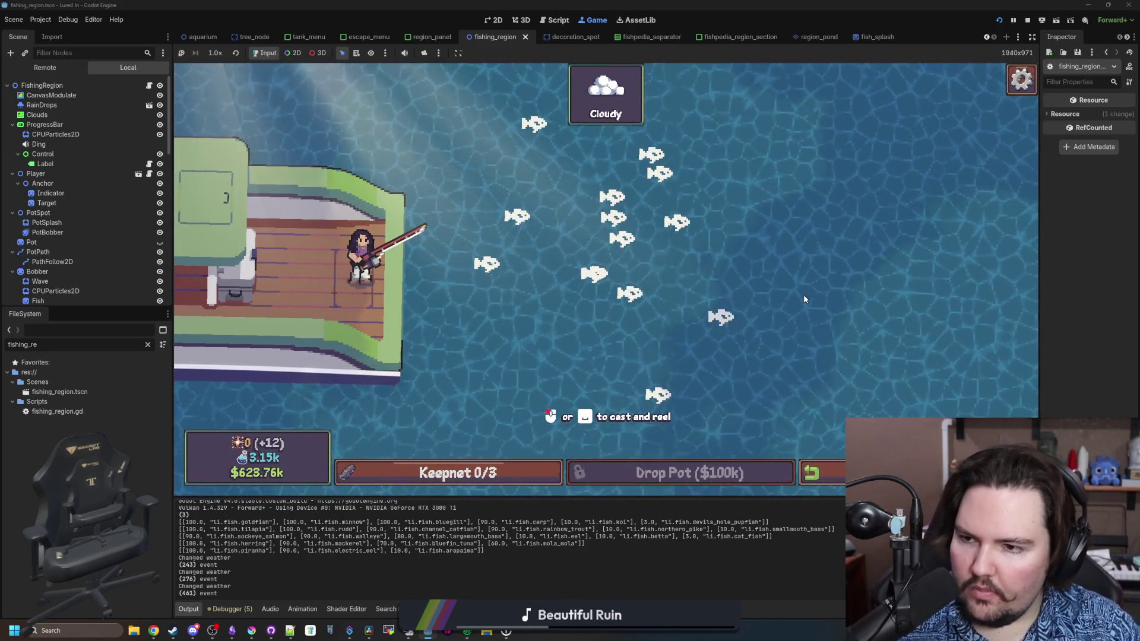
{"action": "key", "text": "space"}
Set eventTimer on line 40 to 0.01 and rerun the game.
{"action": "left_click", "coordinate": [149, 85]}
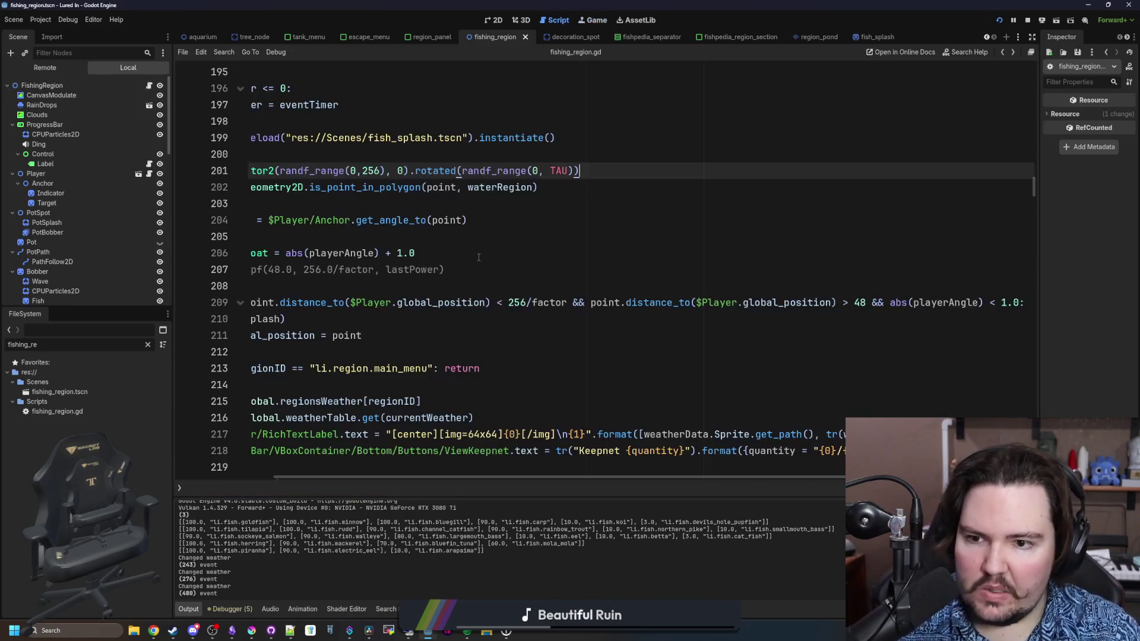
{"action": "scroll", "coordinate": [436, 262], "scroll_direction": "up", "scroll_amount": 2}
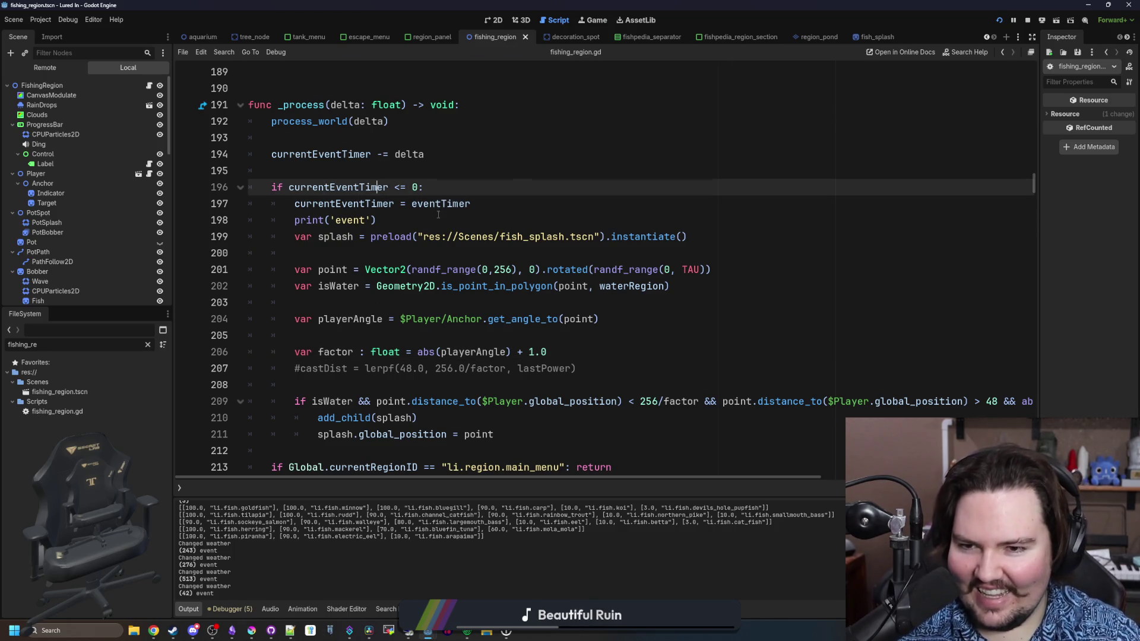
{"action": "scroll", "coordinate": [378, 181], "scroll_direction": "up", "scroll_amount": 6}
{"action": "left_click", "coordinate": [303, 459], "text": "ctrl"}
{"action": "left_click", "coordinate": [365, 252]}
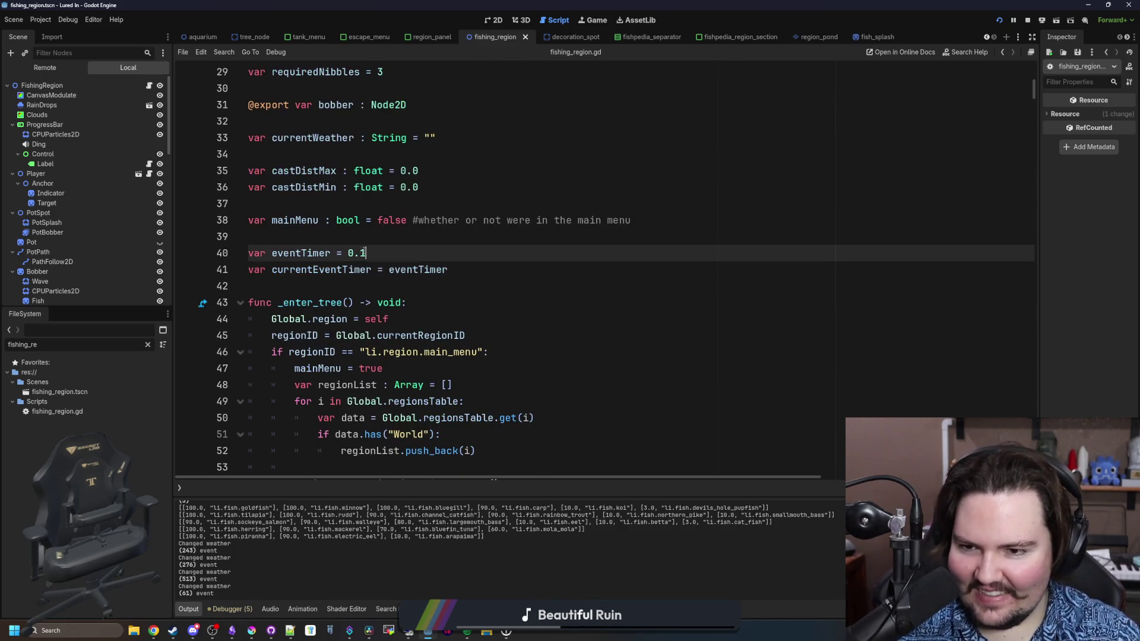
{"action": "left_click", "coordinate": [379, 238]}
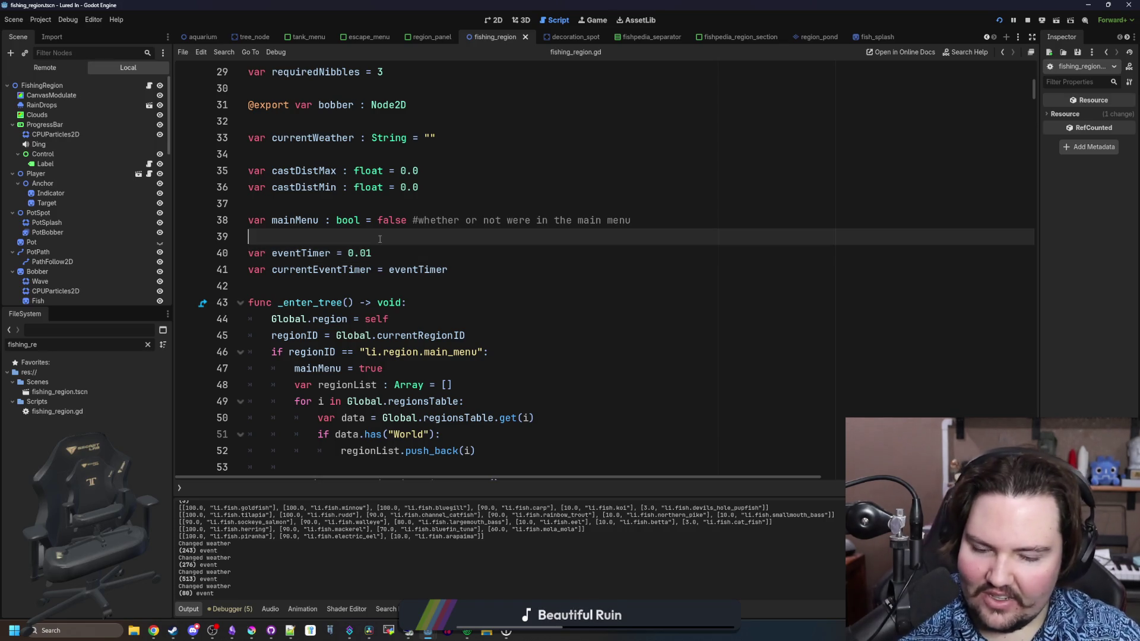
{"action": "key", "text": "Escape"}
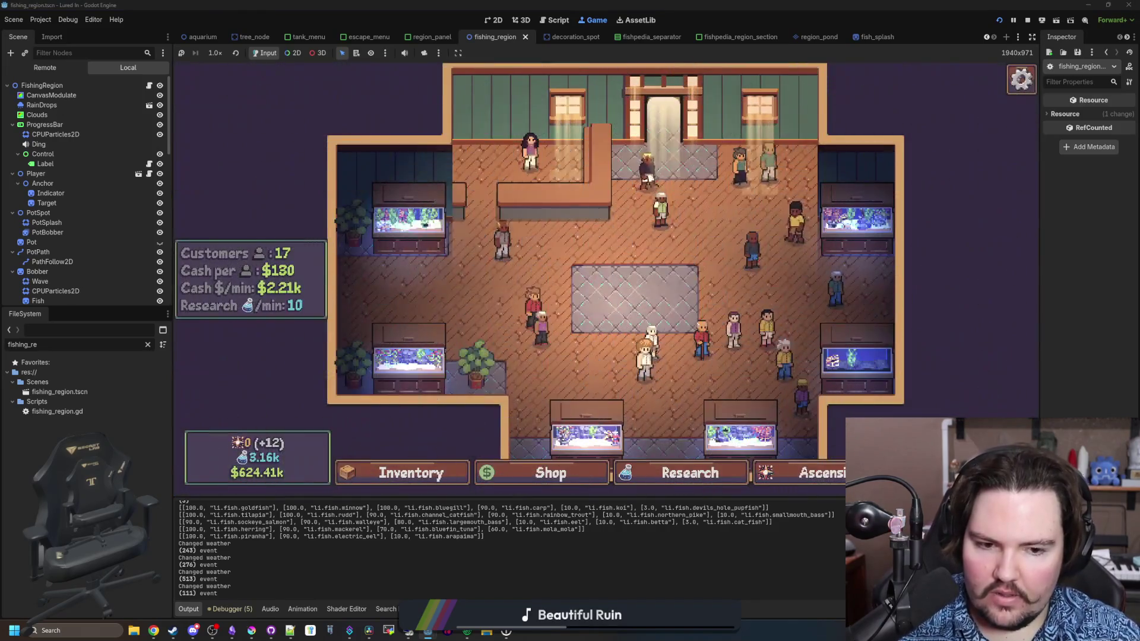
Travel to Ocean, cast toward the upper right and reel in, then return to fishing_region.gd.
{"action": "scroll", "coordinate": [767, 305], "scroll_direction": "down", "scroll_amount": 3}
{"action": "left_click", "coordinate": [731, 316]}
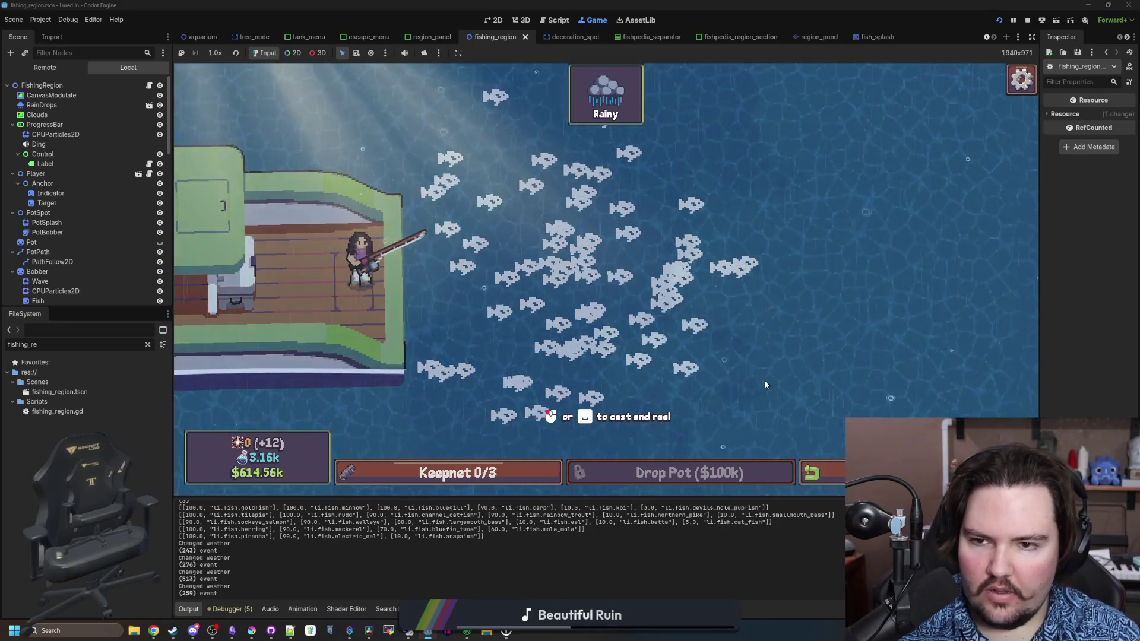
{"action": "left_click", "coordinate": [408, 105]}
{"action": "mouse_move", "coordinate": [407, 105]}
{"action": "left_mouse_down"}
{"action": "mouse_move", "coordinate": [333, 108]}
{"action": "mouse_move", "coordinate": [356, 122]}
{"action": "left_mouse_up"}
{"action": "left_click", "coordinate": [386, 128]}
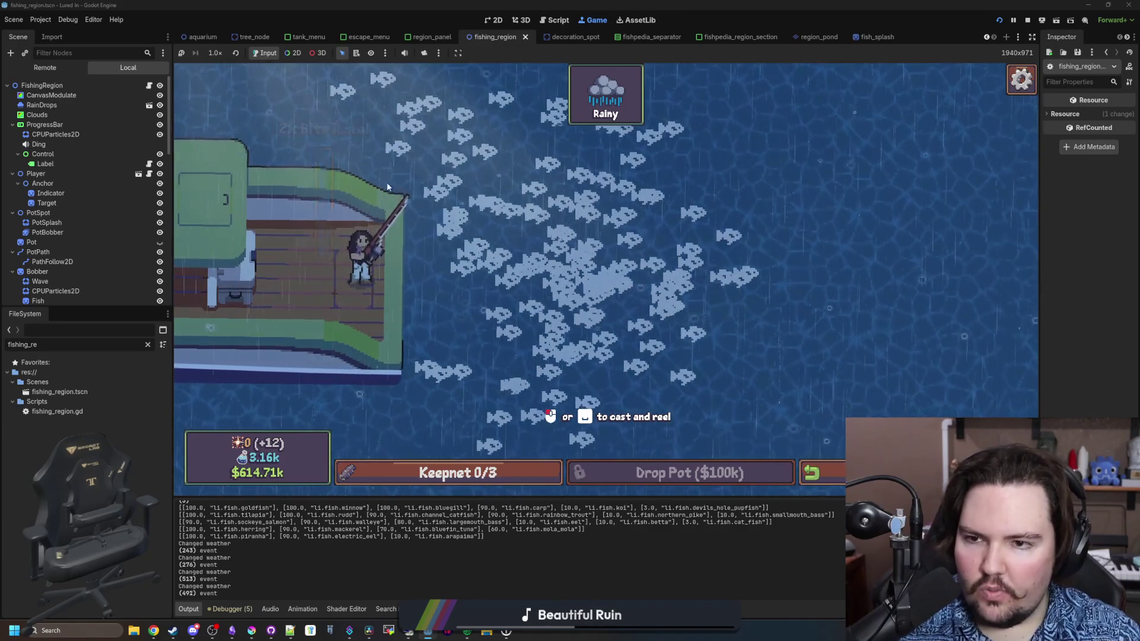
{"action": "left_click", "coordinate": [150, 85]}
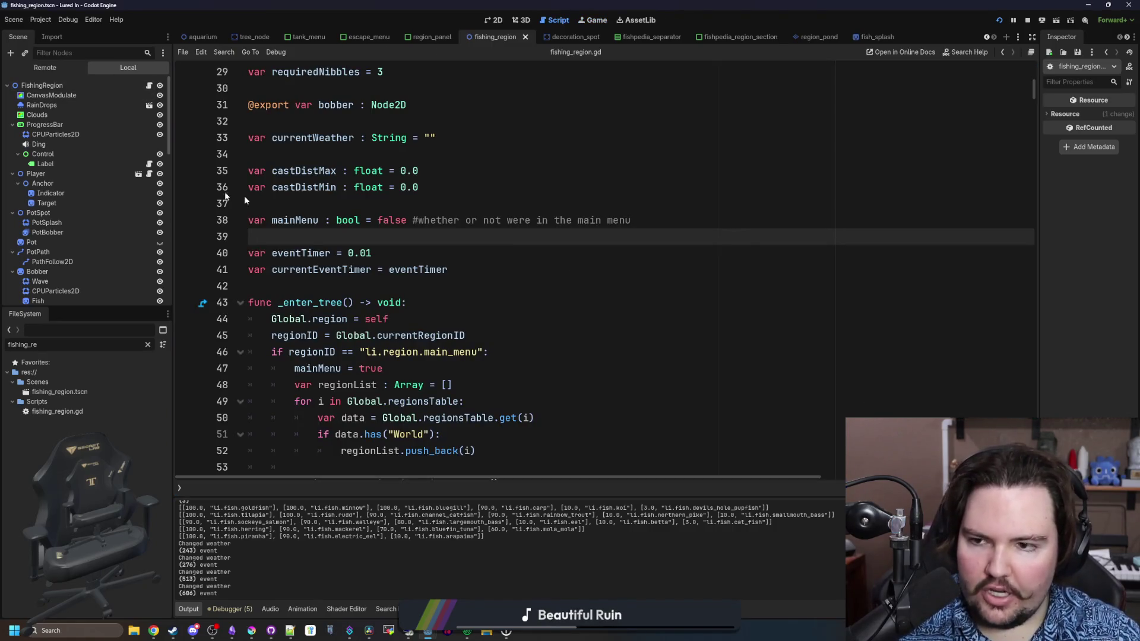
Change line 209's playerAngle limit from 1.0 to PI/4.0, save, and return to the running game.
{"action": "scroll", "coordinate": [534, 267], "scroll_direction": "down", "scroll_amount": 12}
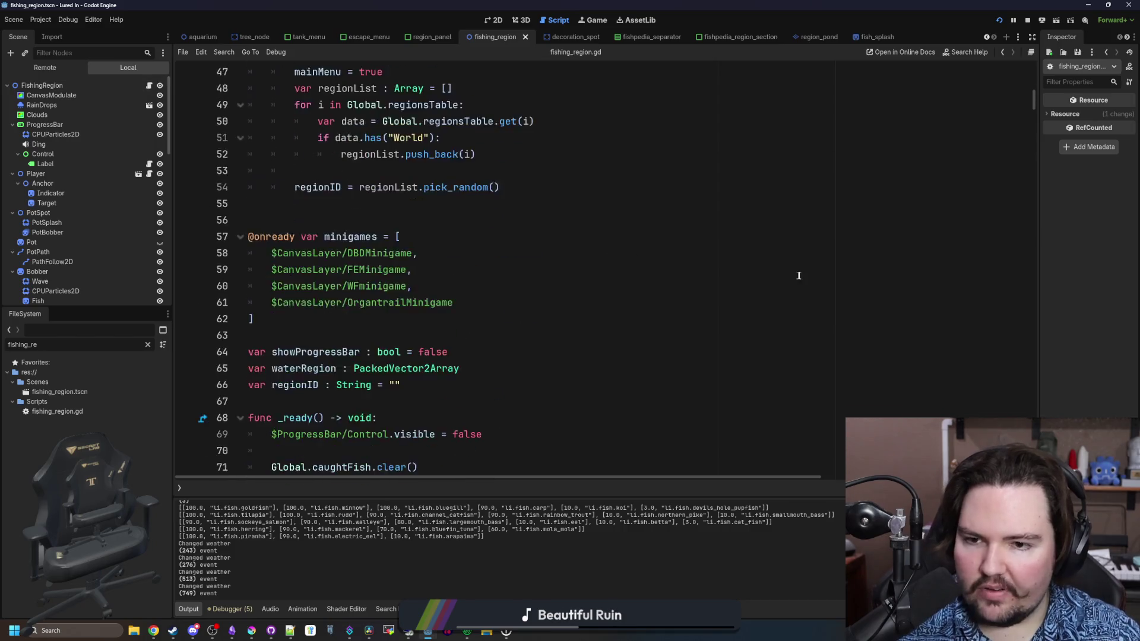
{"action": "key", "text": "ctrl+f"}
{"action": "type", "text": "1"}
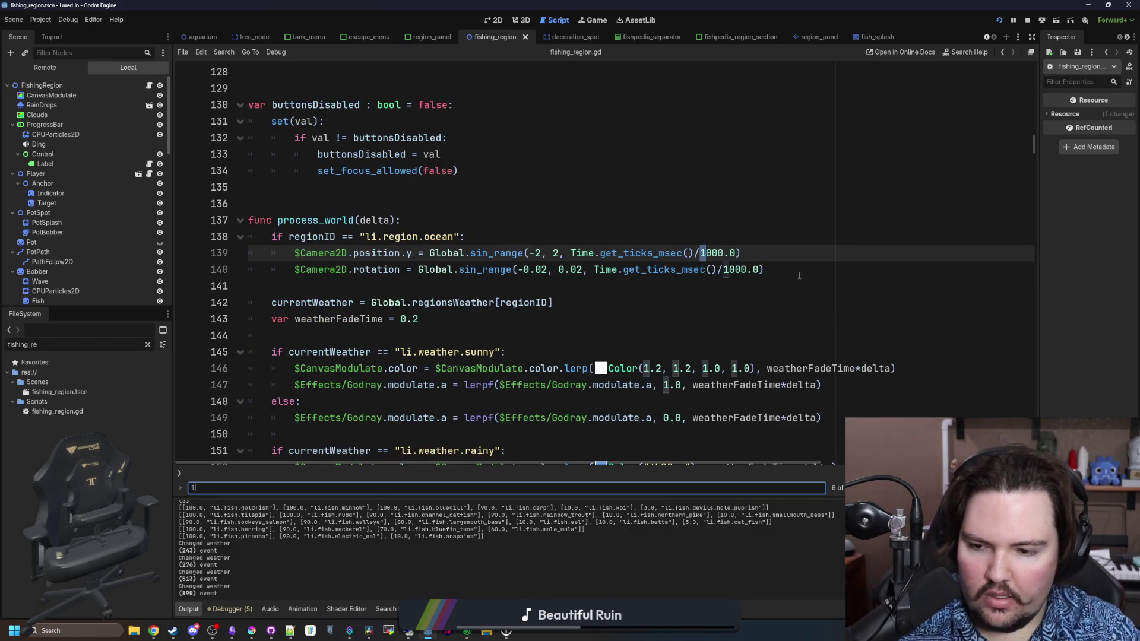
{"action": "type", "text": "< 1"}
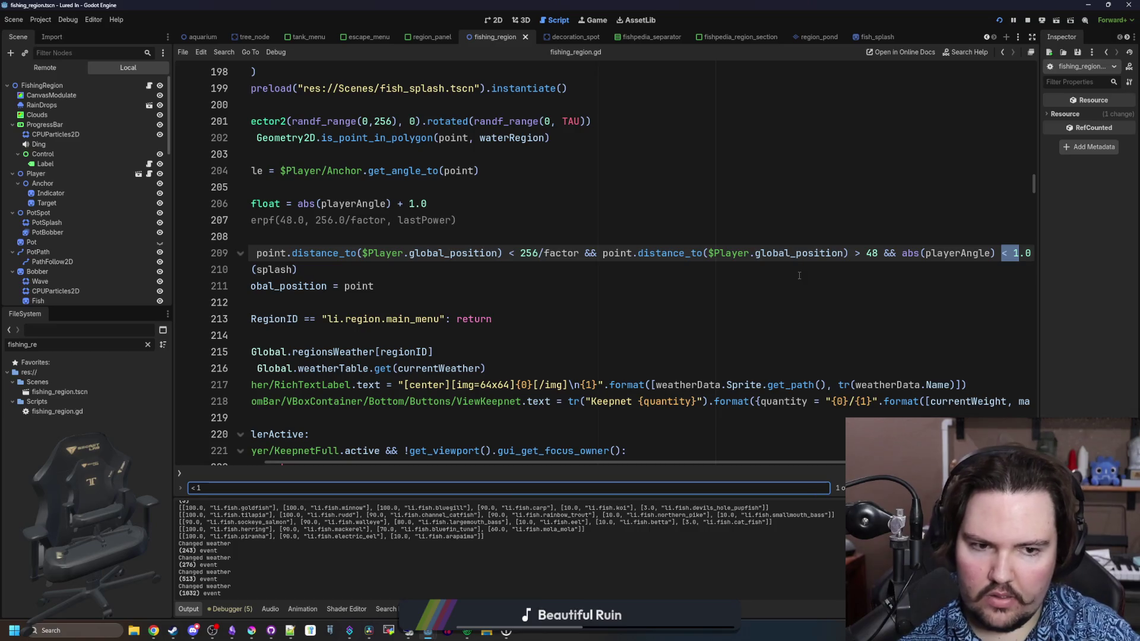
{"action": "left_click", "coordinate": [1034, 253]}
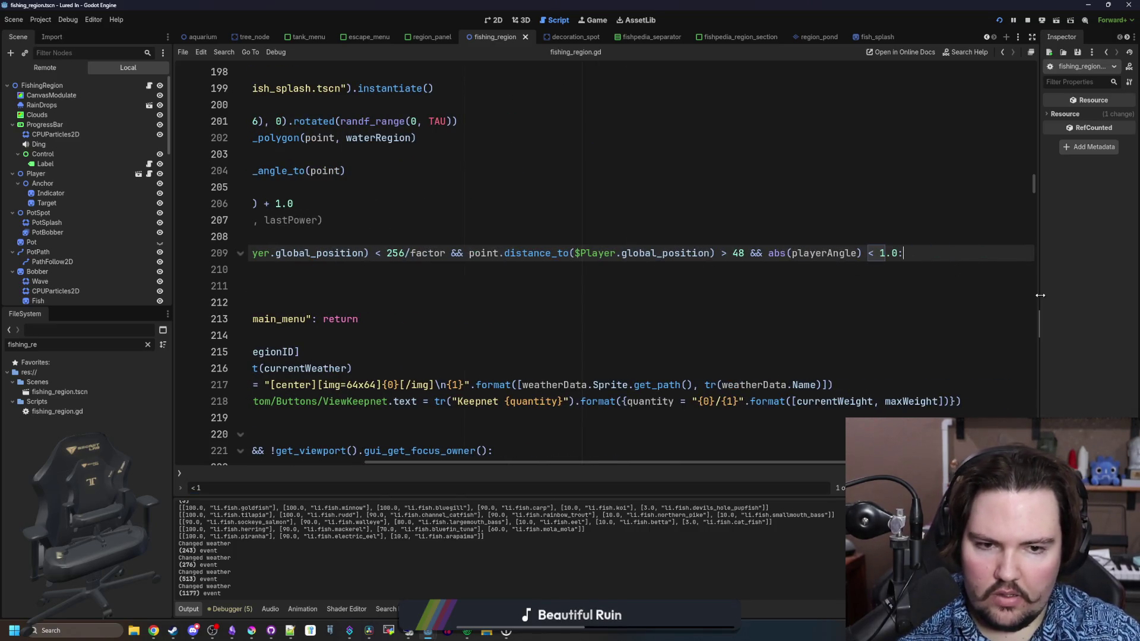
{"action": "key", "text": "BackSpace"}
{"action": "key", "text": "BackSpace"}
{"action": "type", "text": "I/4,"}
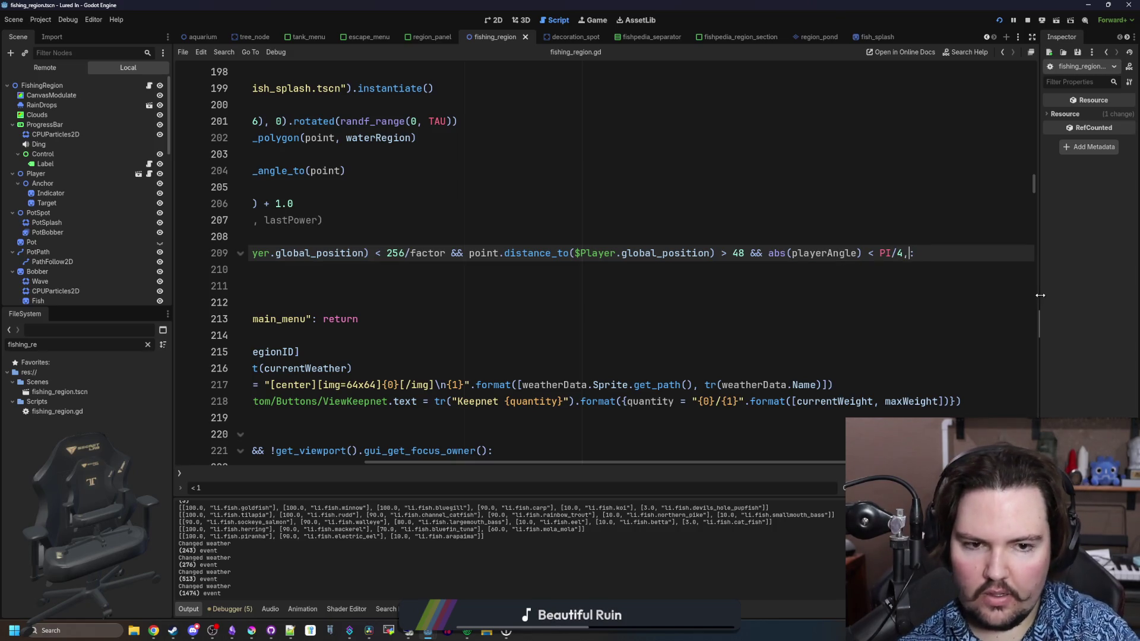
{"action": "type", "text": ".0:"}
{"action": "left_click", "coordinate": [867, 204]}
{"action": "key", "text": "ctrl+s"}
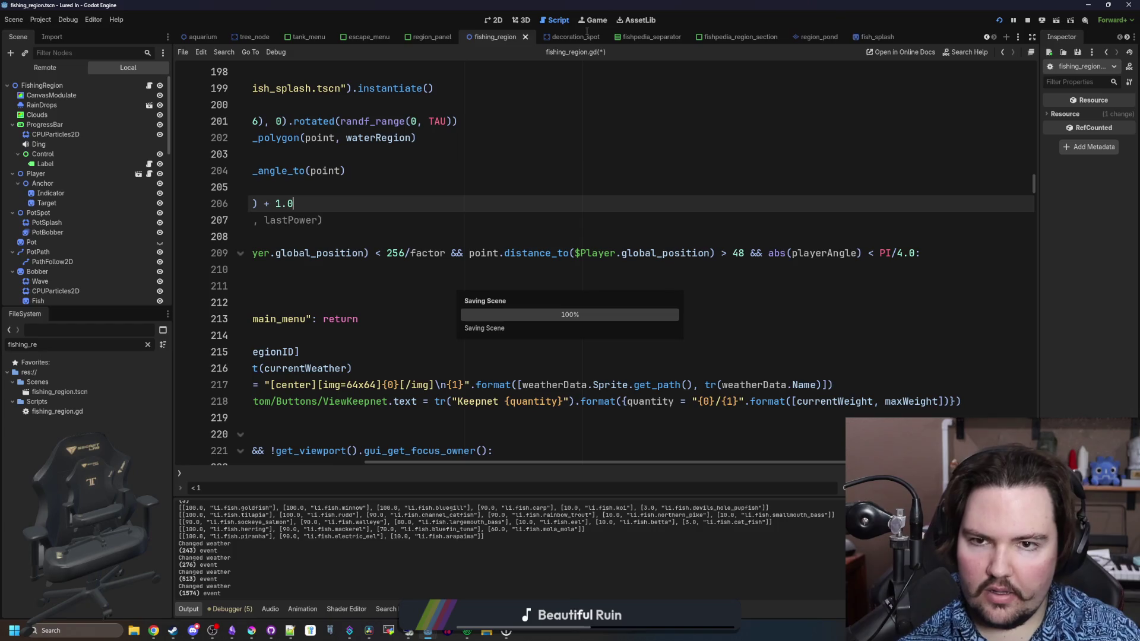
{"action": "left_click", "coordinate": [595, 20]}
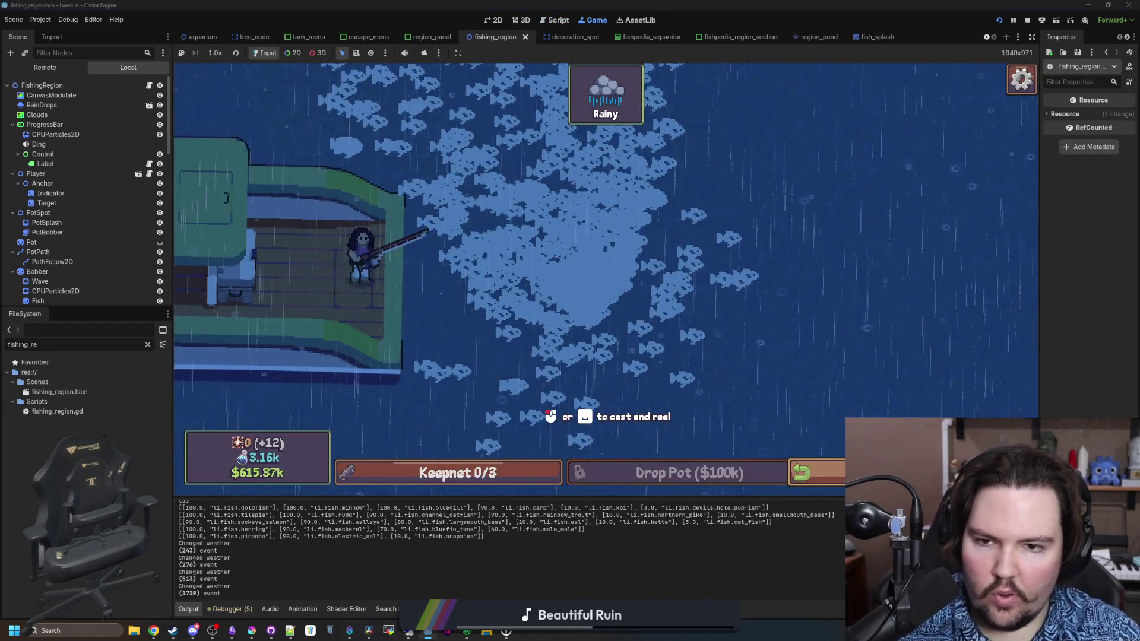
In the running game, travel to the Ocean fishing spot and make a first cast.
{"action": "left_click", "coordinate": [802, 471]}
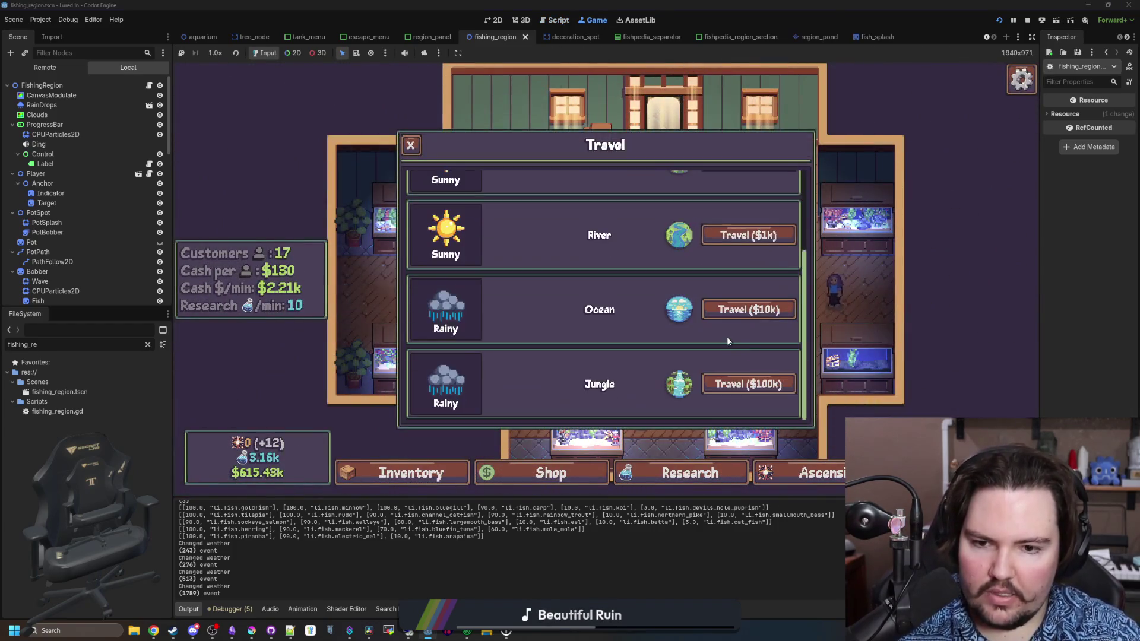
{"action": "left_click", "coordinate": [749, 310]}
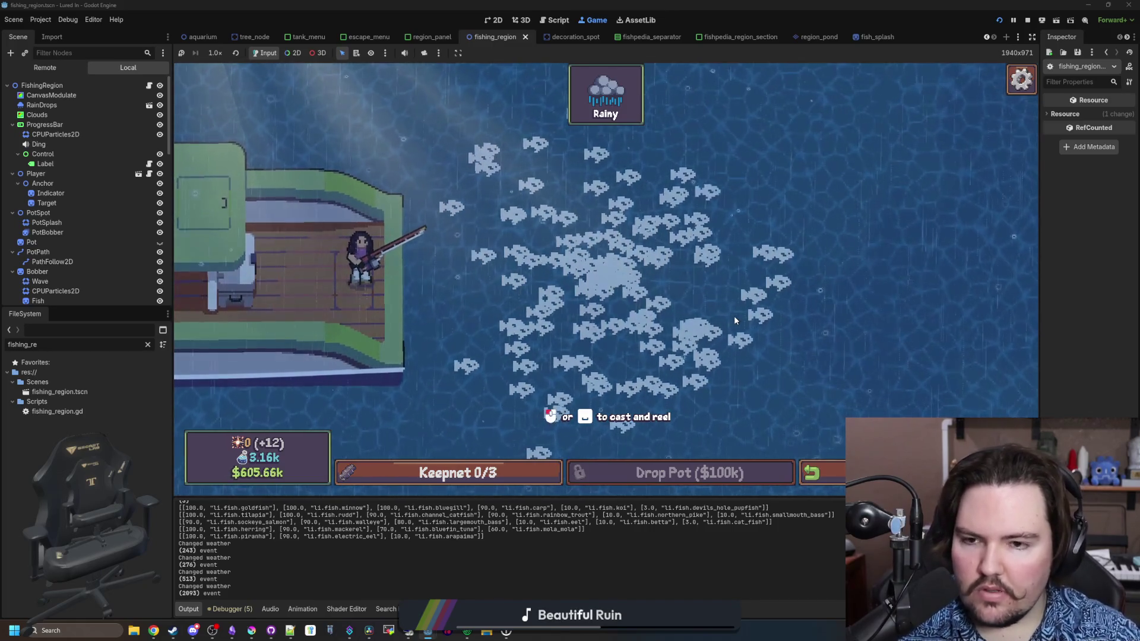
{"action": "left_click", "coordinate": [481, 141]}
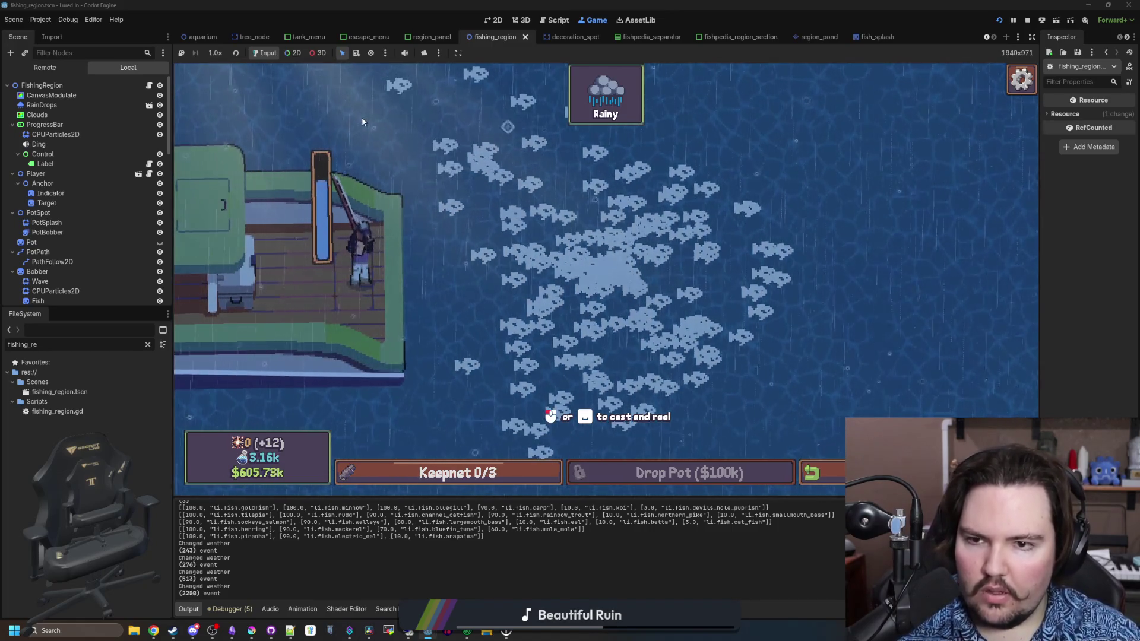
{"action": "left_click", "coordinate": [458, 163]}
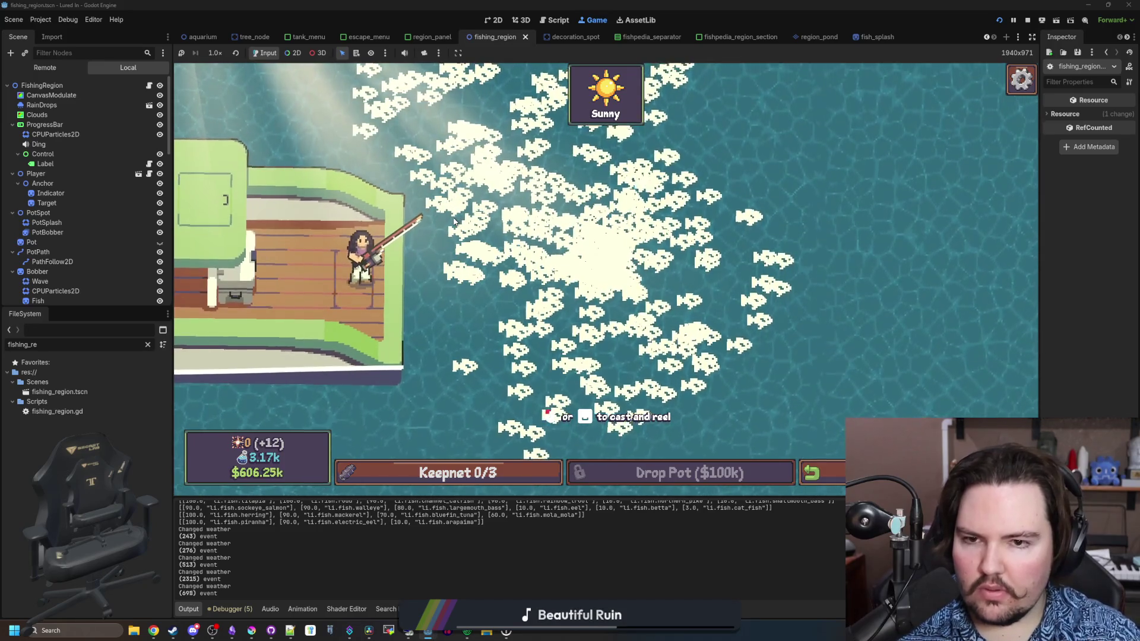
Charge and release two more casts to watch the splashes, then return to fishing_region.gd.
{"action": "mouse_move", "coordinate": [493, 308]}
{"action": "left_mouse_down"}
{"action": "mouse_move", "coordinate": [424, 446]}
{"action": "mouse_move", "coordinate": [399, 431]}
{"action": "left_mouse_up"}
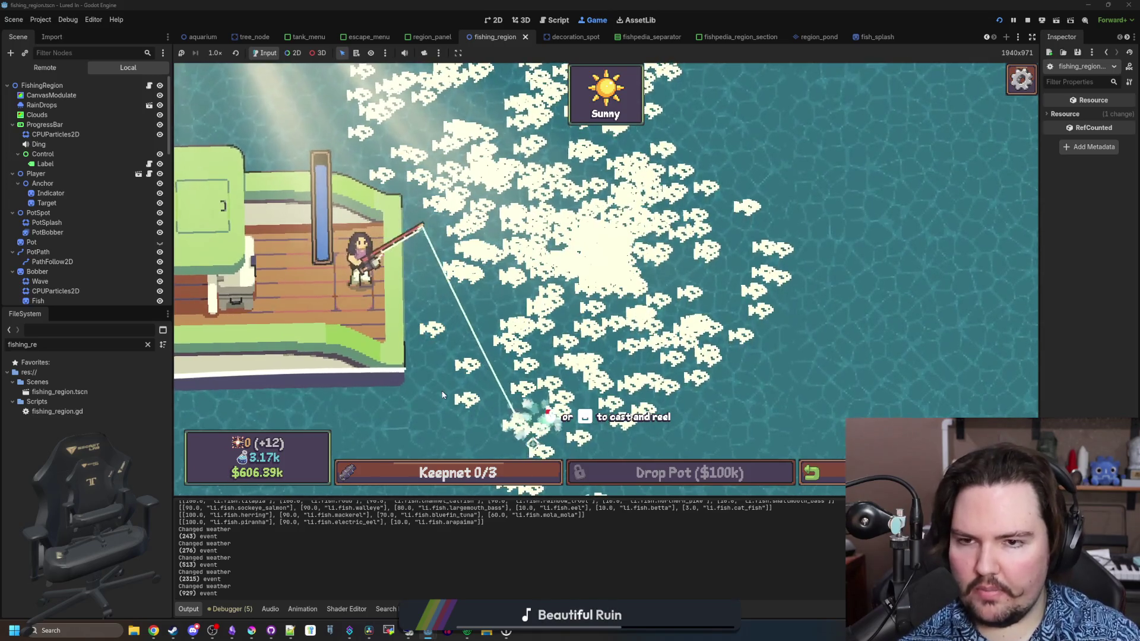
{"action": "left_click_drag", "start_coordinate": [435, 379], "coordinate": [418, 401]}
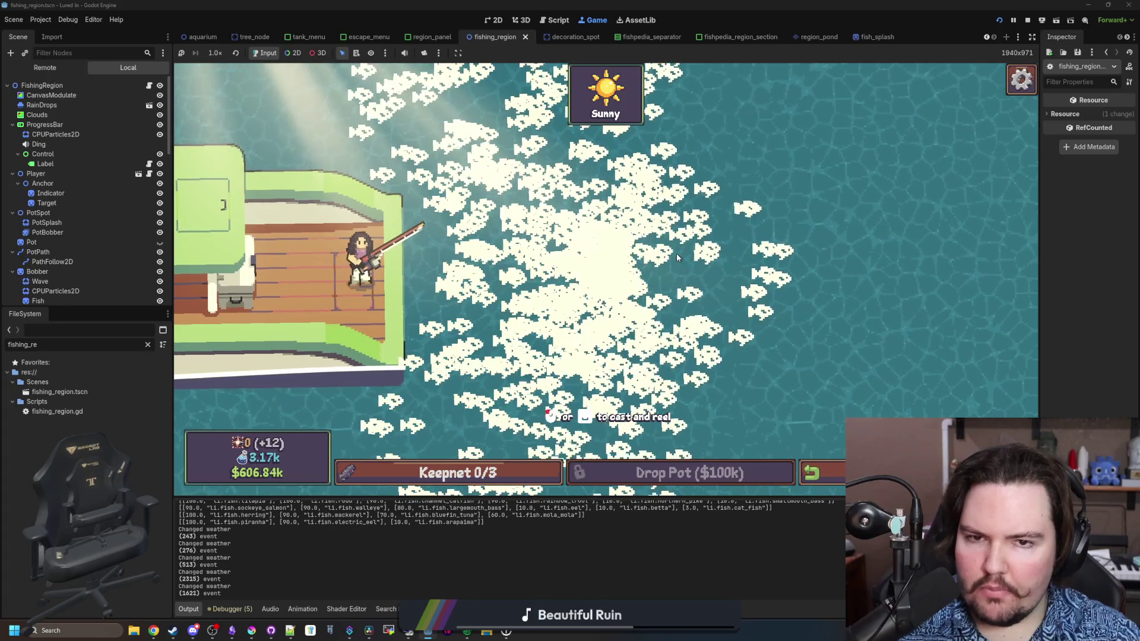
{"action": "left_click", "coordinate": [408, 114]}
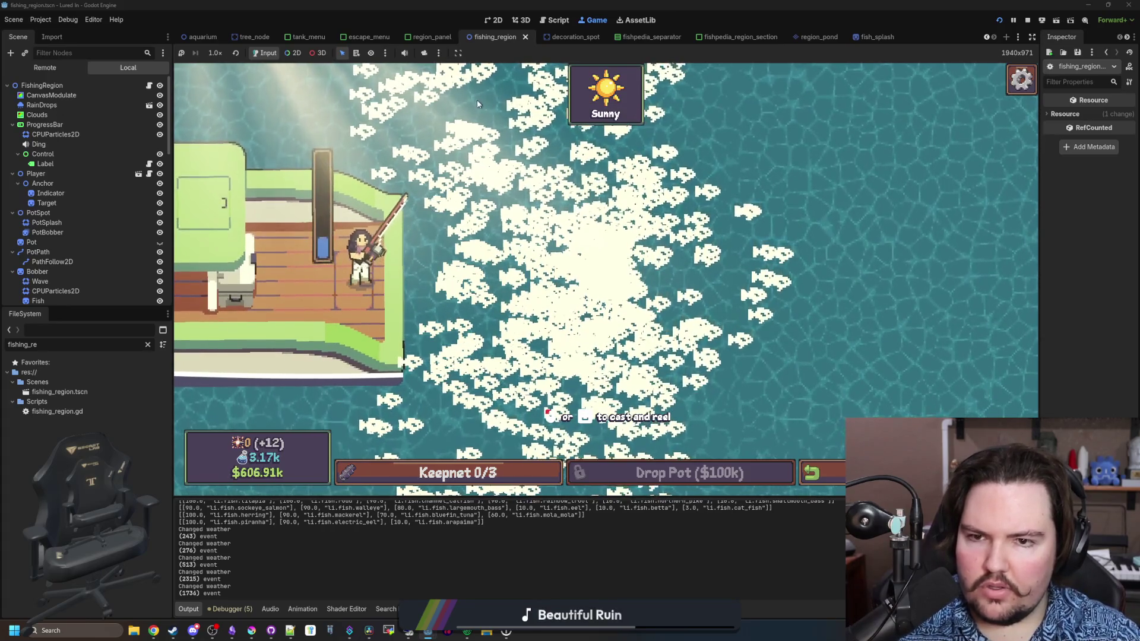
{"action": "left_click", "coordinate": [408, 109]}
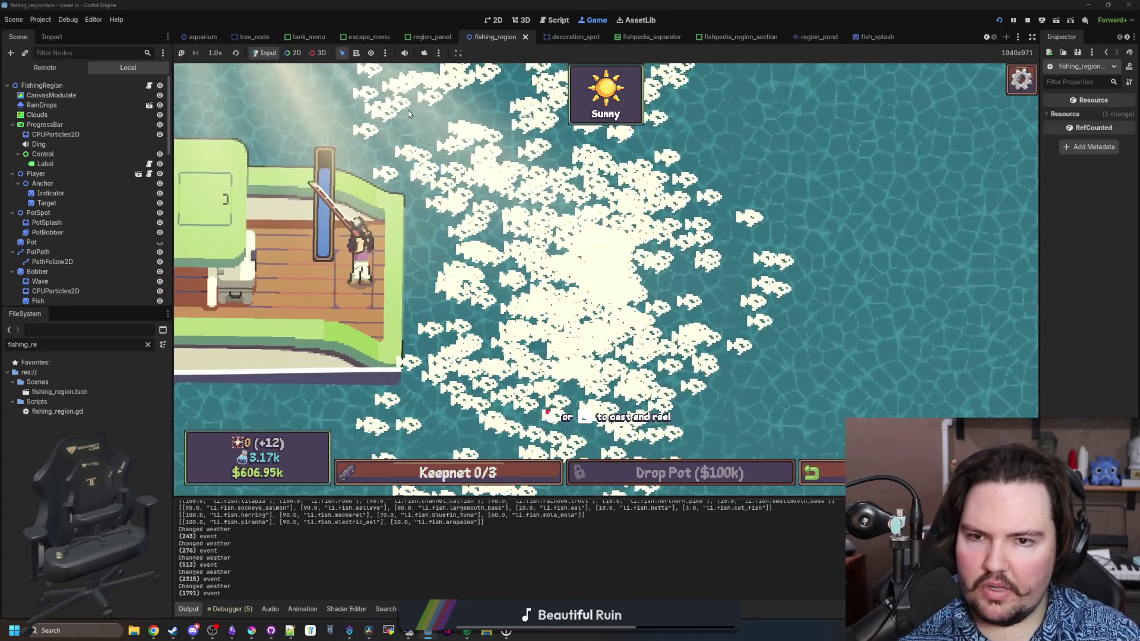
{"action": "left_click", "coordinate": [149, 86]}
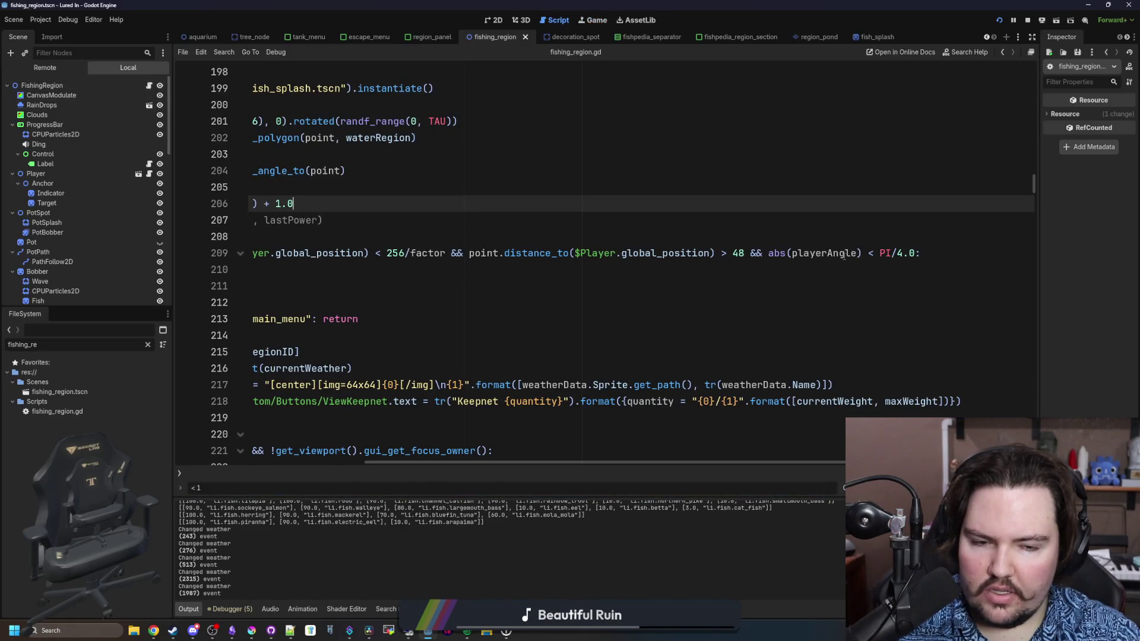
On line 209, wrap 256.0/factor and PI/4.0 in parentheses.
{"action": "scroll", "coordinate": [707, 256], "scroll_direction": "left", "scroll_amount": 5}
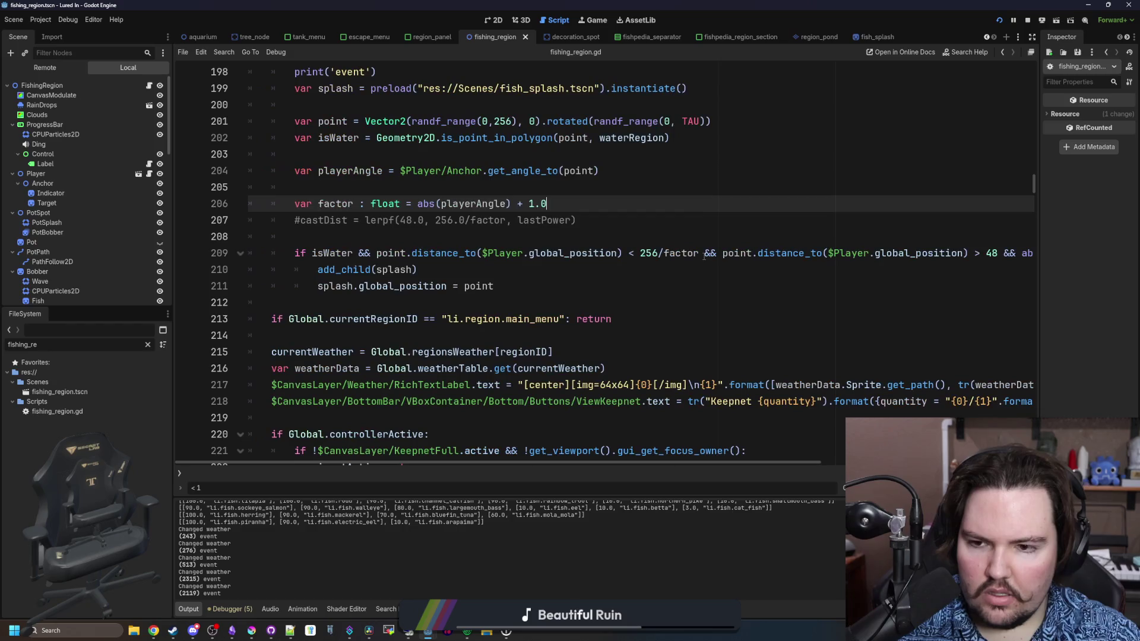
{"action": "scroll", "coordinate": [705, 257], "scroll_direction": "right", "scroll_amount": 3}
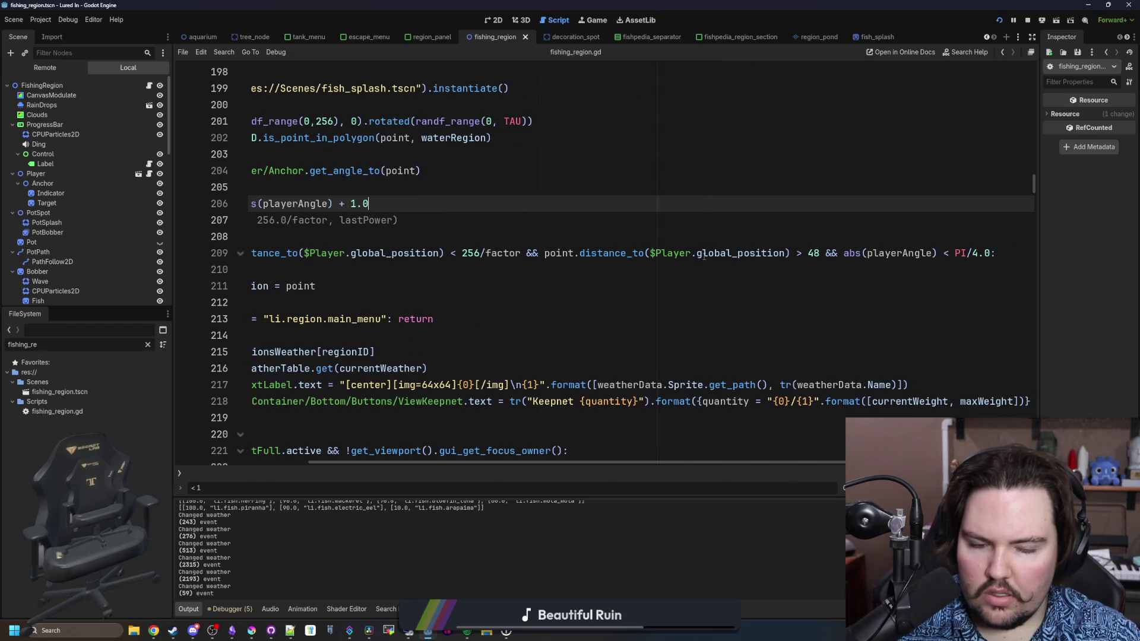
{"action": "scroll", "coordinate": [455, 249], "scroll_direction": "left", "scroll_amount": 2}
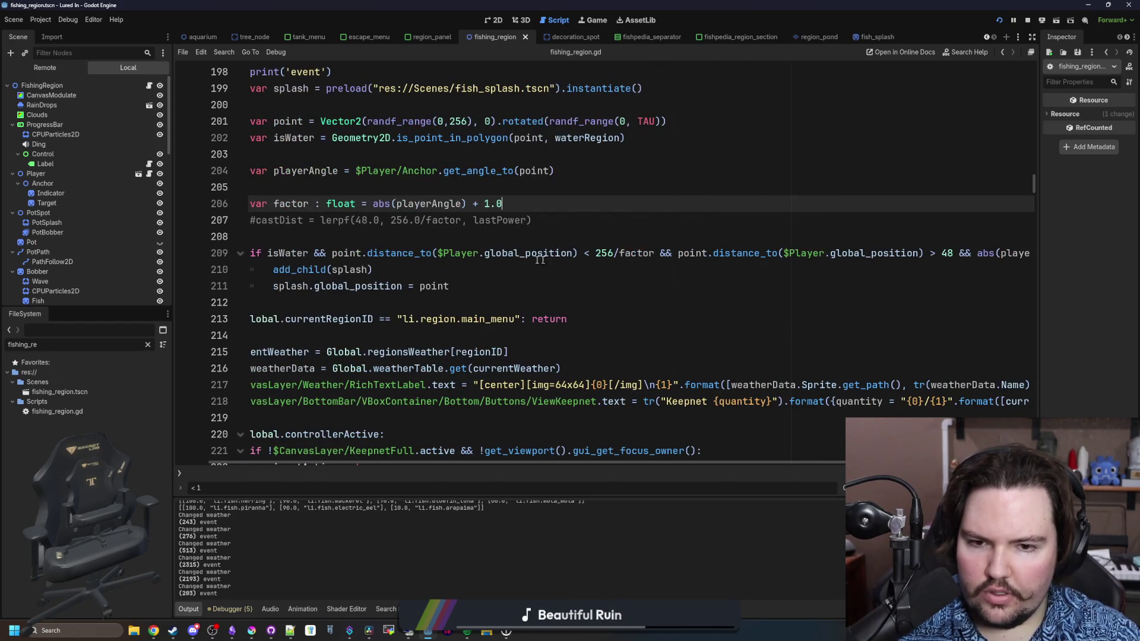
{"action": "left_click", "coordinate": [596, 253]}
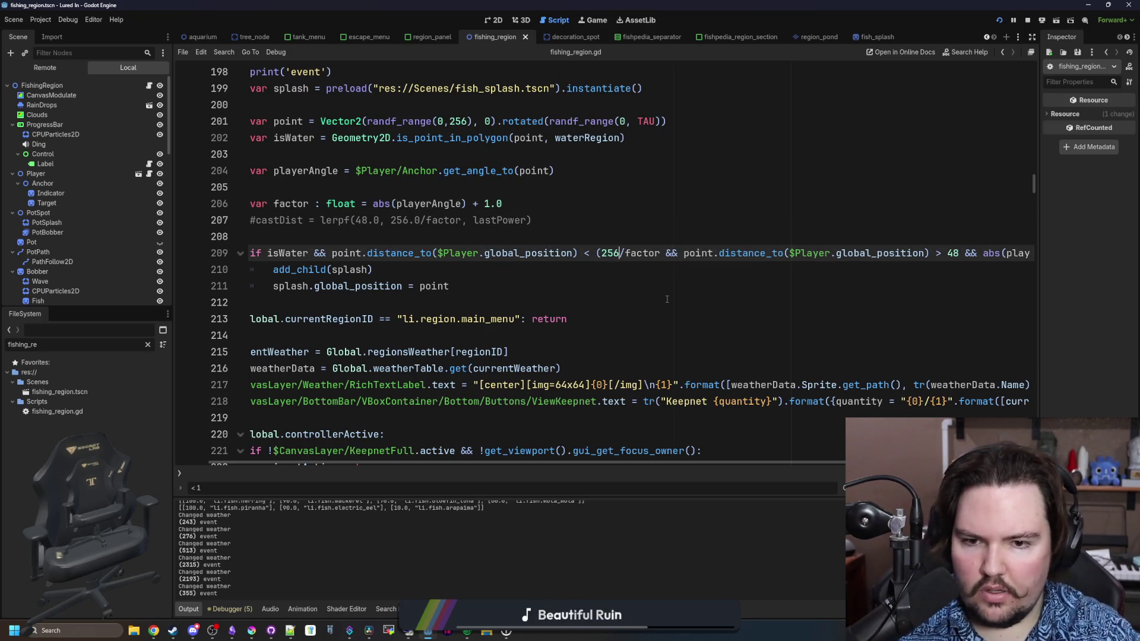
{"action": "key", "text": "Right"}
{"action": "key", "text": "Right"}
{"action": "key", "text": "Right"}
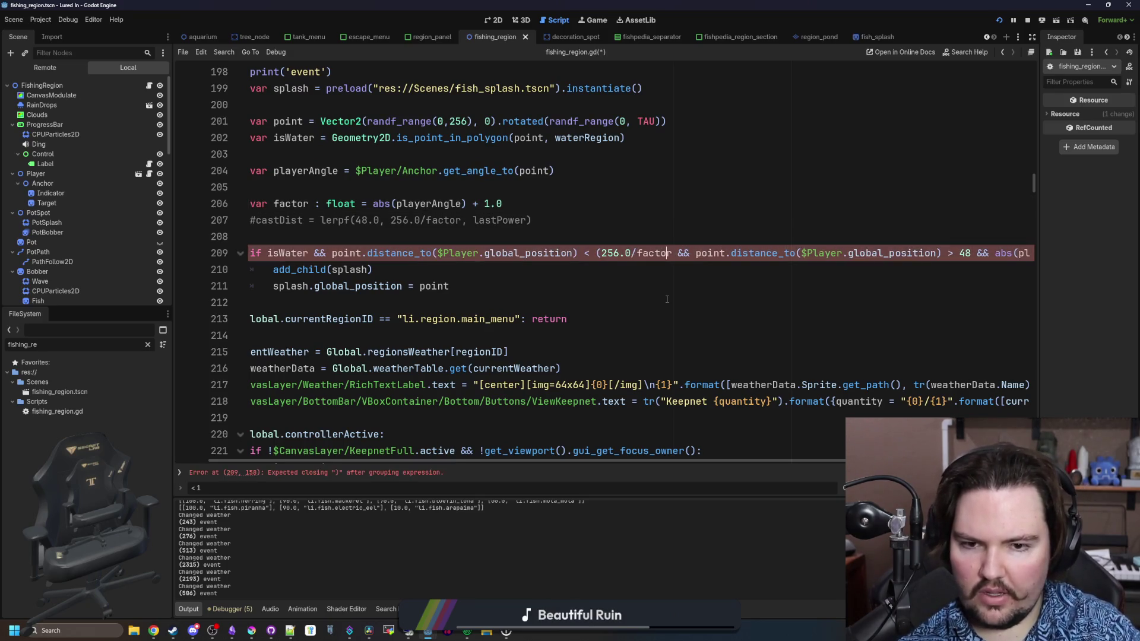
{"action": "scroll", "coordinate": [849, 278], "scroll_direction": "right", "scroll_amount": 4}
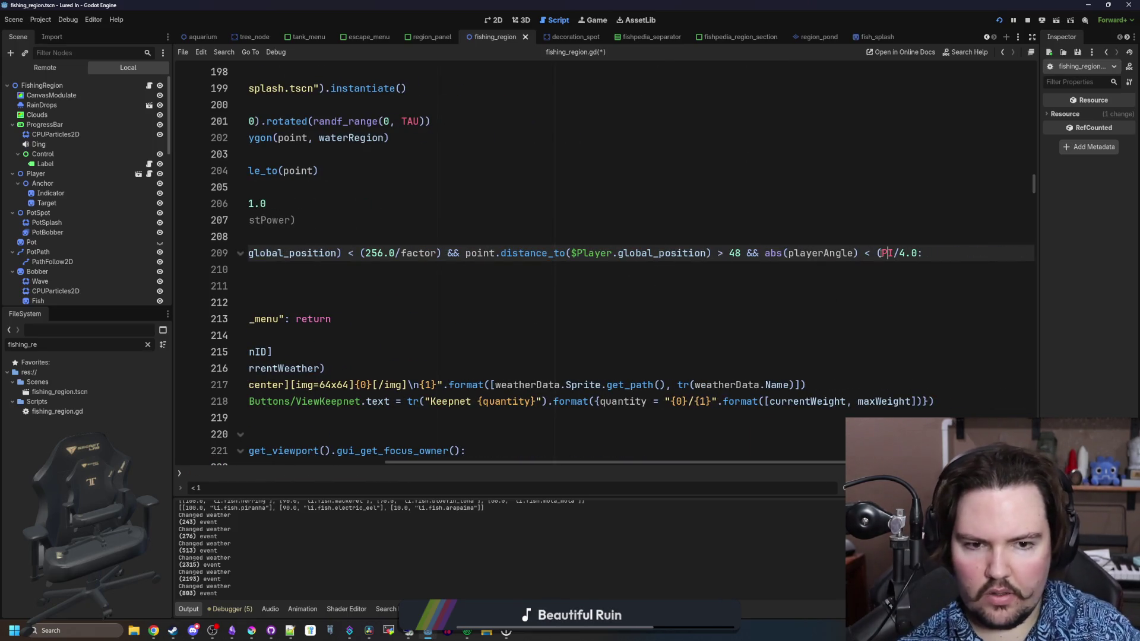
{"action": "type", "text": ")"}
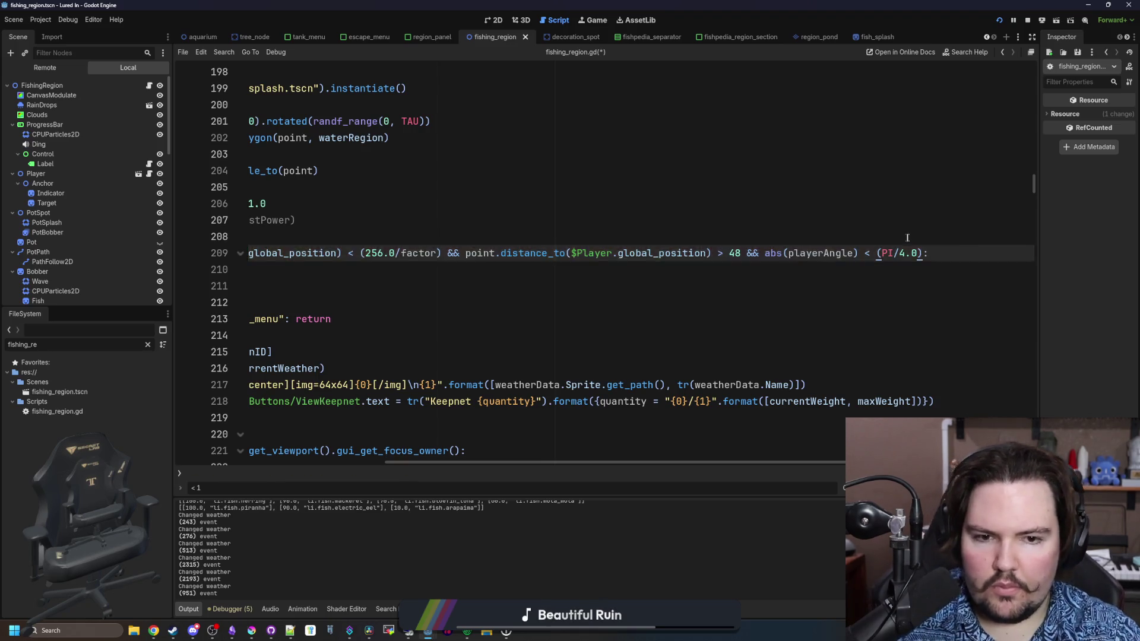
{"action": "key", "text": "Up"}
Save the script, test-run the game, stop it, and reopen the FishingRegion script.
{"action": "key", "text": "ctrl+s"}
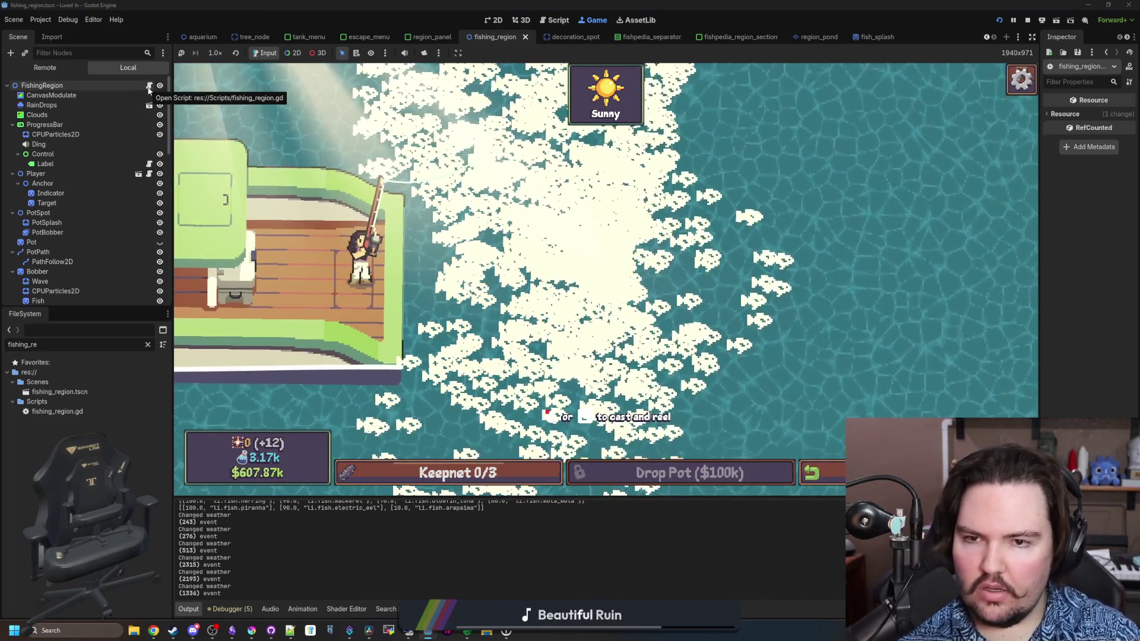
{"action": "key", "text": "ctrl+F3"}
{"action": "left_click", "coordinate": [538, 269]}
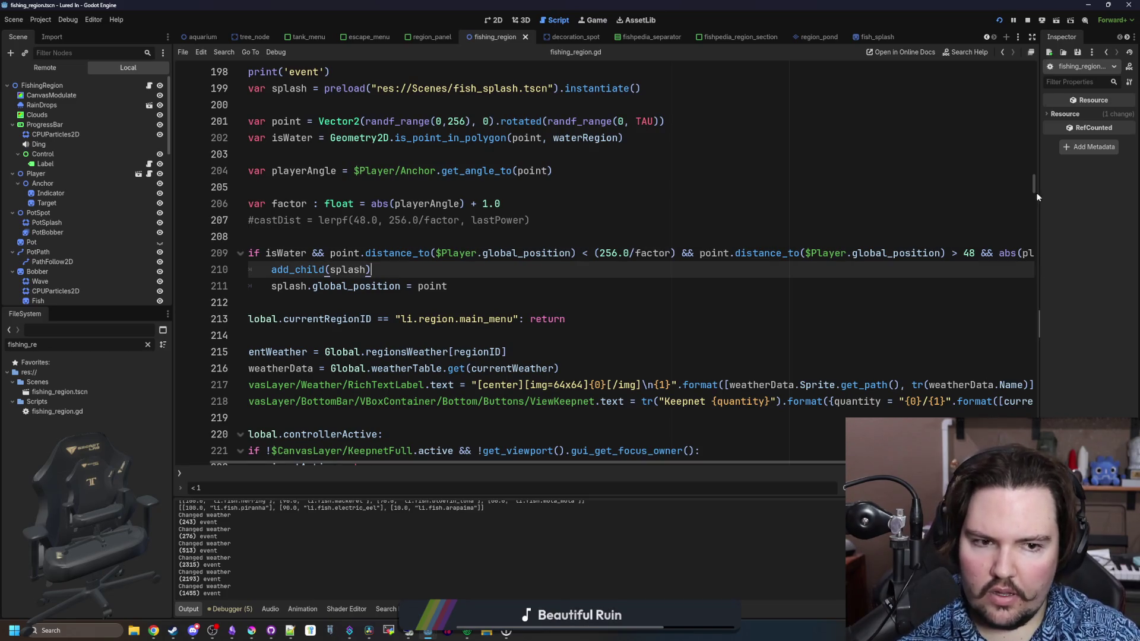
Change eventTimer on line 40 to 0.001 and save the script.
{"action": "left_click_drag", "start_coordinate": [1036, 190], "coordinate": [1028, 48]}
{"action": "scroll", "coordinate": [329, 255], "scroll_direction": "down", "scroll_amount": 10}
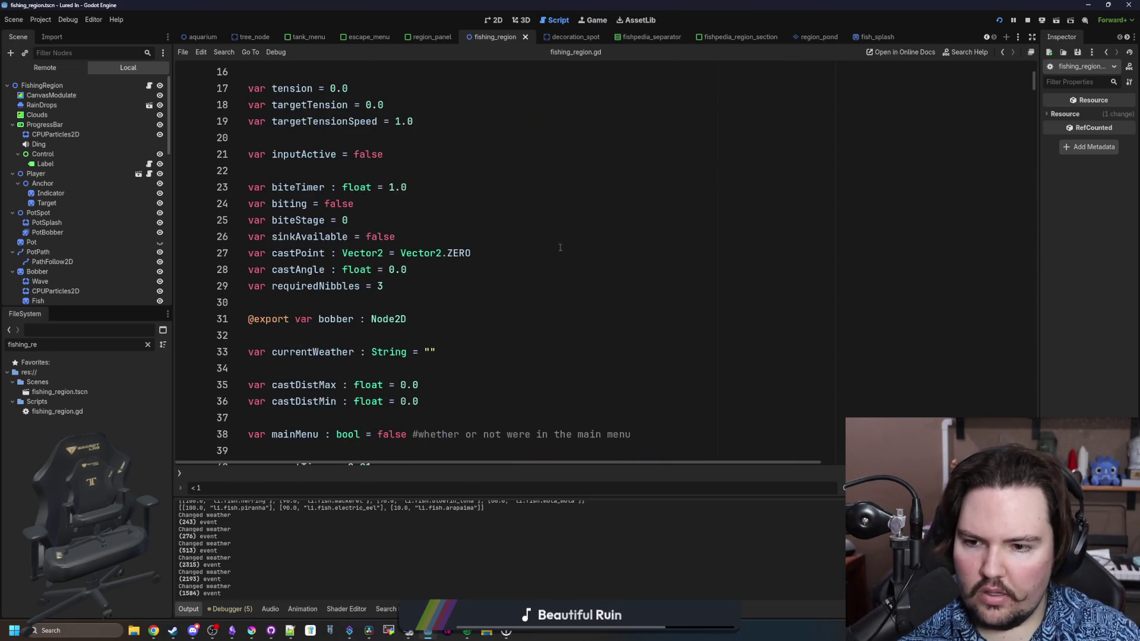
{"action": "left_click", "coordinate": [602, 242]}
{"action": "left_click", "coordinate": [368, 220]}
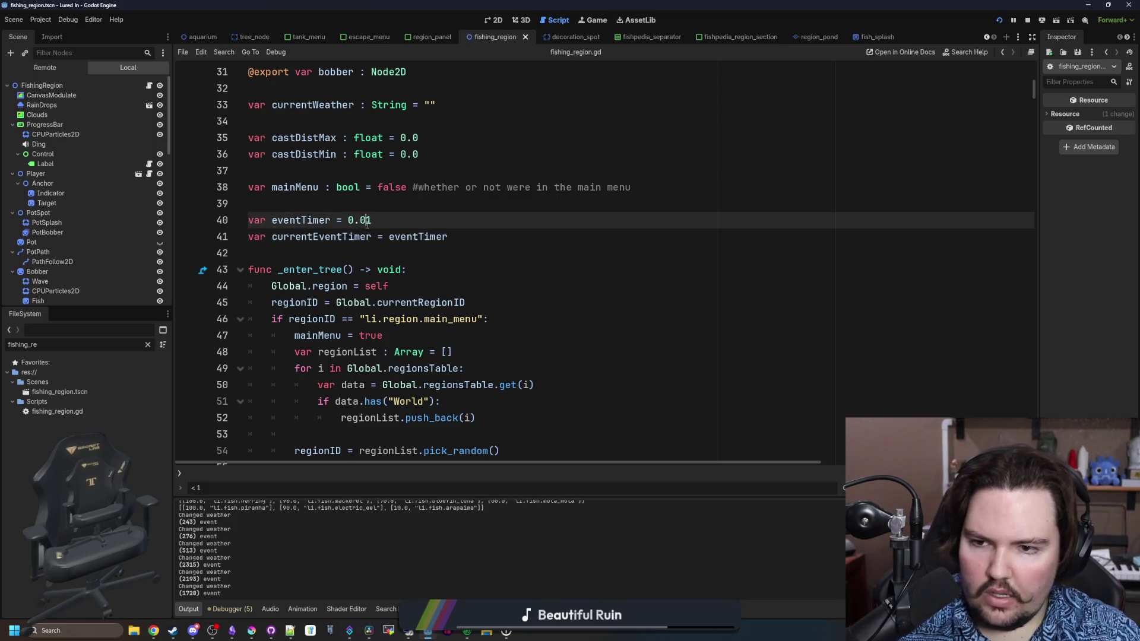
{"action": "key", "text": "ctrl+s"}
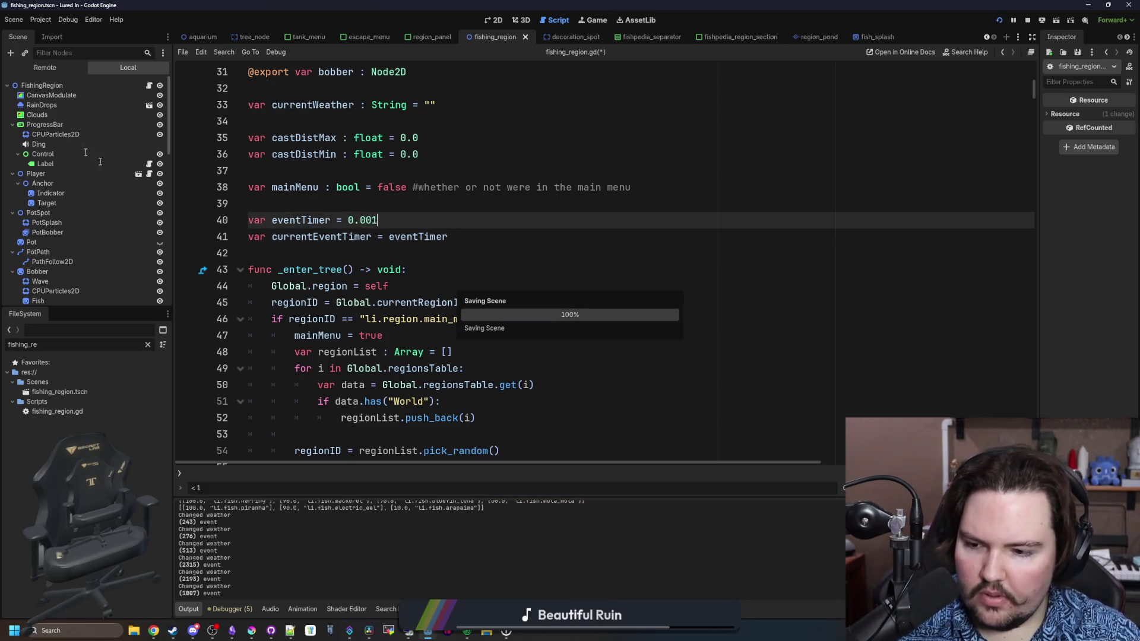
Search for _process and insert two blank lines after the random point line on line 201.
{"action": "left_click", "coordinate": [492, 267]}
{"action": "key", "text": "ctrl+f"}
{"action": "type", "text": "_pr"}
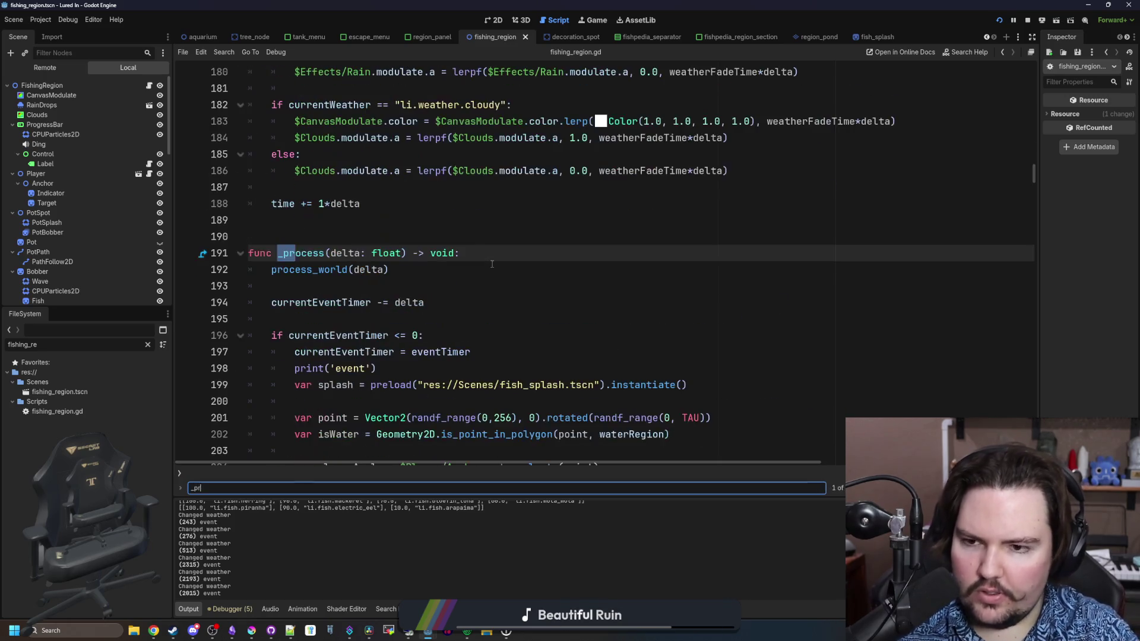
{"action": "type", "text": "oces"}
{"action": "scroll", "coordinate": [451, 297], "scroll_direction": "down", "scroll_amount": 4}
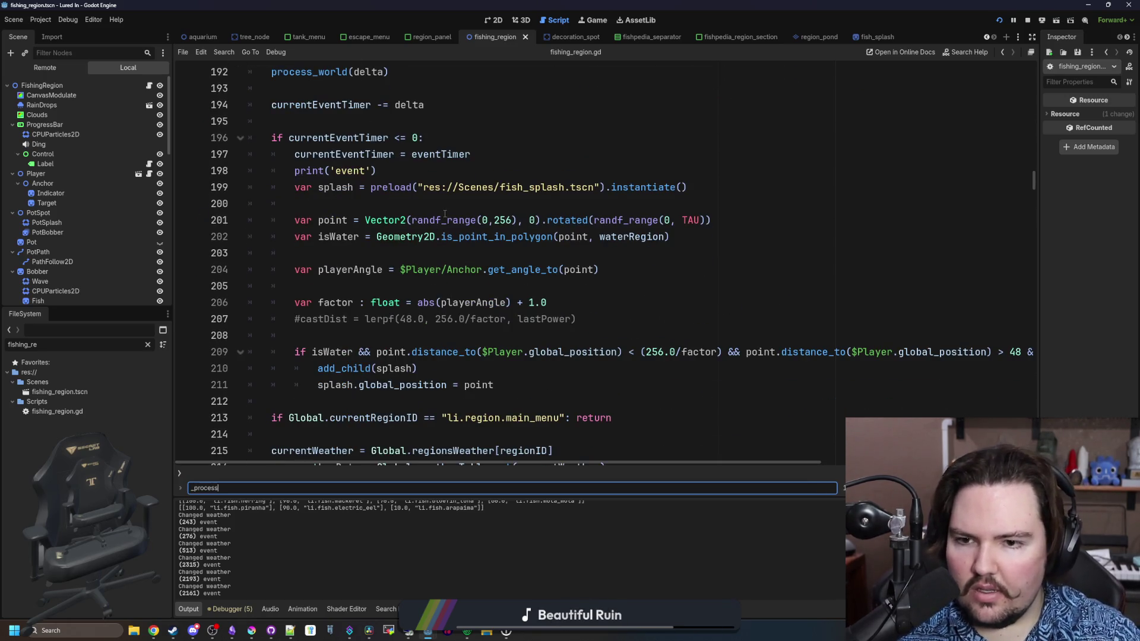
{"action": "left_click", "coordinate": [446, 217]}
{"action": "key", "text": "Return"}
{"action": "key", "text": "Return"}
{"action": "left_click_drag", "start_coordinate": [312, 385], "coordinate": [794, 389]}
{"action": "left_click", "coordinate": [717, 355]}
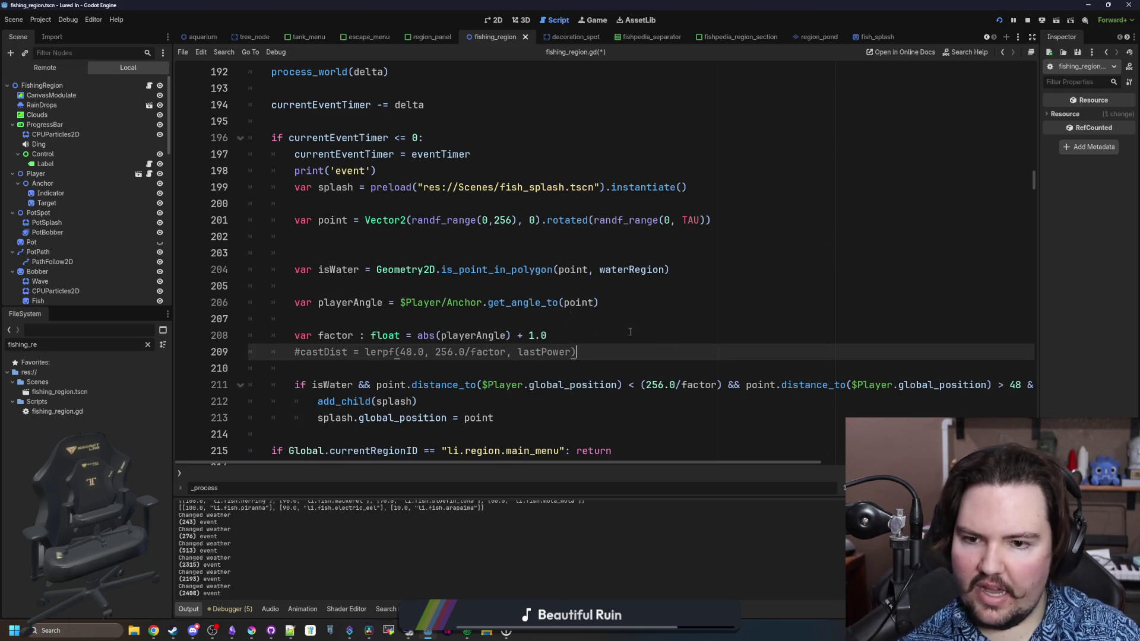
{"action": "left_click", "coordinate": [395, 265]}
{"action": "left_click", "coordinate": [408, 260]}
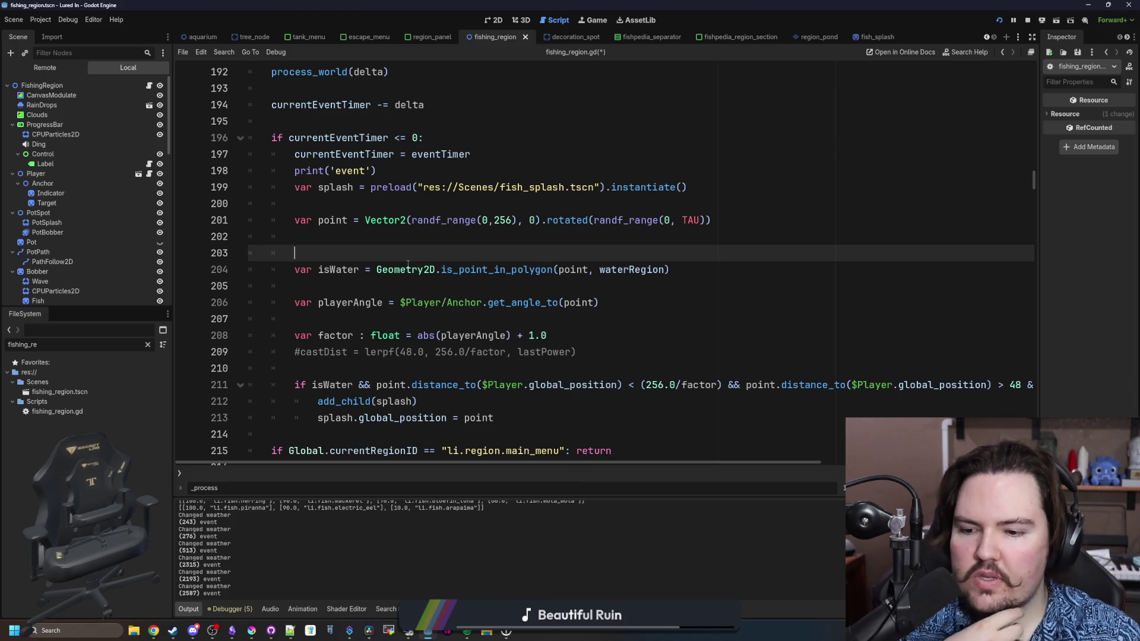
{"action": "left_click", "coordinate": [469, 235]}
{"action": "left_click", "coordinate": [514, 220]}
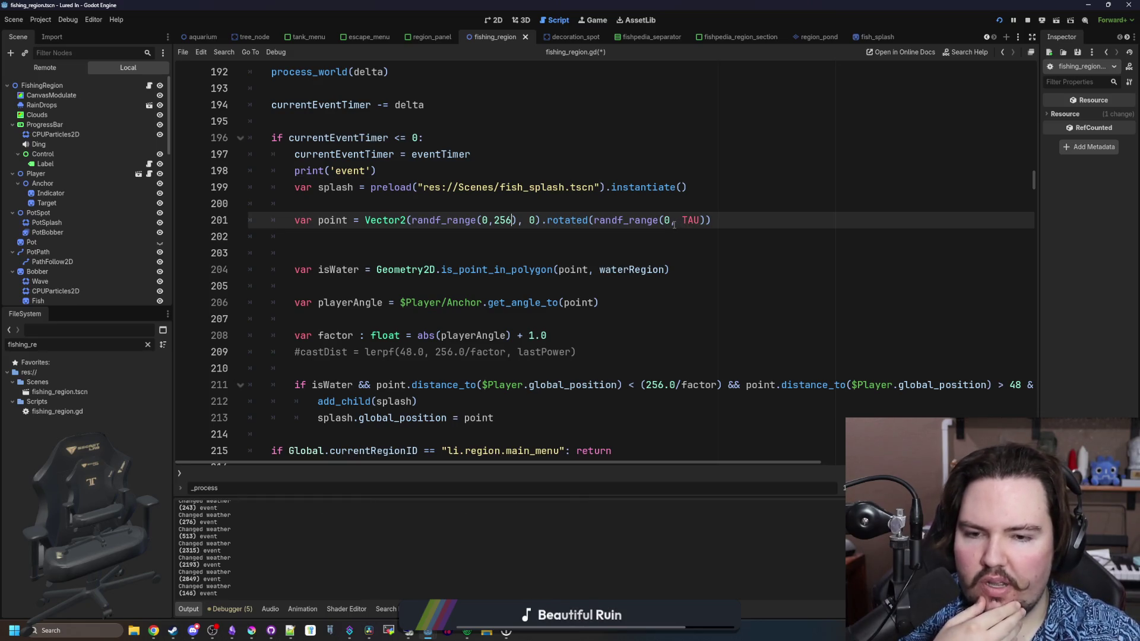
Add two blank lines above the point line and start a new 'var point =' declaration.
{"action": "left_click", "coordinate": [589, 196]}
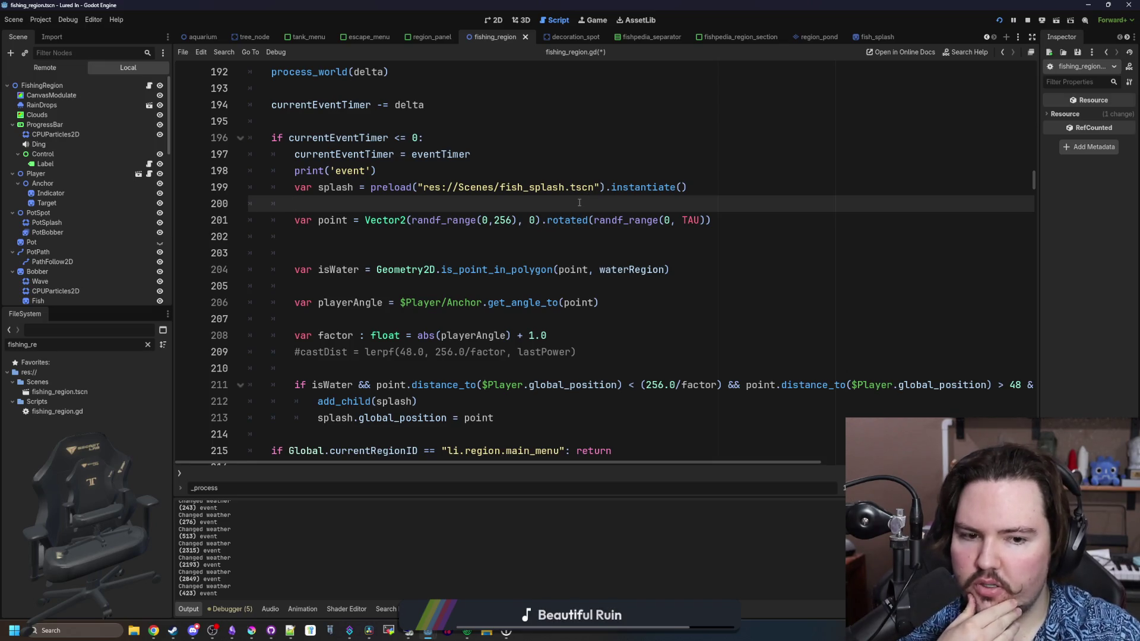
{"action": "key", "text": "Return"}
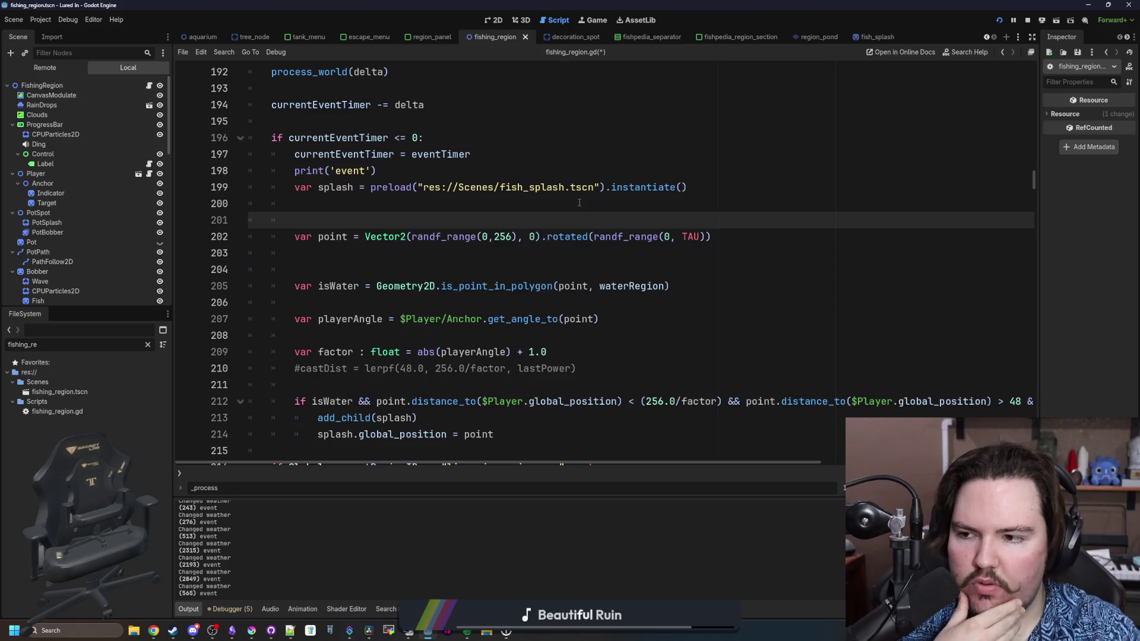
{"action": "key", "text": "Return"}
{"action": "key", "text": "Up"}
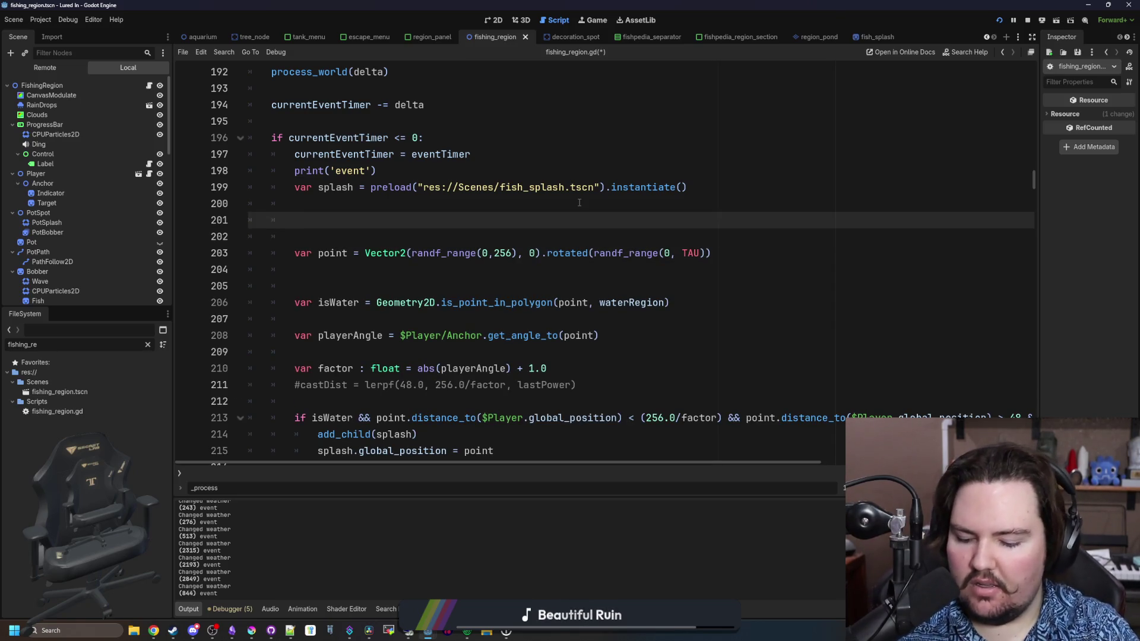
{"action": "type", "text": "="}
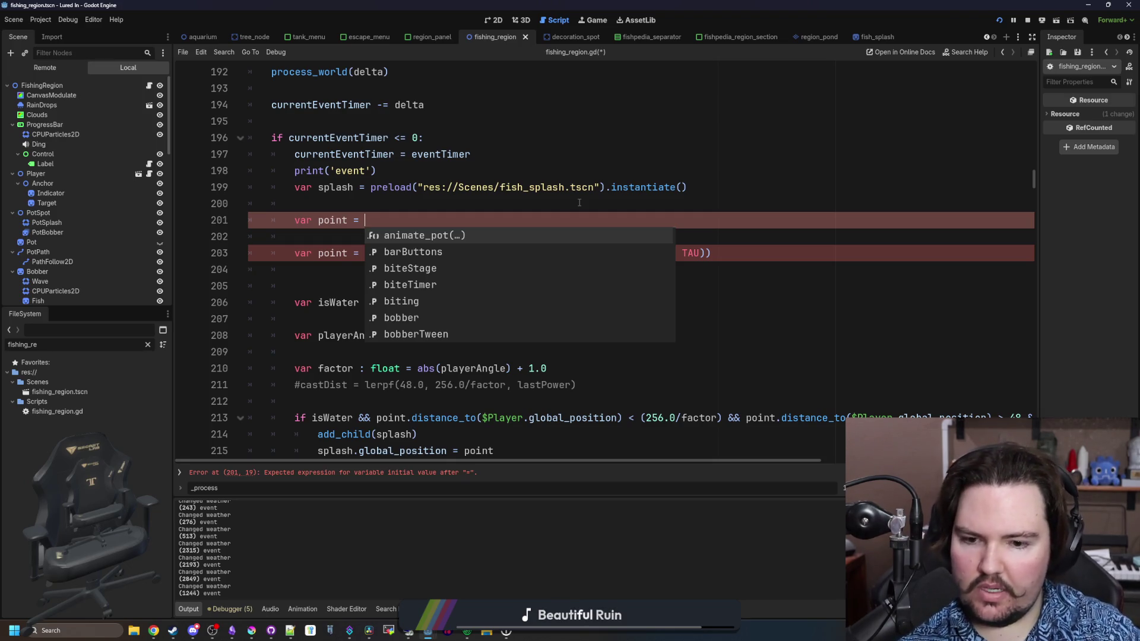
{"action": "left_click", "coordinate": [600, 381]}
Inspect the Player's Anchor and Indicator nodes in the 2D view, then select the unfinished line.
{"action": "left_click", "coordinate": [617, 418]}
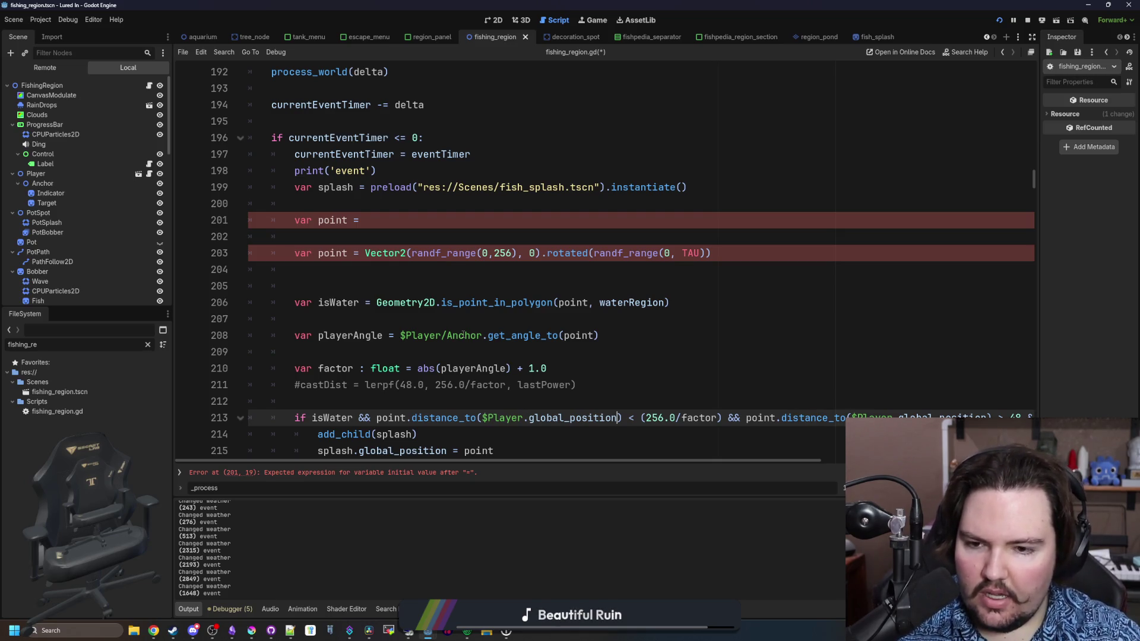
{"action": "left_click", "coordinate": [43, 183]}
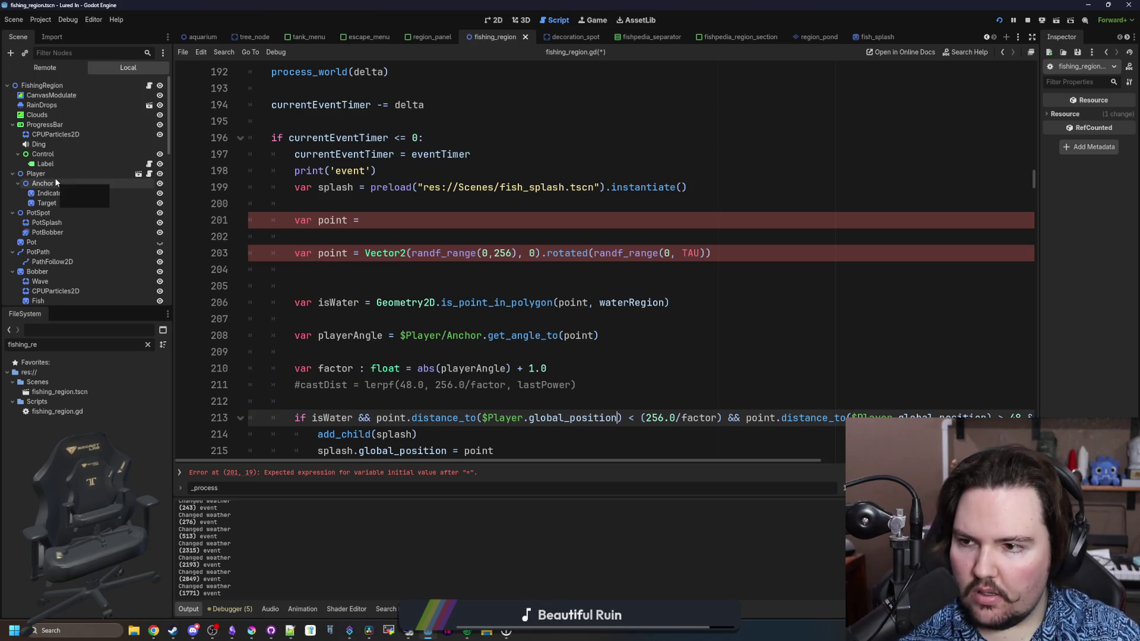
{"action": "left_click", "coordinate": [491, 22]}
{"action": "scroll", "coordinate": [380, 327], "scroll_direction": "up", "scroll_amount": 6}
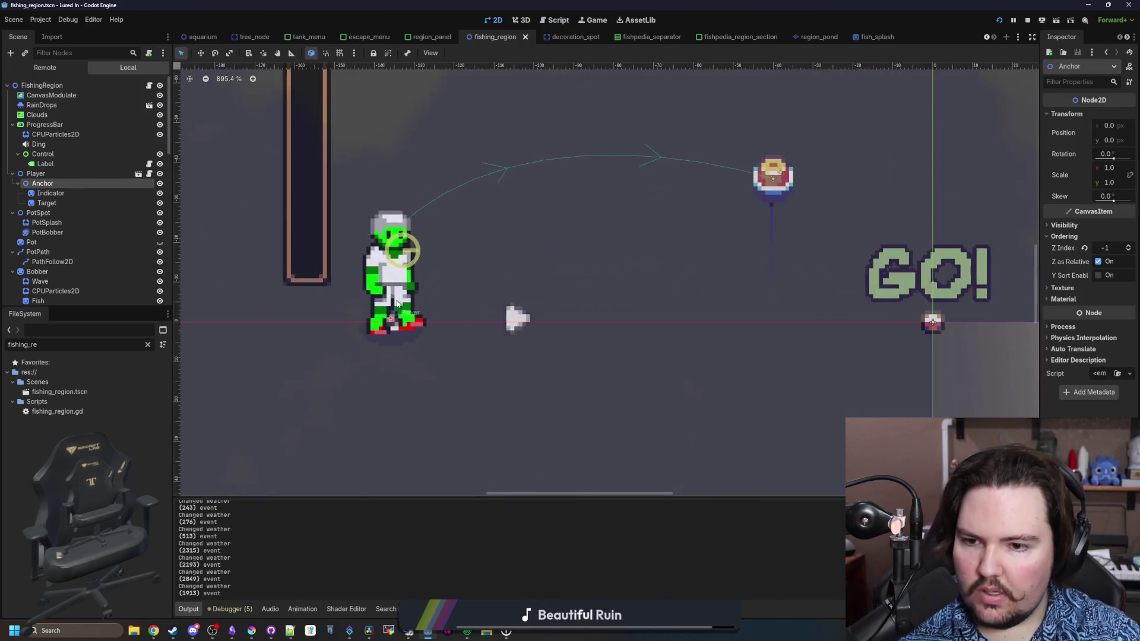
{"action": "left_click", "coordinate": [52, 193]}
{"action": "left_click", "coordinate": [53, 184]}
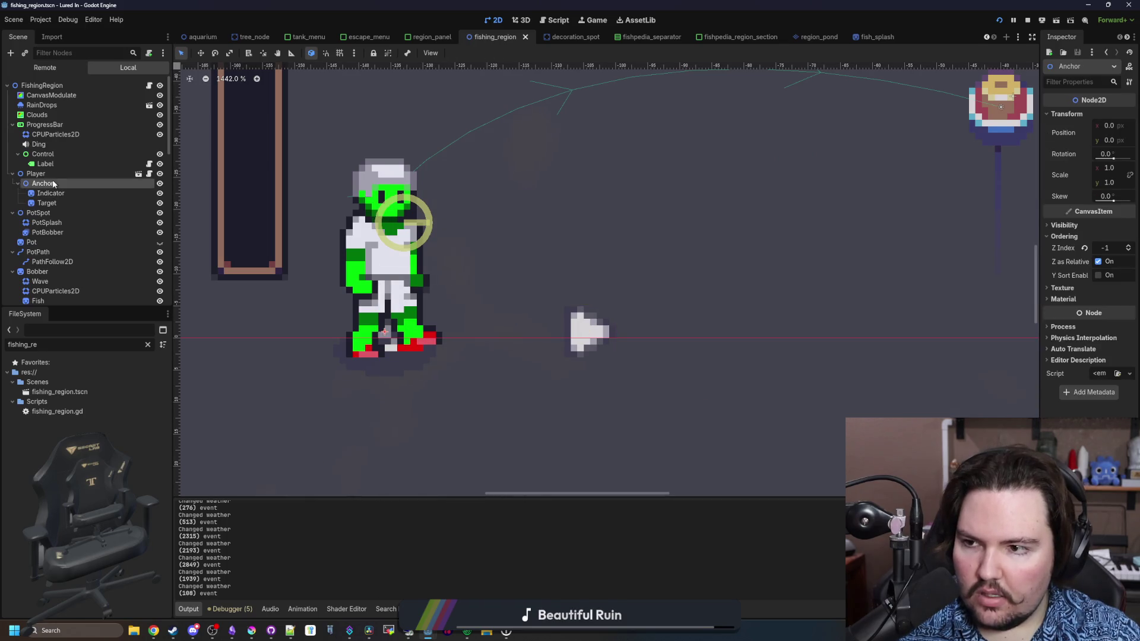
{"action": "left_click", "coordinate": [53, 173]}
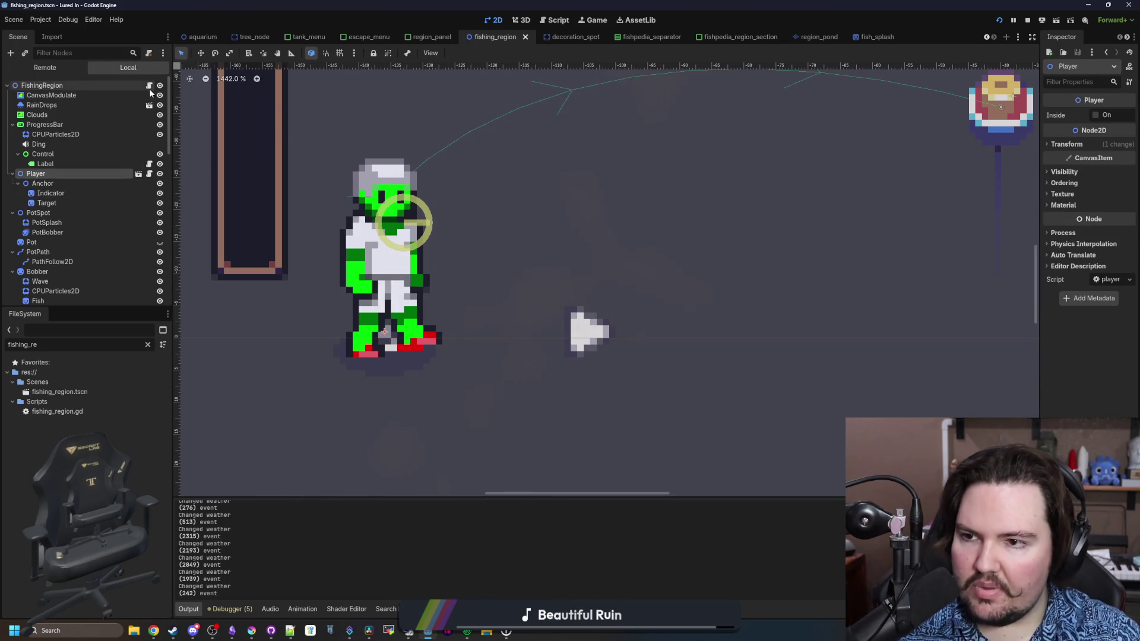
{"action": "left_click", "coordinate": [149, 86]}
{"action": "left_click_drag", "start_coordinate": [371, 220], "coordinate": [284, 217]}
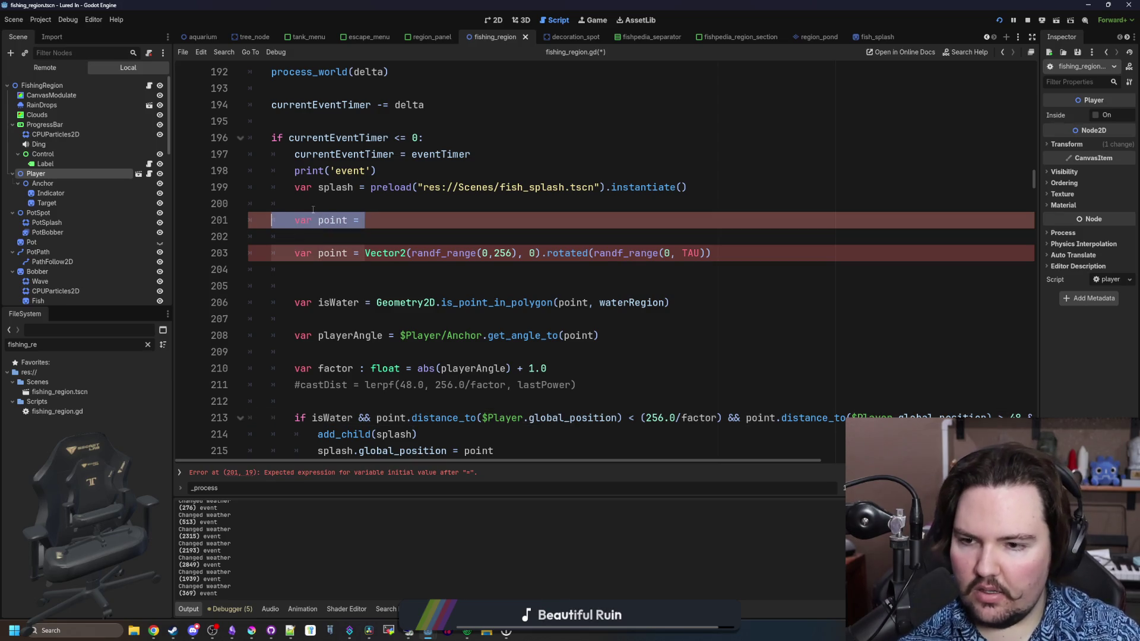
Add 'var playerPos = $Player.global_position' and delete the old TAU-based rotation from line 203.
{"action": "type", "text": "var playerPos"}
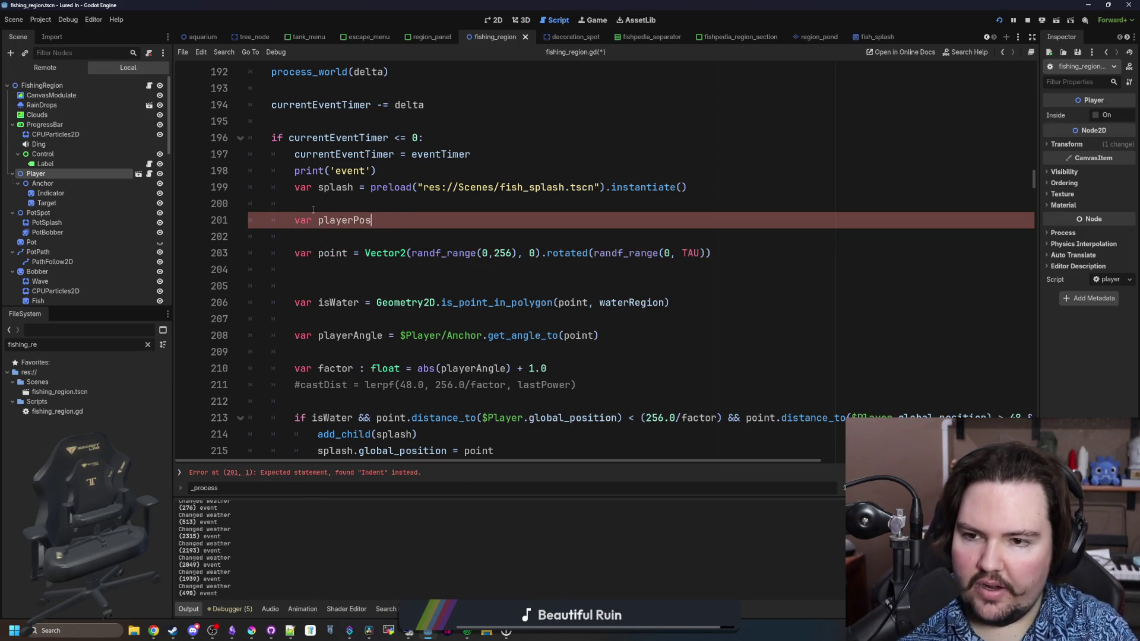
{"action": "type", "text": " = $Player.global_position"}
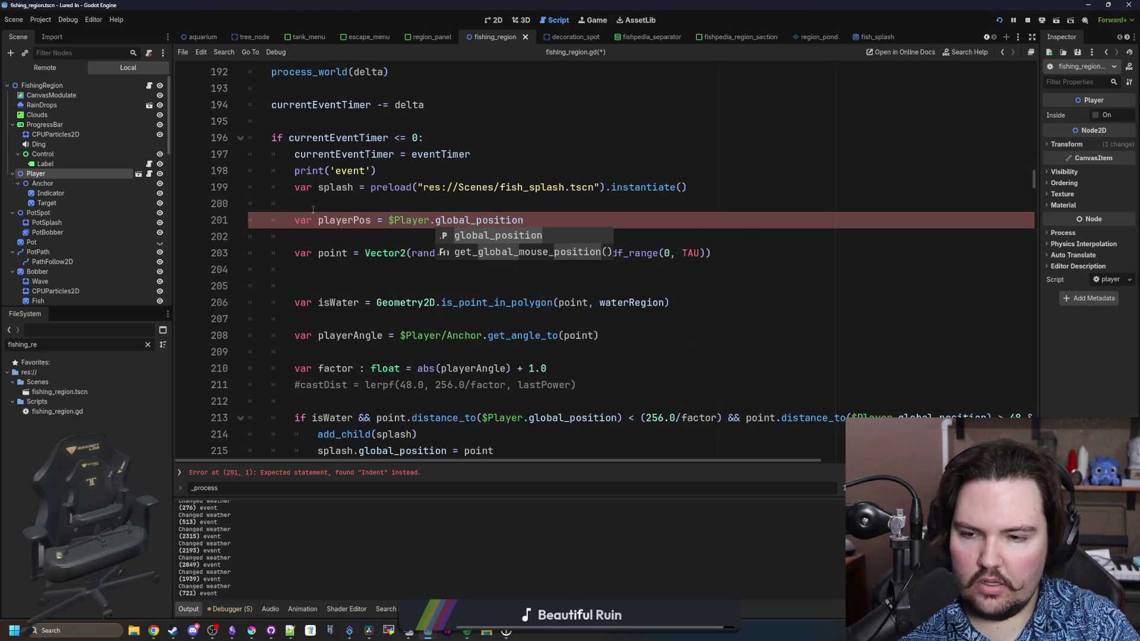
{"action": "key", "text": "Escape"}
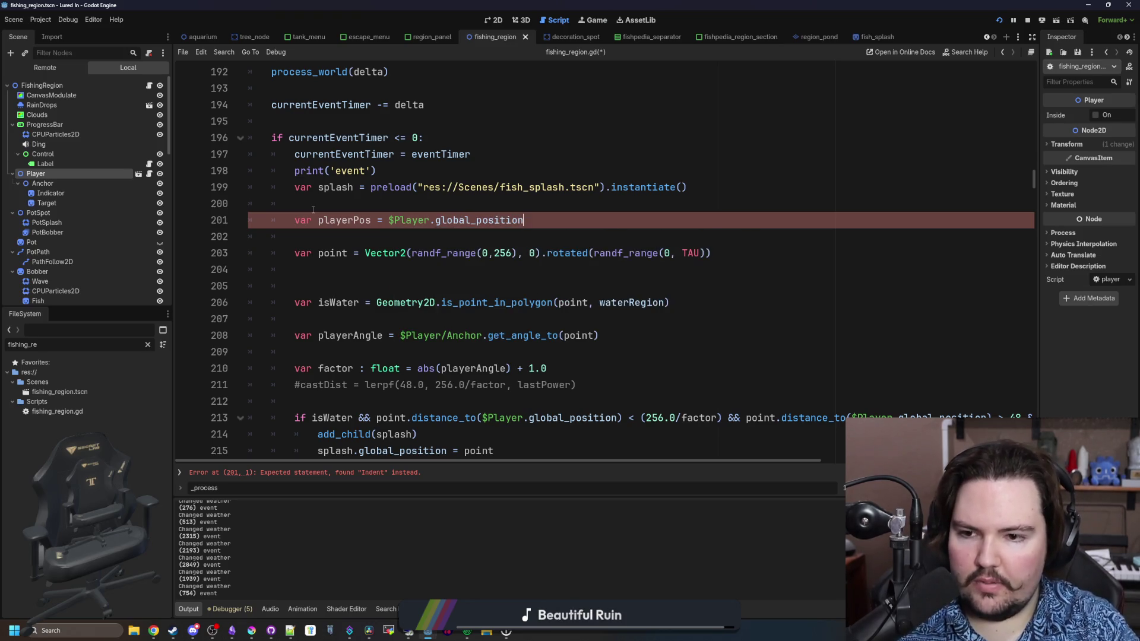
{"action": "left_click", "coordinate": [479, 236]}
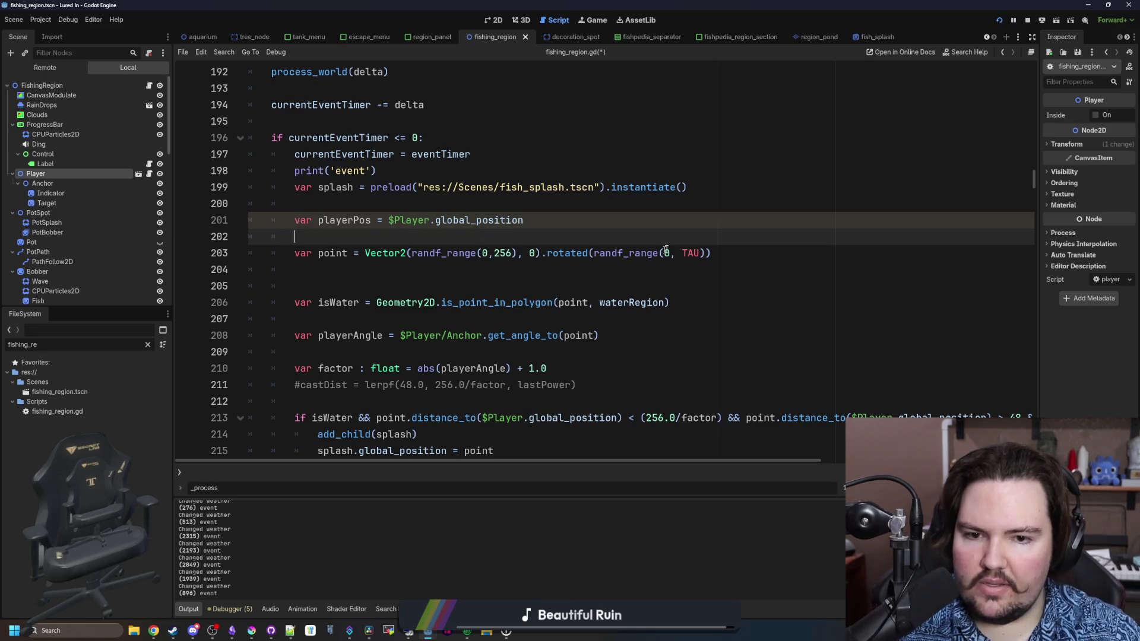
{"action": "left_click_drag", "start_coordinate": [713, 254], "coordinate": [598, 269]}
{"action": "key", "text": "BackSpace"}
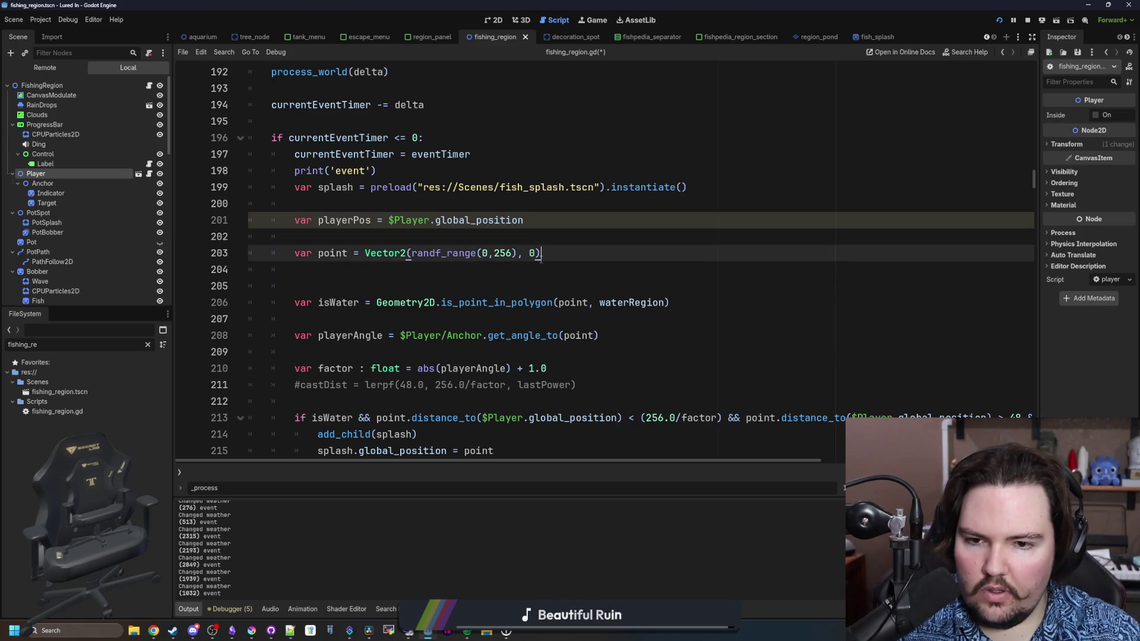
{"action": "key", "text": "BackSpace"}
{"action": "key", "text": "BackSpace"}
{"action": "key", "text": "BackSpace"}
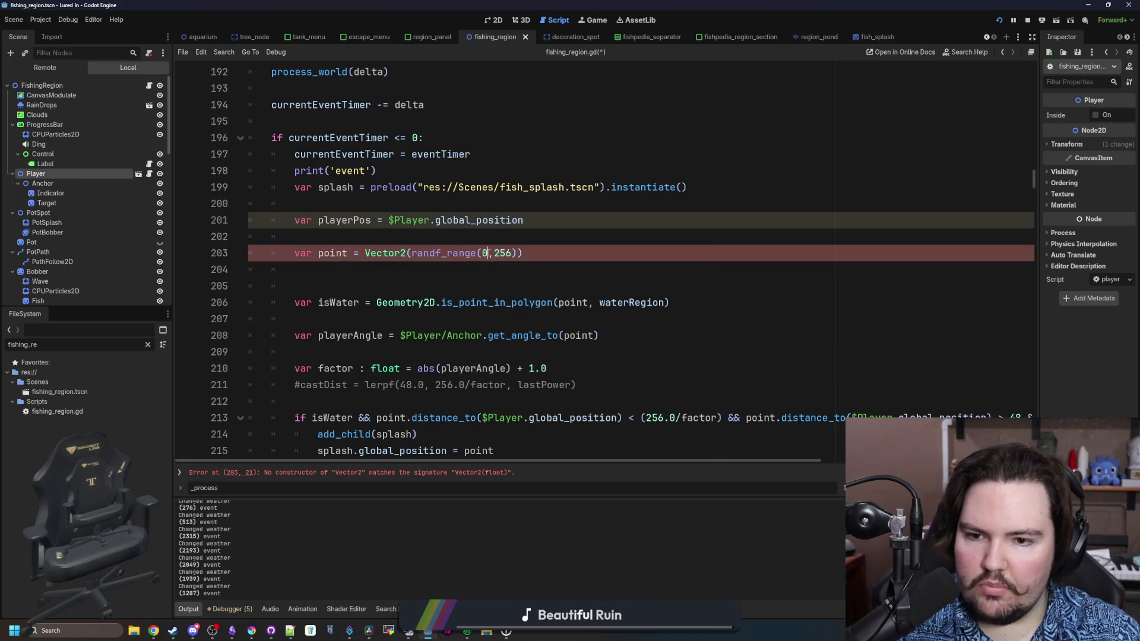
Rewrite line 203 as playerPos + Vector2(...) rotated by randf_range(-PI/4, PI/4).
{"action": "left_click", "coordinate": [536, 253]}
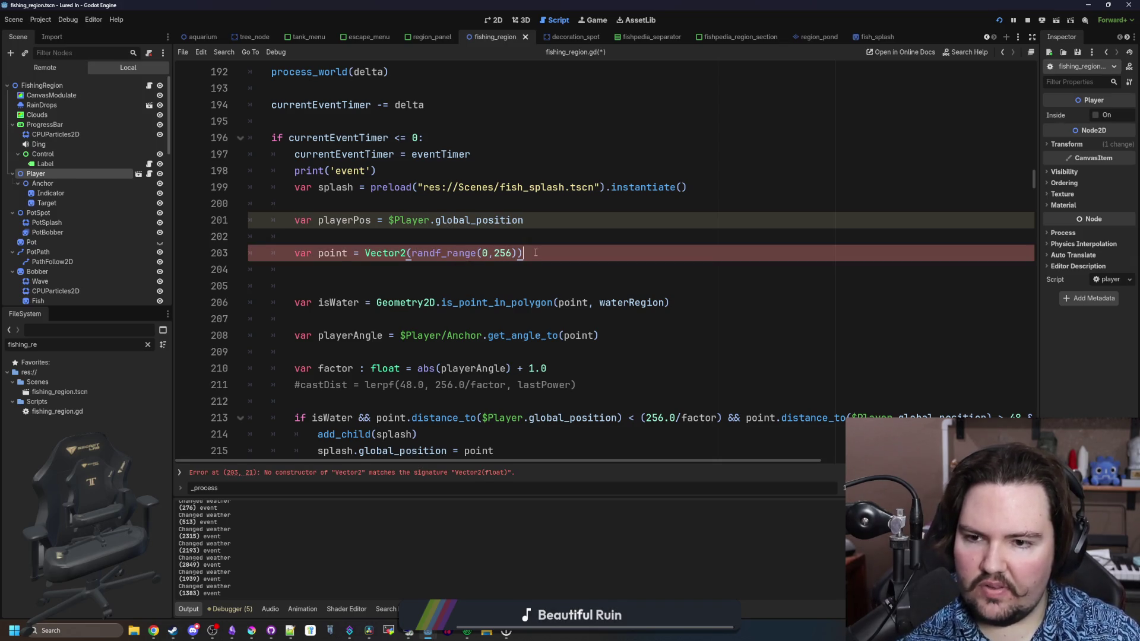
{"action": "left_click", "coordinate": [365, 254]}
{"action": "type", "text": "playerPos +"}
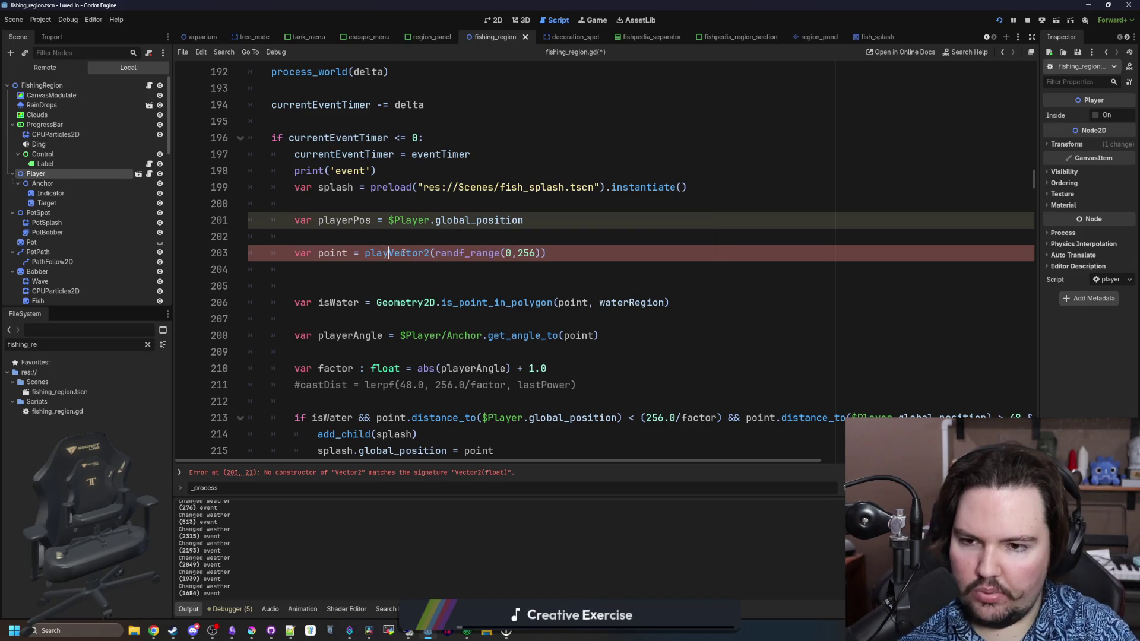
{"action": "left_click", "coordinate": [677, 250]}
{"action": "type", "text": "rotated("}
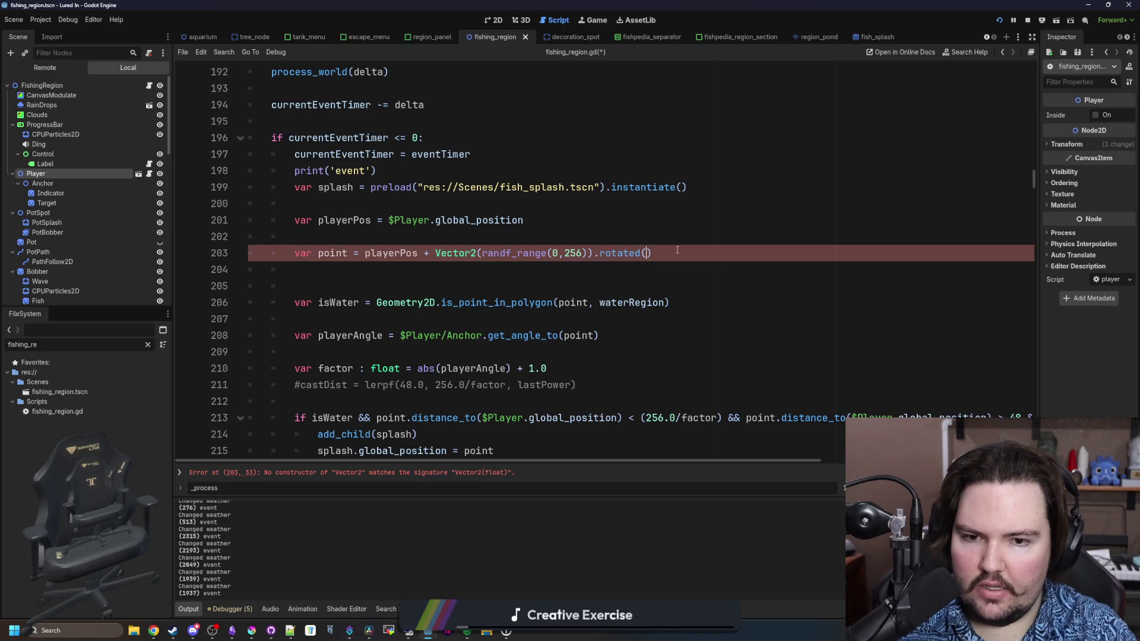
{"action": "type", "text": "randf_range("}
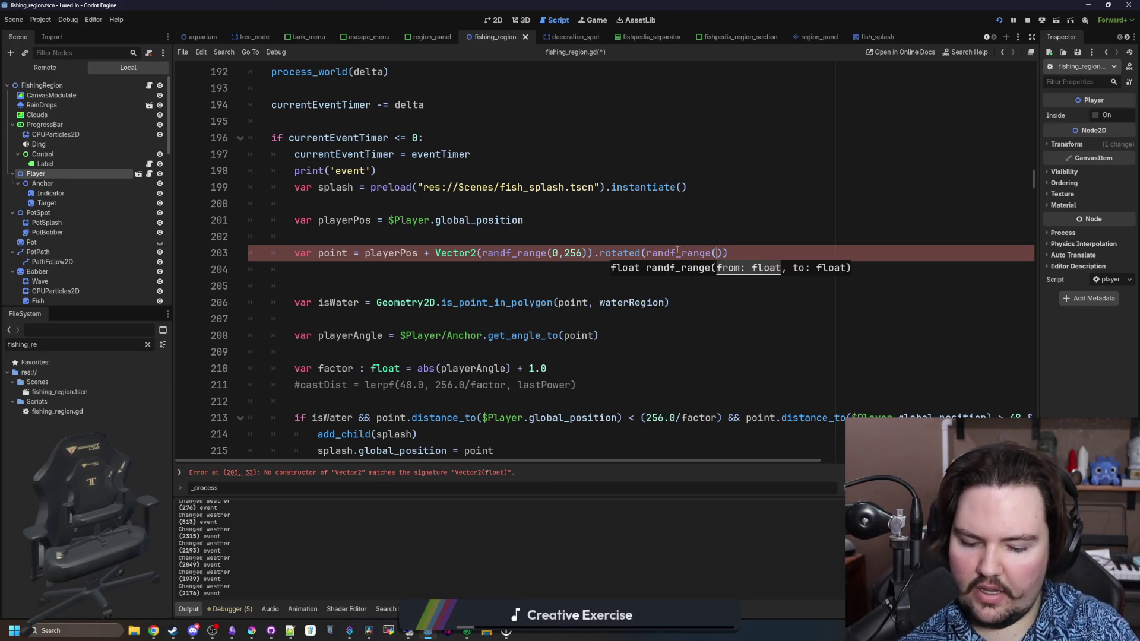
{"action": "type", "text": "-PI/4, pi"}
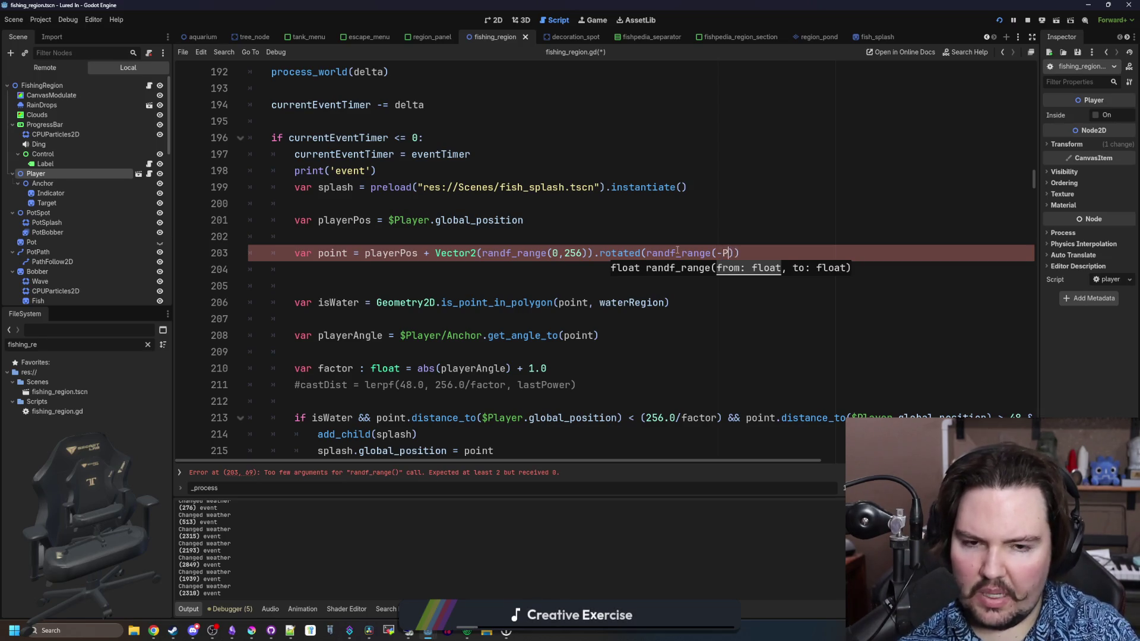
{"action": "key", "text": "Return"}
{"action": "type", "text": "/4, PI/4"}
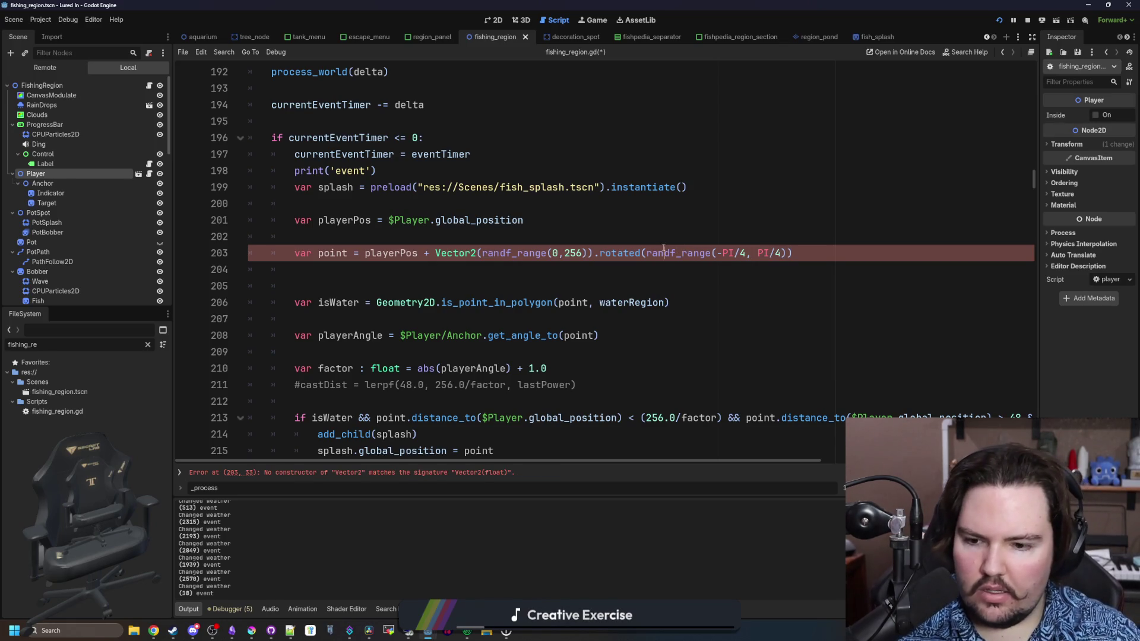
{"action": "left_click", "coordinate": [576, 291]}
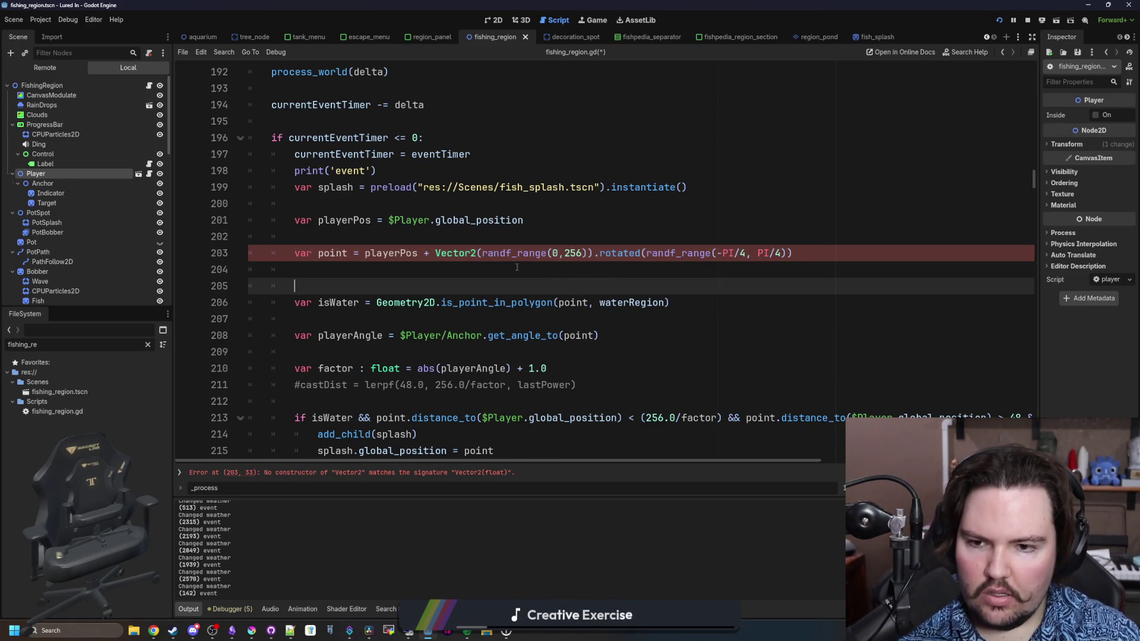
Wrap playerPos + Vector2 in parentheses and add the ', 0' Vector2 argument to clear errors.
{"action": "left_click", "coordinate": [358, 251]}
{"action": "type", "text": "("}
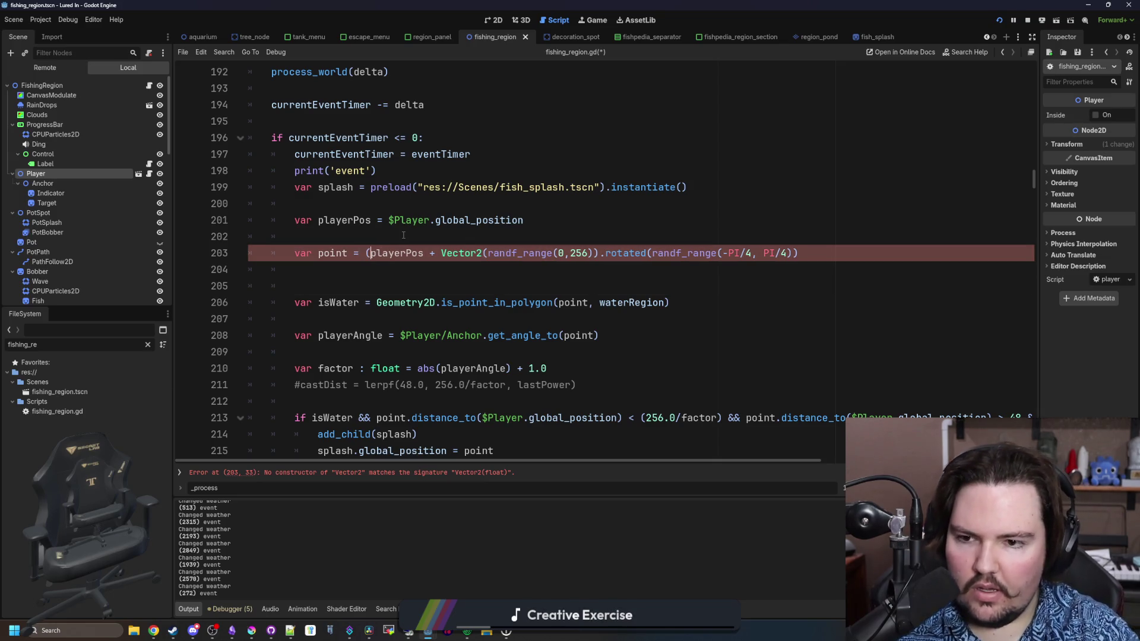
{"action": "left_click", "coordinate": [598, 254]}
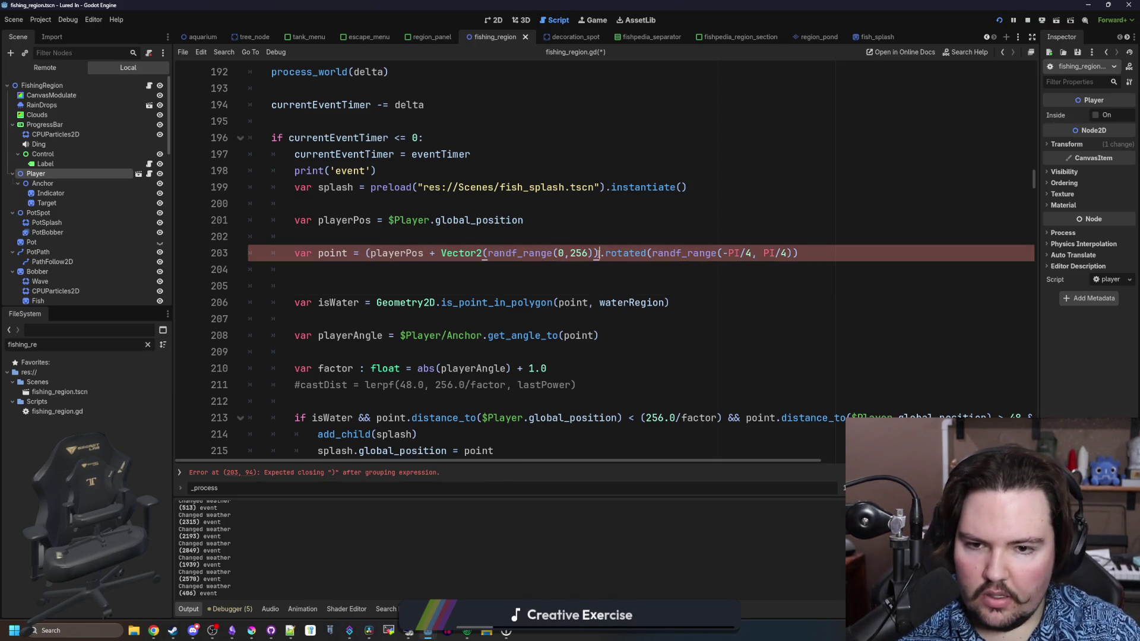
{"action": "type", "text": ") + 1"}
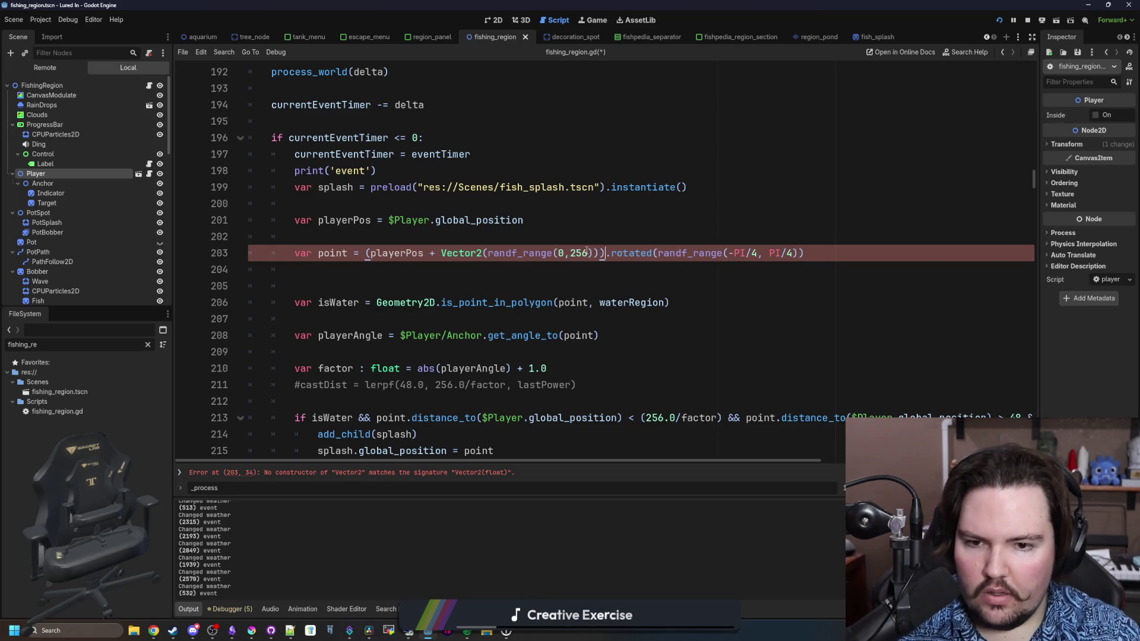
{"action": "type", "text": ".0"}
{"action": "left_click", "coordinate": [602, 245]}
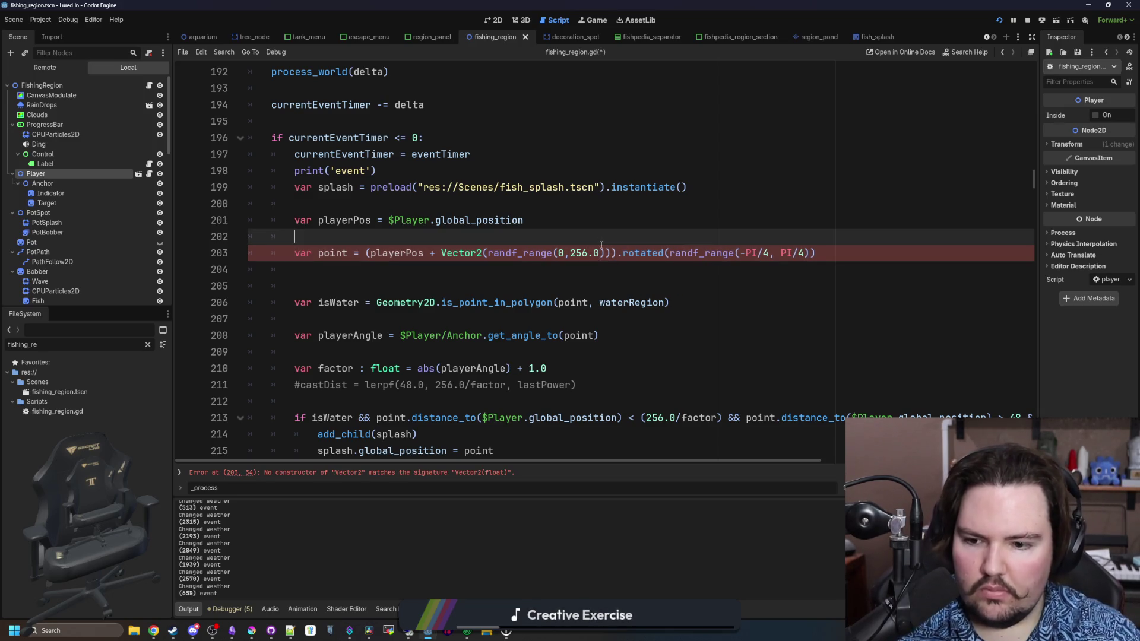
{"action": "left_click", "coordinate": [590, 260]}
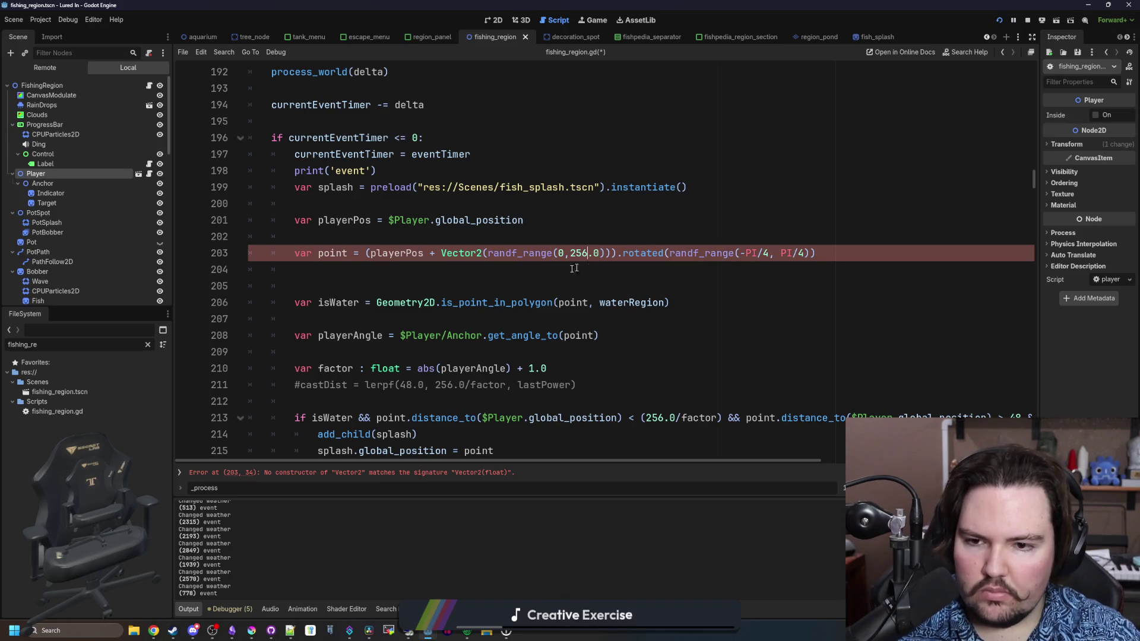
{"action": "left_click", "coordinate": [533, 274]}
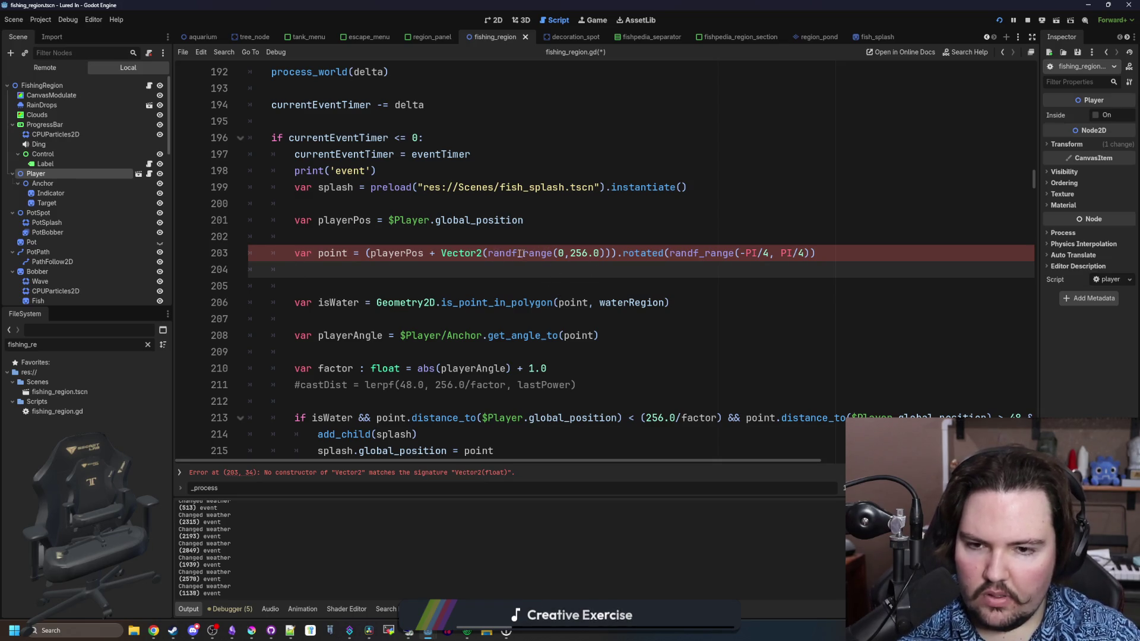
{"action": "left_click", "coordinate": [607, 253]}
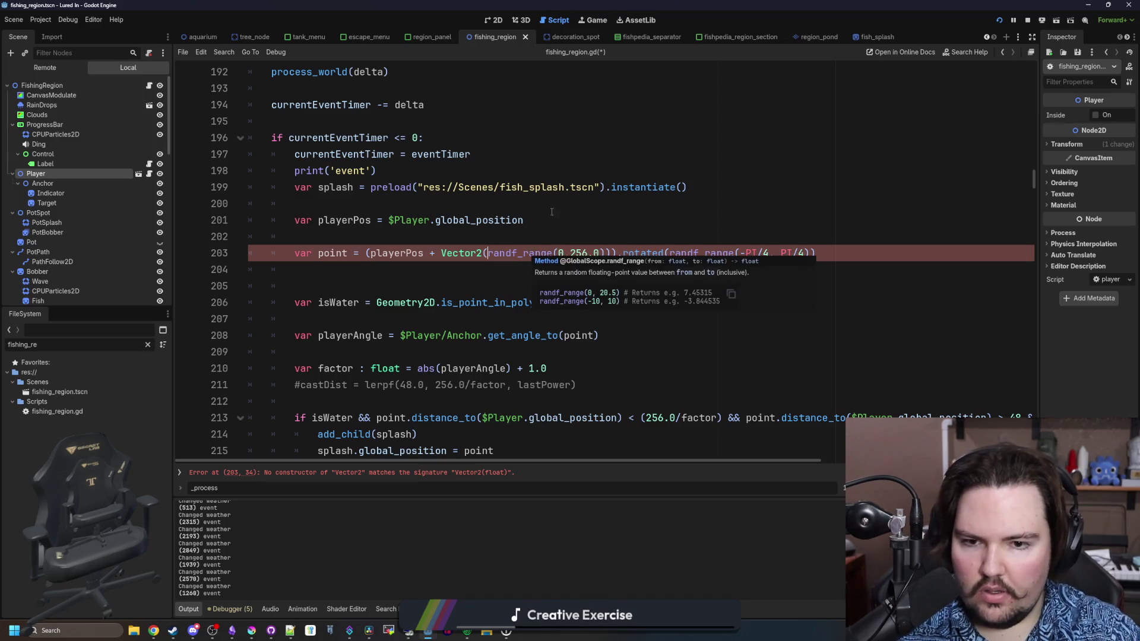
{"action": "type", "text": ", 0"}
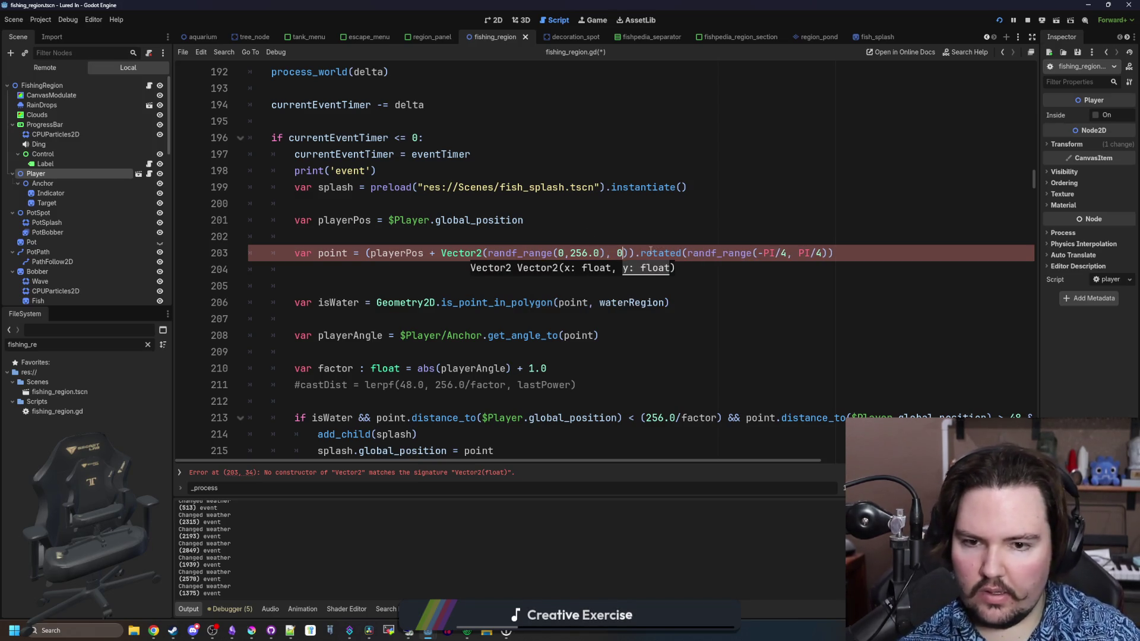
{"action": "left_click", "coordinate": [685, 236]}
{"action": "left_click", "coordinate": [419, 287]}
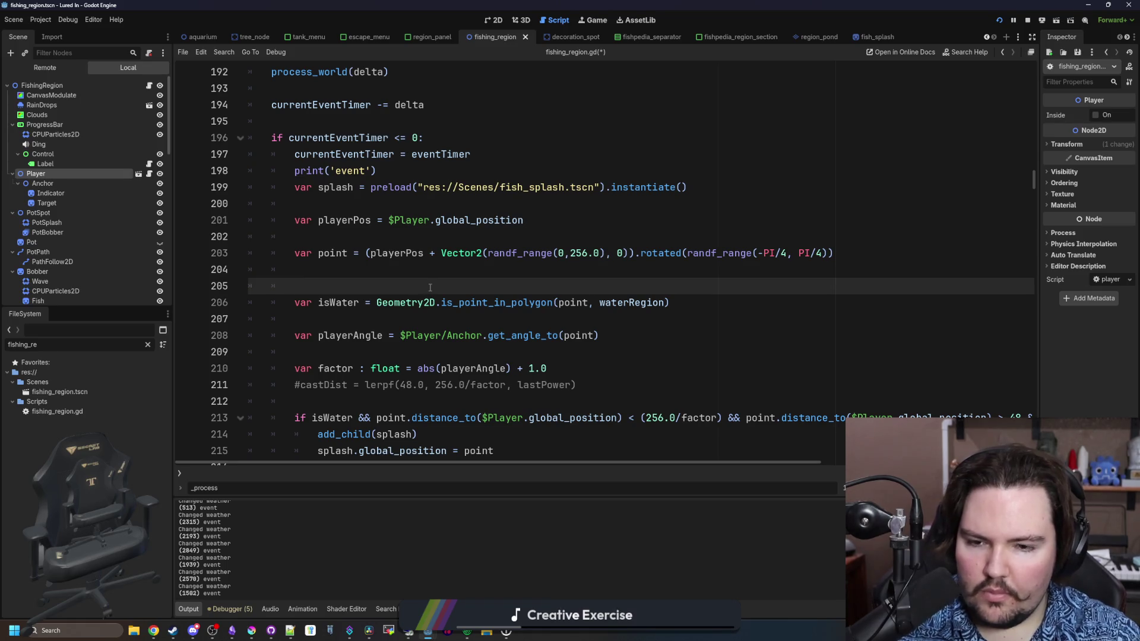
{"action": "scroll", "coordinate": [455, 279], "scroll_direction": "down", "scroll_amount": 1}
Delete the distance and angle checks from the spawn condition on line 213.
{"action": "left_click", "coordinate": [496, 268]}
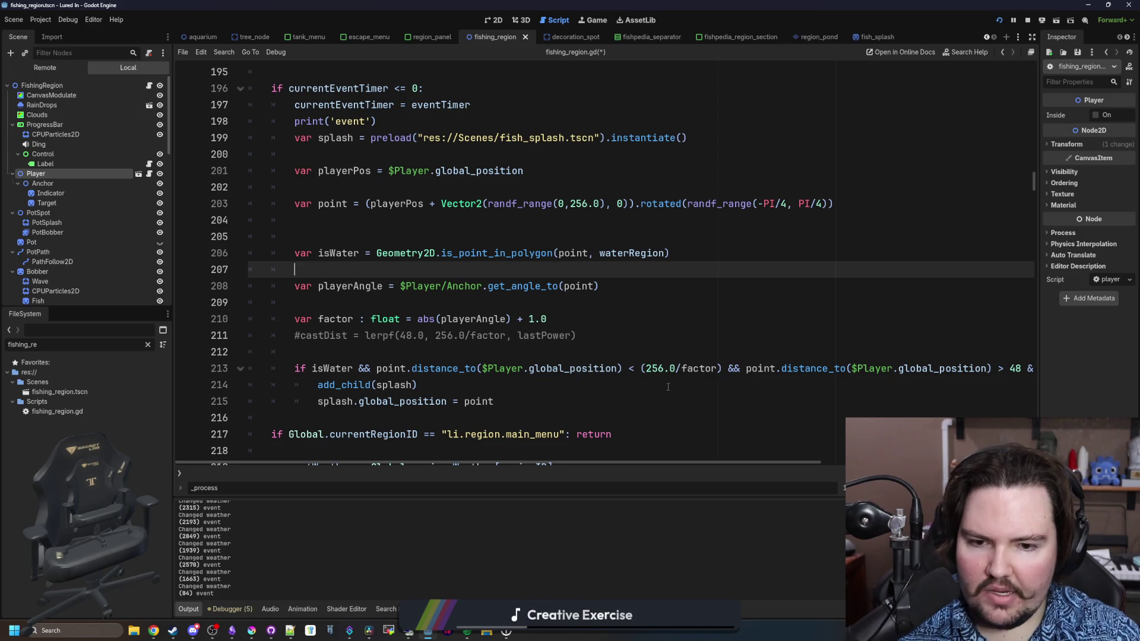
{"action": "scroll", "coordinate": [748, 439], "scroll_direction": "right", "scroll_amount": 3}
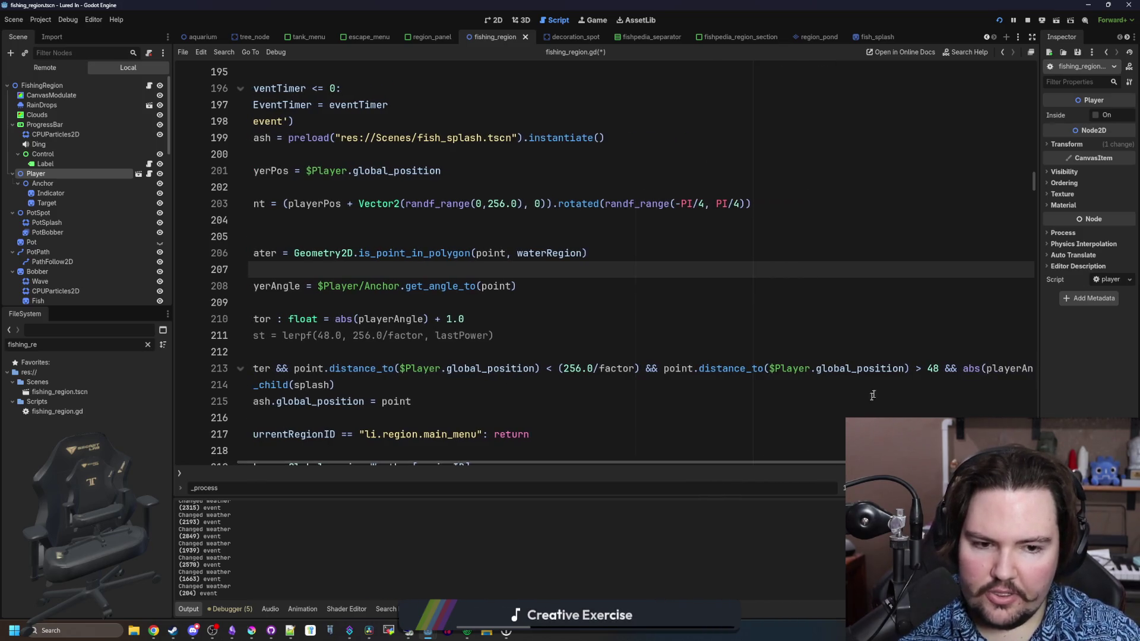
{"action": "mouse_move", "coordinate": [938, 369]}
{"action": "left_mouse_down"}
{"action": "mouse_move", "coordinate": [248, 369]}
{"action": "mouse_move", "coordinate": [331, 369]}
{"action": "left_mouse_up"}
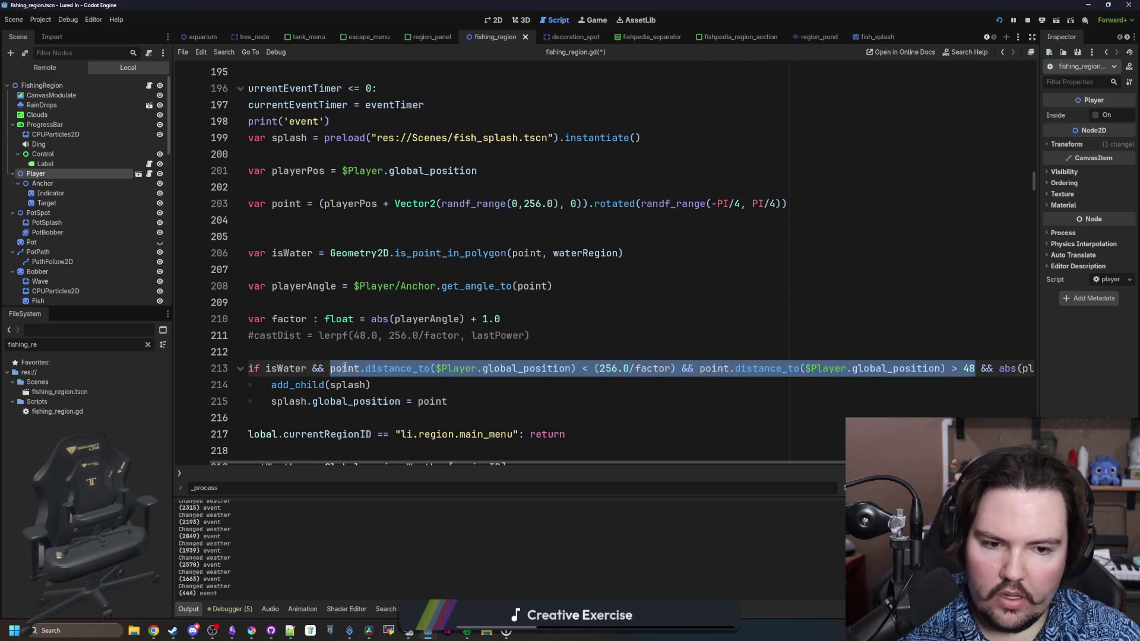
{"action": "key", "text": "BackSpace"}
{"action": "left_click_drag", "start_coordinate": [514, 369], "coordinate": [308, 369]}
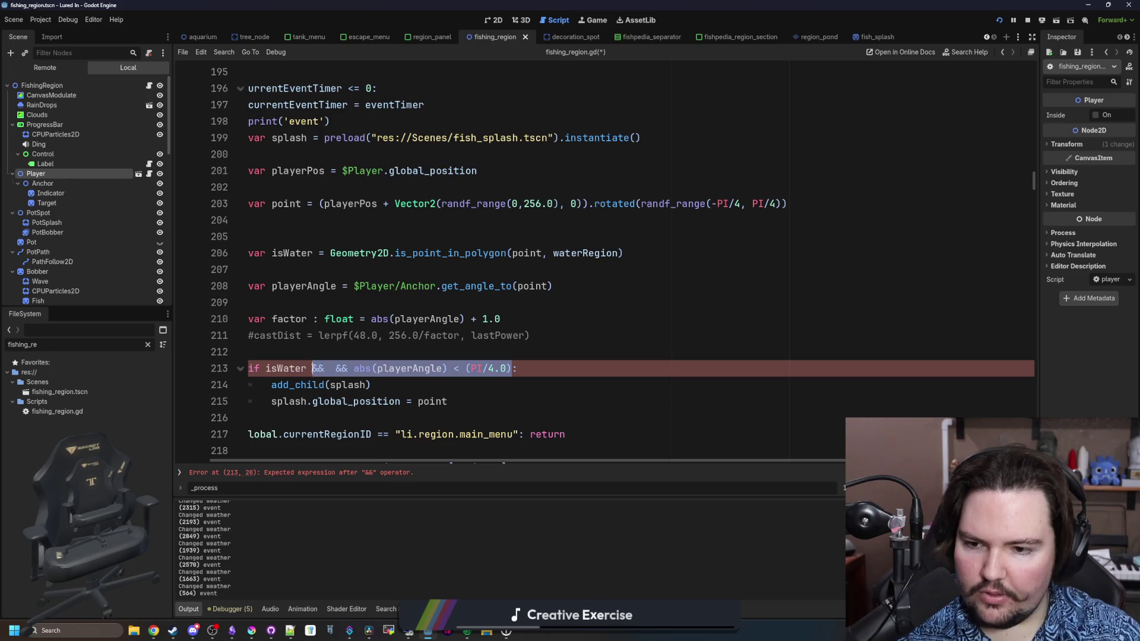
{"action": "key", "text": "BackSpace"}
Cut the factor and playerAngle declarations and paste them beneath the point line on line 203.
{"action": "left_click", "coordinate": [359, 350]}
{"action": "scroll", "coordinate": [472, 355], "scroll_direction": "up", "scroll_amount": 1}
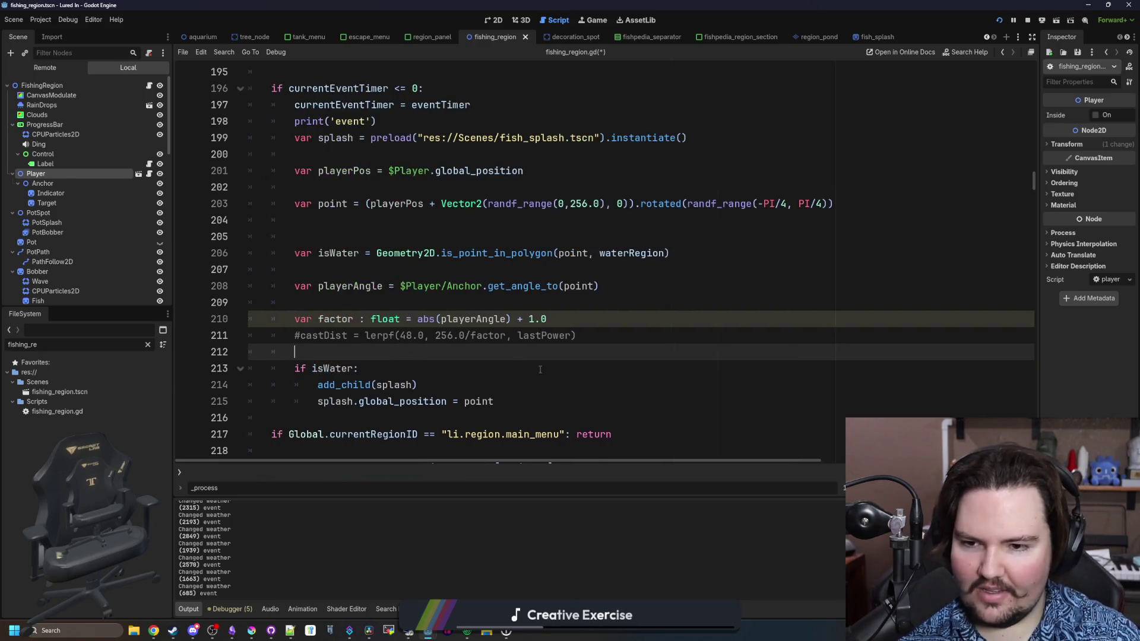
{"action": "left_click", "coordinate": [503, 347]}
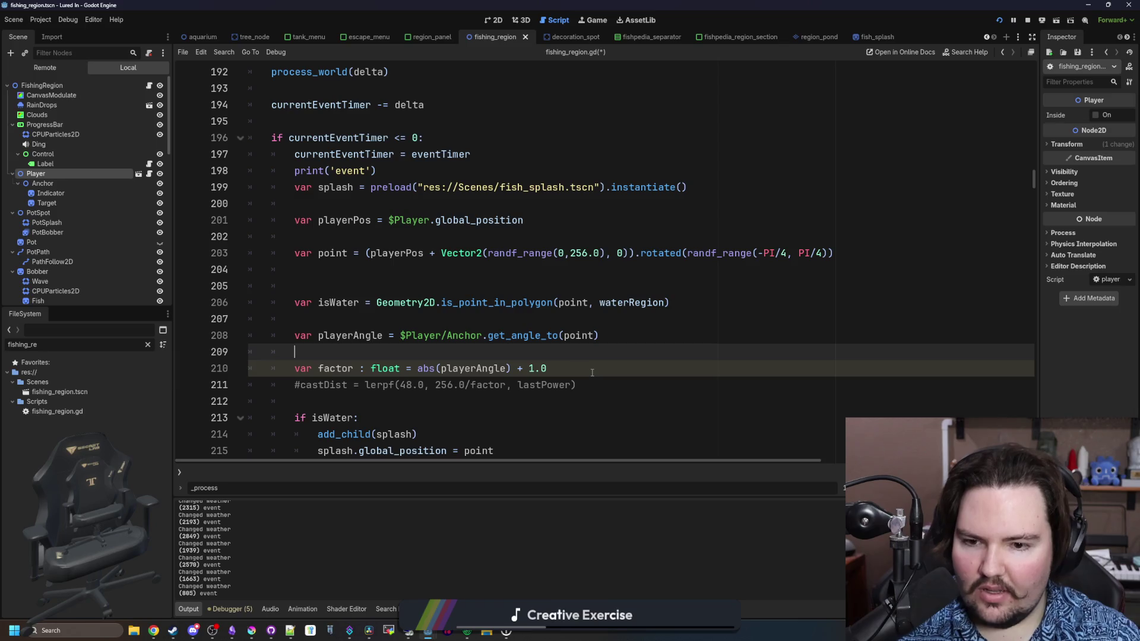
{"action": "left_click_drag", "start_coordinate": [571, 364], "coordinate": [294, 368]}
{"action": "key", "text": "ctrl+x"}
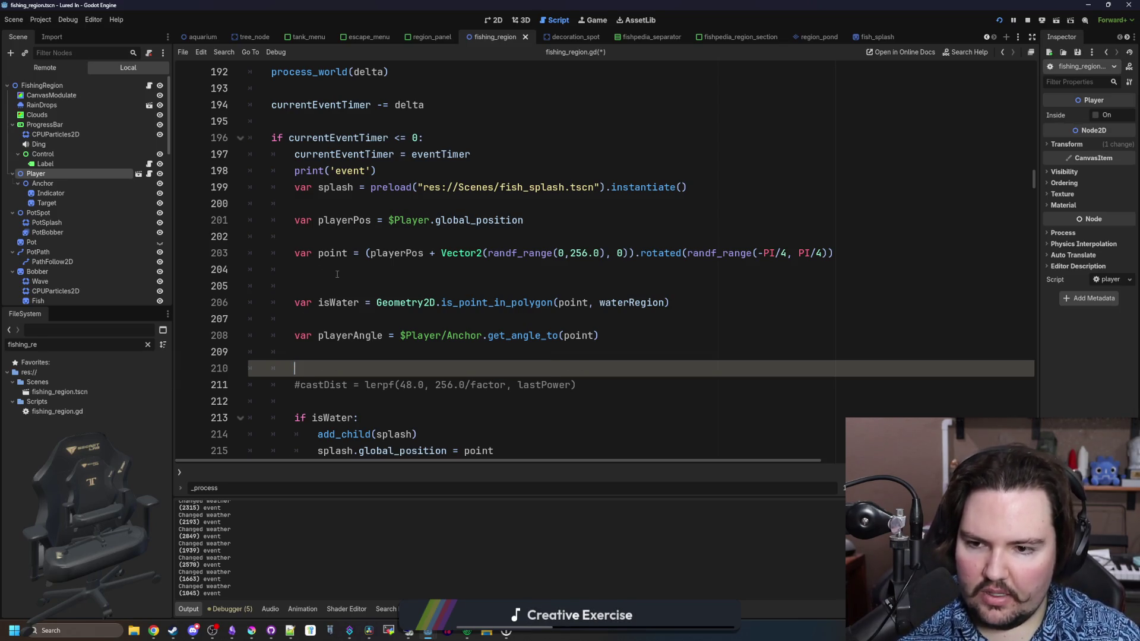
{"action": "left_click", "coordinate": [338, 270]}
{"action": "key", "text": "ctrl+v"}
{"action": "left_click_drag", "start_coordinate": [600, 336], "coordinate": [295, 336]}
{"action": "key", "text": "ctrl+x"}
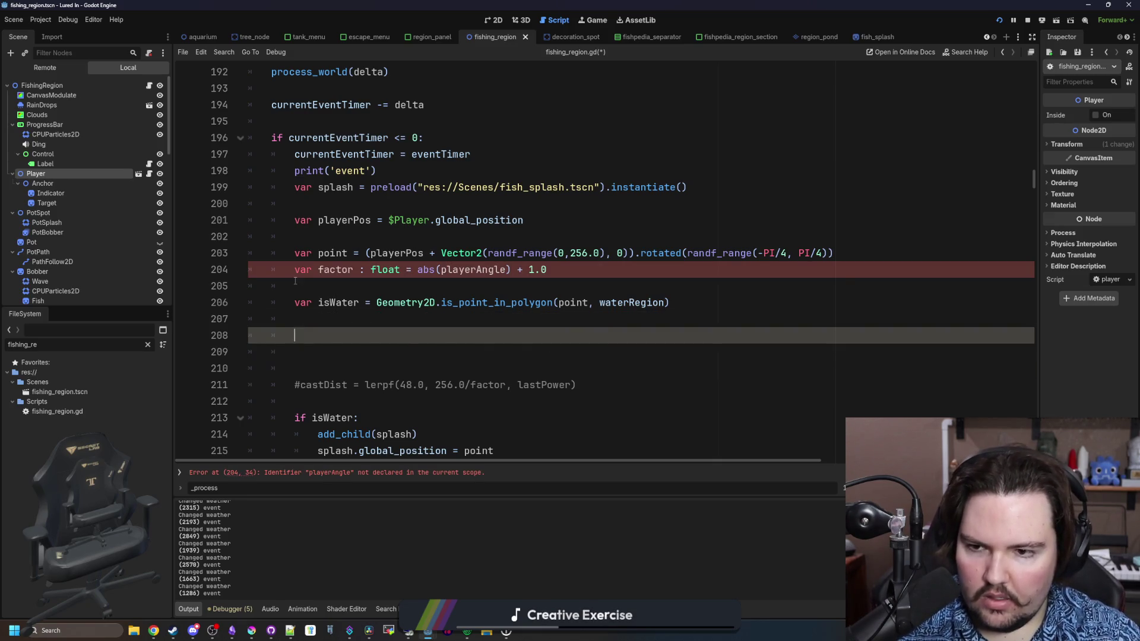
{"action": "left_click", "coordinate": [295, 275]}
{"action": "key", "text": "ctrl+v"}
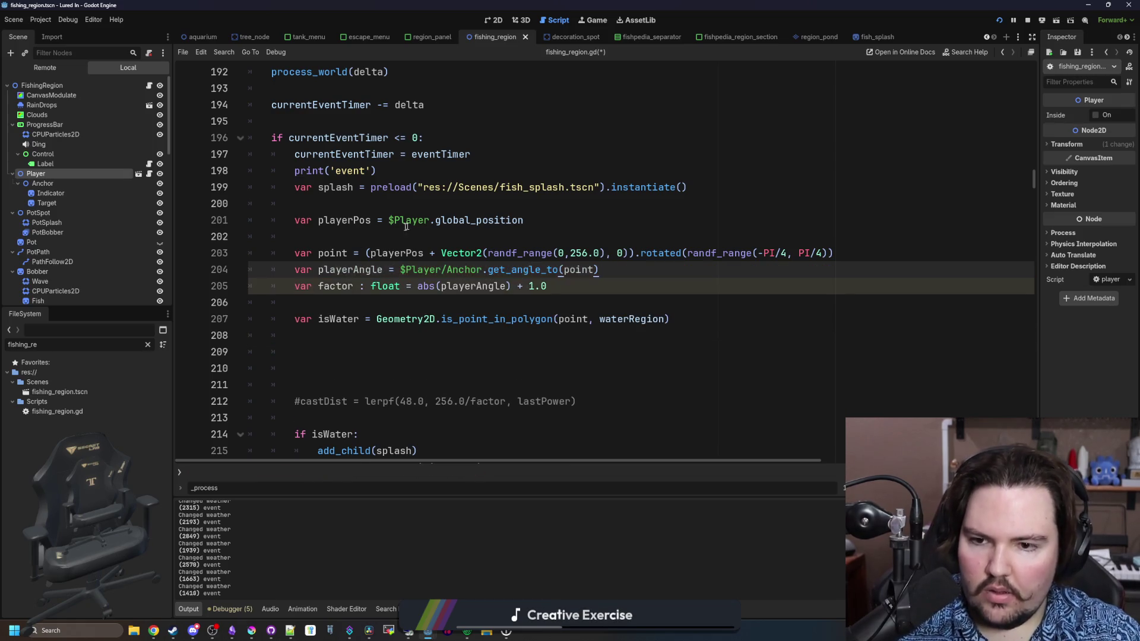
{"action": "key", "text": "Return"}
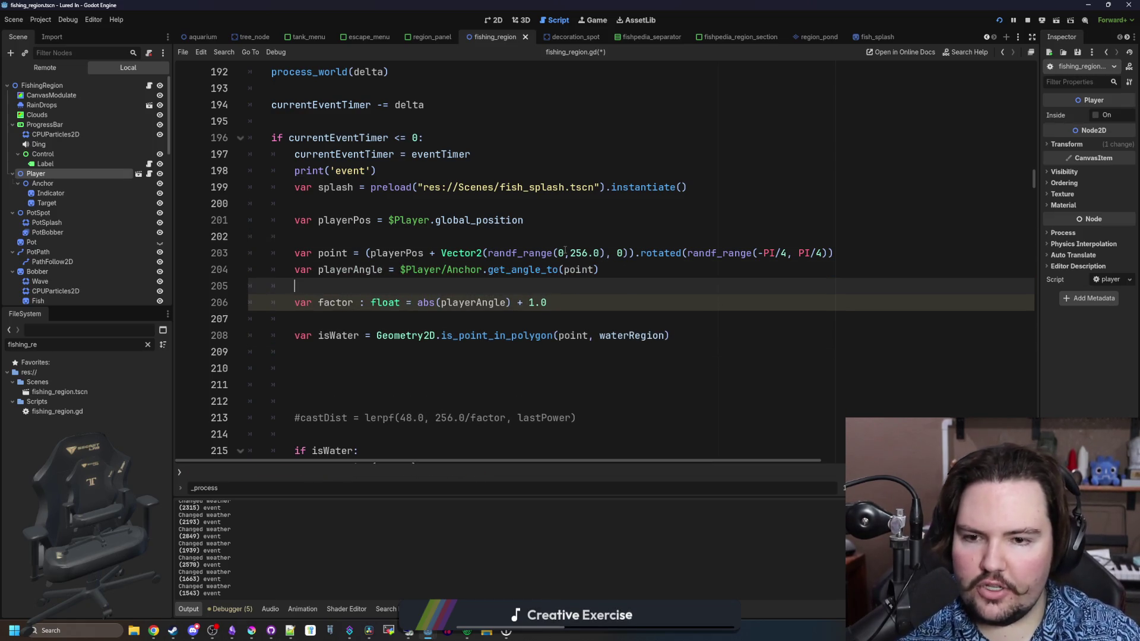
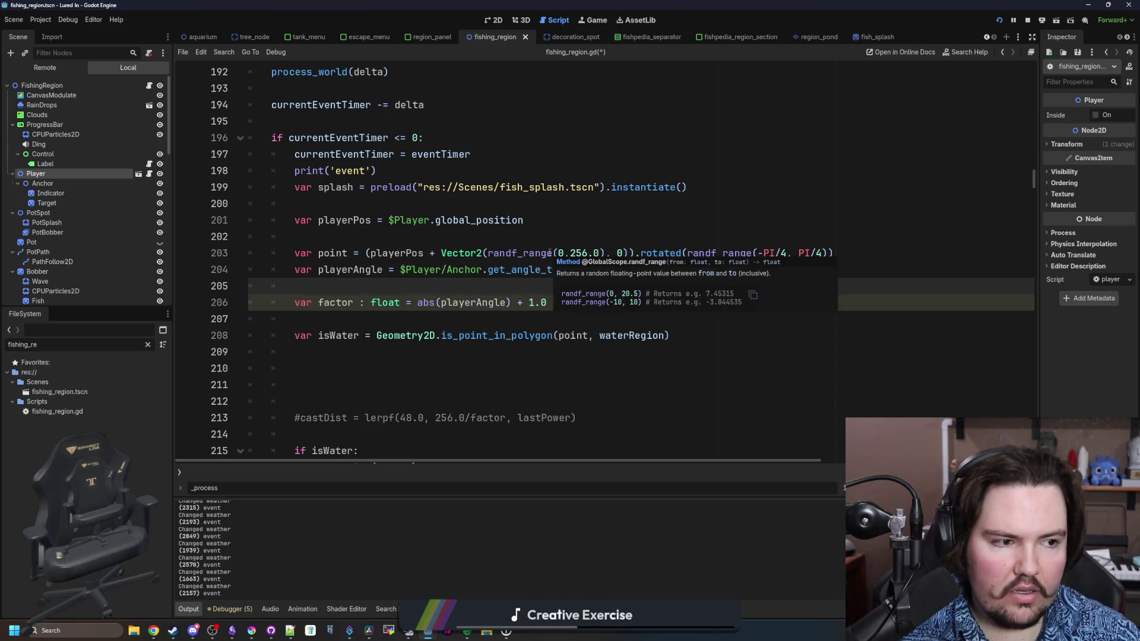
Cut the rotation out of the point line and declare newAngle = randf_range(-PI/4, PI/4).
{"action": "left_click", "coordinate": [609, 242]}
{"action": "left_click", "coordinate": [877, 257]}
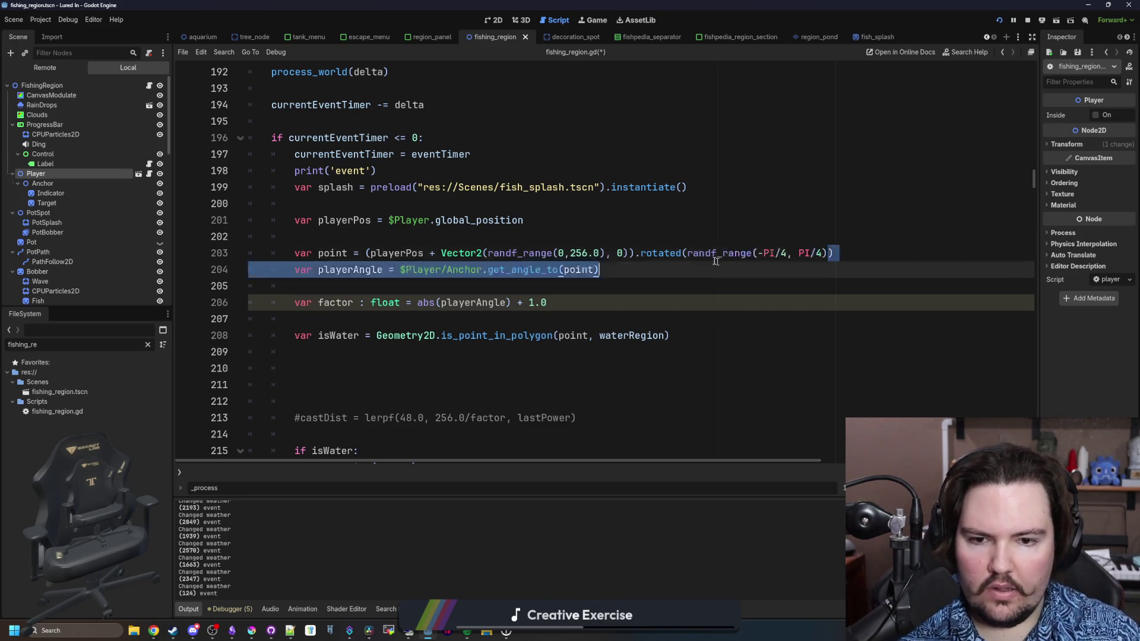
{"action": "left_click_drag", "start_coordinate": [834, 253], "coordinate": [628, 255]}
{"action": "key", "text": "ctrl+c"}
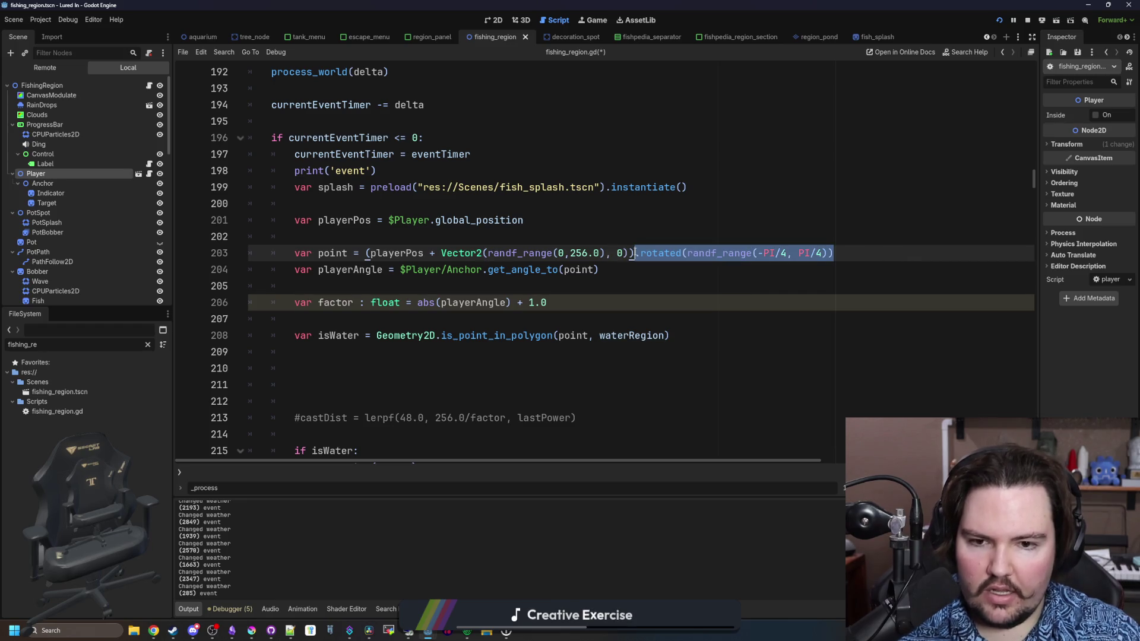
{"action": "key", "text": "BackSpace"}
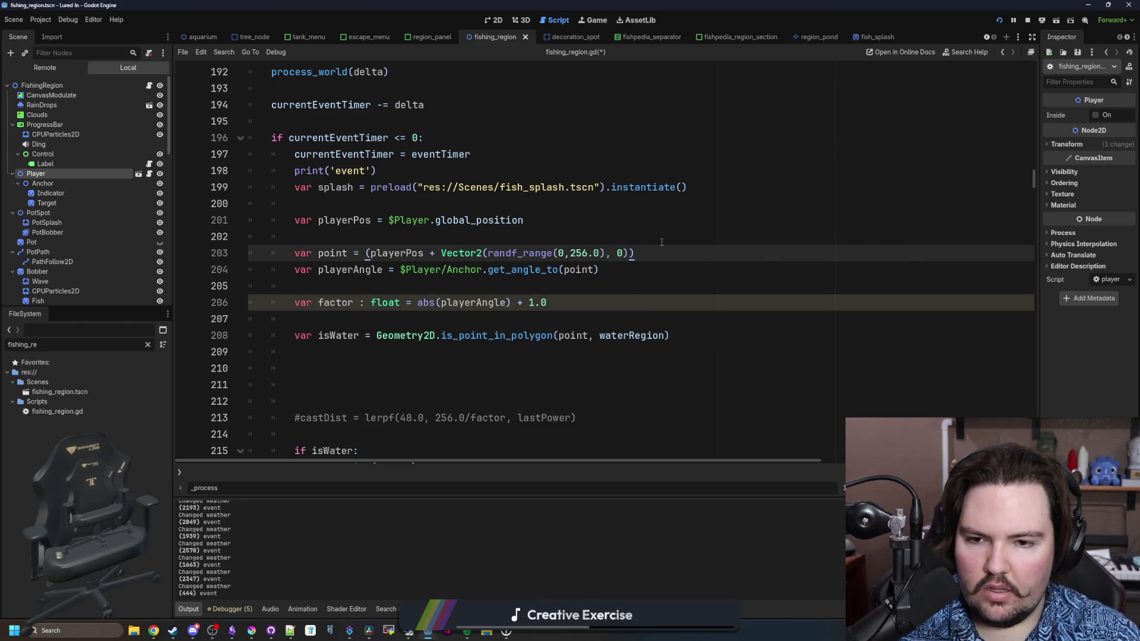
{"action": "left_click", "coordinate": [382, 222]}
{"action": "key", "text": "Down"}
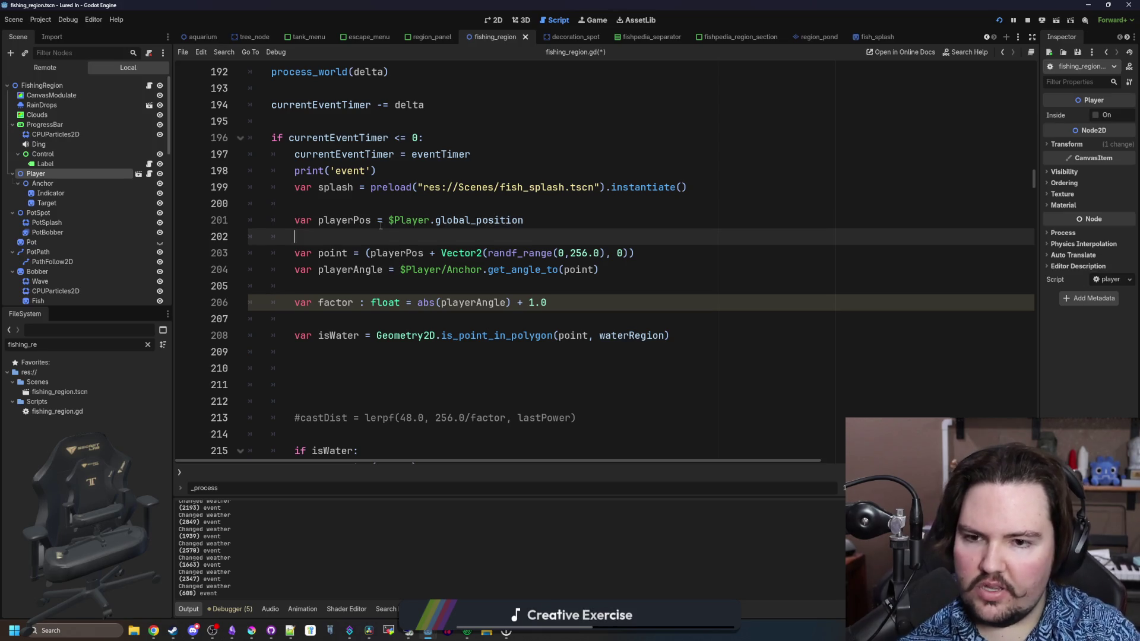
{"action": "key", "text": "Return"}
{"action": "key", "text": "Return"}
{"action": "key", "text": "Up"}
{"action": "type", "text": "var angl"}
{"action": "key", "text": "BackSpace"}
{"action": "key", "text": "BackSpace"}
{"action": "key", "text": "BackSpace"}
{"action": "type", "text": "newAngle ="}
{"action": "key", "text": "ctrl+v"}
{"action": "left_click_drag", "start_coordinate": [435, 253], "coordinate": [385, 253]}
{"action": "key", "text": "BackSpace"}
{"action": "left_click", "coordinate": [542, 253]}
{"action": "key", "text": "BackSpace"}
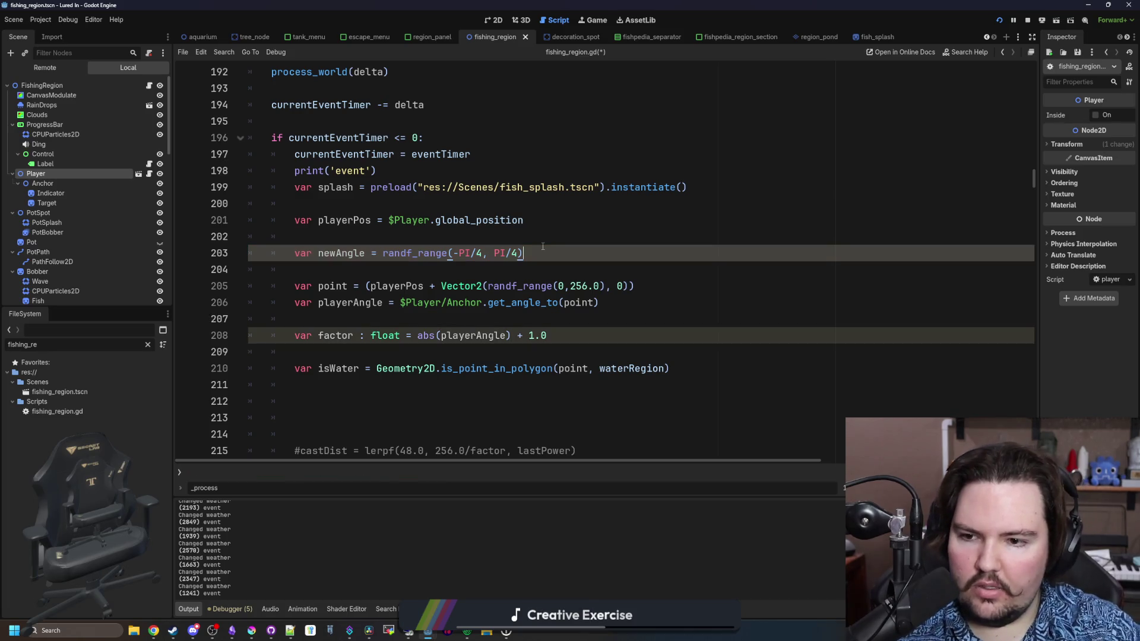
{"action": "key", "text": "Return"}
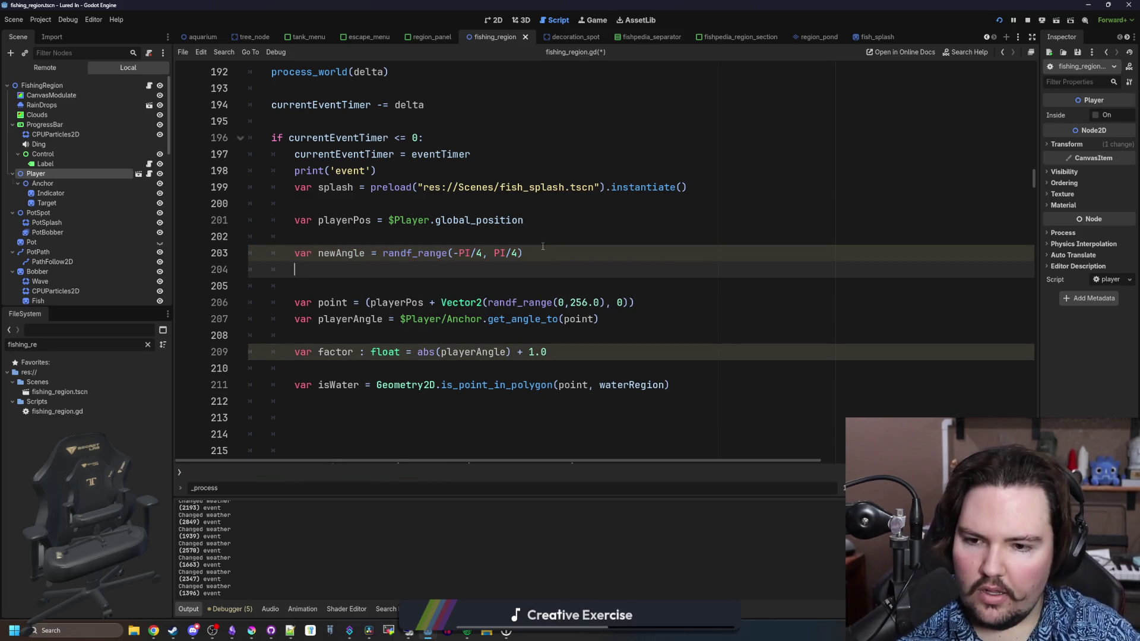
Move the factor and playerAngle lines under newAngle, above the point calculation.
{"action": "left_click", "coordinate": [547, 353]}
{"action": "key", "text": "shift+Home"}
{"action": "key", "text": "ctrl+x"}
{"action": "left_click", "coordinate": [338, 265]}
{"action": "key", "text": "ctrl+v"}
{"action": "left_click_drag", "start_coordinate": [601, 319], "coordinate": [294, 320]}
{"action": "key", "text": "ctrl+x"}
{"action": "left_click", "coordinate": [309, 287]}
{"action": "key", "text": "ctrl+v"}
{"action": "key", "text": "Return"}
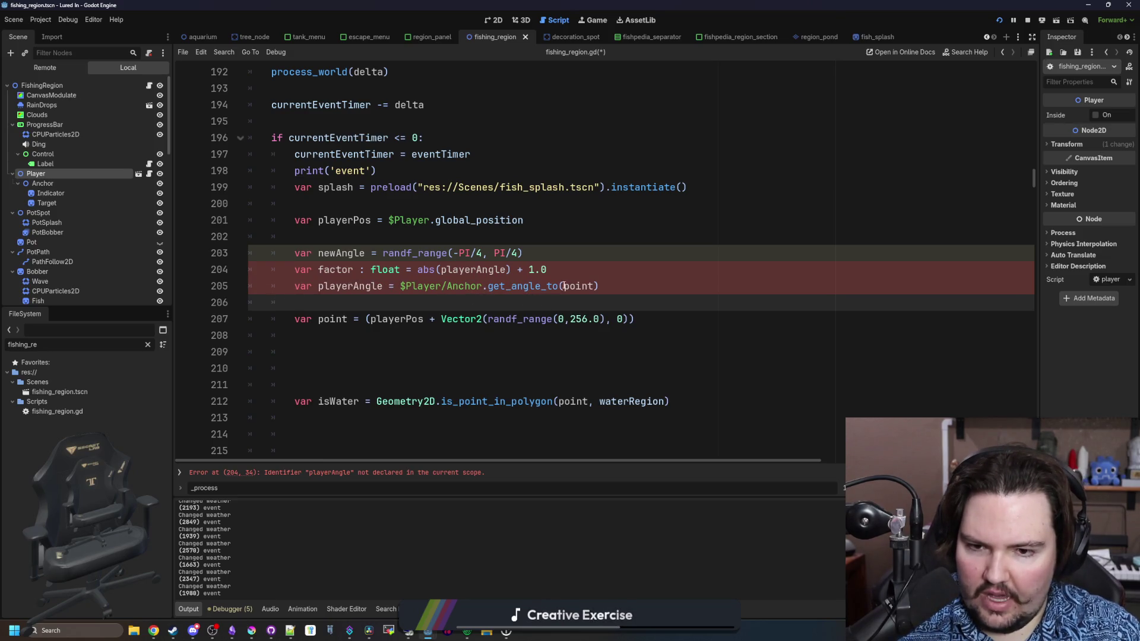
Delete the playerAngle line and the extra blank line after it.
{"action": "double_click", "coordinate": [579, 287]}
{"action": "left_click_drag", "start_coordinate": [600, 286], "coordinate": [403, 290]}
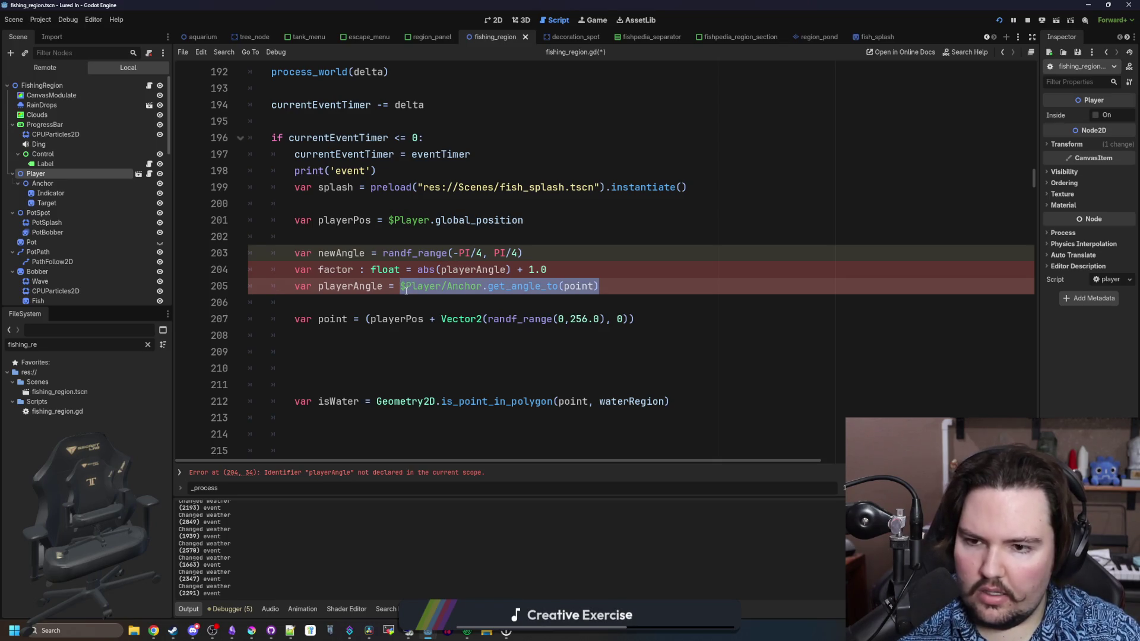
{"action": "left_click", "coordinate": [480, 290]}
{"action": "left_click_drag", "start_coordinate": [599, 286], "coordinate": [229, 277]}
{"action": "key", "text": "ctrl+x"}
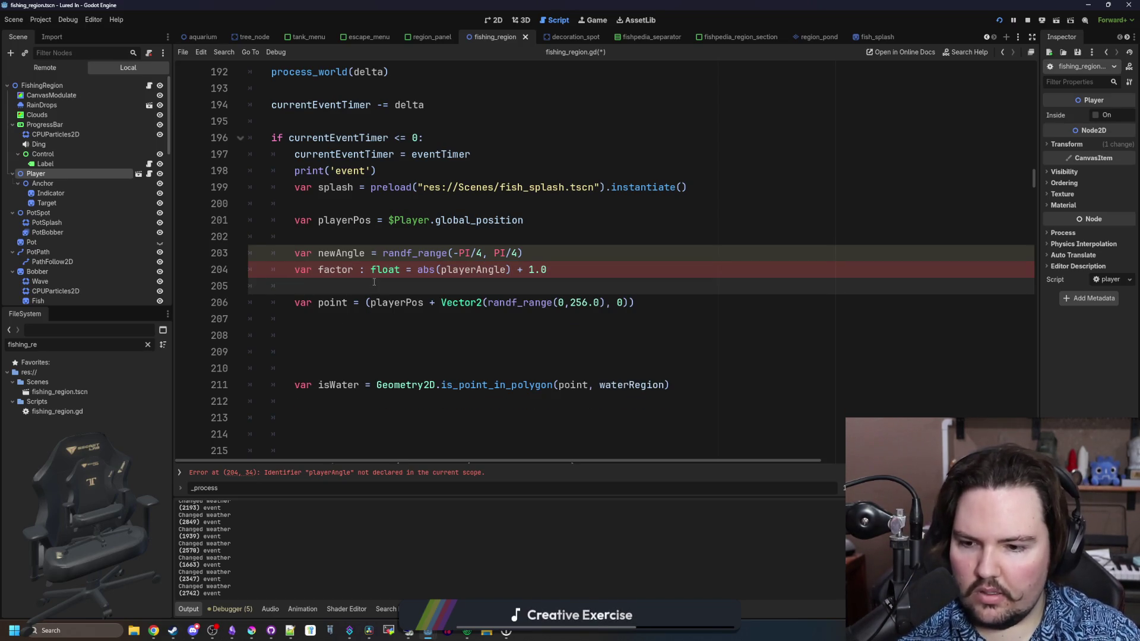
{"action": "left_click", "coordinate": [406, 328]}
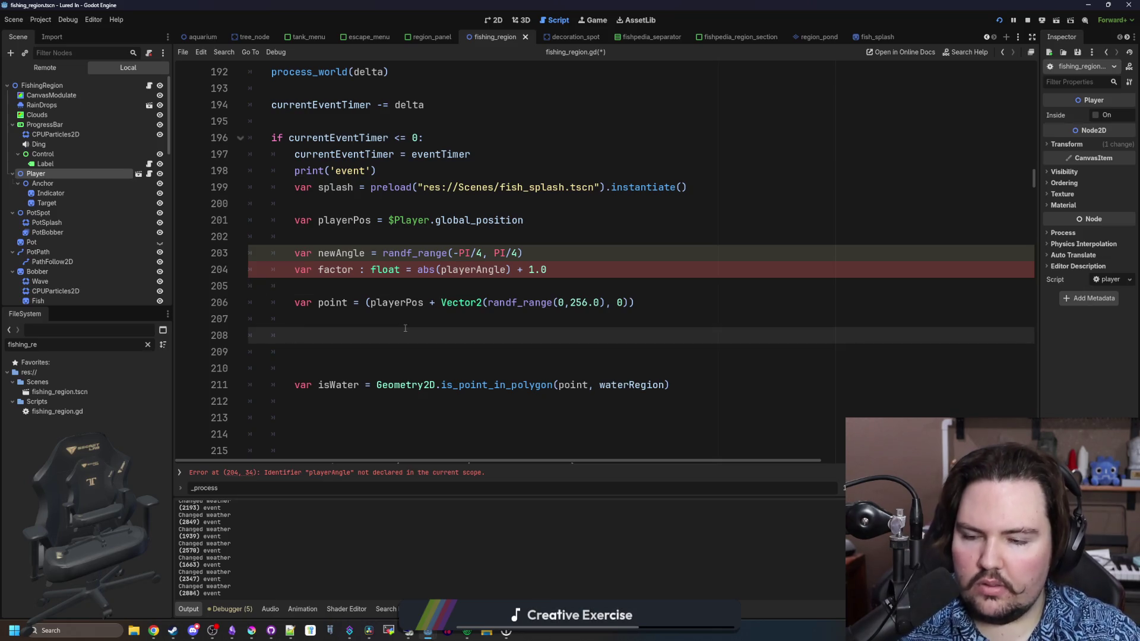
{"action": "key", "text": "BackSpace"}
{"action": "key", "text": "BackSpace"}
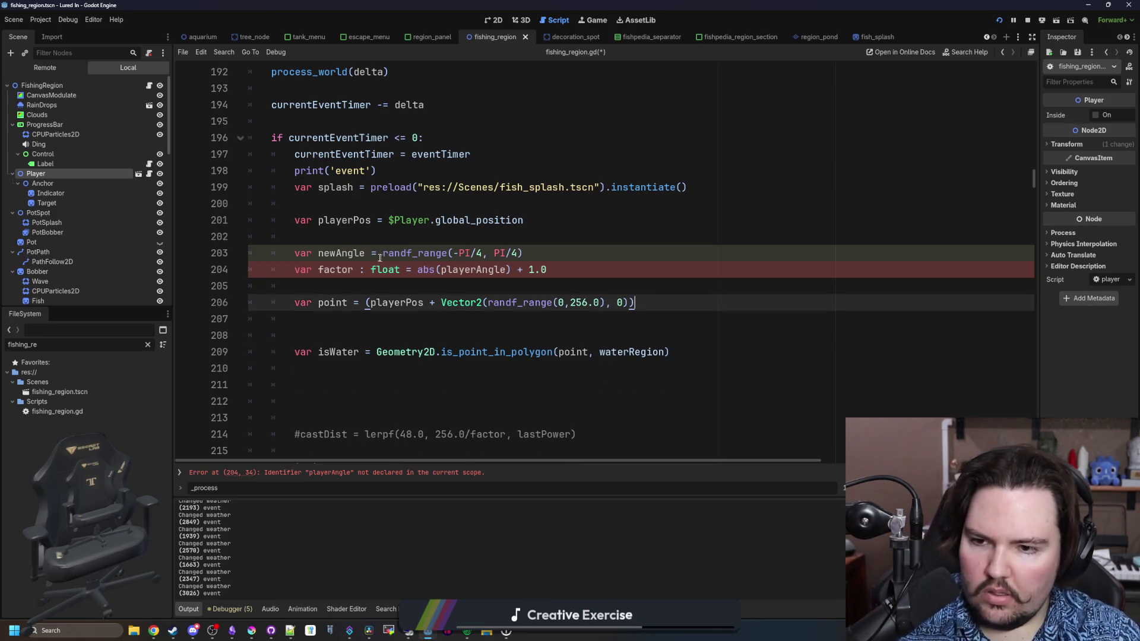
Make factor use abs(newAngle) and change the distance range to randf_range(0,256.0*factor).
{"action": "double_click", "coordinate": [341, 253]}
{"action": "key", "text": "ctrl+c"}
{"action": "double_click", "coordinate": [463, 269]}
{"action": "key", "text": "ctrl+v"}
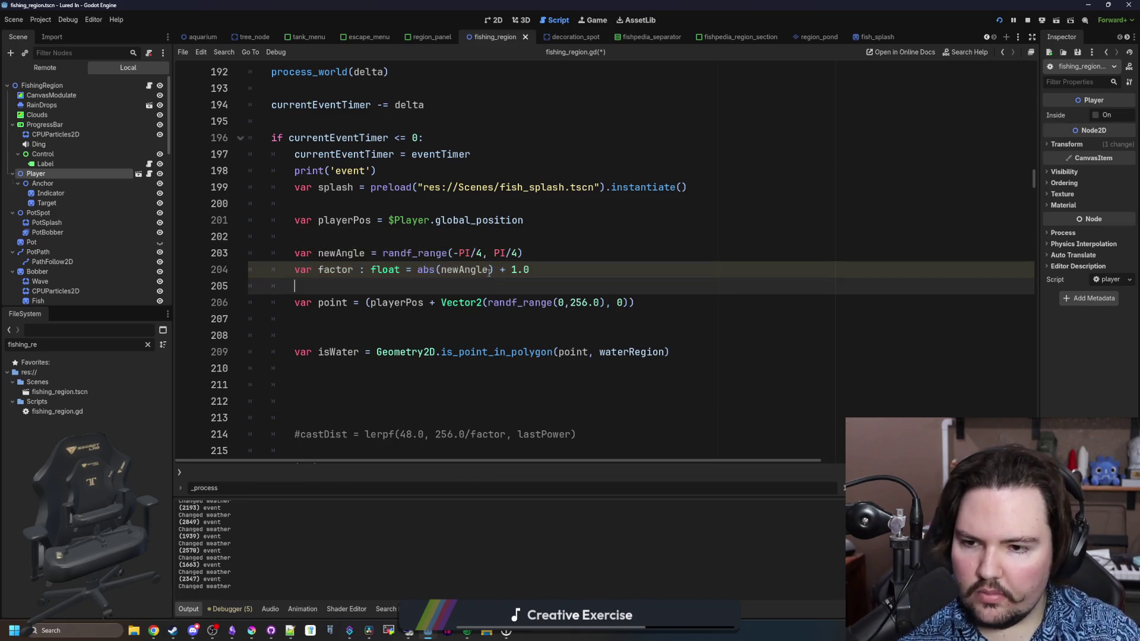
{"action": "mouse_move", "coordinate": [444, 302]}
{"action": "left_mouse_down"}
{"action": "mouse_move", "coordinate": [319, 302]}
{"action": "mouse_move", "coordinate": [601, 302]}
{"action": "left_mouse_up"}
{"action": "left_click", "coordinate": [602, 302]}
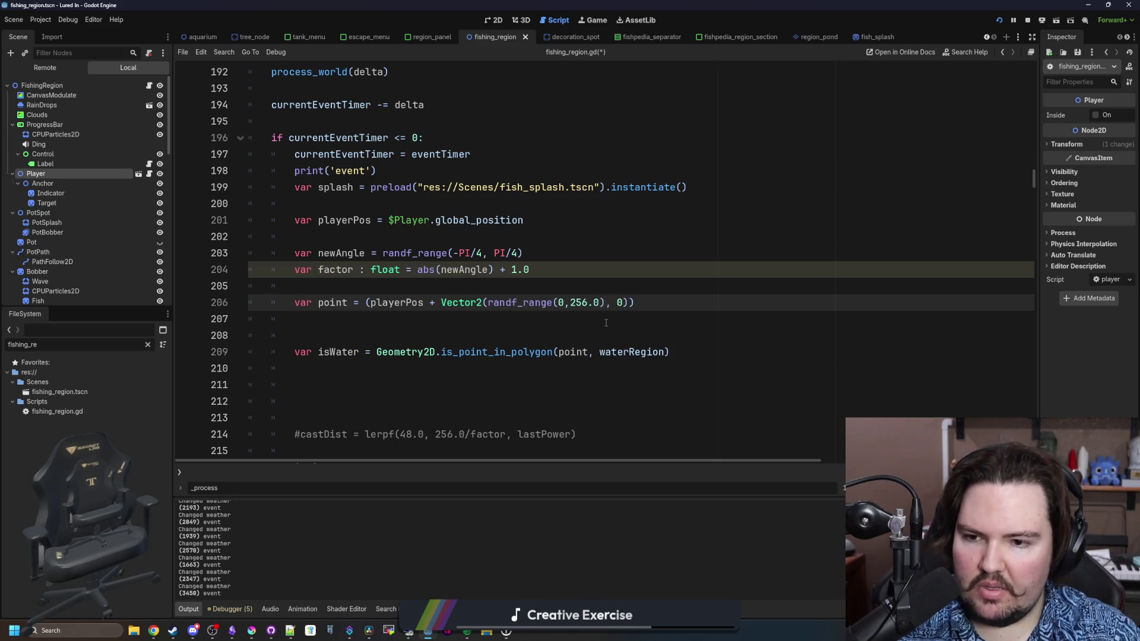
{"action": "type", "text": "*factor"}
{"action": "key", "text": "Down"}
{"action": "key", "text": "Down"}
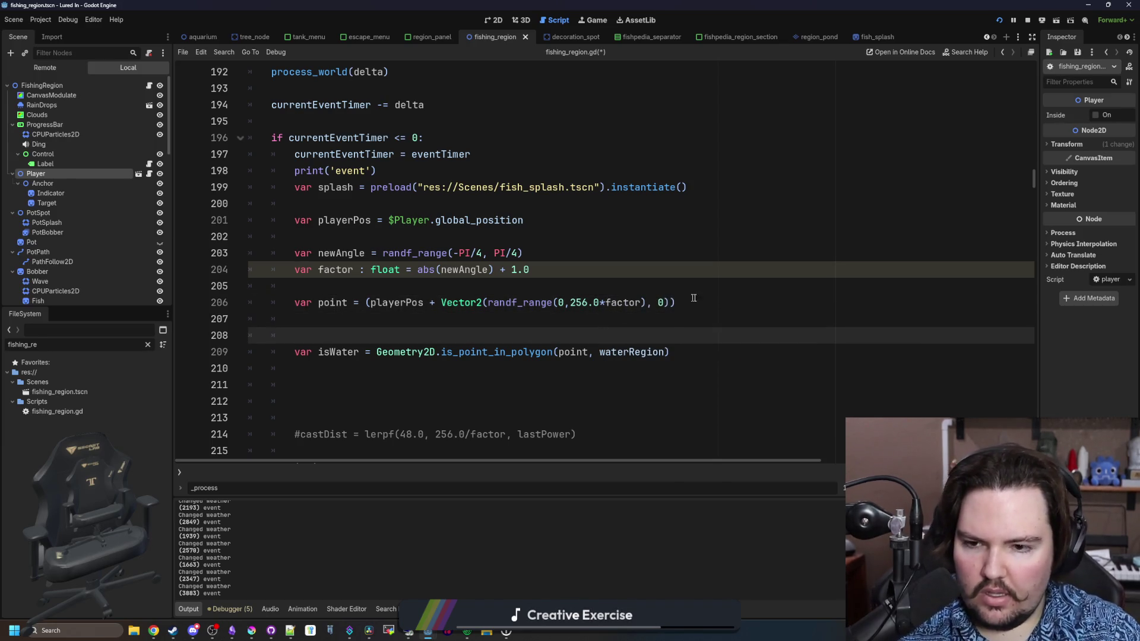
Append .rotated(newAngle) to the point vector, fixing the bracket mismatch.
{"action": "left_click", "coordinate": [694, 300]}
{"action": "type", "text": ".rotated(newAngle"}
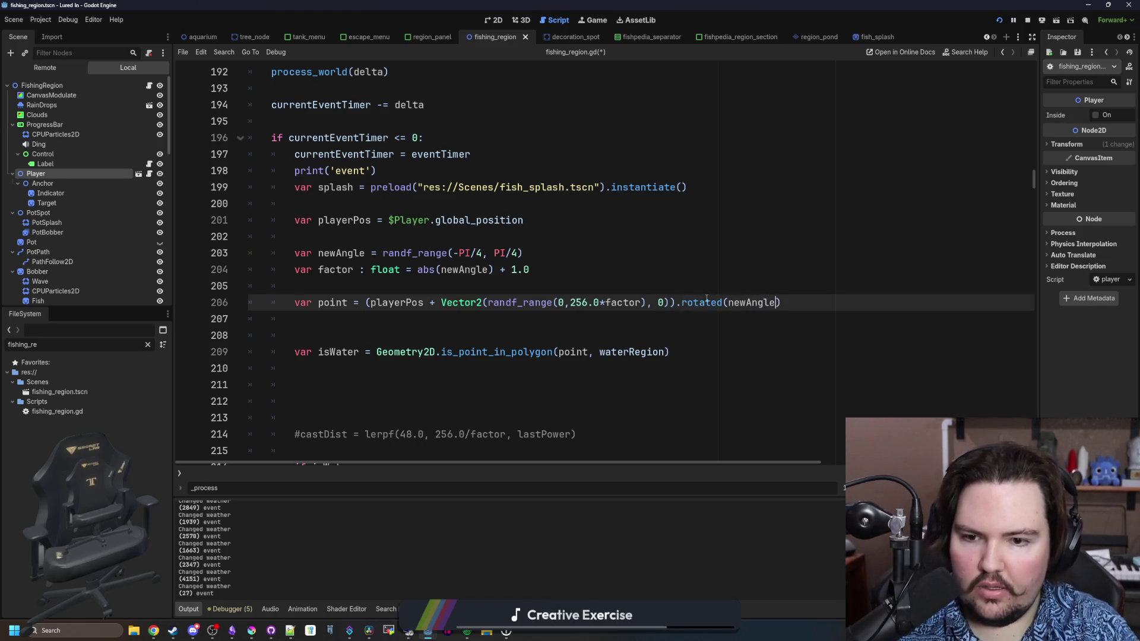
{"action": "key", "text": "ctrl+shift+Left"}
{"action": "key", "text": "ctrl+shift+Left"}
{"action": "key", "text": "ctrl+shift+Left"}
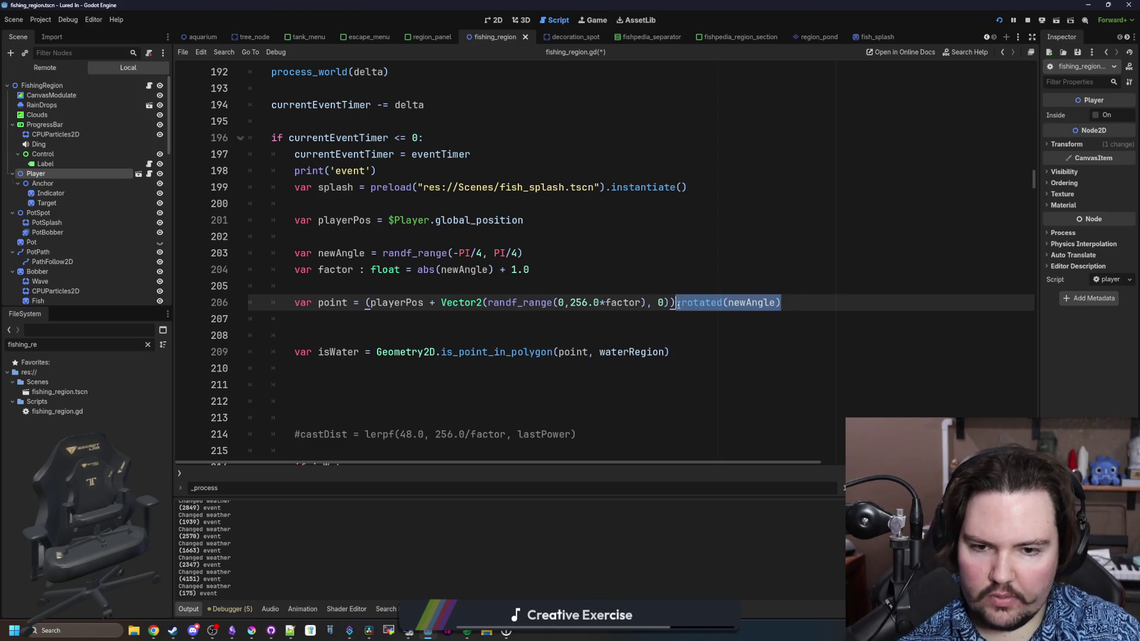
{"action": "key", "text": "BackSpace"}
{"action": "key", "text": "BackSpace"}
{"action": "left_click", "coordinate": [688, 307]}
{"action": "key", "text": "BackSpace"}
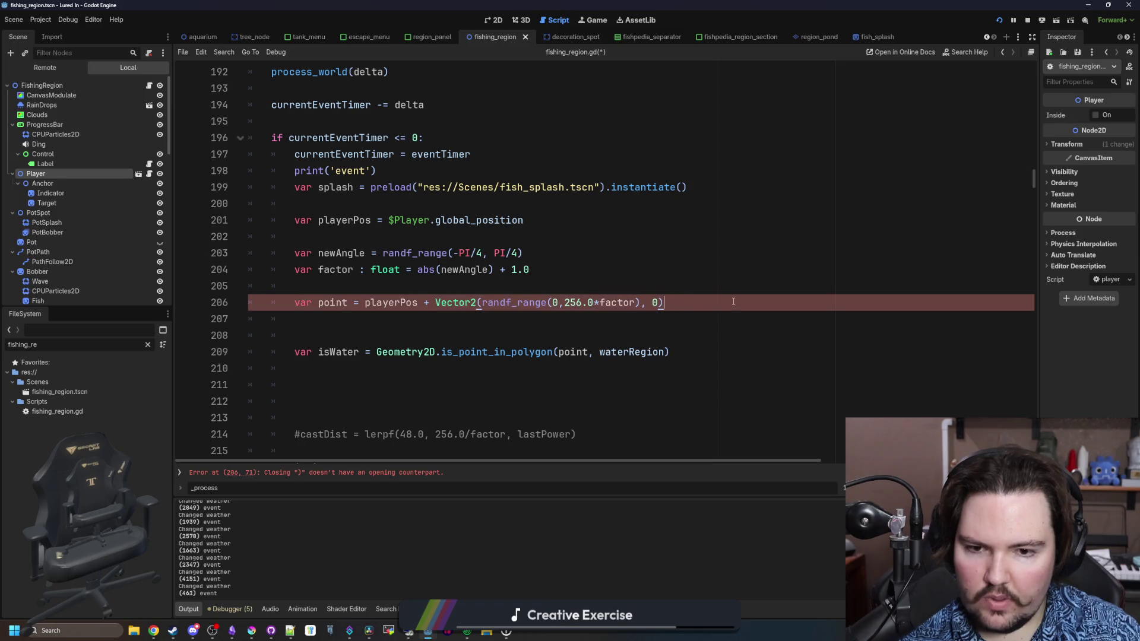
{"action": "type", "text": ".rotated(newAngle)"}
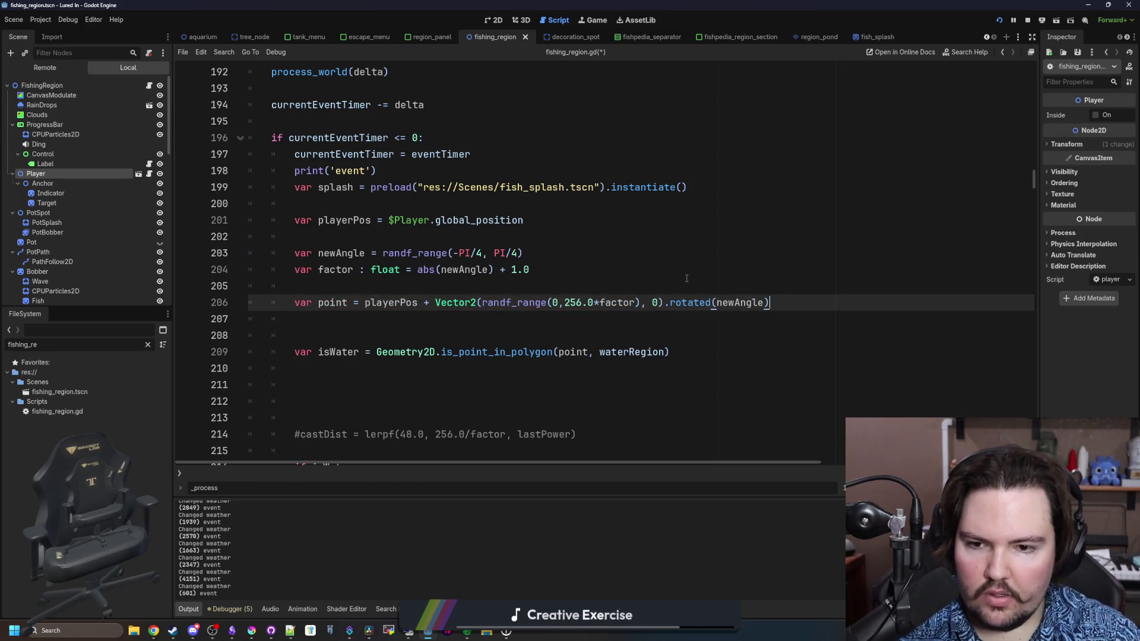
Remove the extra blank lines so isWater sits directly under the point line.
{"action": "left_click", "coordinate": [687, 278]}
{"action": "left_click", "coordinate": [406, 315]}
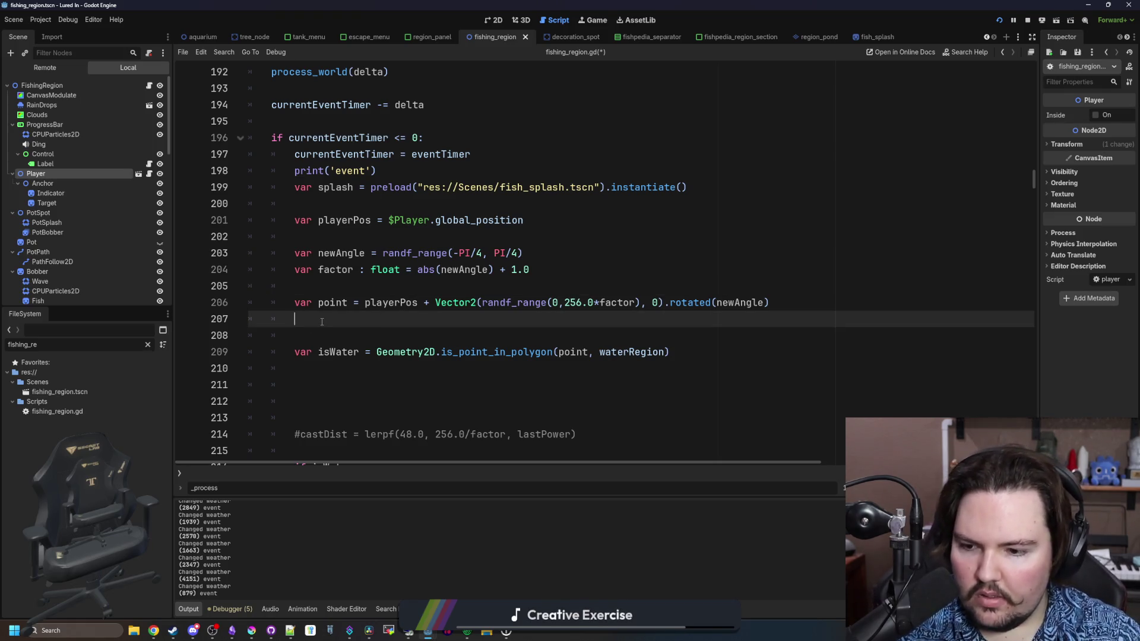
{"action": "key", "text": "BackSpace"}
{"action": "key", "text": "Down"}
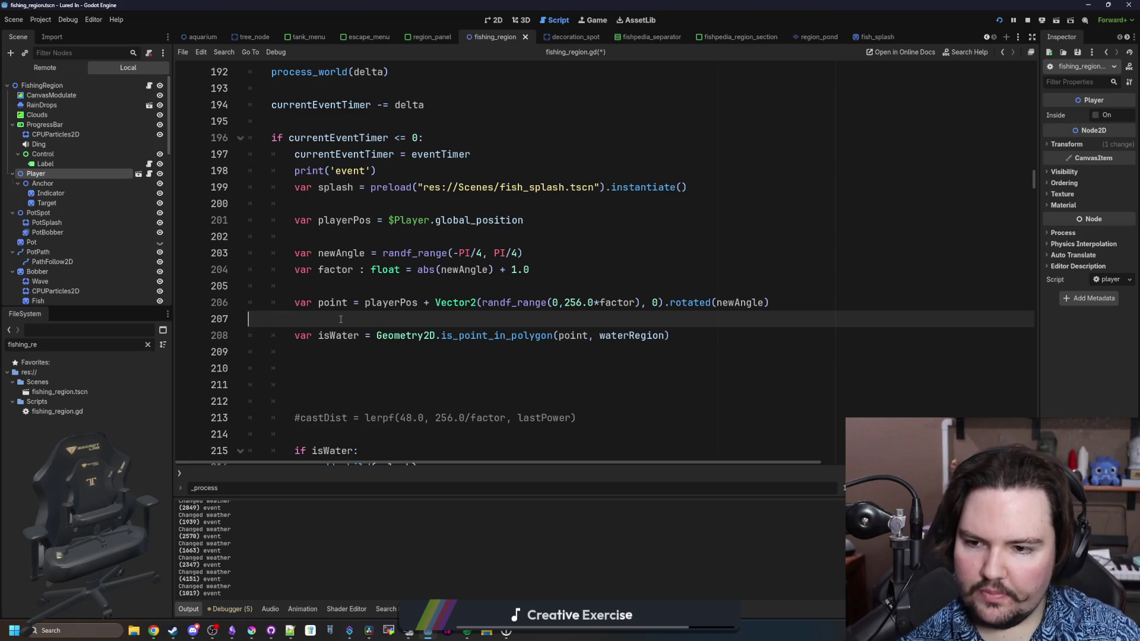
{"action": "key", "text": "BackSpace"}
Delete the #castDist comment and the blank lines around newAngle.
{"action": "left_click_drag", "start_coordinate": [588, 403], "coordinate": [273, 327]}
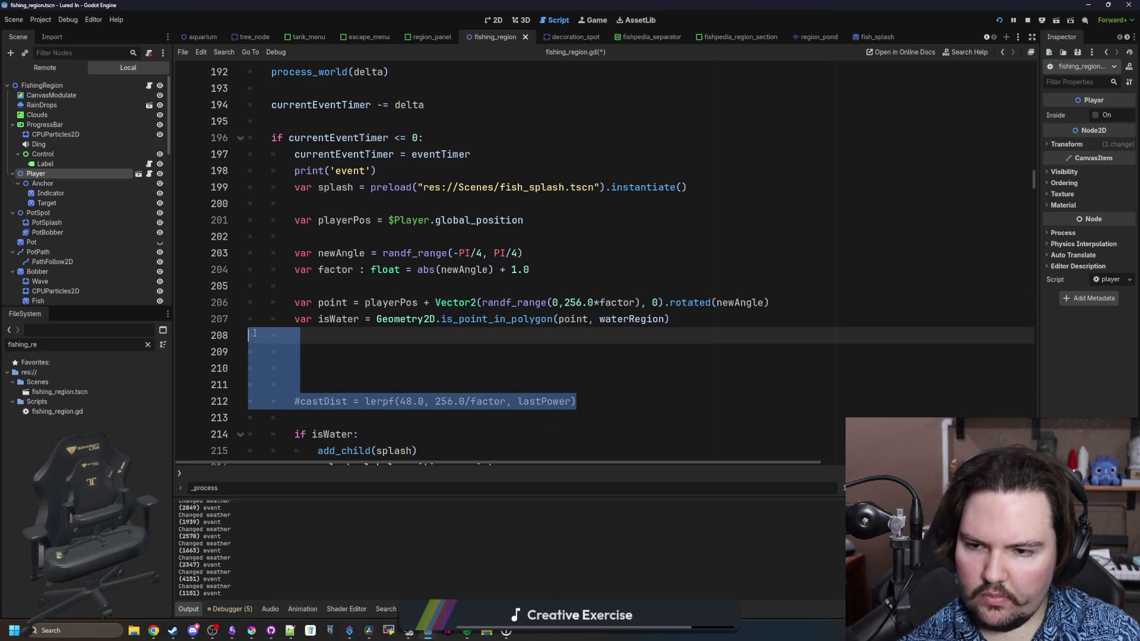
{"action": "key", "text": "BackSpace"}
{"action": "left_click", "coordinate": [331, 240]}
{"action": "key", "text": "BackSpace"}
{"action": "left_click", "coordinate": [395, 204]}
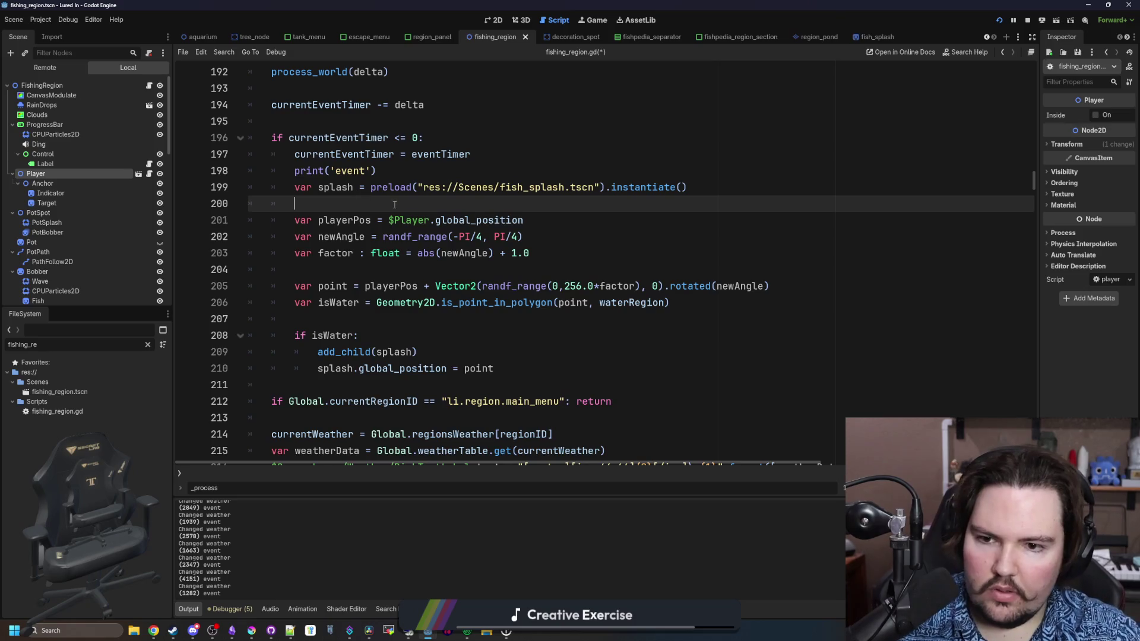
{"action": "scroll", "coordinate": [542, 228], "scroll_direction": "down", "scroll_amount": 1}
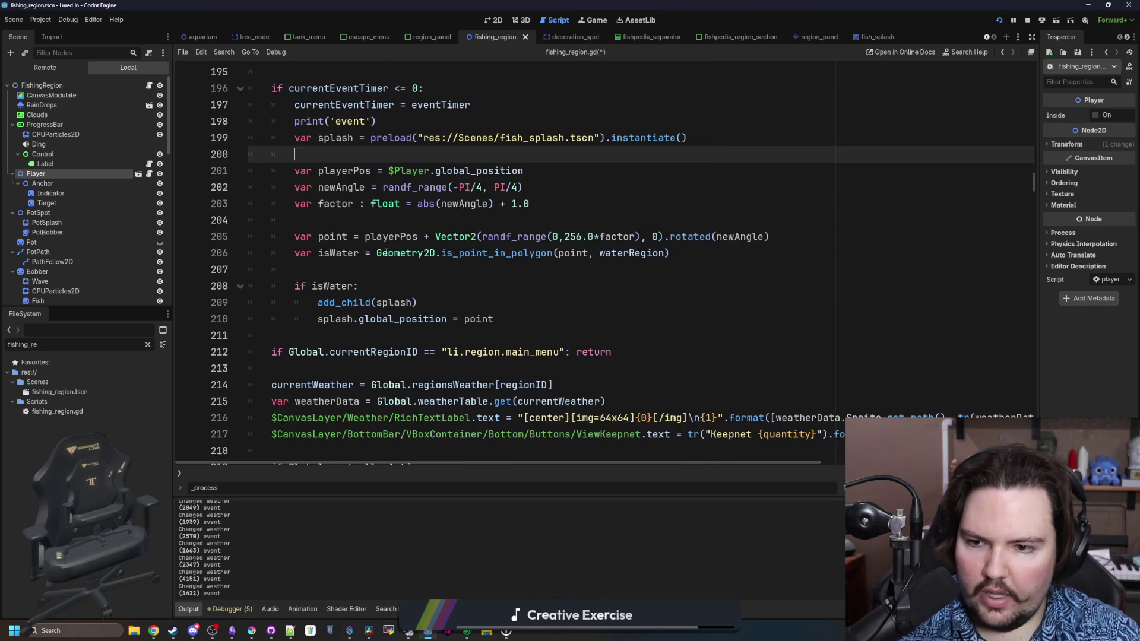
Save fishing_region.gd and return to the running game.
{"action": "left_click", "coordinate": [377, 253]}
{"action": "key", "text": "ctrl+s"}
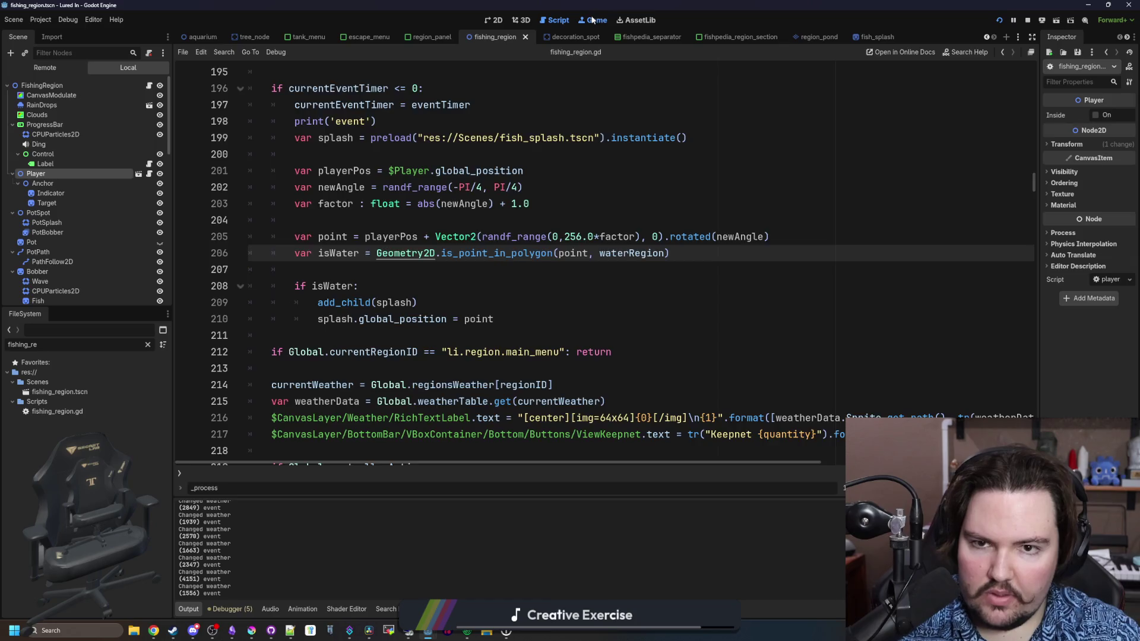
{"action": "key", "text": "Escape"}
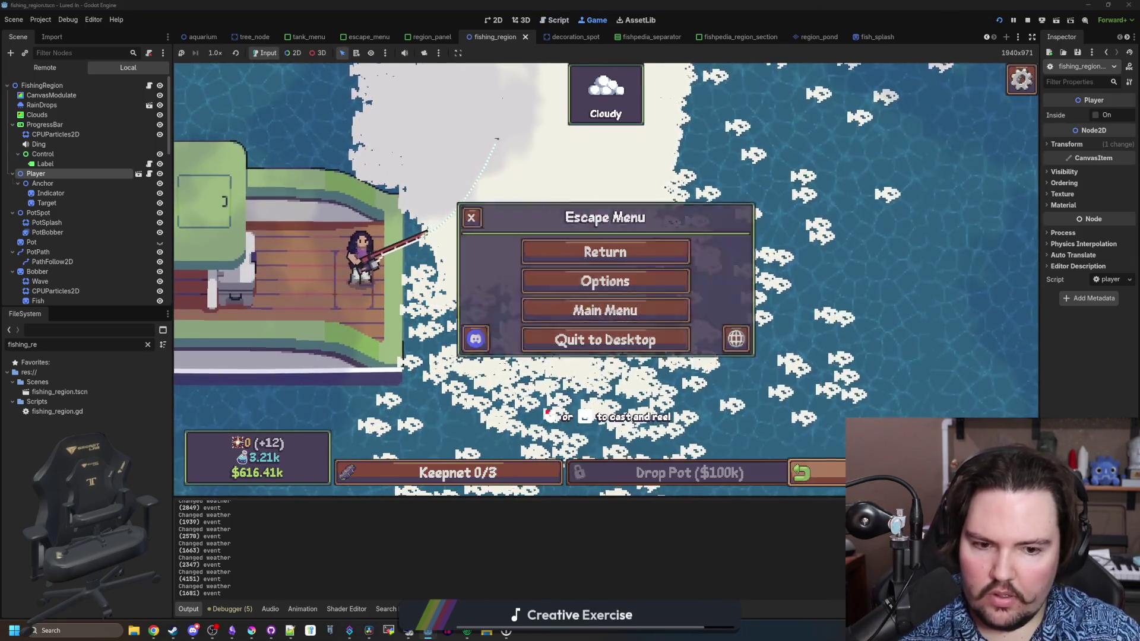
Travel to the Ocean, cast and reel in twice to check the splash cone, then return to the script.
{"action": "left_click", "coordinate": [644, 309]}
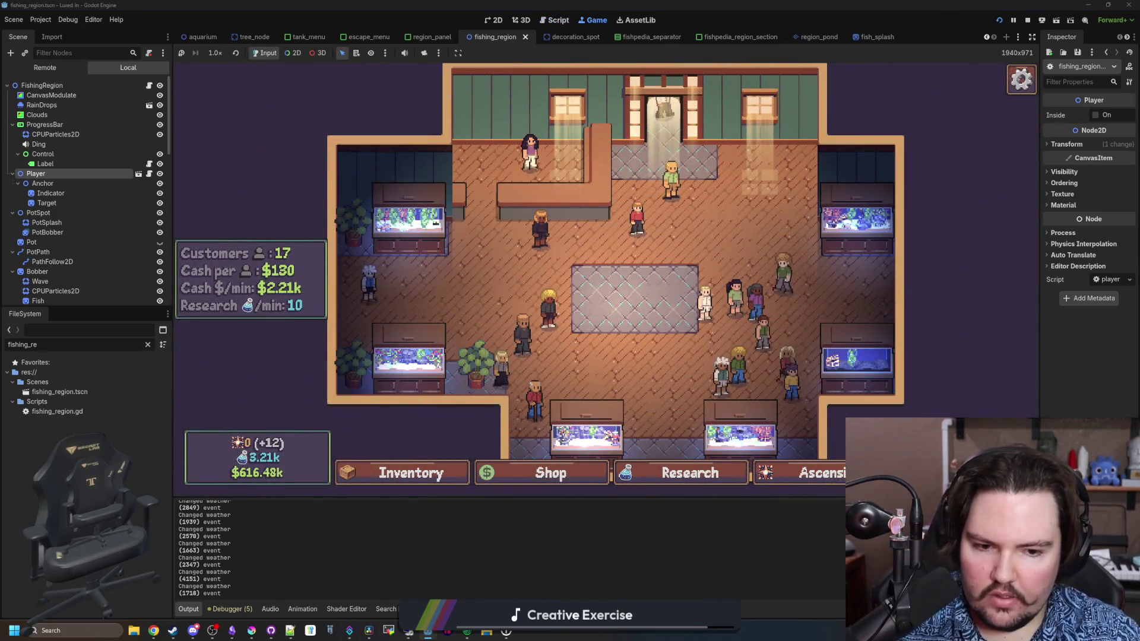
{"action": "left_click", "coordinate": [709, 310]}
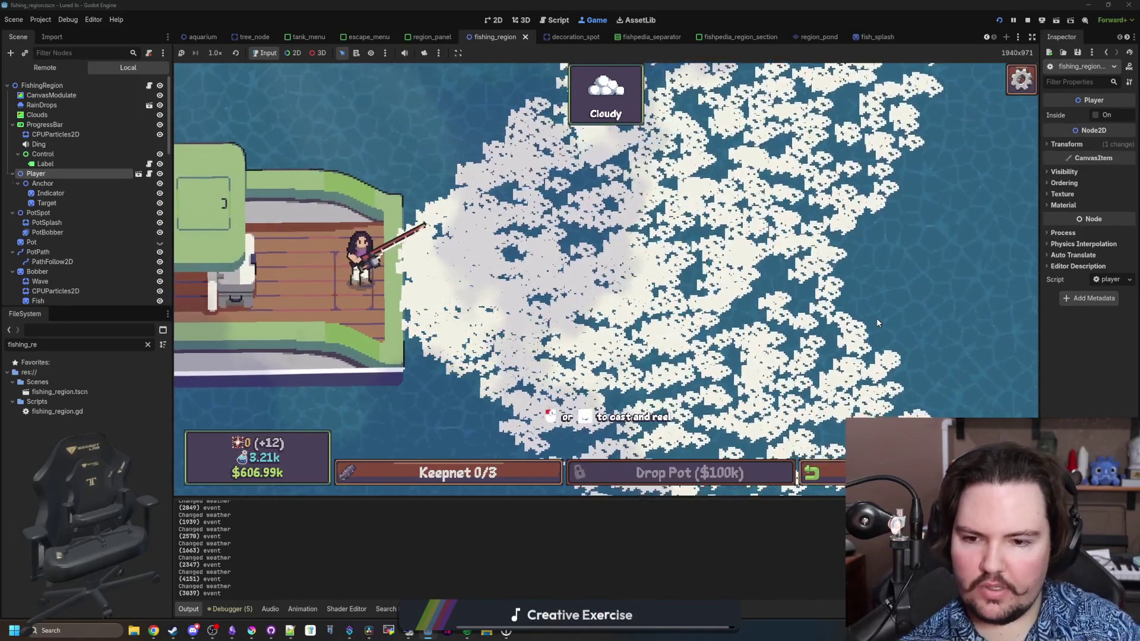
{"action": "key", "text": "space"}
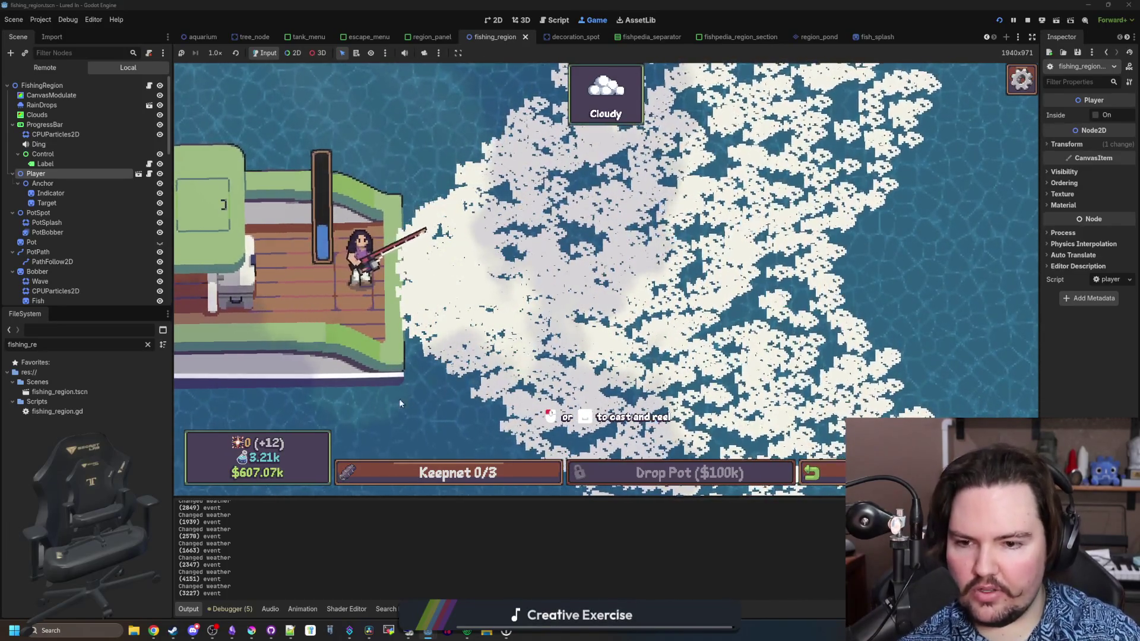
{"action": "key", "text": "space"}
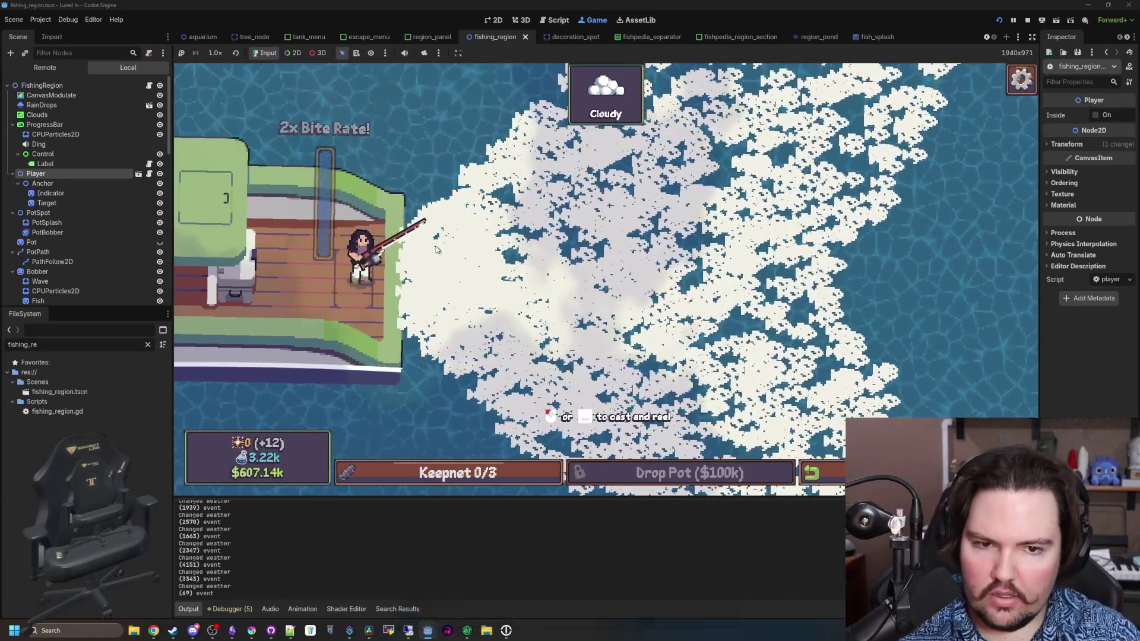
{"action": "key", "text": "space"}
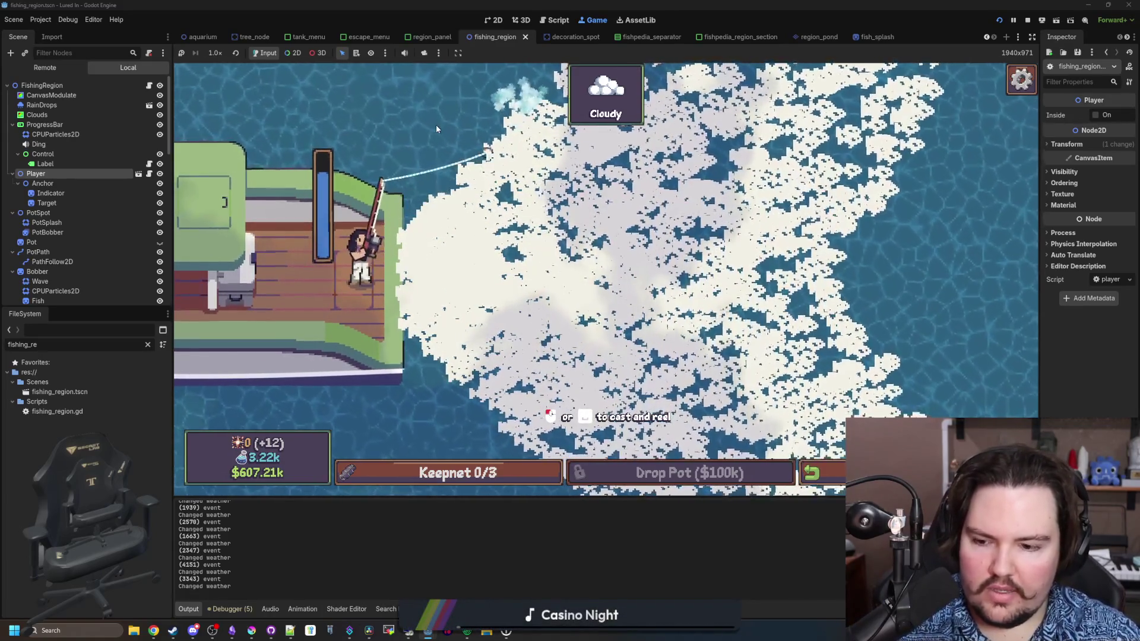
{"action": "key", "text": "space"}
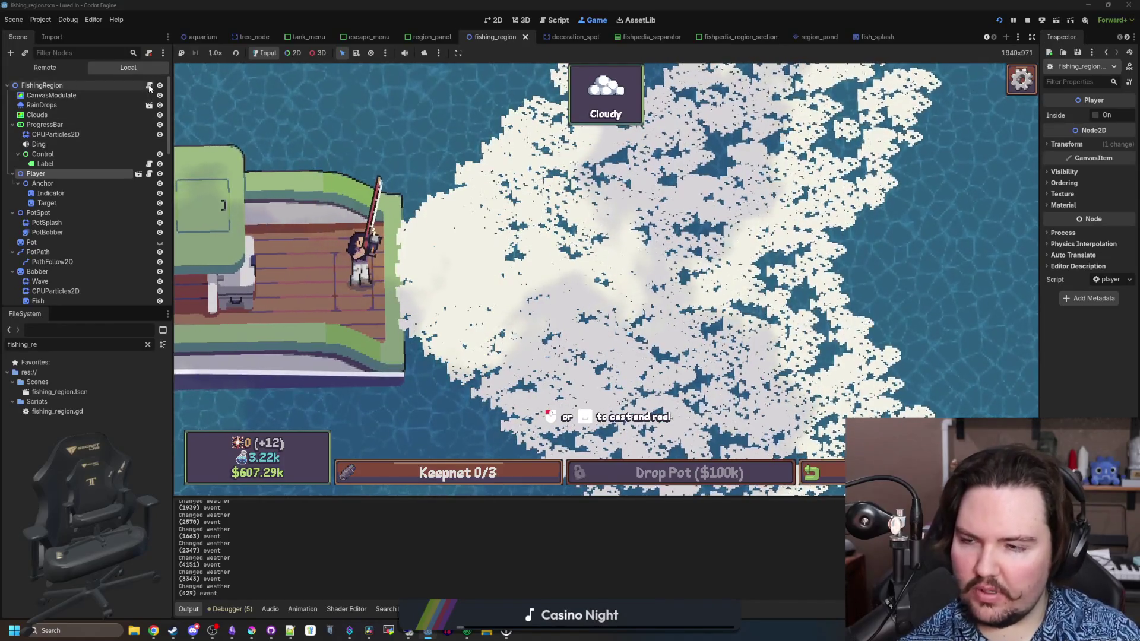
{"action": "key", "text": "ctrl+F3"}
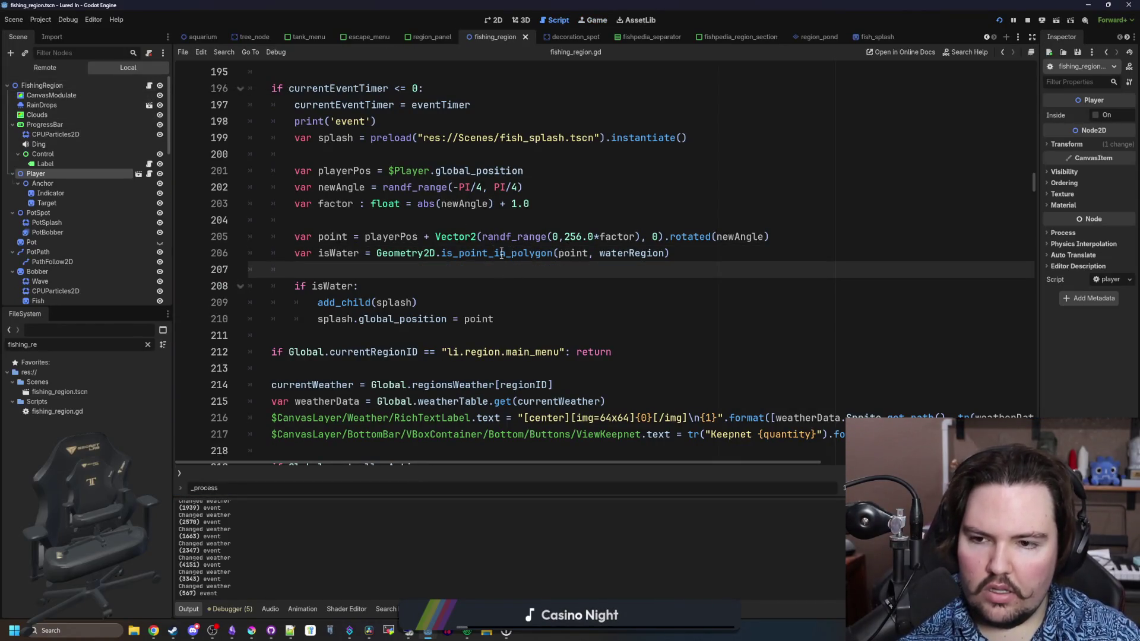
Change the point distance to randf_range(0,256.0/factor) and save to rerun the game.
{"action": "scroll", "coordinate": [481, 254], "scroll_direction": "up", "scroll_amount": 2}
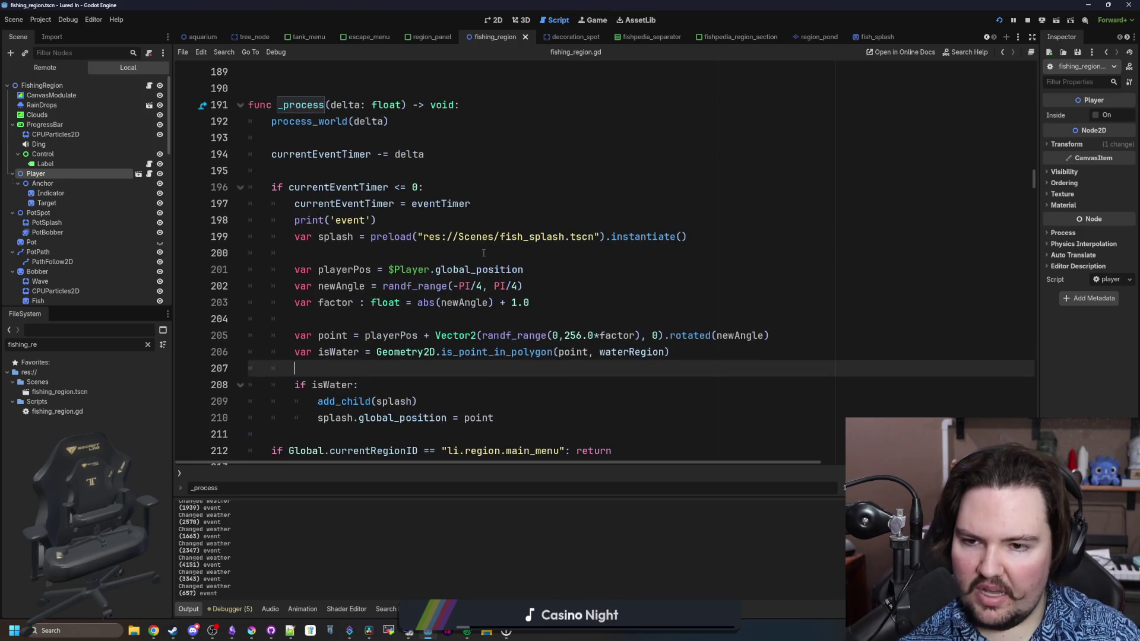
{"action": "left_click", "coordinate": [447, 317]}
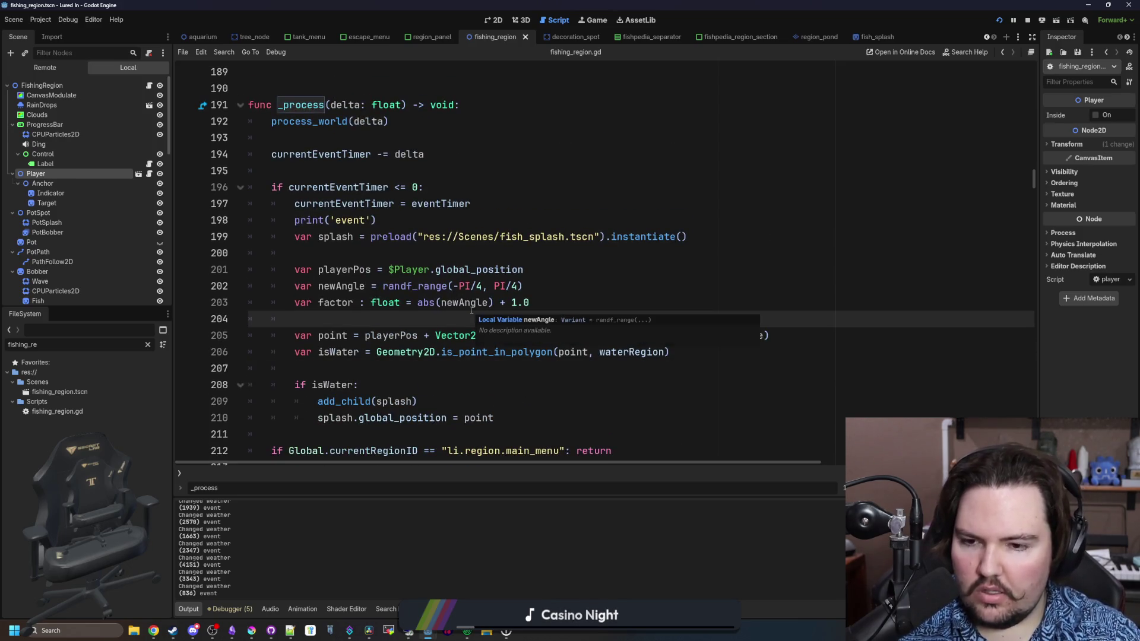
{"action": "left_click", "coordinate": [472, 308]}
{"action": "key", "text": "ctrl+s"}
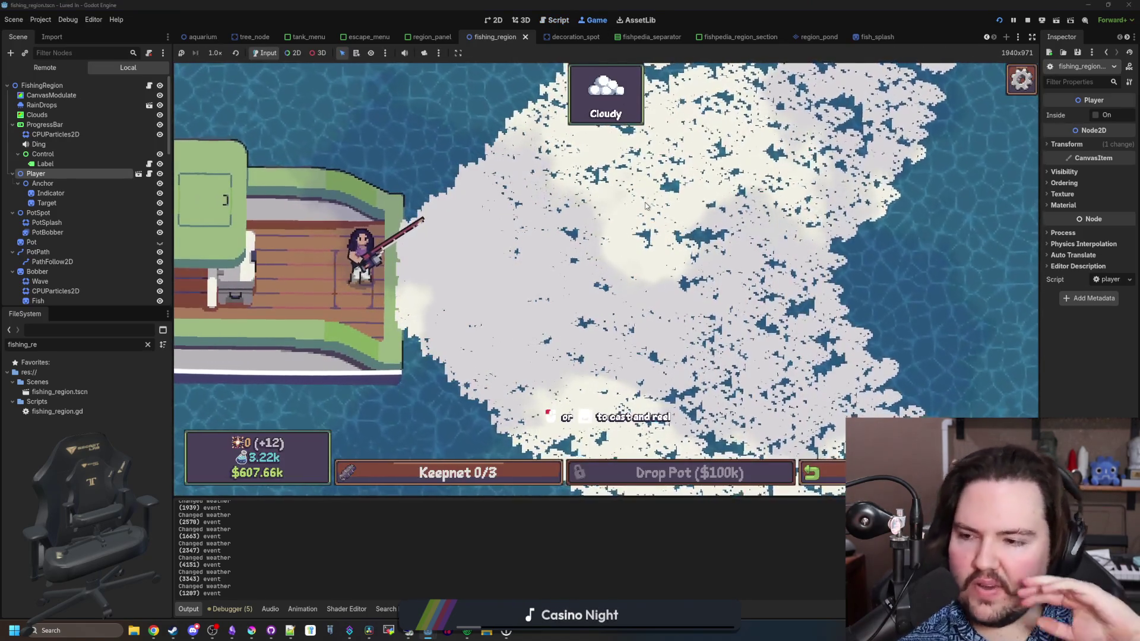
{"action": "left_click", "coordinate": [149, 86]}
{"action": "left_click", "coordinate": [600, 336]}
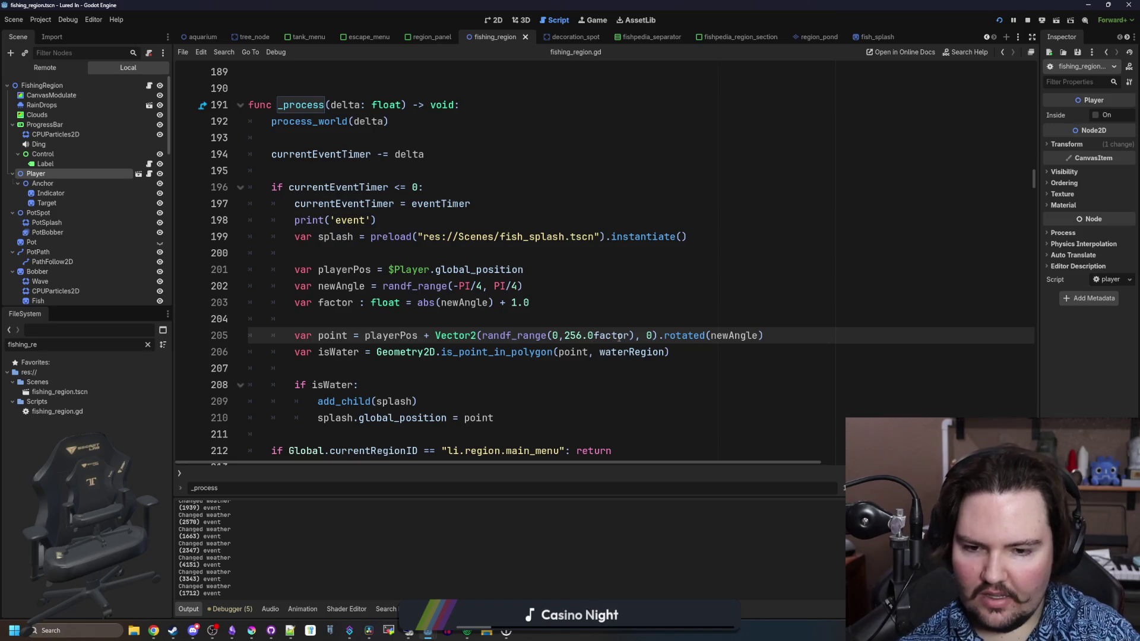
{"action": "left_click", "coordinate": [642, 313]}
{"action": "key", "text": "ctrl+s"}
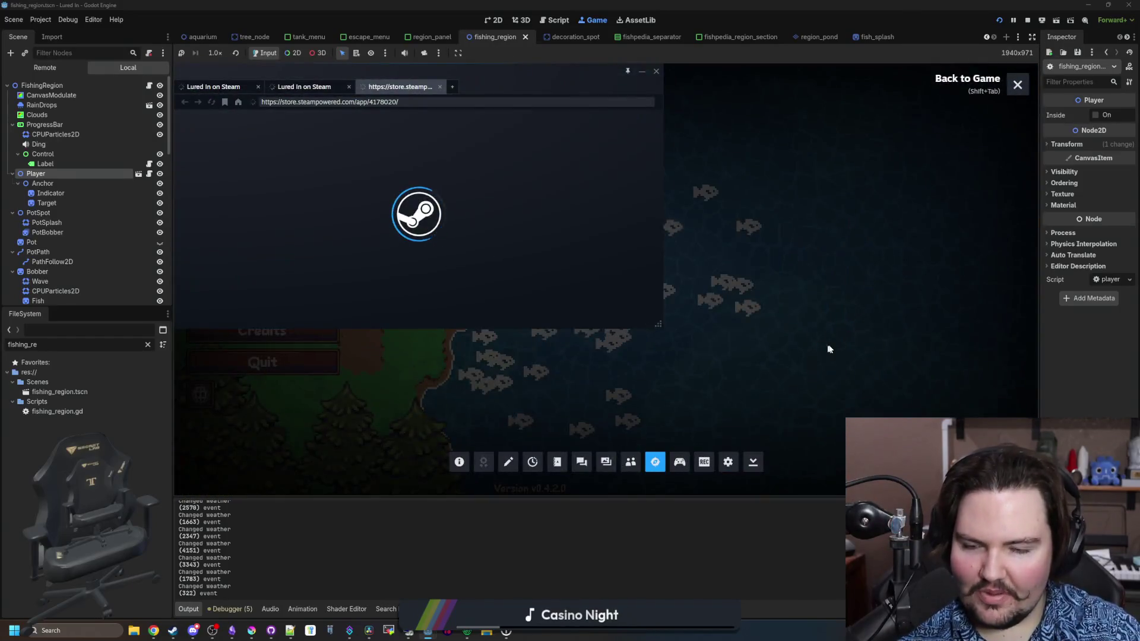
Start the game from the main menu and travel to the Ocean fishing region.
{"action": "left_click", "coordinate": [1018, 85]}
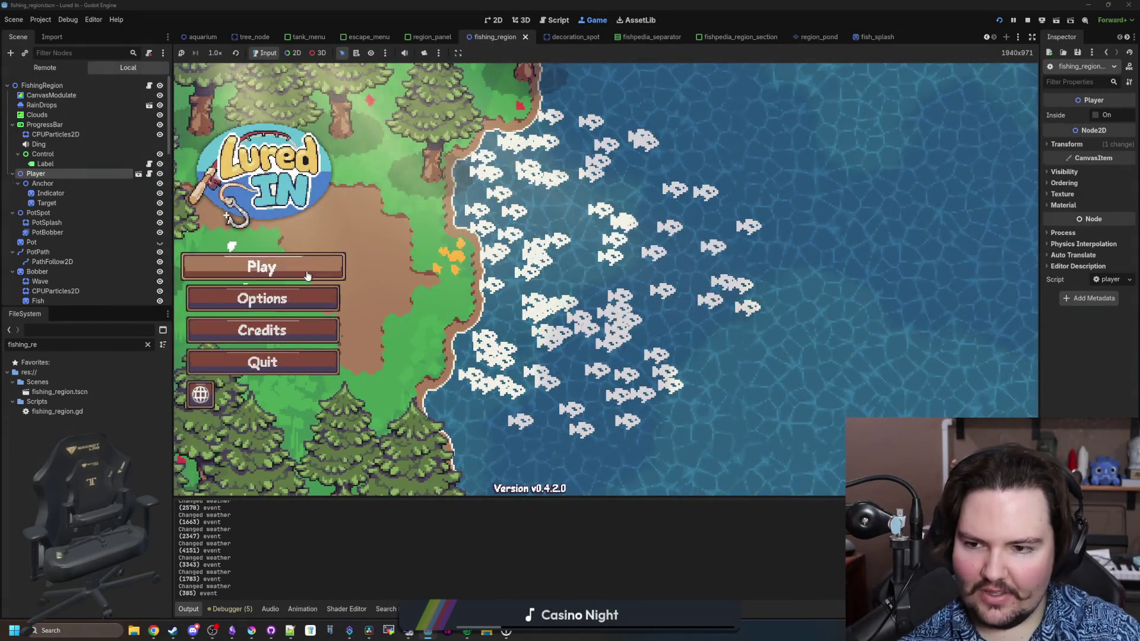
{"action": "left_click", "coordinate": [305, 272]}
{"action": "left_click", "coordinate": [960, 473]}
{"action": "scroll", "coordinate": [734, 308], "scroll_direction": "down", "scroll_amount": 2}
{"action": "left_click", "coordinate": [734, 309]}
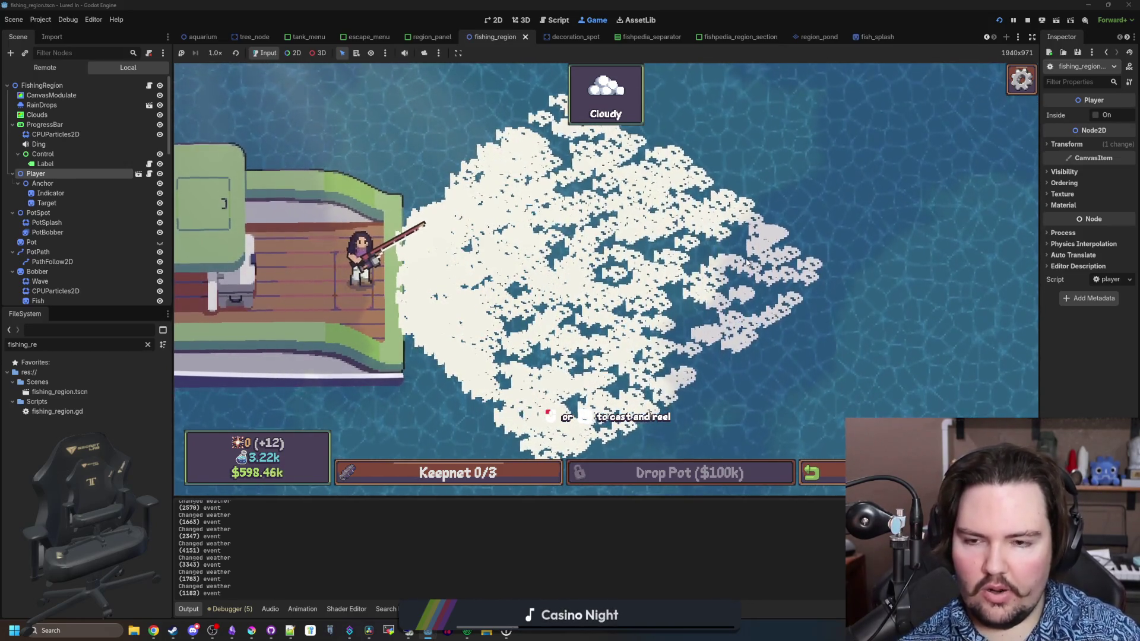
Cast and reel in twice at the Ocean to check where splashes appear, then return to the script.
{"action": "left_click", "coordinate": [732, 136]}
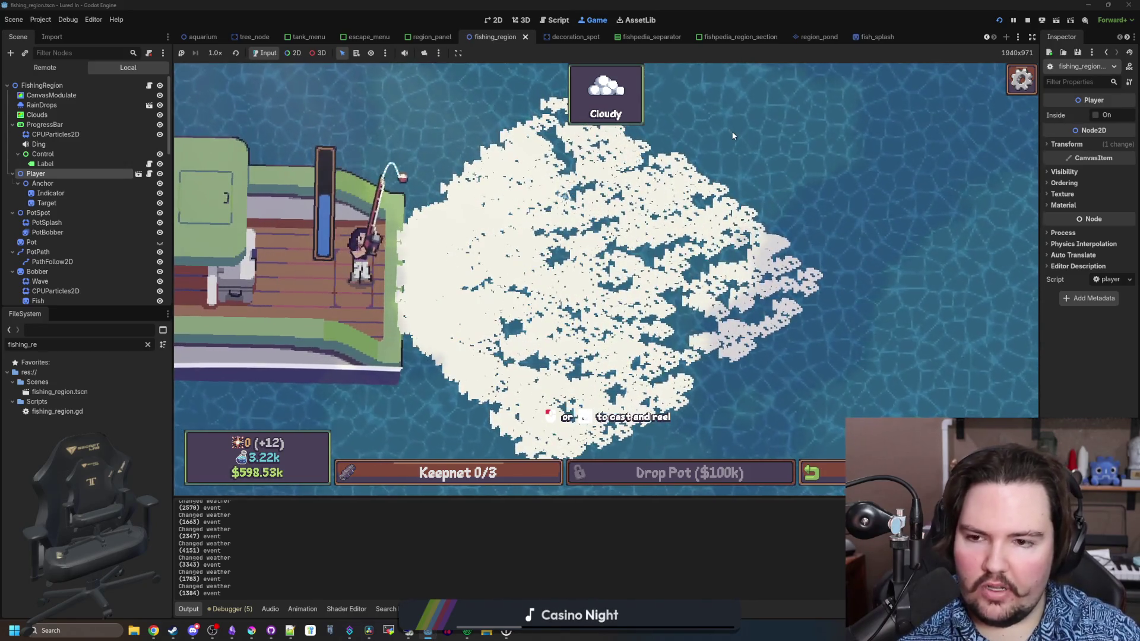
{"action": "left_click", "coordinate": [650, 175]}
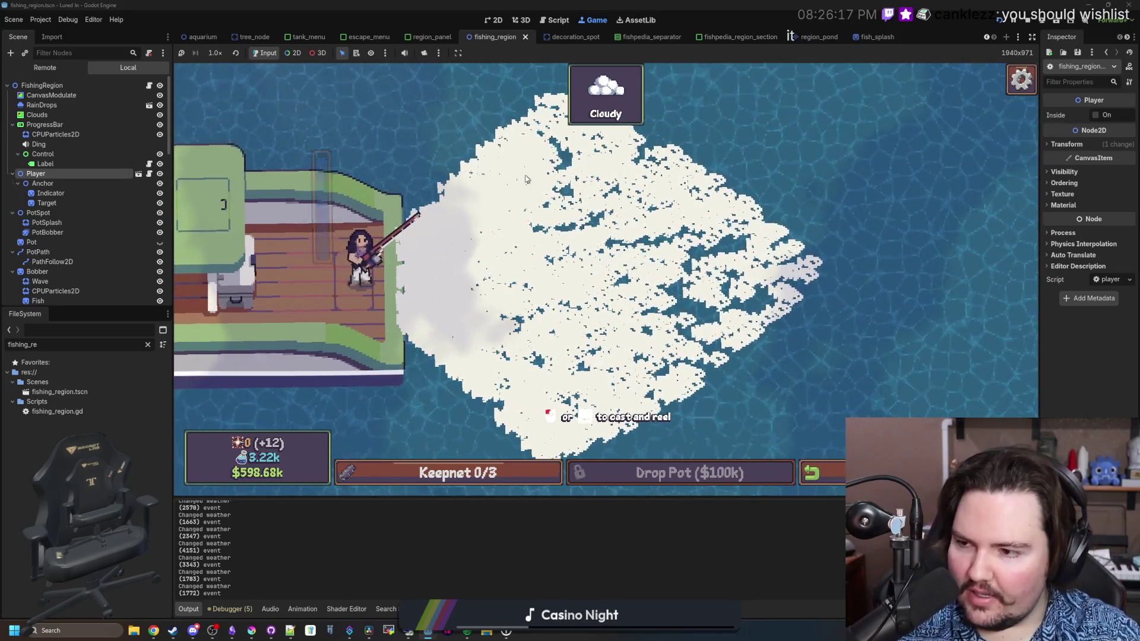
{"action": "left_click", "coordinate": [476, 96]}
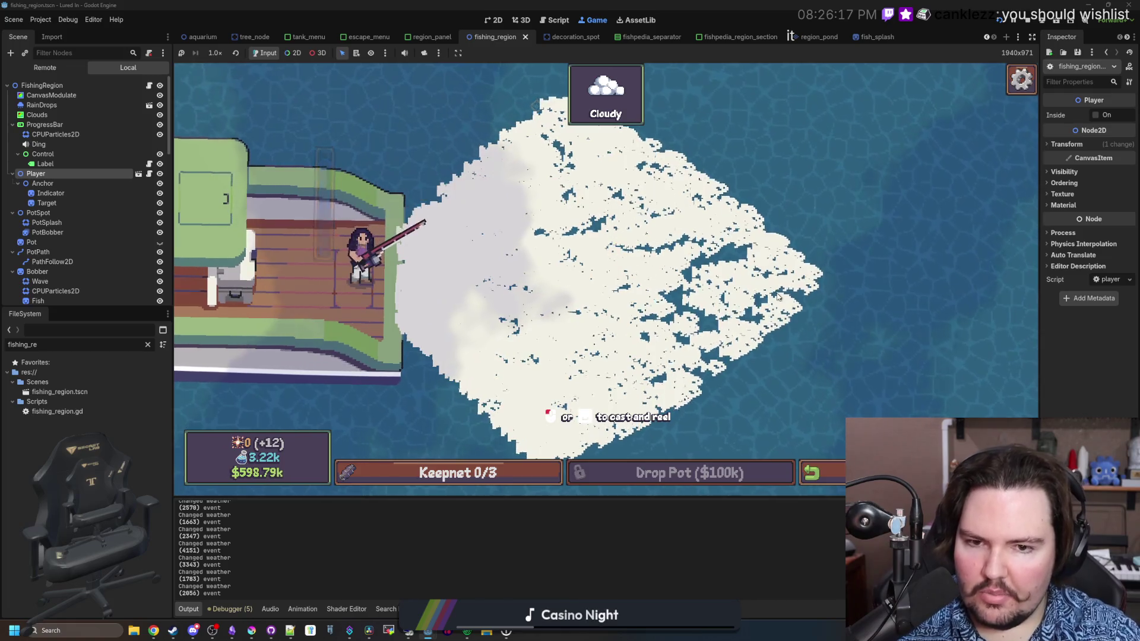
{"action": "left_click", "coordinate": [779, 374]}
{"action": "left_click", "coordinate": [778, 379]}
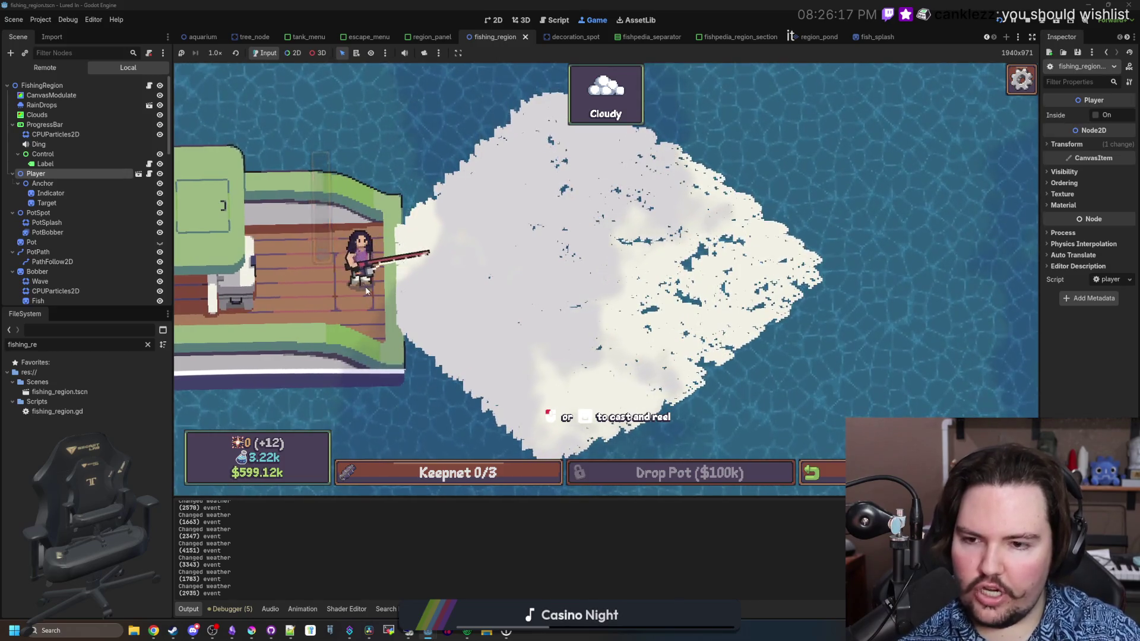
{"action": "left_click", "coordinate": [436, 272]}
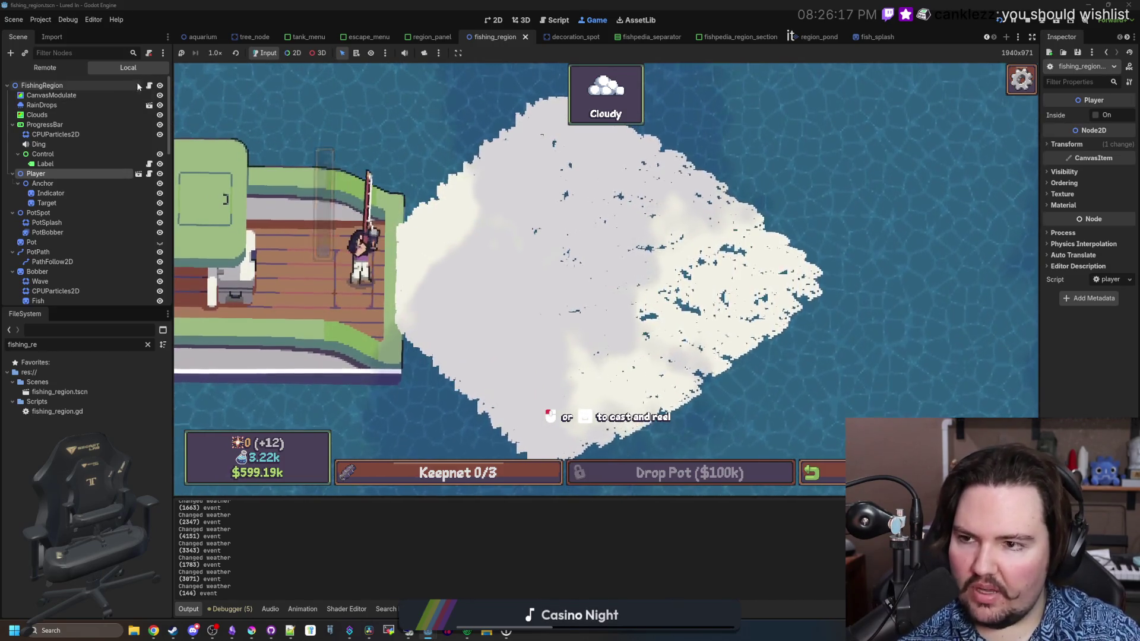
{"action": "left_click", "coordinate": [150, 85]}
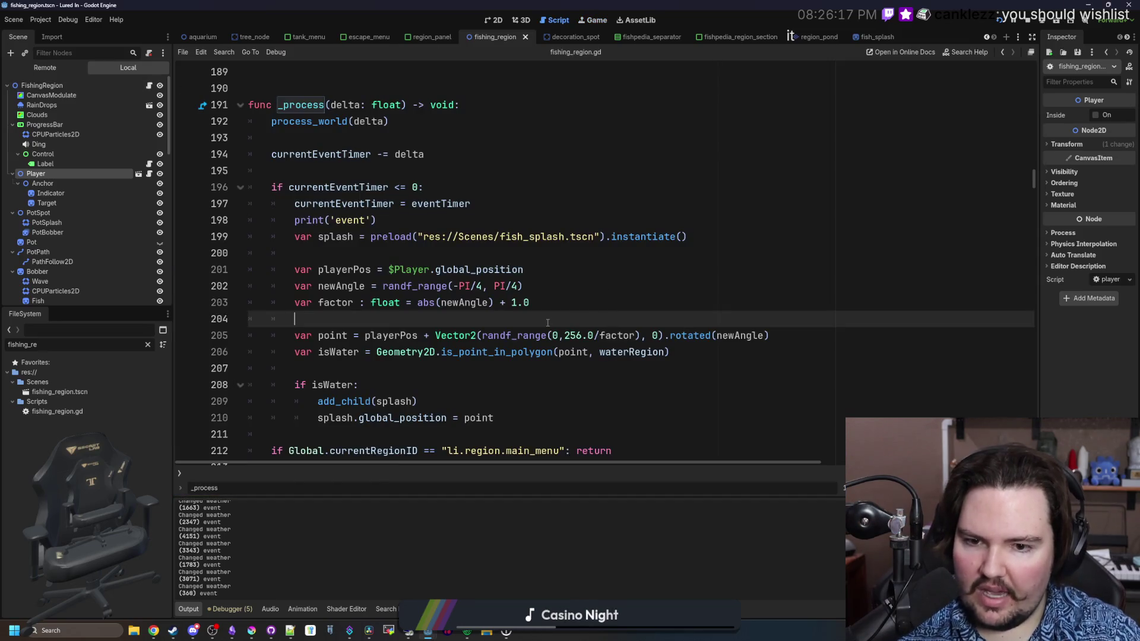
Extend line 208 to 'if isWater && playerPos.distance_to(point) > …' and save to rerun.
{"action": "scroll", "coordinate": [547, 323], "scroll_direction": "down", "scroll_amount": 1}
{"action": "left_click", "coordinate": [354, 336]}
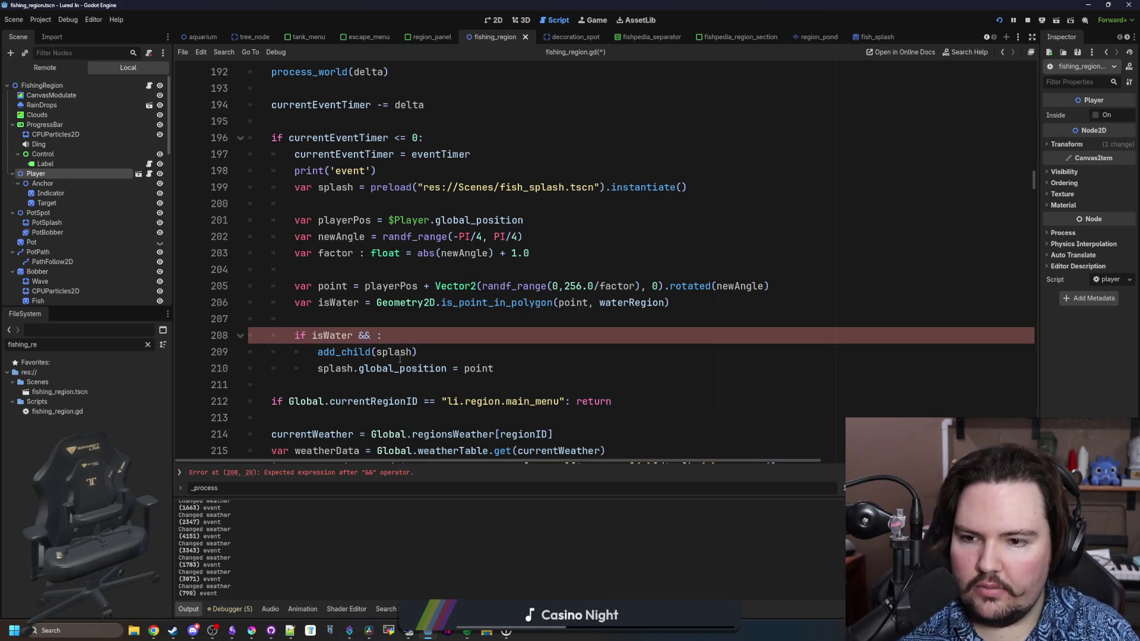
{"action": "key", "text": "BackSpace"}
{"action": "key", "text": "BackSpace"}
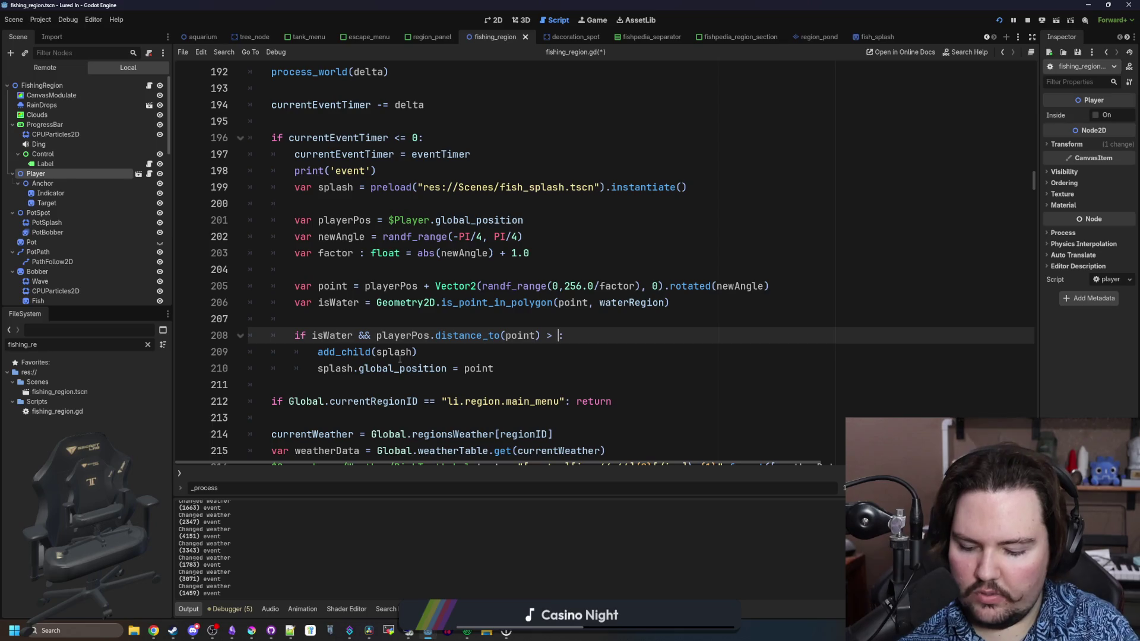
{"action": "left_click", "coordinate": [535, 354]}
{"action": "key", "text": "ctrl+s"}
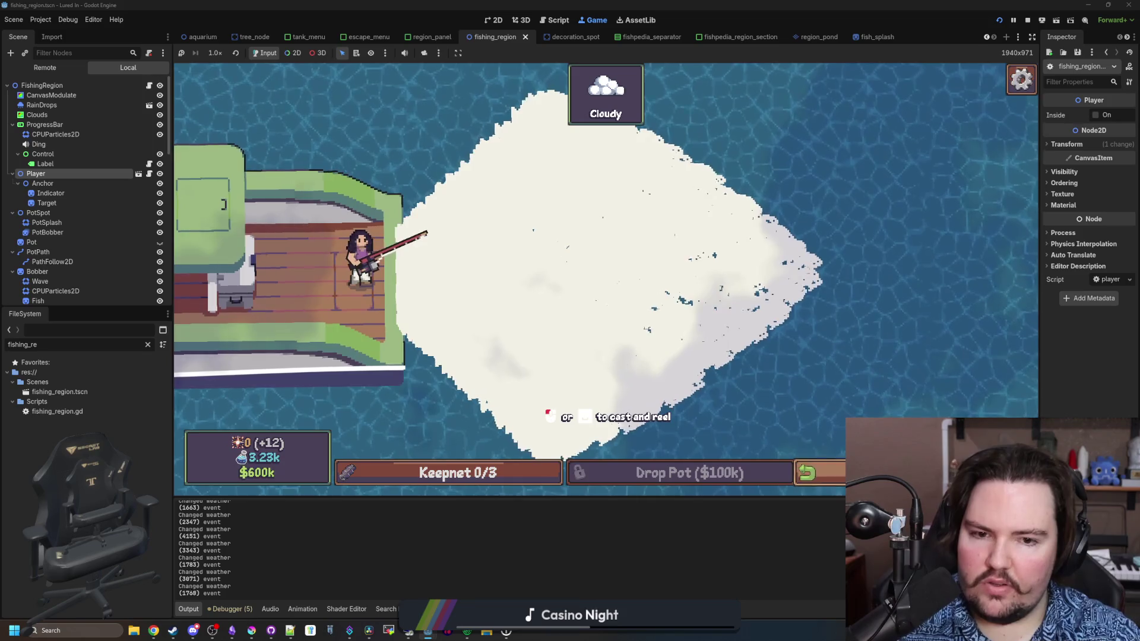
Travel from the shop to the Ocean region to watch the splashes.
{"action": "left_click", "coordinate": [808, 473]}
{"action": "scroll", "coordinate": [608, 291], "scroll_direction": "down", "scroll_amount": 3}
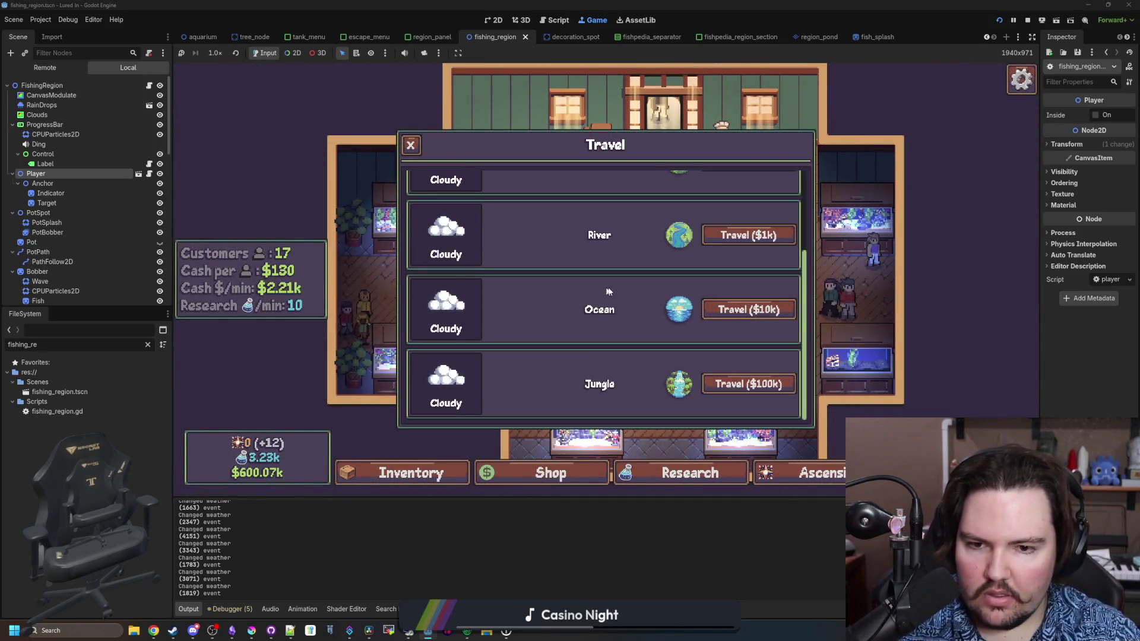
{"action": "left_click", "coordinate": [748, 310]}
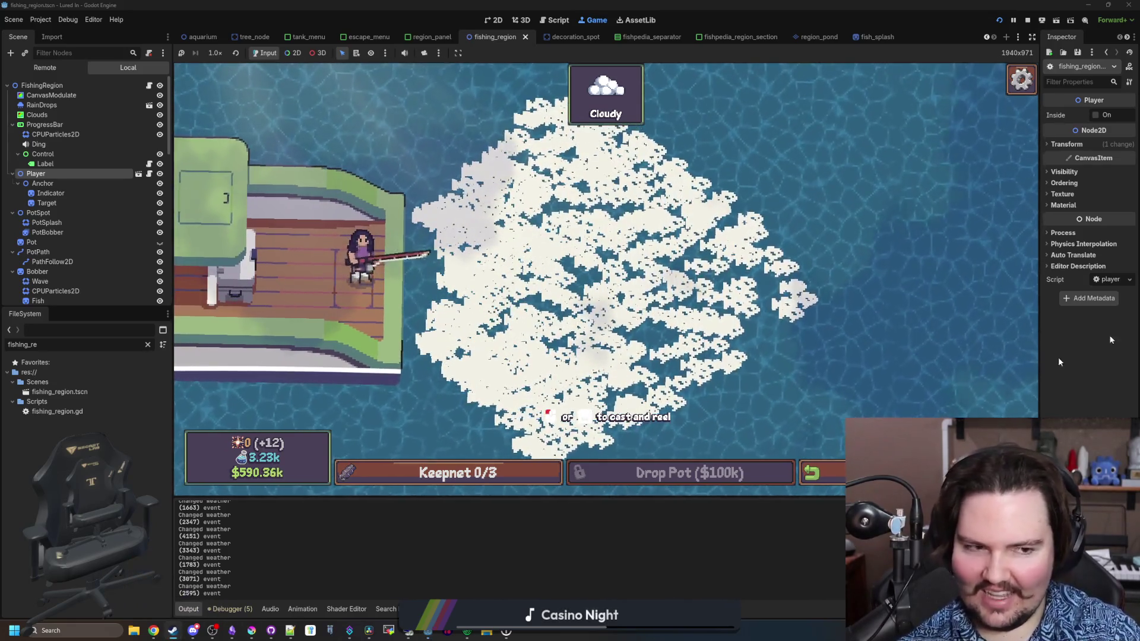
{"action": "key", "text": "alt+Tab"}
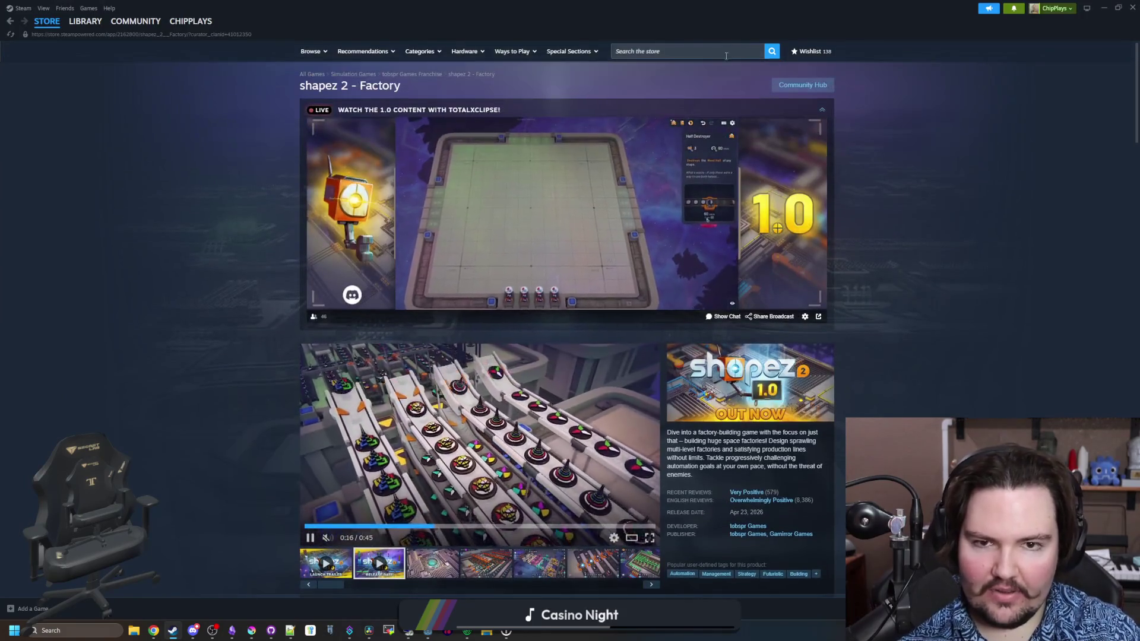
Search the Steam store for 'lured in' and browse the Lured In store page.
{"action": "left_click", "coordinate": [726, 56]}
{"action": "type", "text": "lured in"}
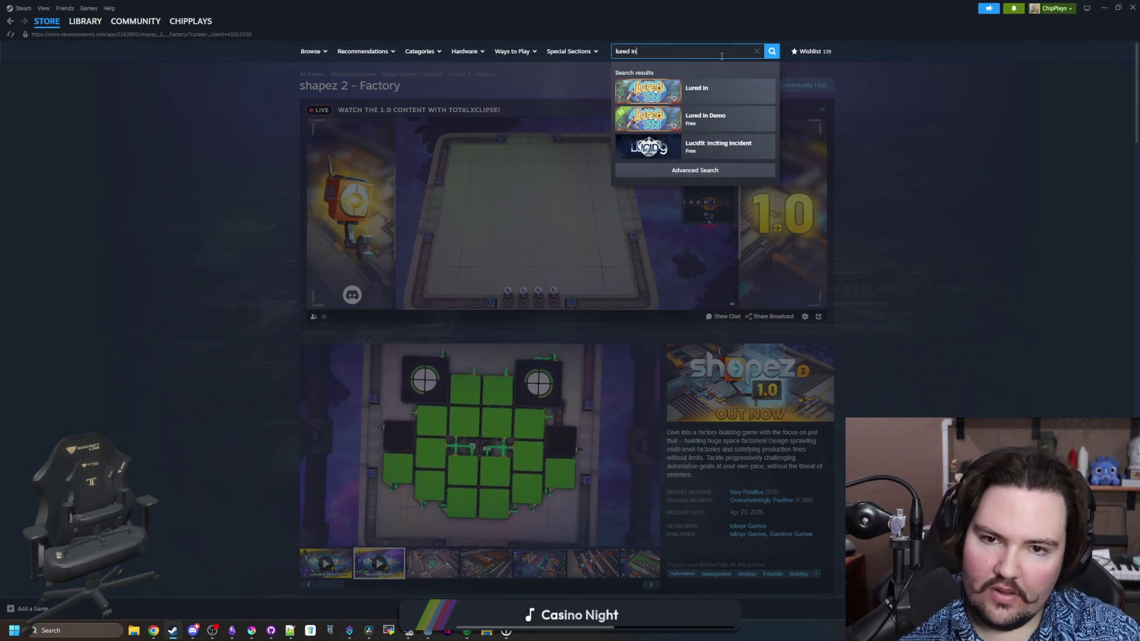
{"action": "left_click", "coordinate": [731, 92]}
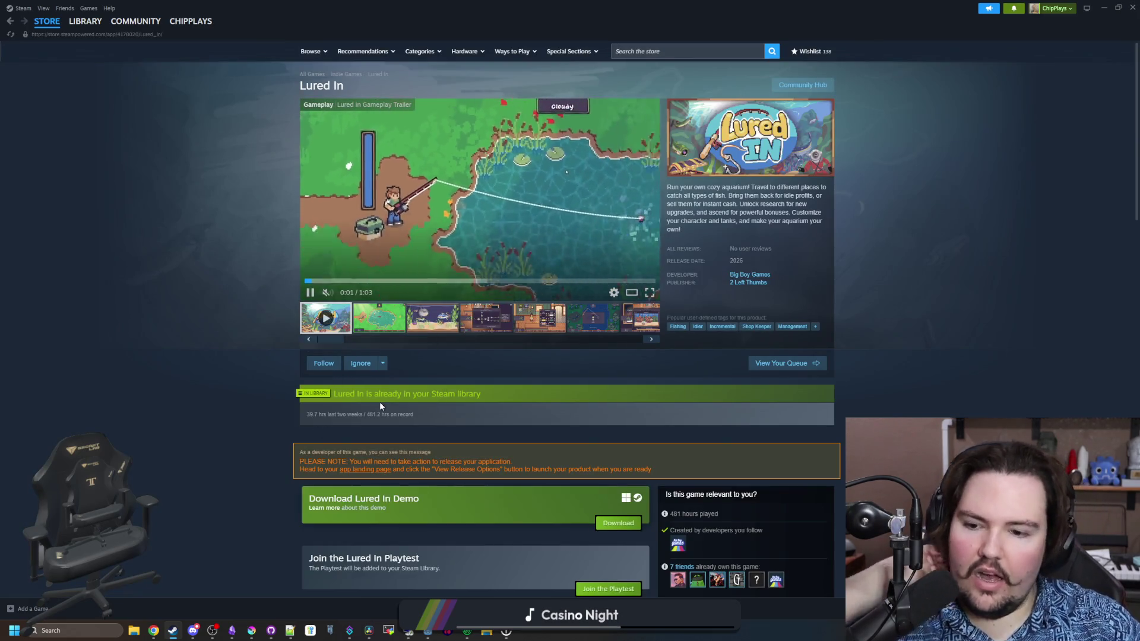
{"action": "scroll", "coordinate": [384, 401], "scroll_direction": "down", "scroll_amount": 3}
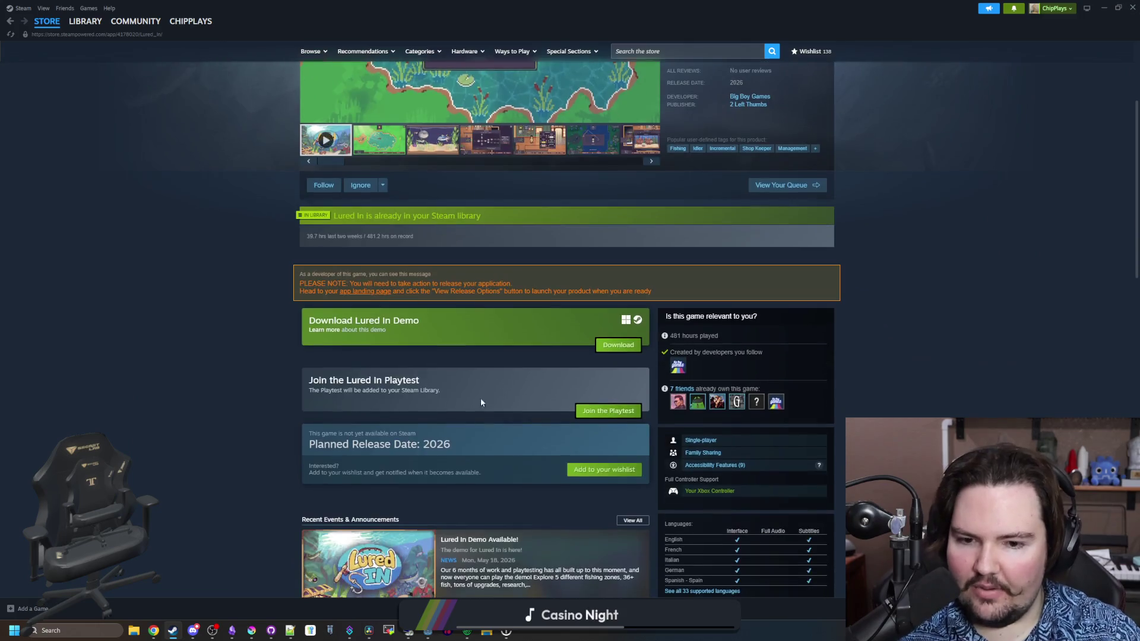
{"action": "scroll", "coordinate": [481, 403], "scroll_direction": "down", "scroll_amount": 4}
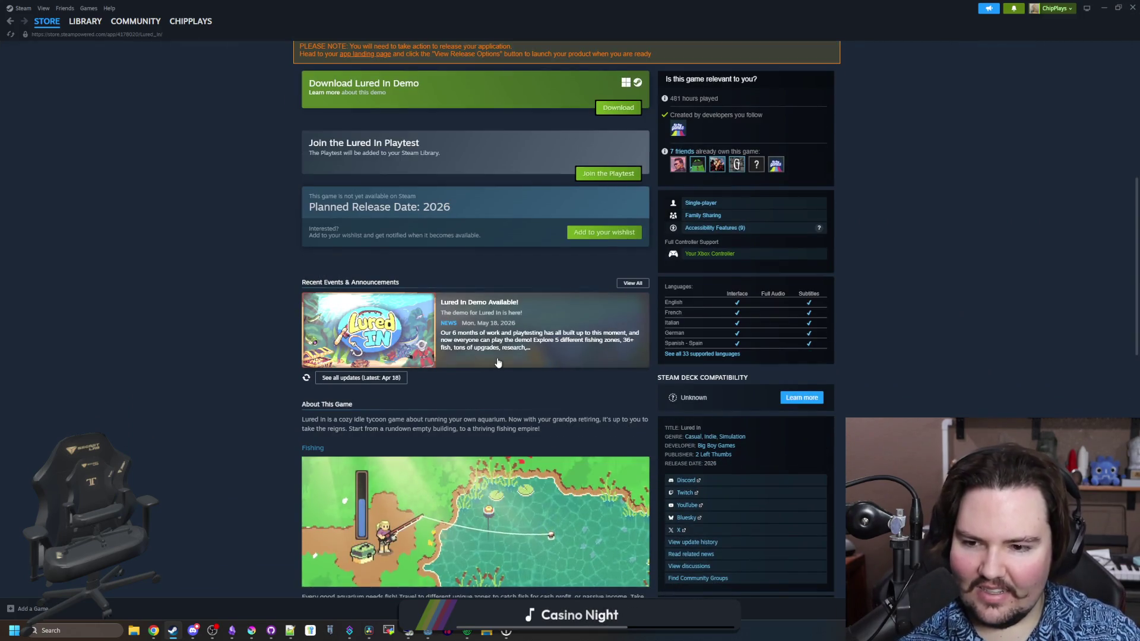
{"action": "scroll", "coordinate": [498, 362], "scroll_direction": "down", "scroll_amount": 12}
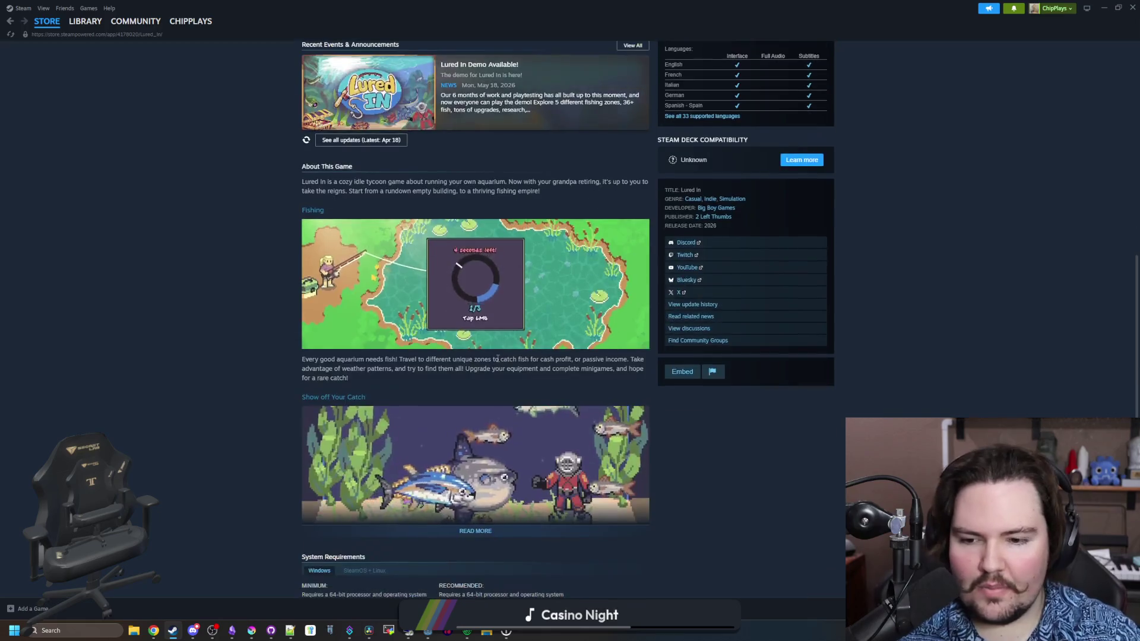
{"action": "scroll", "coordinate": [443, 293], "scroll_direction": "up", "scroll_amount": 10}
{"action": "scroll", "coordinate": [444, 294], "scroll_direction": "up", "scroll_amount": 9}
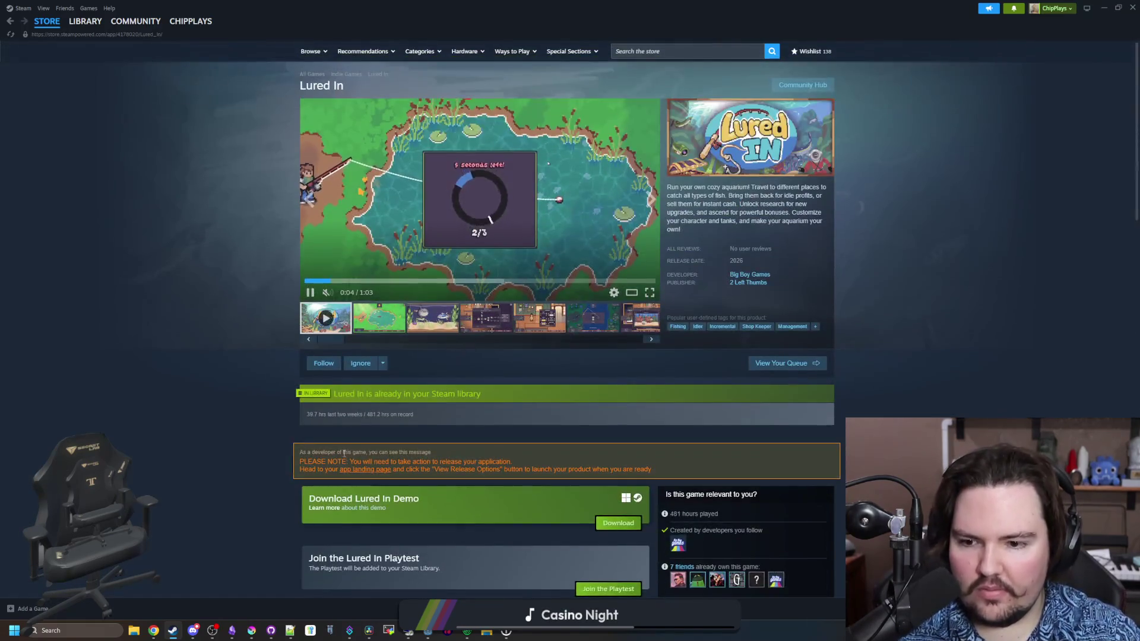
{"action": "scroll", "coordinate": [686, 295], "scroll_direction": "down", "scroll_amount": 1}
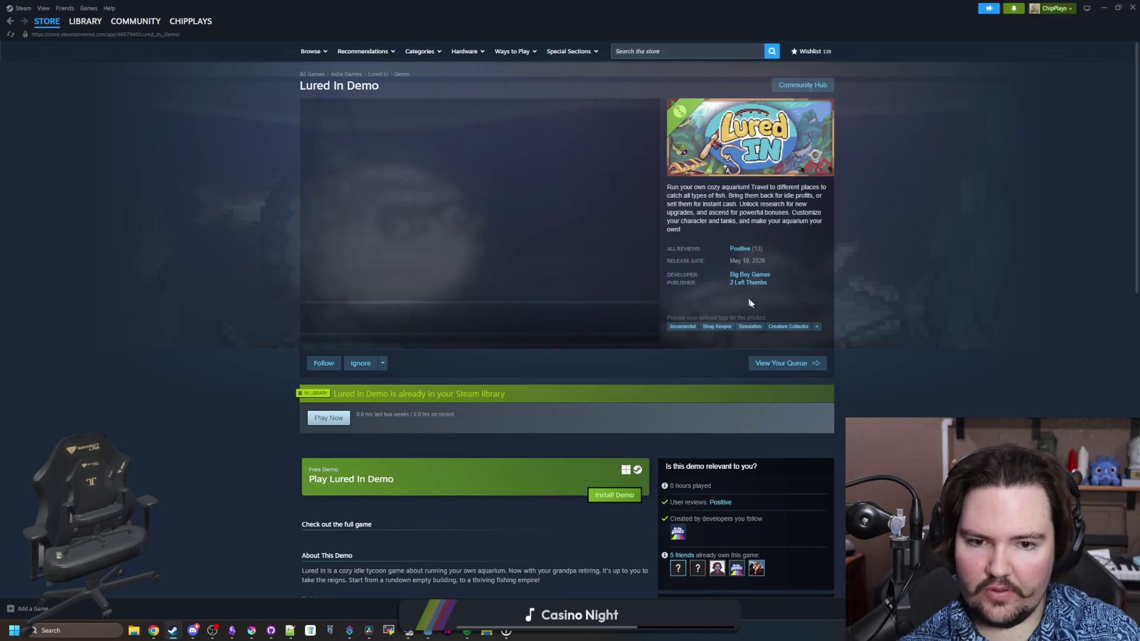
Show the Lured In Demo's Positive customer reviews (12 reviews).
{"action": "left_click", "coordinate": [752, 250]}
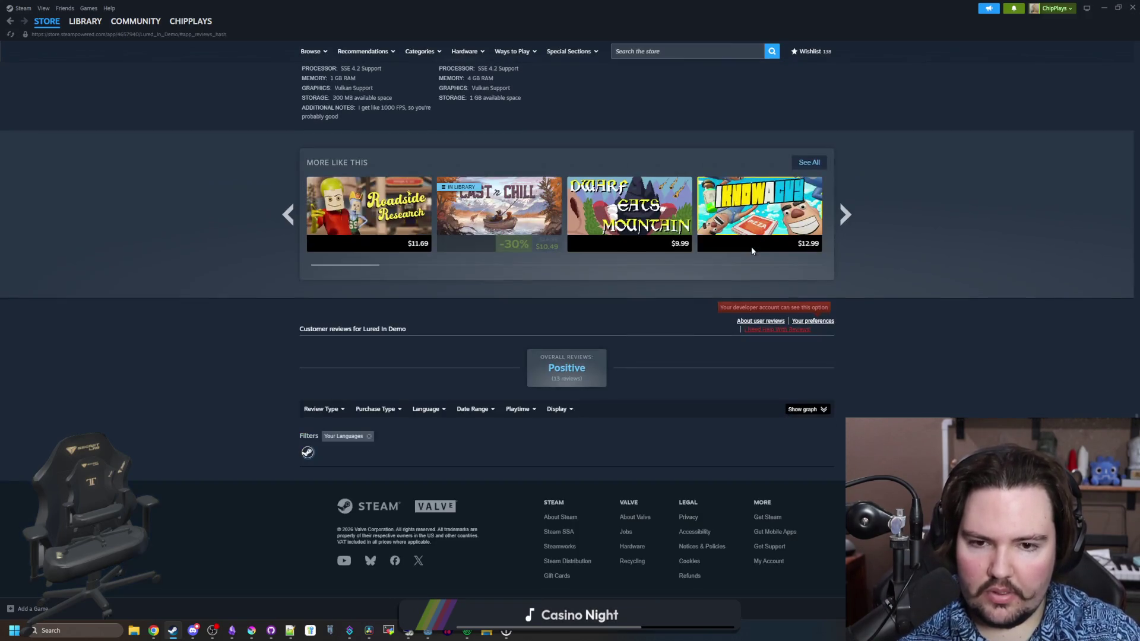
{"action": "scroll", "coordinate": [563, 299], "scroll_direction": "down", "scroll_amount": 2}
{"action": "mouse_move", "coordinate": [563, 298]}
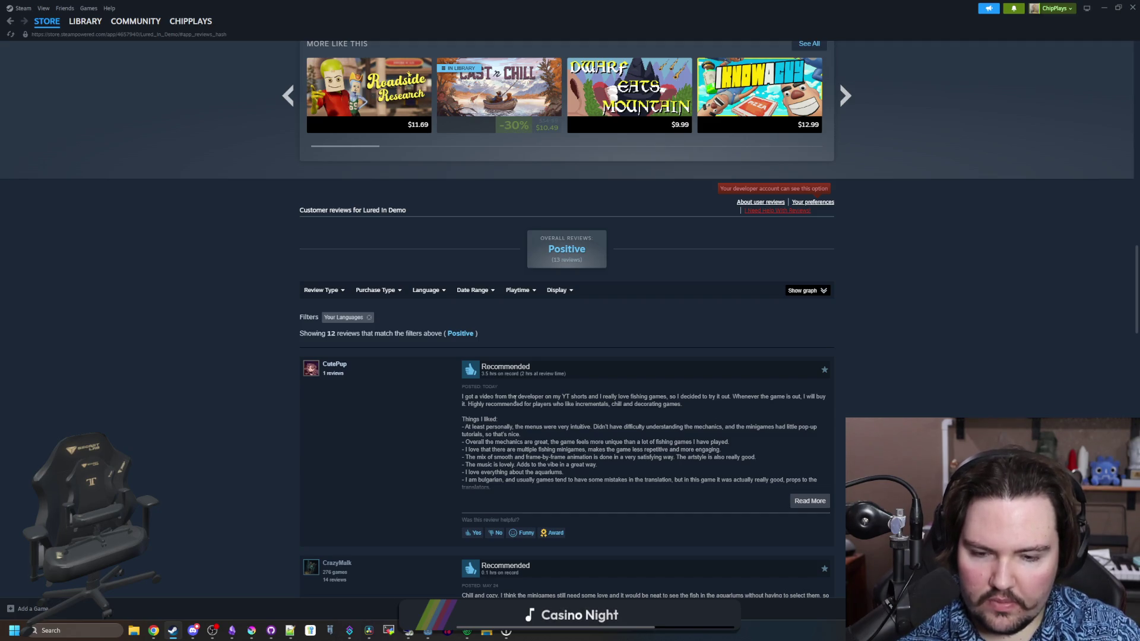
{"action": "scroll", "coordinate": [514, 401], "scroll_direction": "down", "scroll_amount": 3}
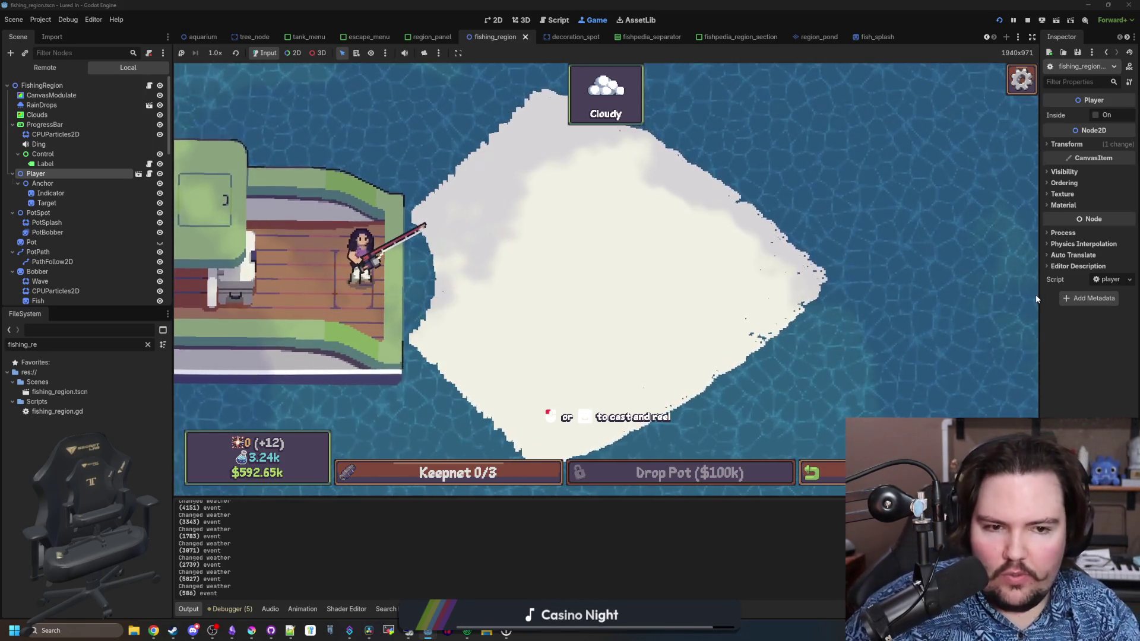
Widen the Inspector panel beside the game view, then charge a cast to check the splash cone.
{"action": "mouse_move", "coordinate": [1041, 297]}
{"action": "left_mouse_down"}
{"action": "mouse_move", "coordinate": [860, 324]}
{"action": "mouse_move", "coordinate": [842, 344]}
{"action": "mouse_move", "coordinate": [918, 351]}
{"action": "left_mouse_up"}
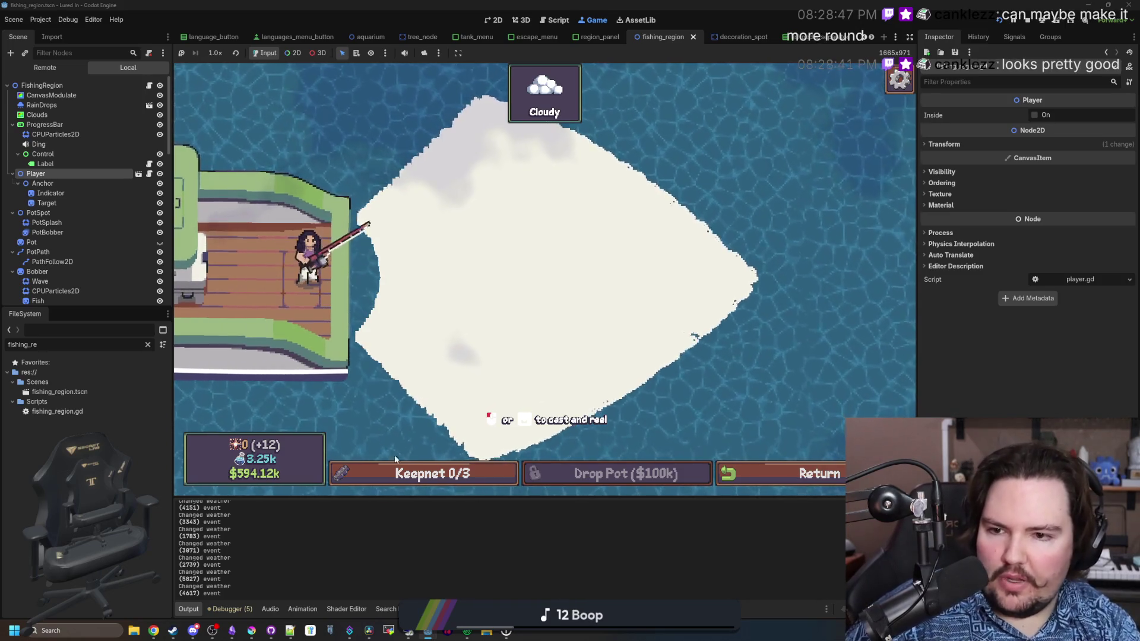
{"action": "left_click", "coordinate": [315, 142]}
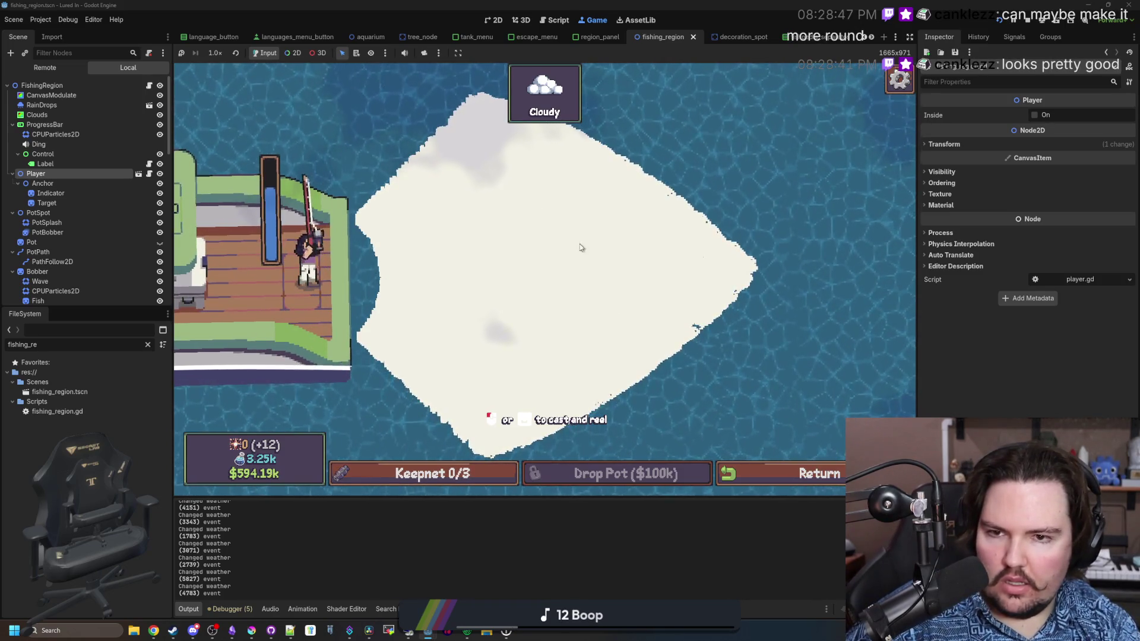